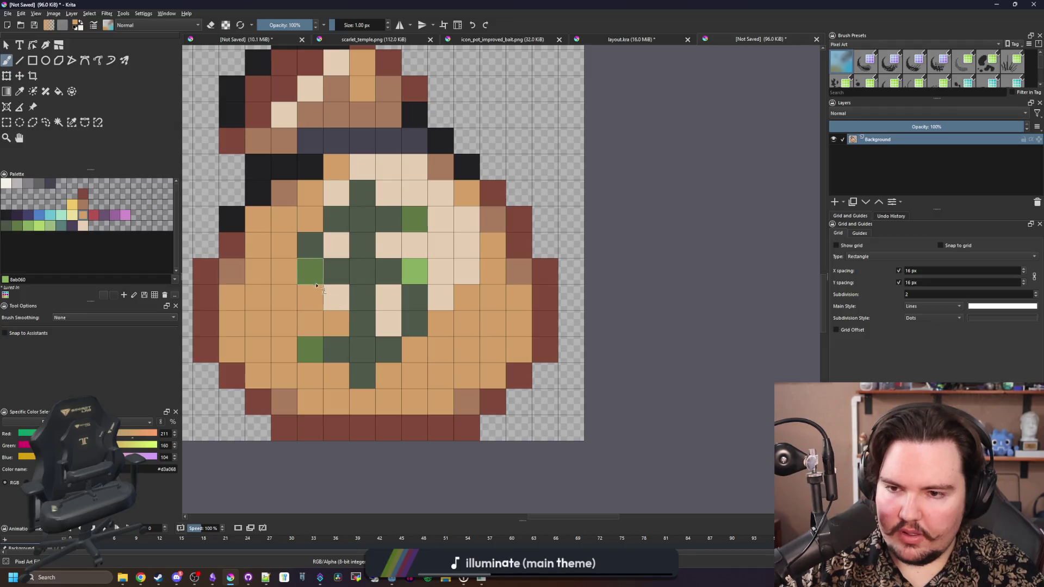
Export the Krita pixel art as money_bag.png in PNG format into the Sprites folder.
scroll(366, 284, "up", 10)
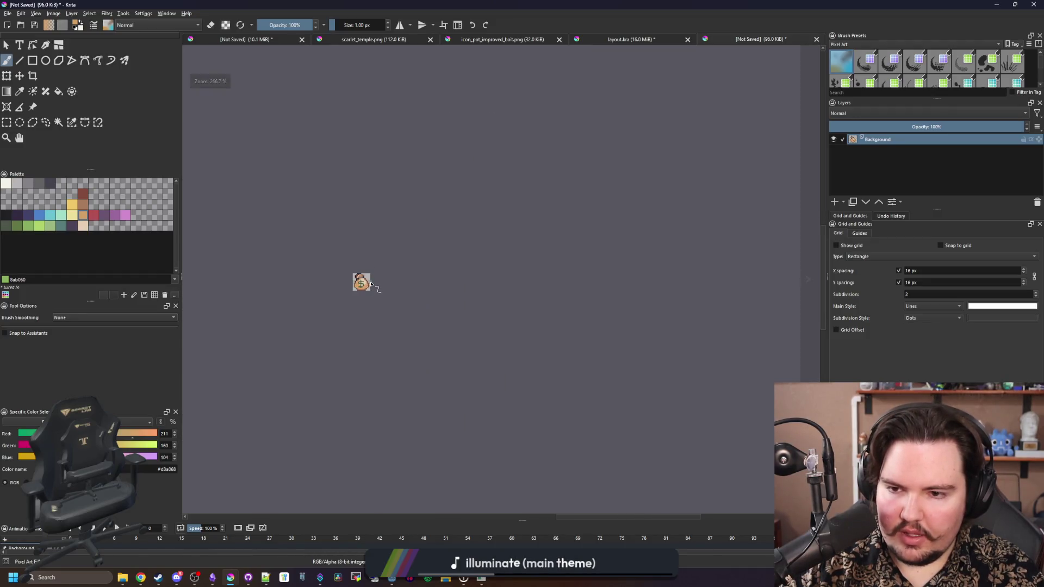
scroll(361, 291, "down", 3)
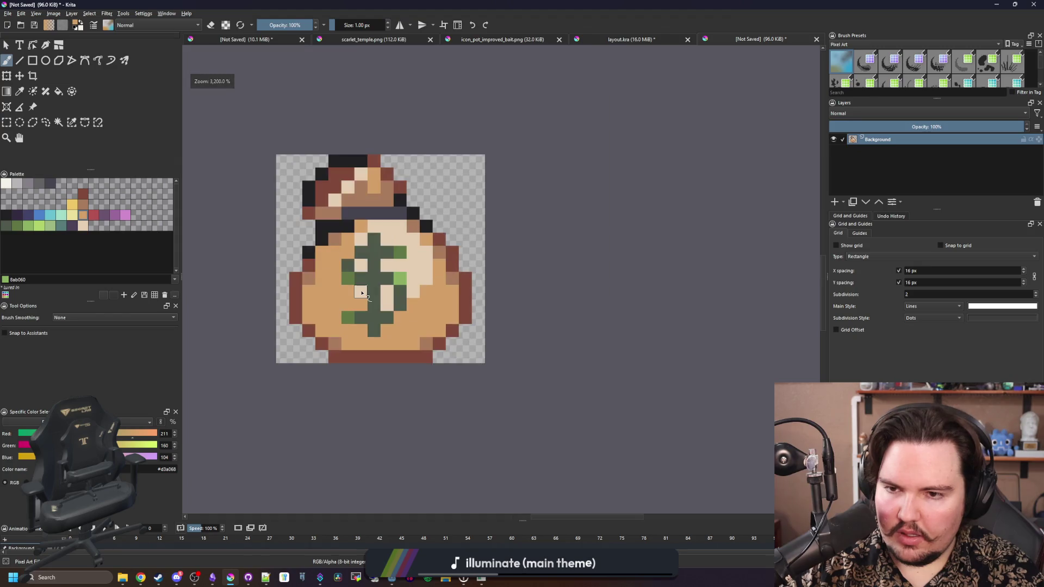
left_click(8, 13)
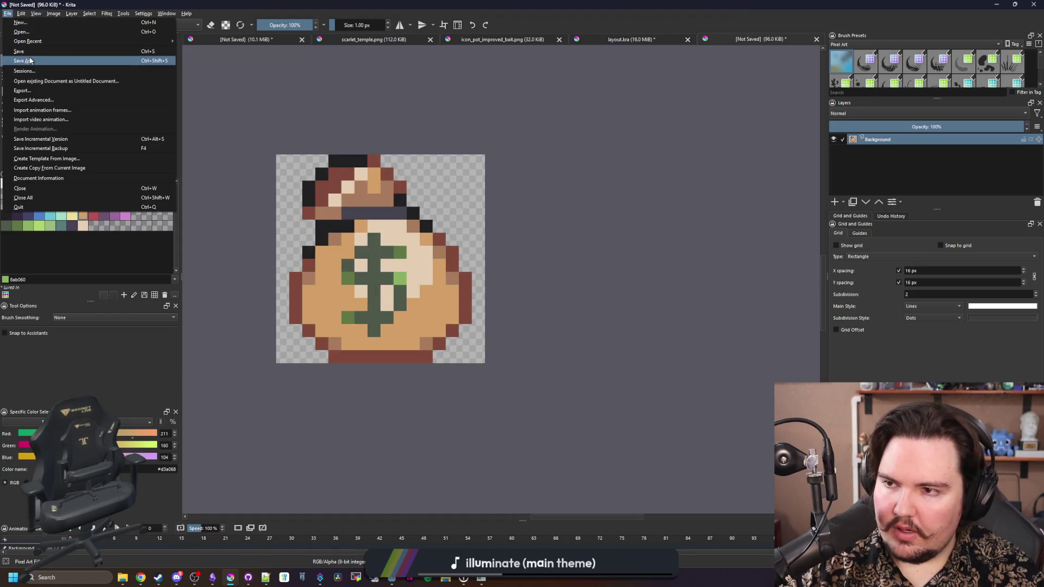
left_click(30, 60)
type("MONEY_BAG")
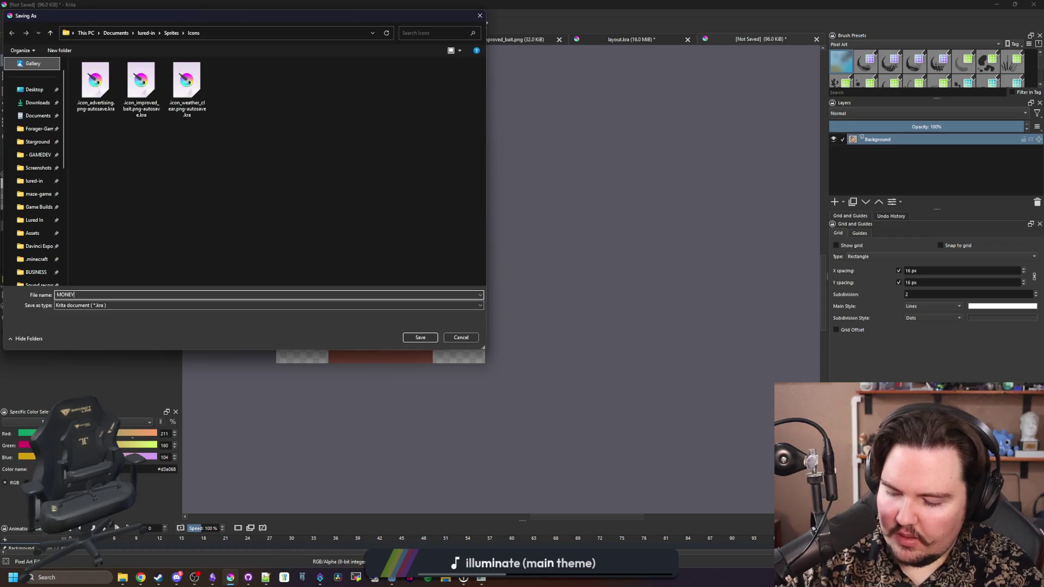
key("BackSpace")
key("BackSpace")
key("BackSpace")
type("money_bag")
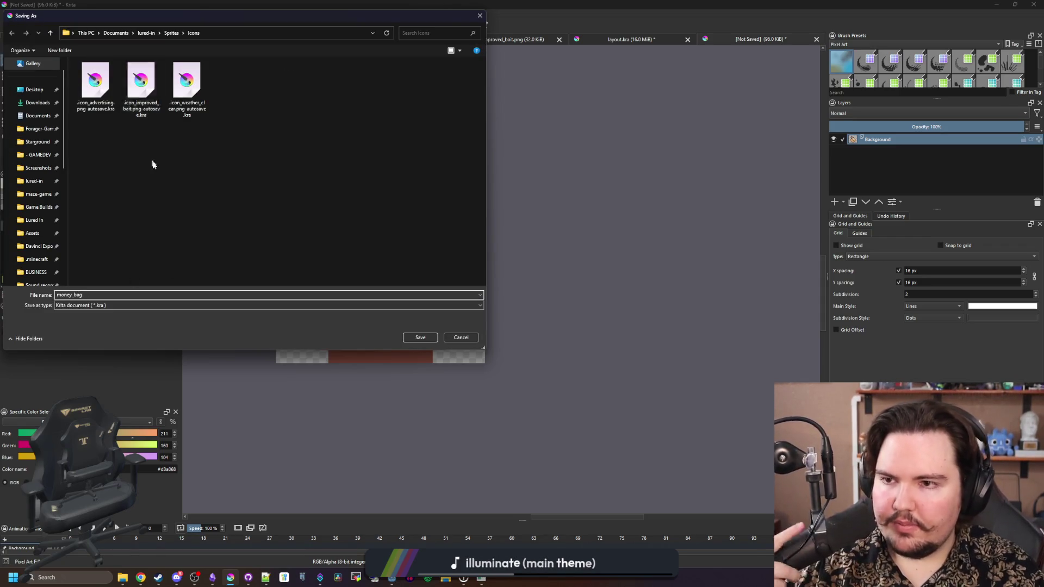
left_click(172, 32)
left_click(95, 319)
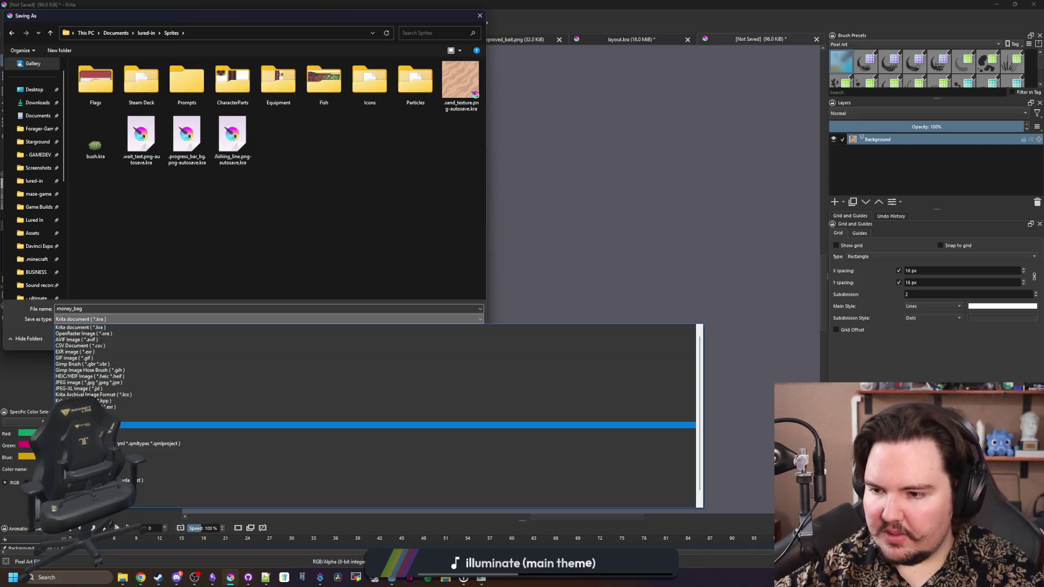
left_click(108, 425)
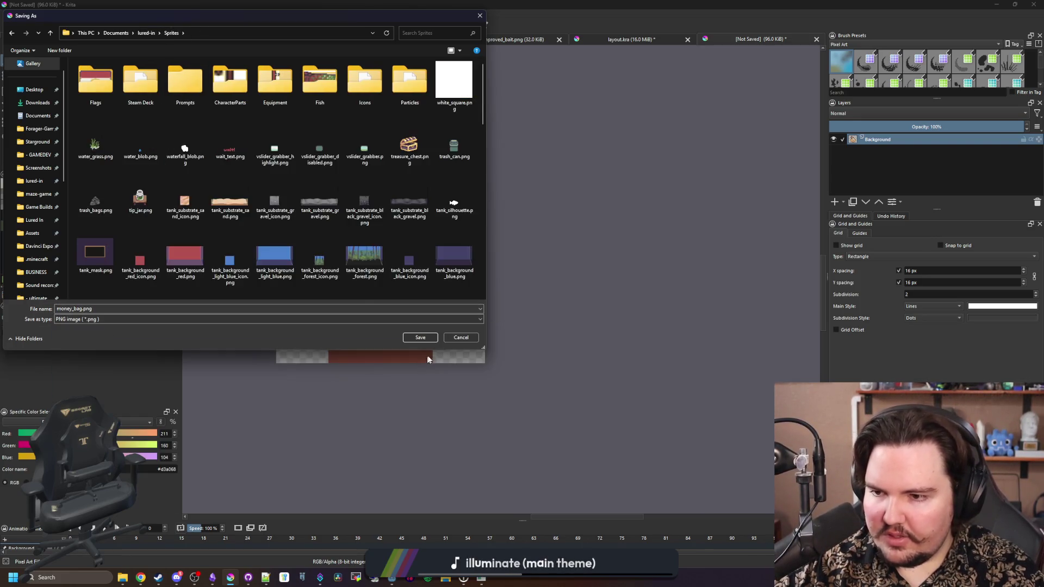
left_click(431, 344)
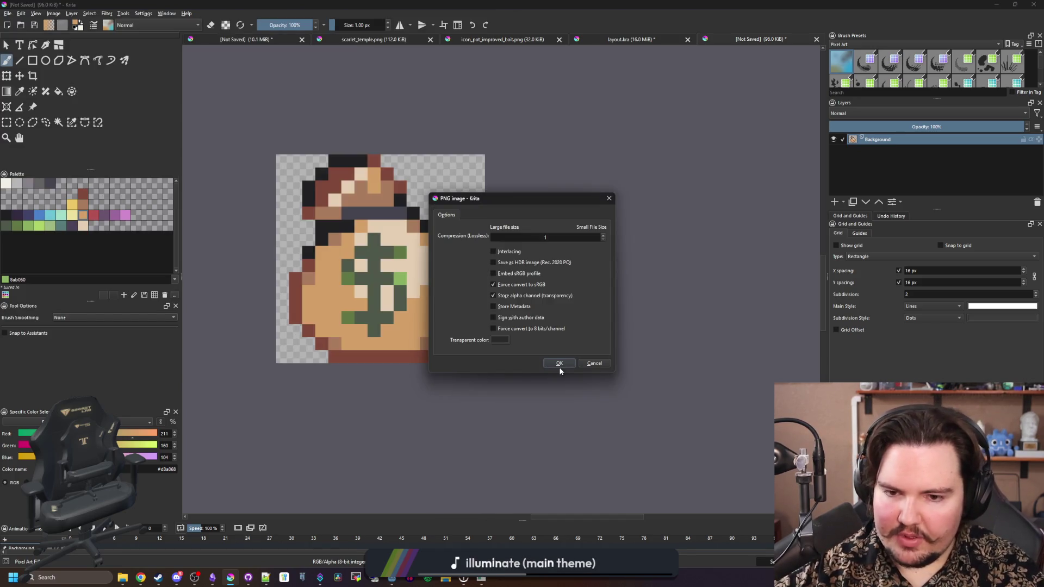
left_click(572, 363)
key("alt+Tab")
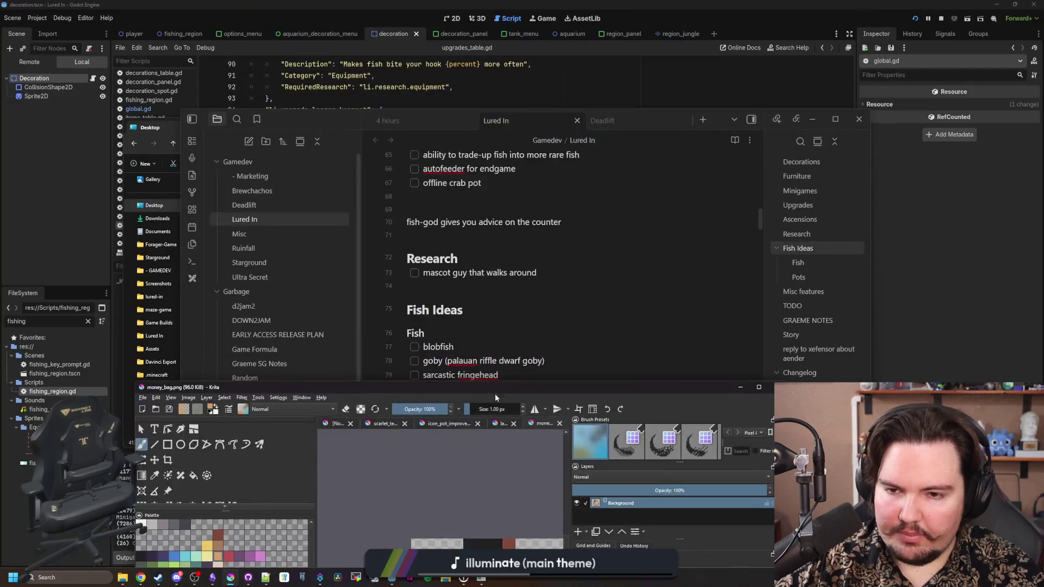
Back in Godot, clear the 'fishing' search from the FileSystem filter.
key("alt+Tab")
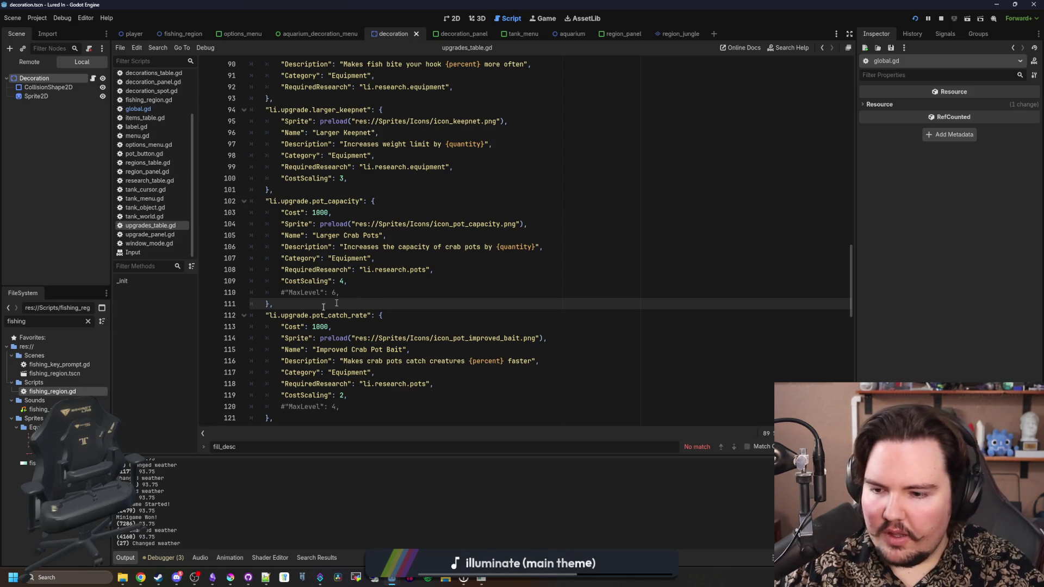
left_click(87, 321)
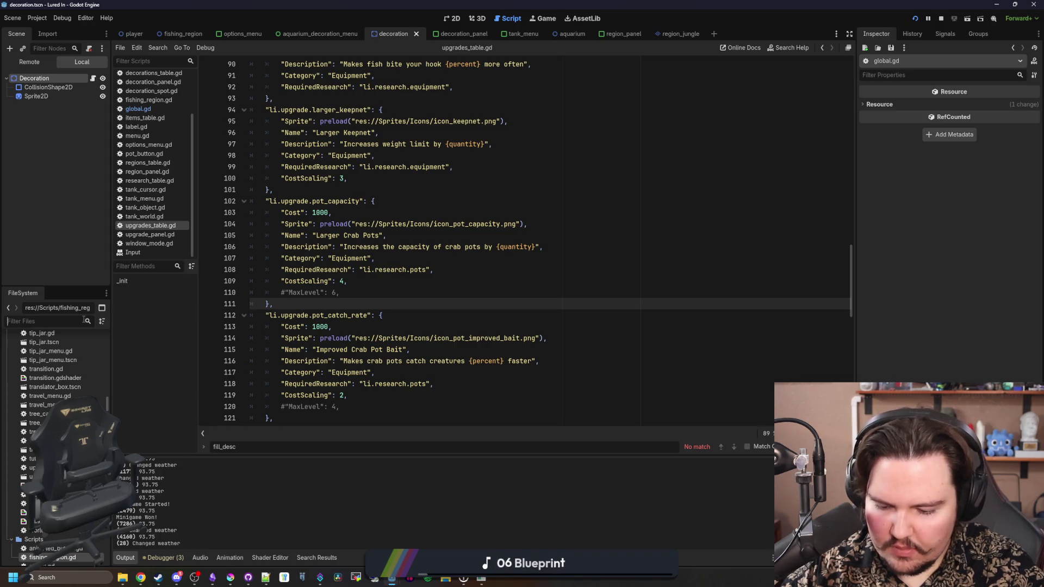
Create a new 2D scene named money_bag inside the Scenes folder.
left_click(635, 324)
key("Up")
key("Up")
scroll(45, 381, "up", 15)
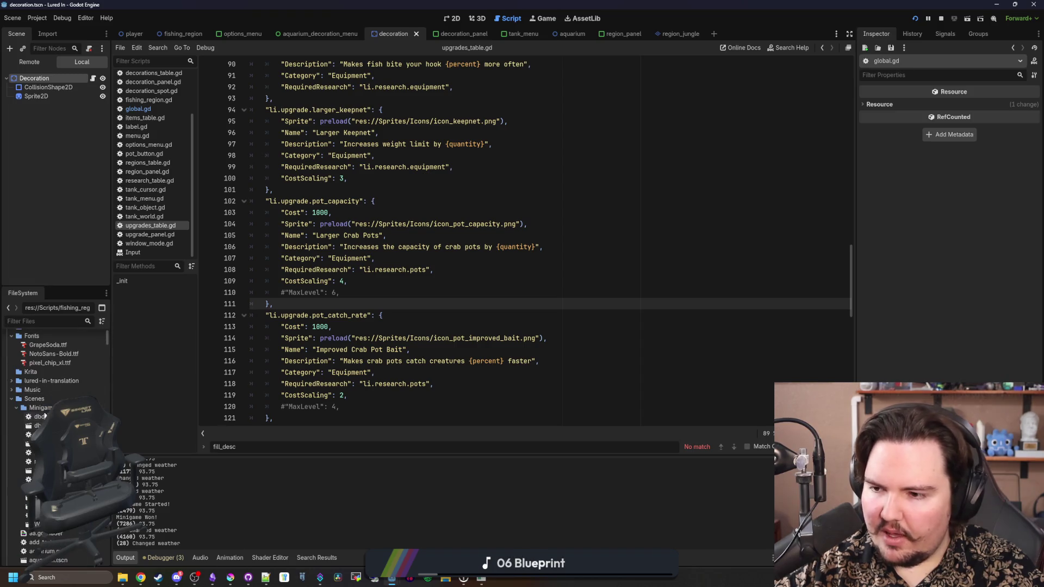
left_click(17, 408)
right_click(34, 400)
mouse_move(48, 407)
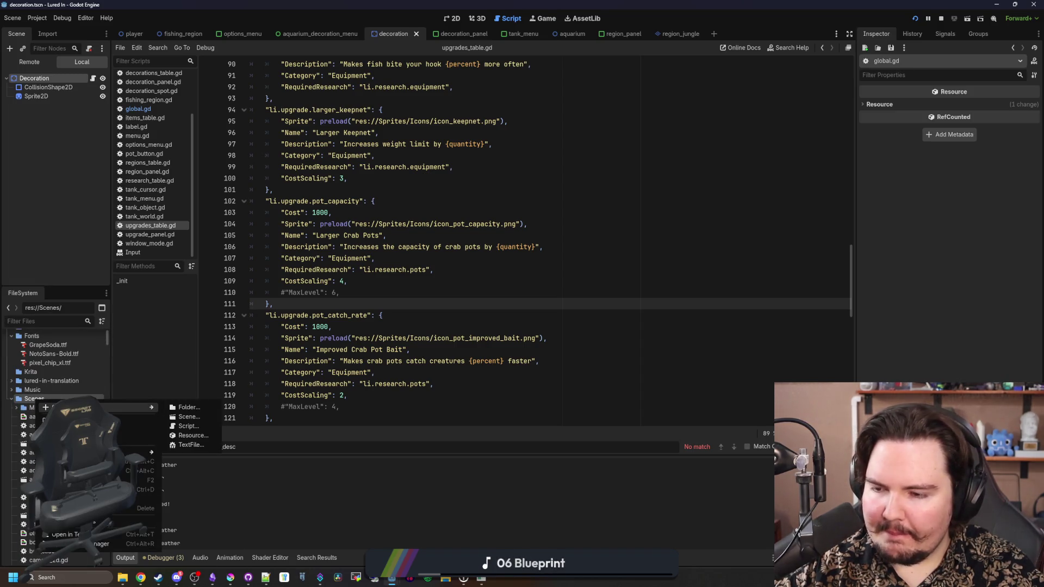
left_click(188, 417)
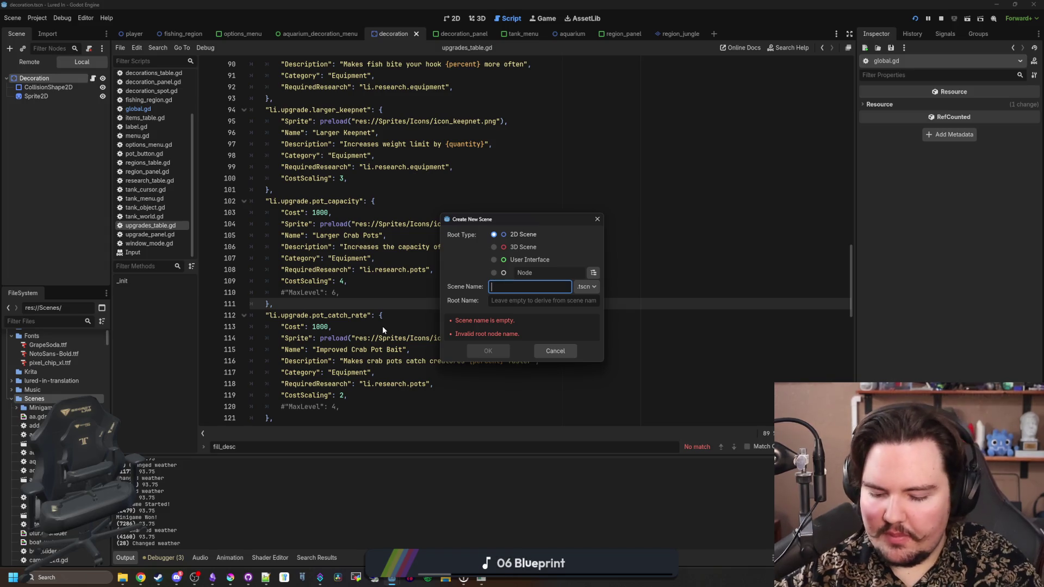
type("money_bag")
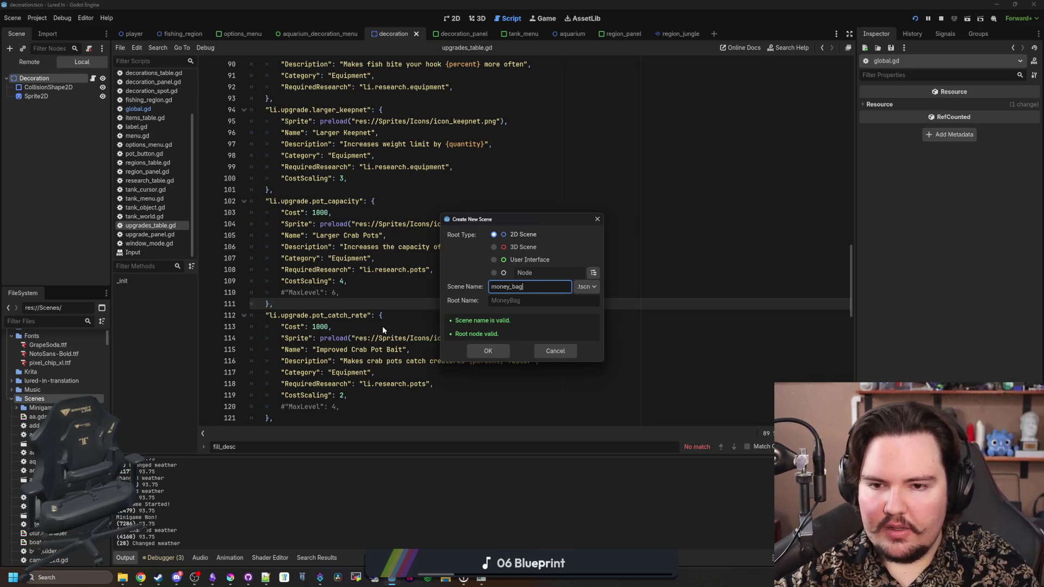
left_click(490, 350)
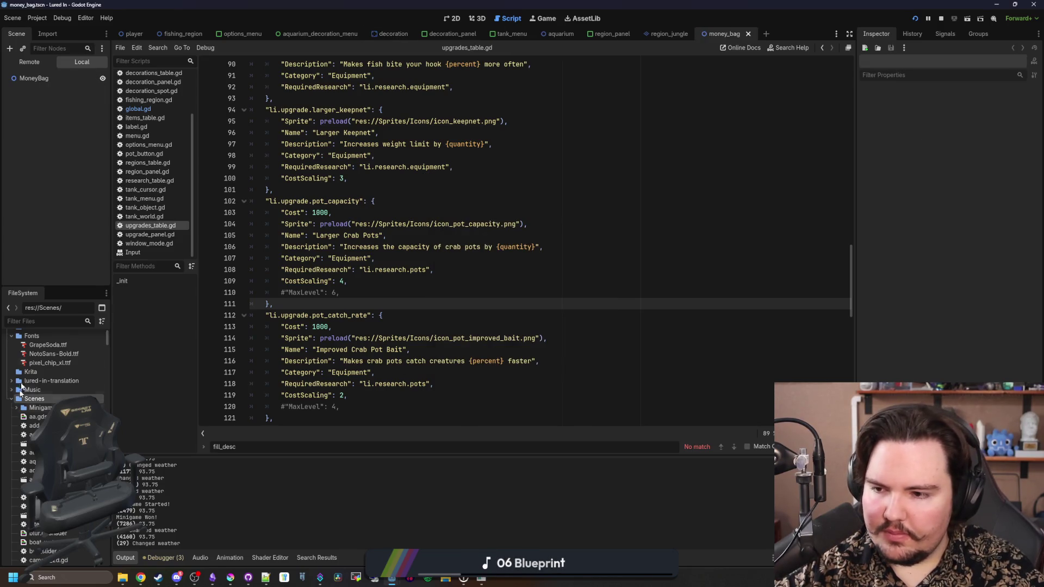
Change the MoneyBag root node's type to StaticBody2D.
left_click(50, 79)
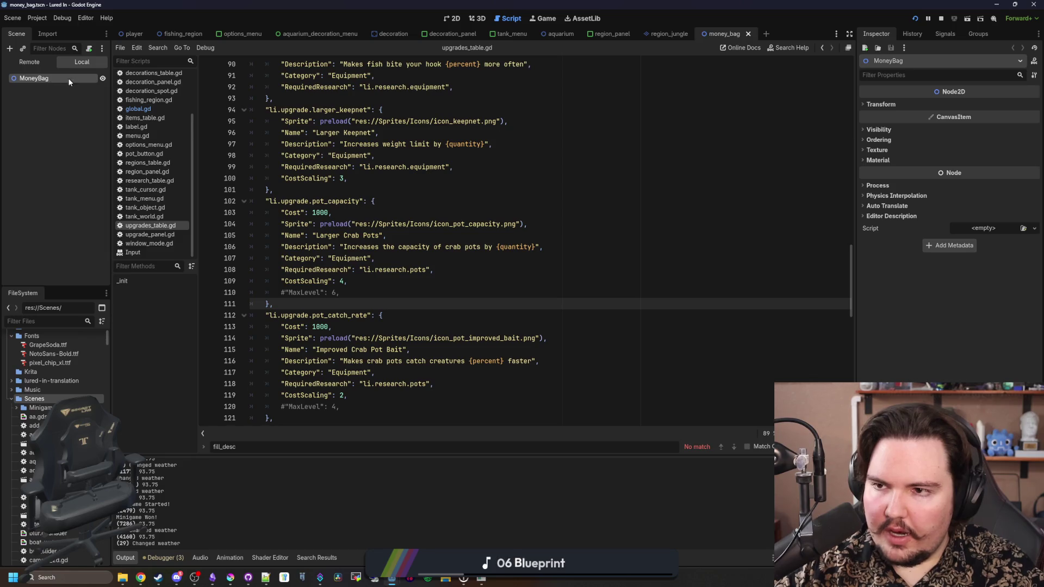
right_click(58, 80)
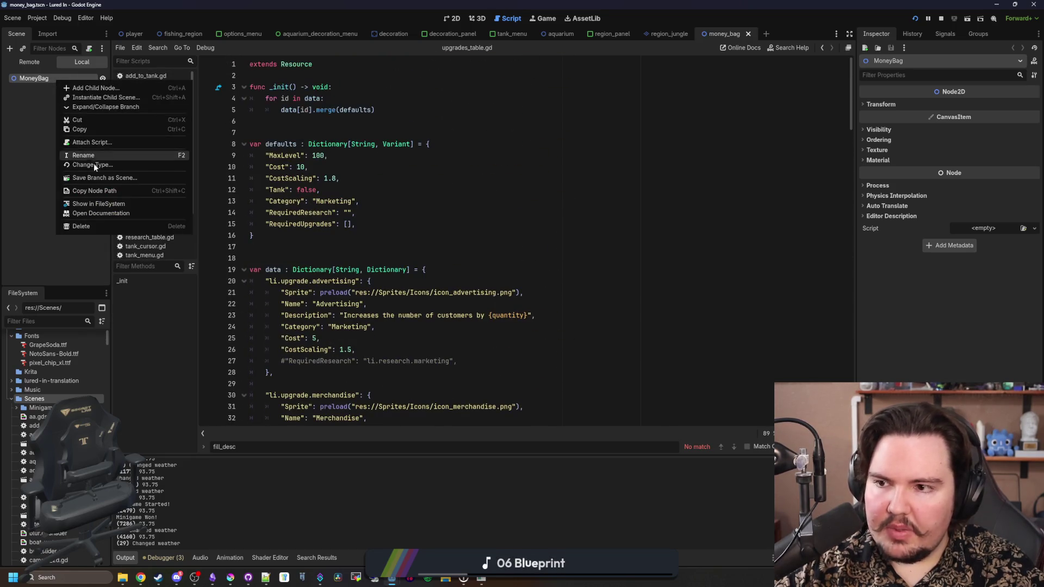
left_click(93, 163)
type("stati")
key("Return")
key("ctrl+F1")
Add a Sprite2D child under MoneyBag and frame the view on it.
right_click(88, 77)
left_click(90, 94)
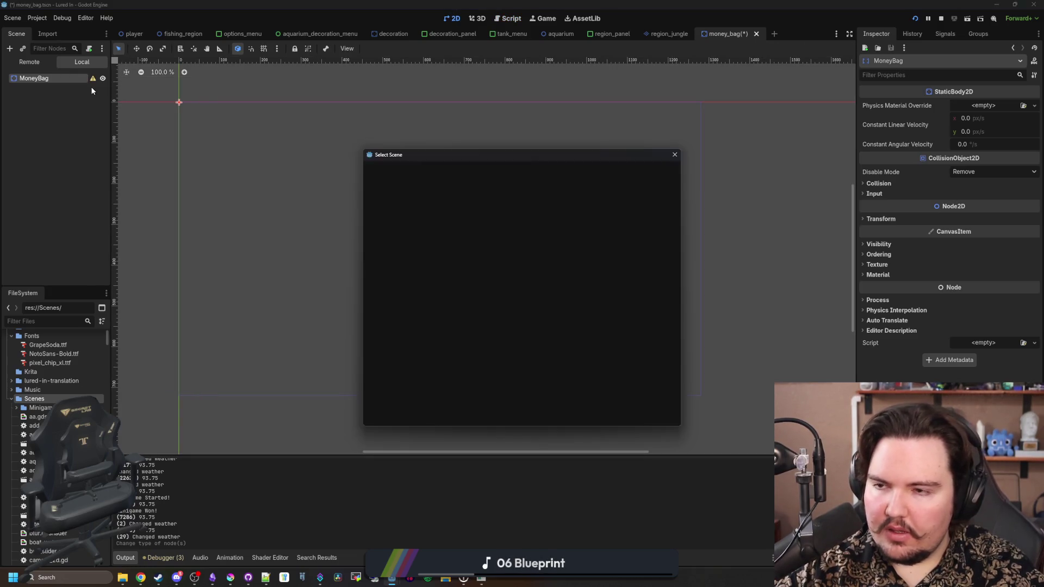
left_click(676, 154)
right_click(49, 80)
right_click(48, 80)
right_click(49, 80)
left_click(69, 86)
type("sprite")
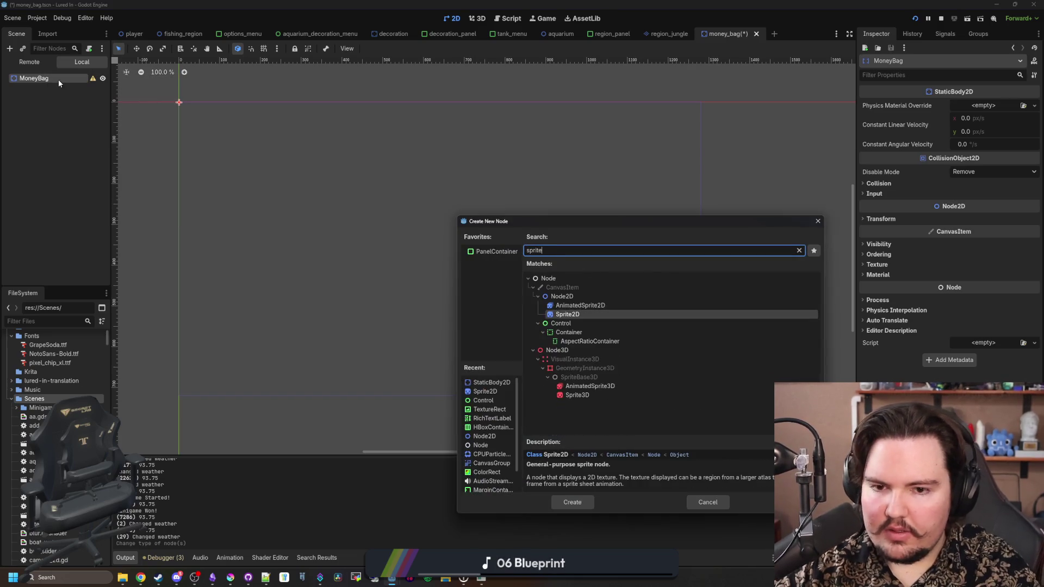
key("Return")
key("f")
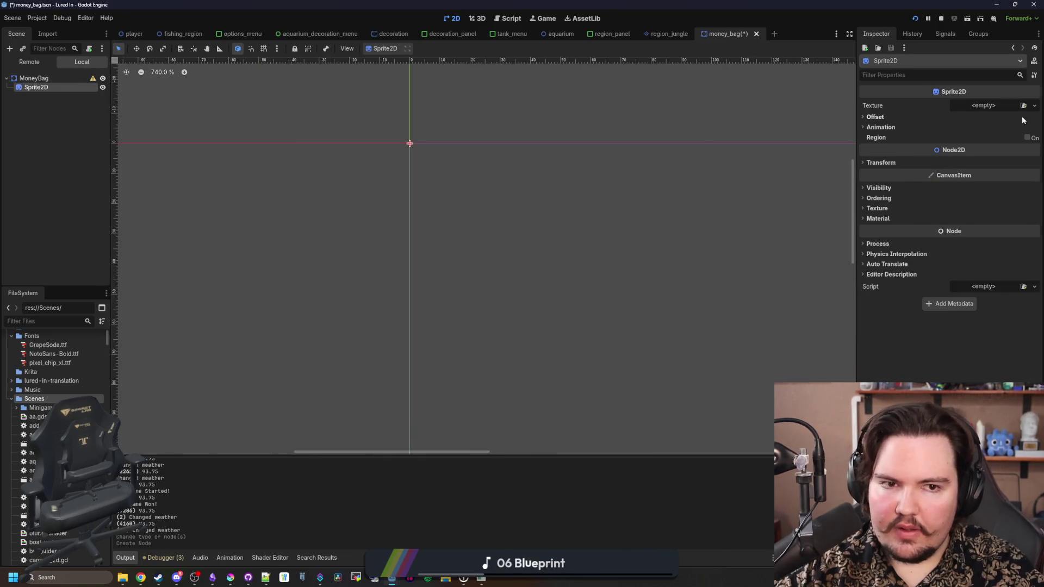
Quick-load money_bag.png as the Sprite2D texture, then add another child to MoneyBag.
left_click(1034, 105)
left_click(969, 305)
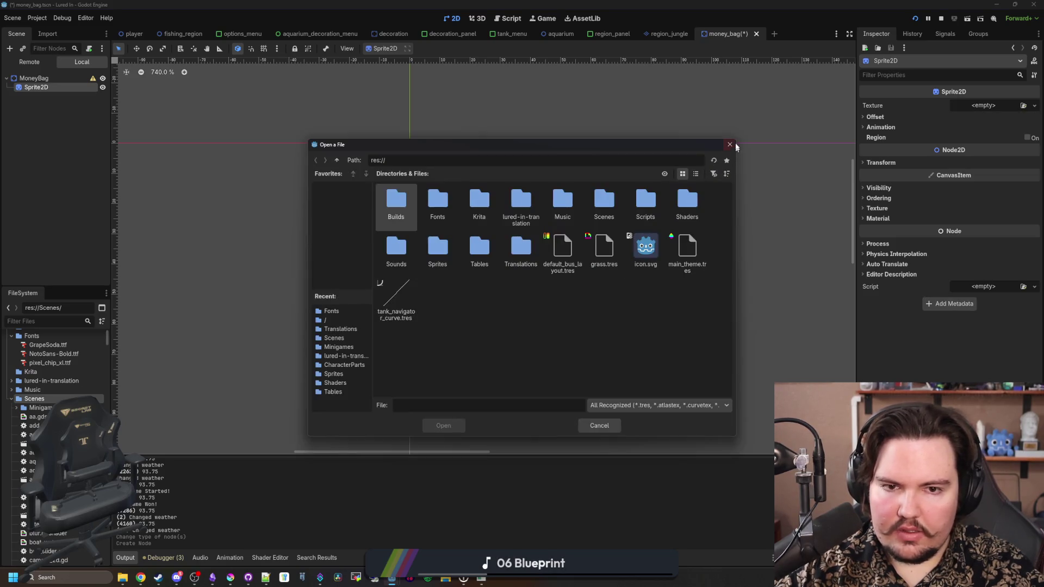
left_click(731, 144)
left_click(1035, 106)
left_click(998, 295)
type("money")
double_click(386, 214)
scroll(408, 139, "up", 5)
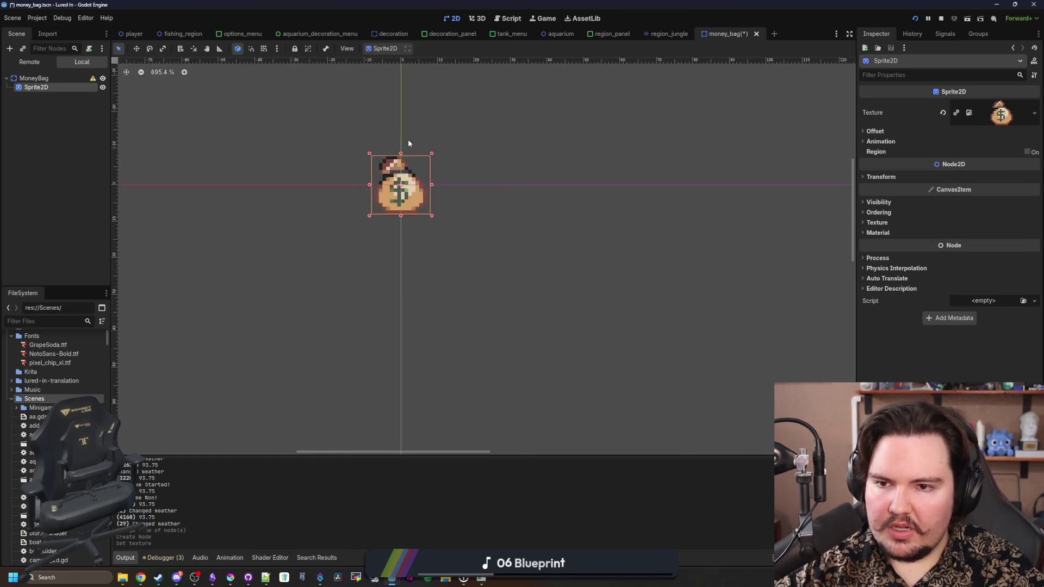
left_click(47, 81)
key("ctrl+a")
Create a second Sprite2D and give it the oval shadow texture.
key("Return")
left_click(960, 104)
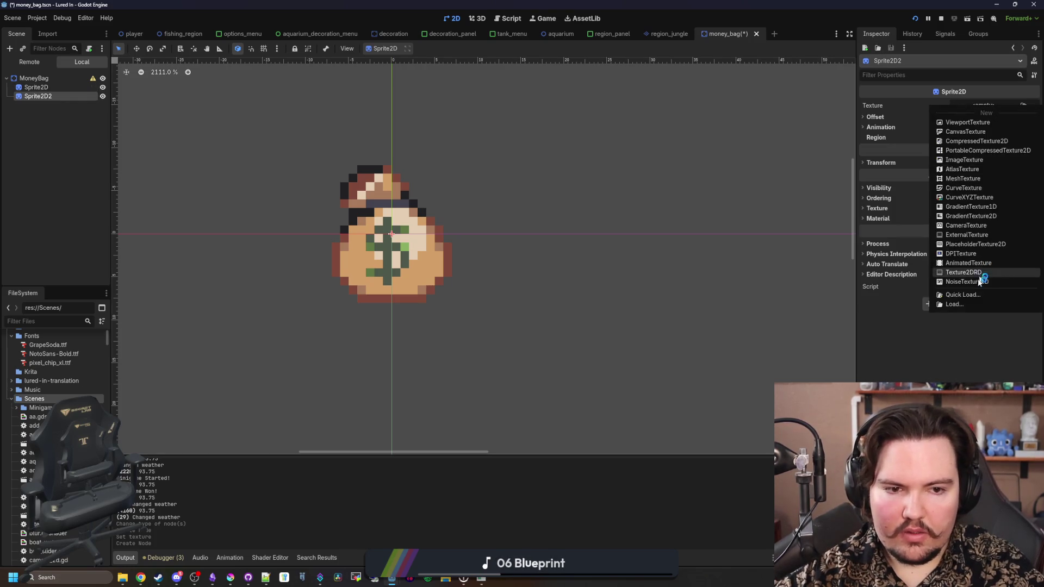
left_click(957, 295)
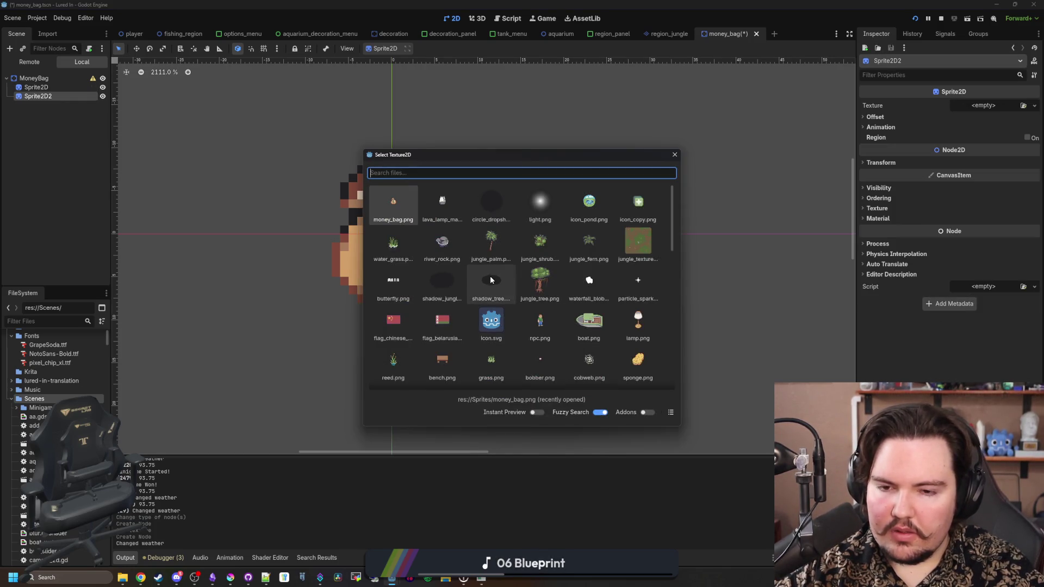
scroll(500, 282, "down", 4)
scroll(501, 282, "down", 3)
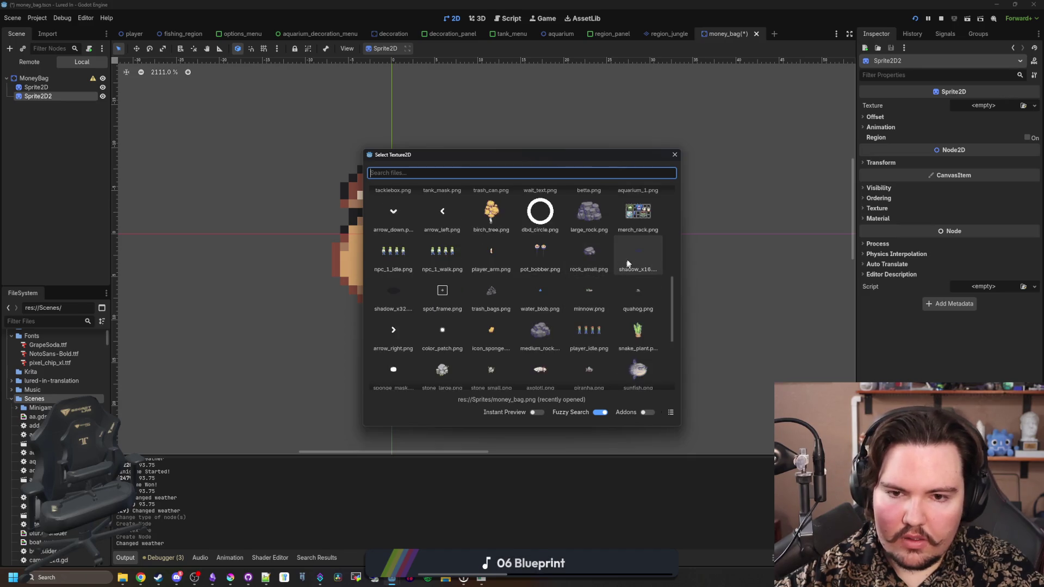
double_click(646, 252)
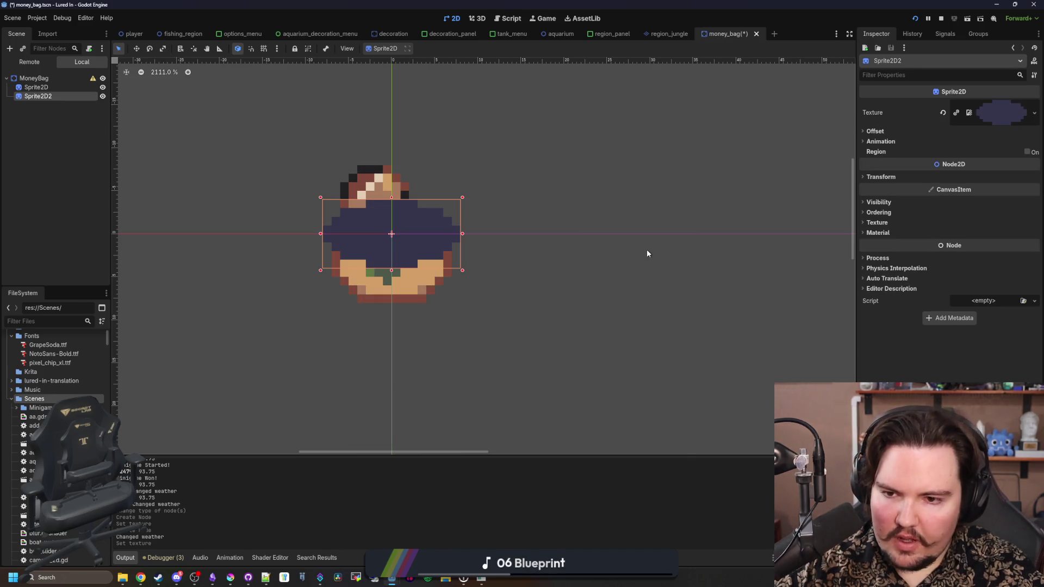
scroll(224, 126, "down", 1)
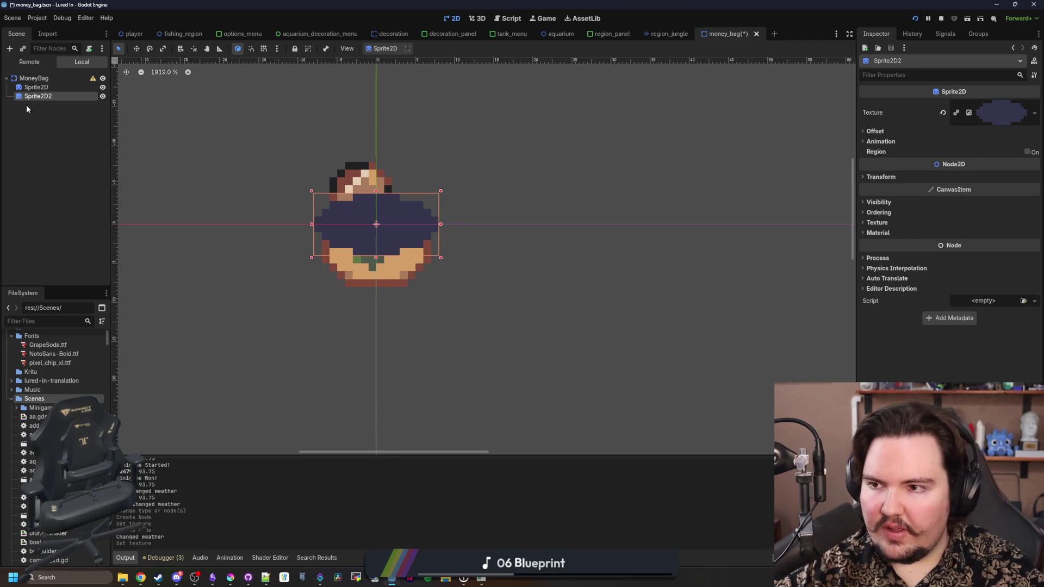
Move the money-bag sprite up to (0, -9) so it sits above the shadow.
left_click(42, 81)
left_click(38, 87)
scroll(406, 139, "up", 3)
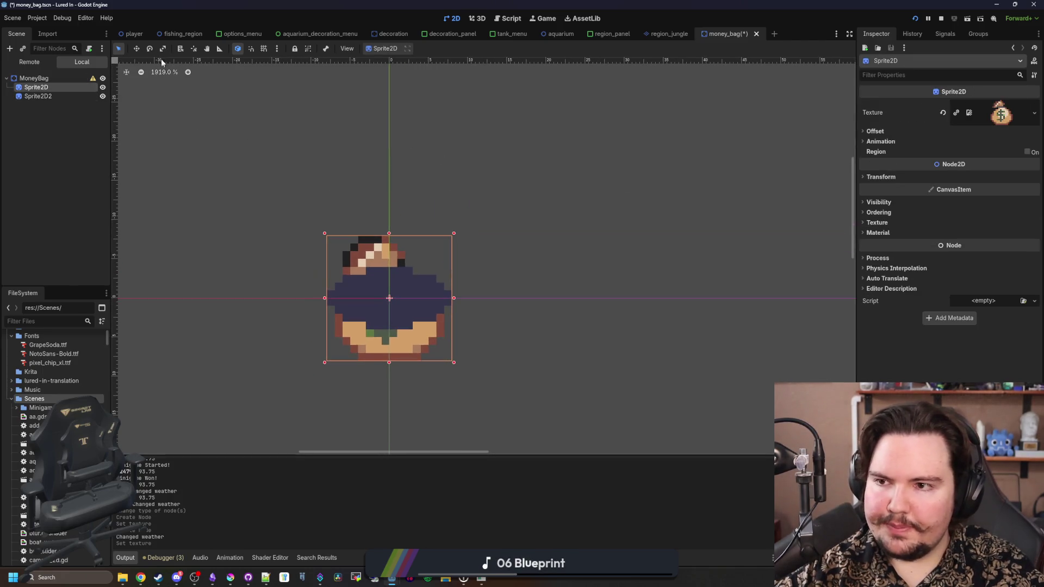
left_click(137, 48)
left_click_drag(396, 303, 395, 236)
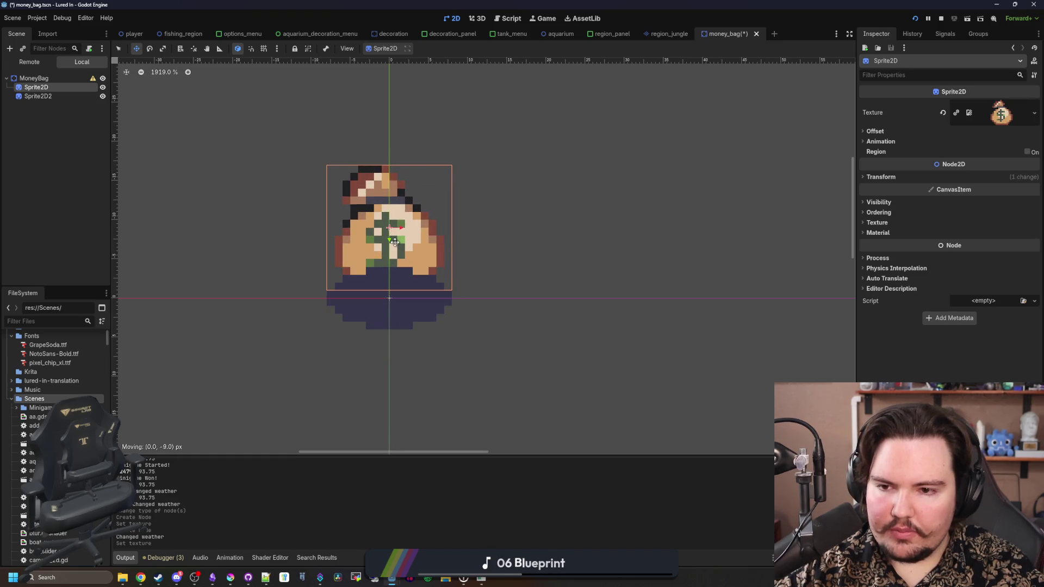
left_click(47, 97)
double_click(38, 97)
Rename Sprite2D2 to Shadow, set its Z Index to -10 and lower its Modulate alpha.
type("Shadow")
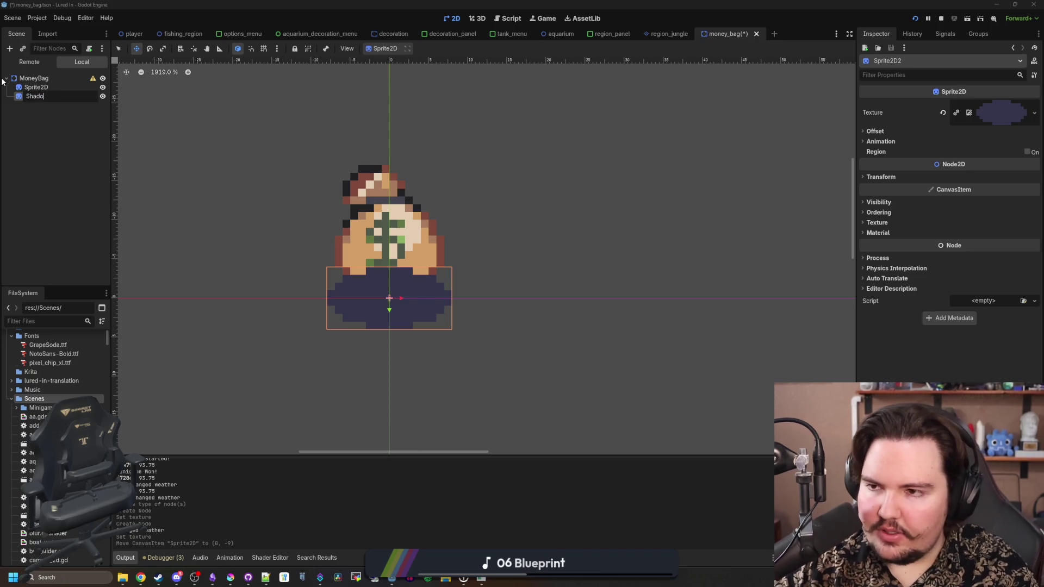
key("Return")
left_click(879, 212)
left_click(1013, 222)
type("-10")
key("Return")
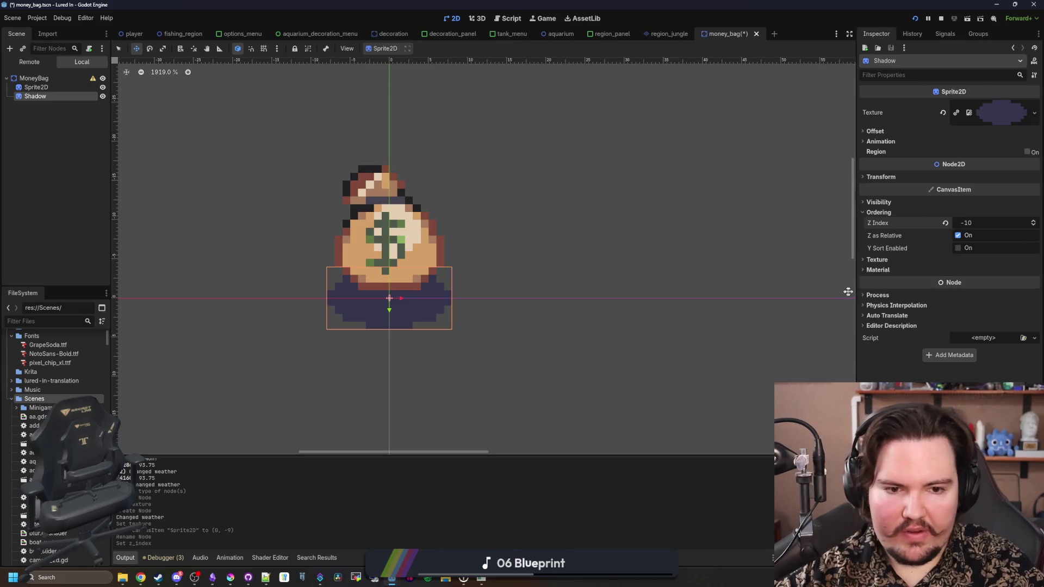
left_click(879, 202)
left_click(974, 225)
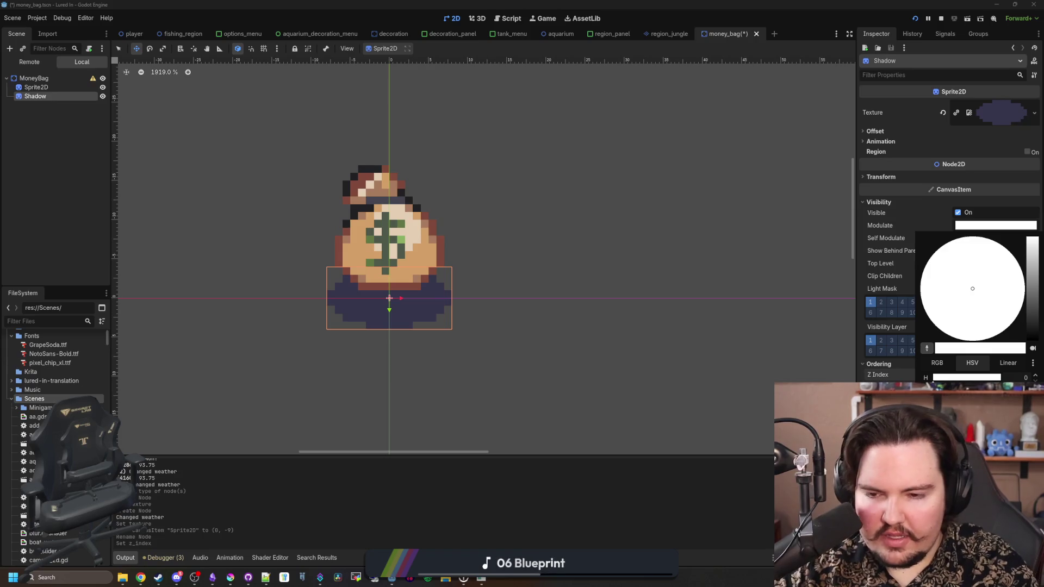
left_click(803, 468)
Rename the bag sprite to Bag, fixing the mistyped name.
left_click(46, 87)
double_click(46, 87)
type("bAG")
key("Return")
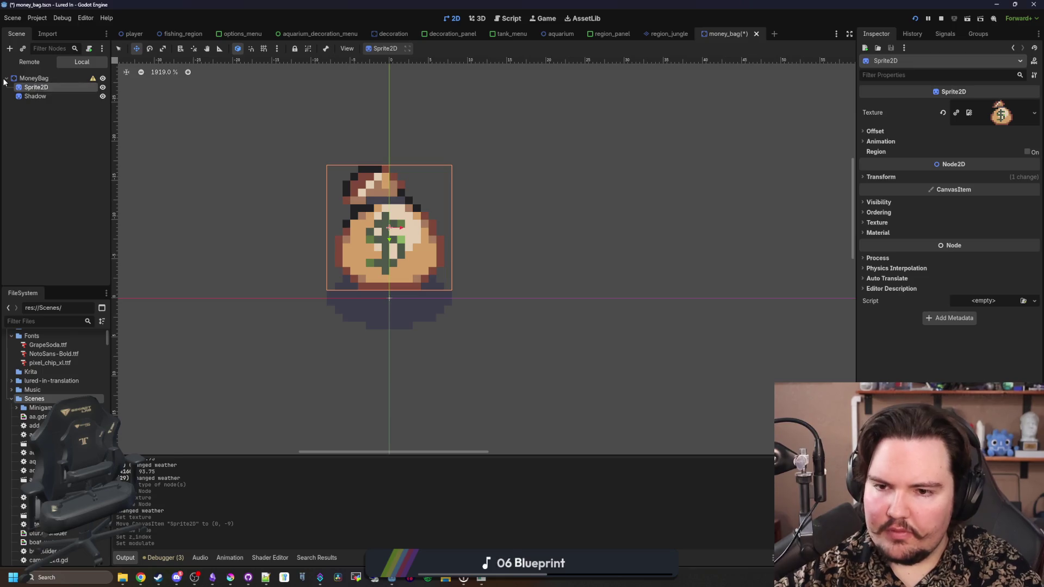
double_click(32, 87)
type("Batg")
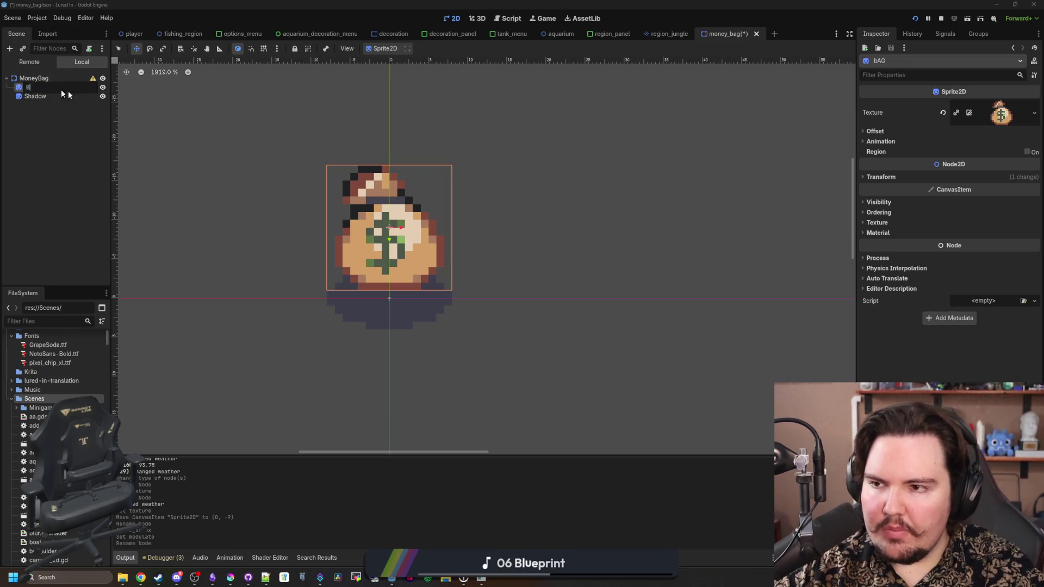
key("BackSpace")
key("BackSpace")
type("g")
key("Return")
left_click(48, 79)
right_click(48, 80)
Add a CollisionShape2D with a CircleShape2D and move it up over the bag.
left_click(66, 86)
type("colli")
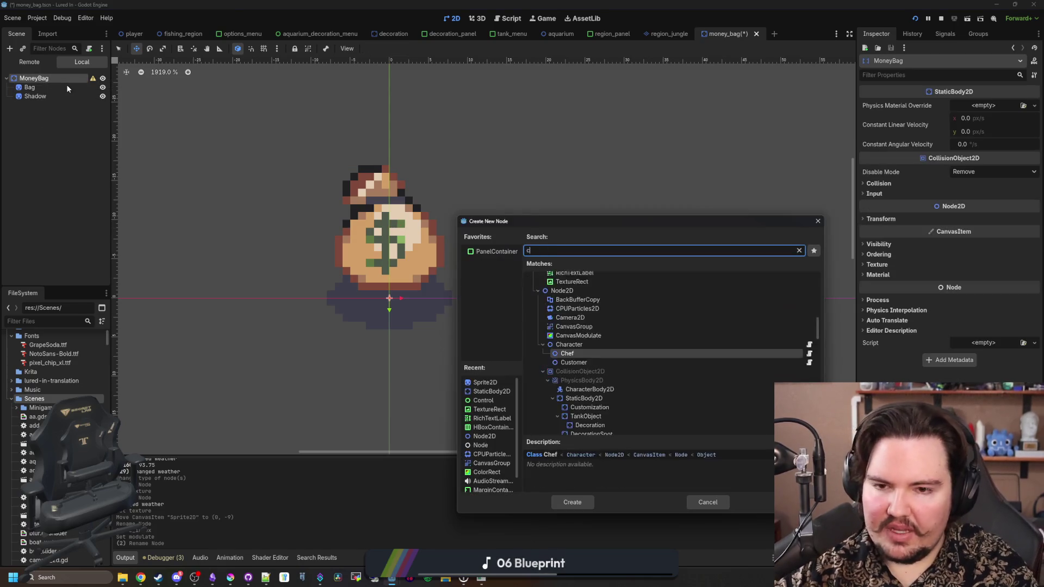
type("s")
key("Return")
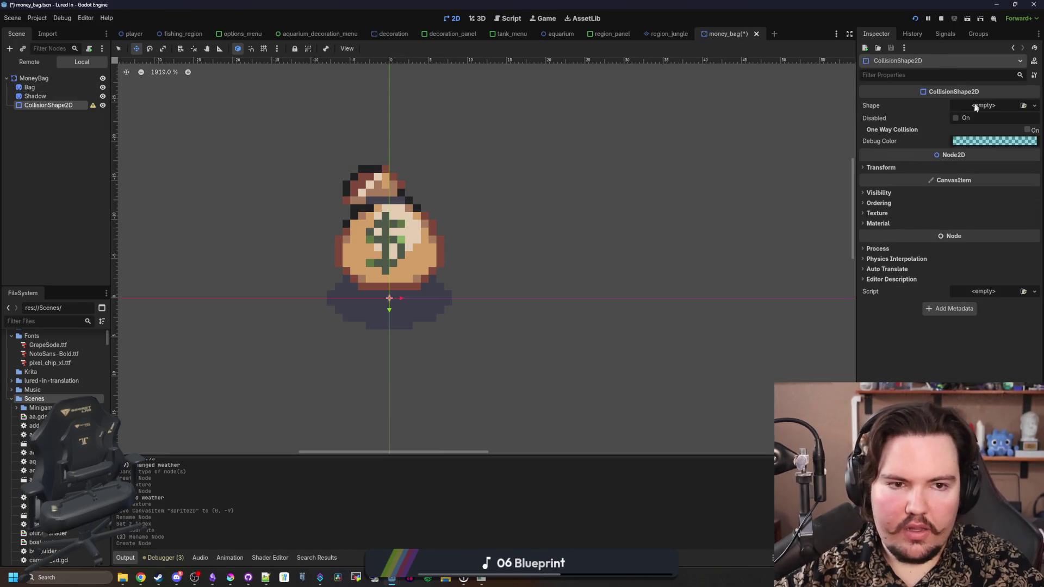
left_click(974, 107)
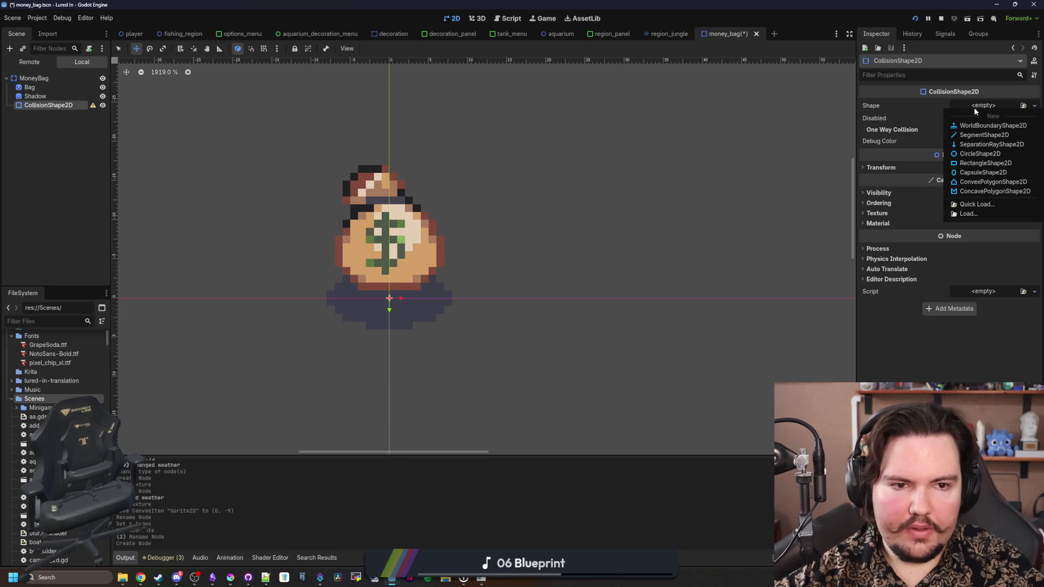
left_click(981, 154)
left_click_drag(382, 343, 382, 296)
Save the money_bag scene and create a money_bag.gd script on MoneyBag.
key("ctrl+s")
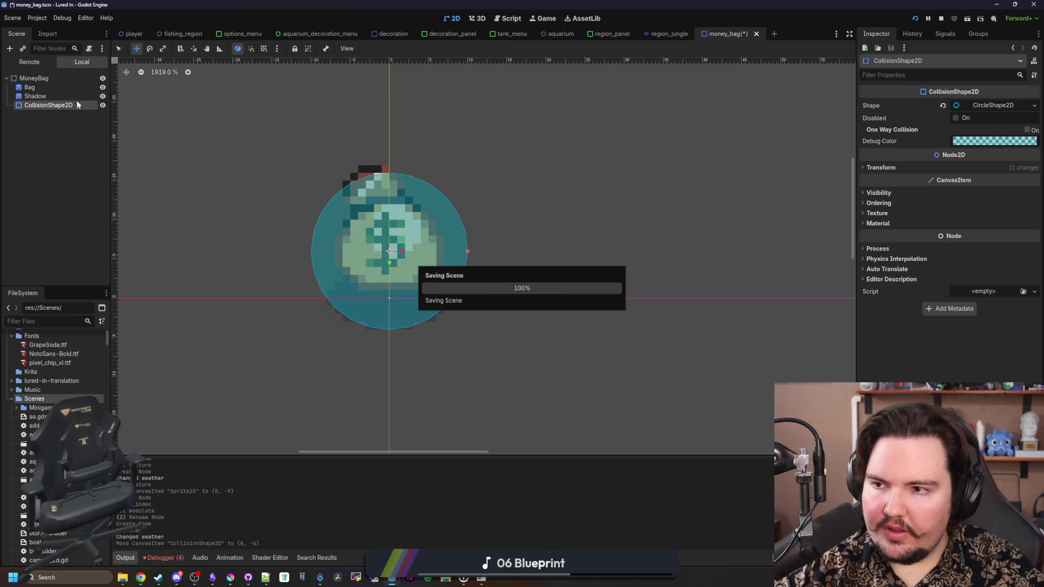
left_click(70, 79)
left_click(89, 48)
key("Escape")
type("var bagStart")
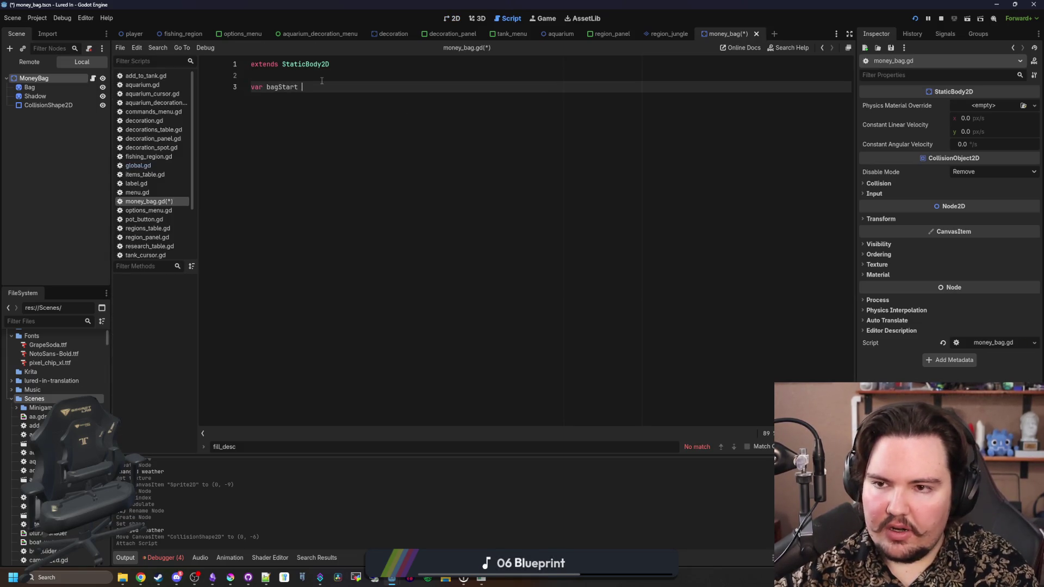
key("BackSpace")
key("BackSpace")
key("BackSpace")
type("bagStart : Vector2")
left_click_drag(29, 87, 383, 83)
left_click(251, 88)
type("@onre")
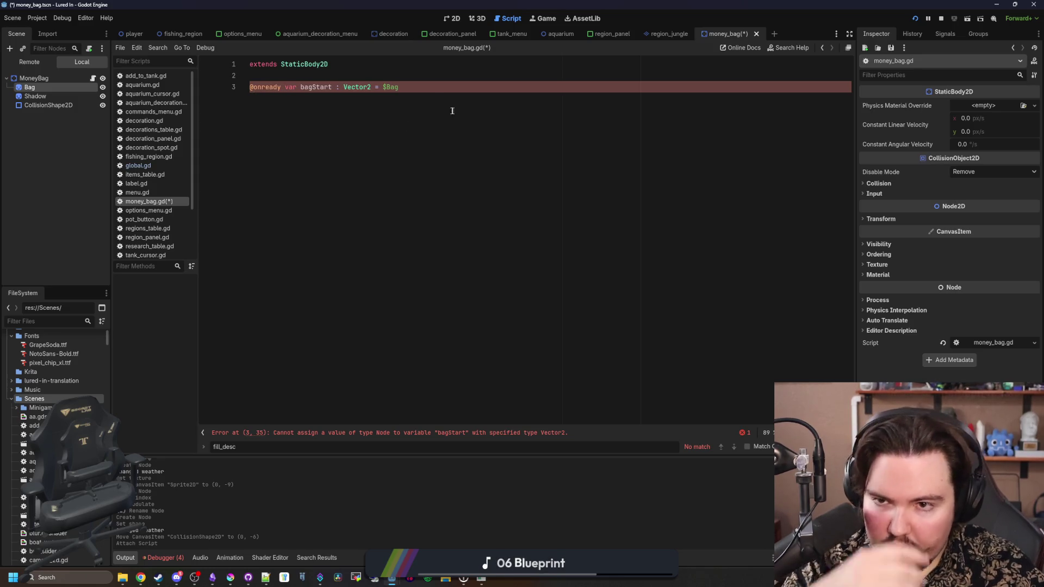
type(".position")
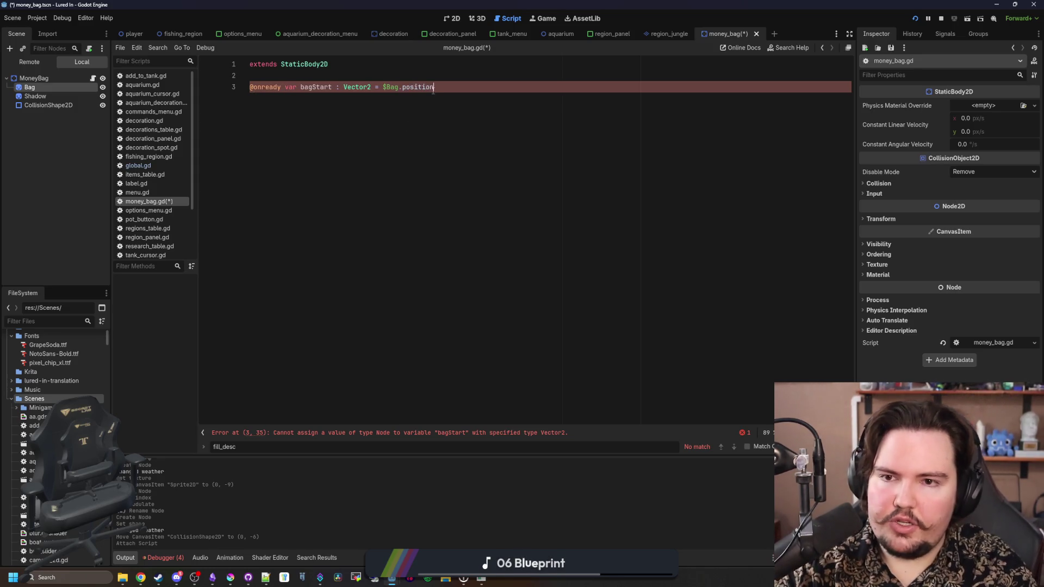
key("Return")
key("Return")
Add a _ready() function that creates a tween with a tween_property call on $Bag.
type("func _r")
key("Return")
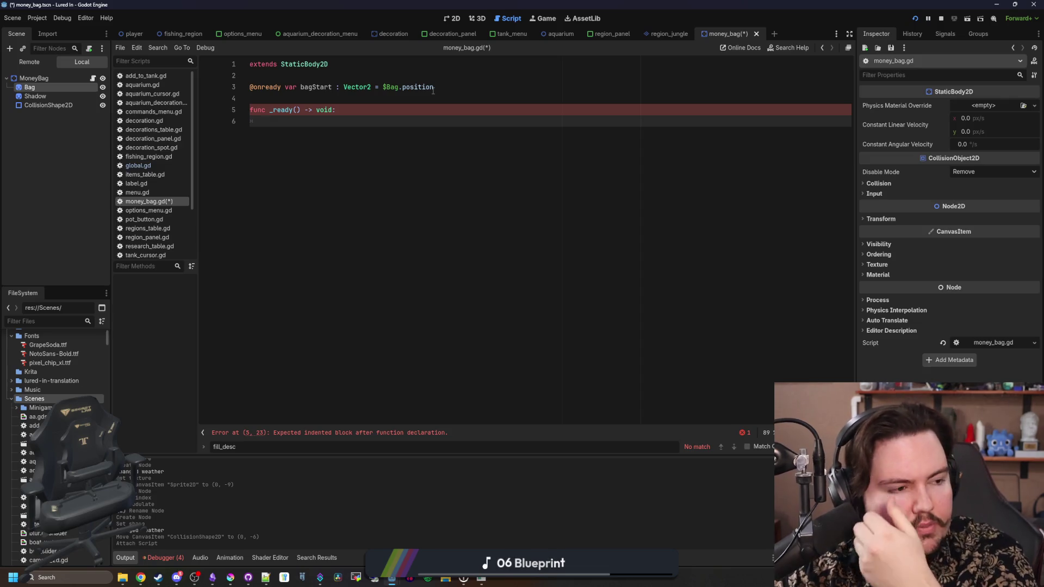
type("get_tree(")
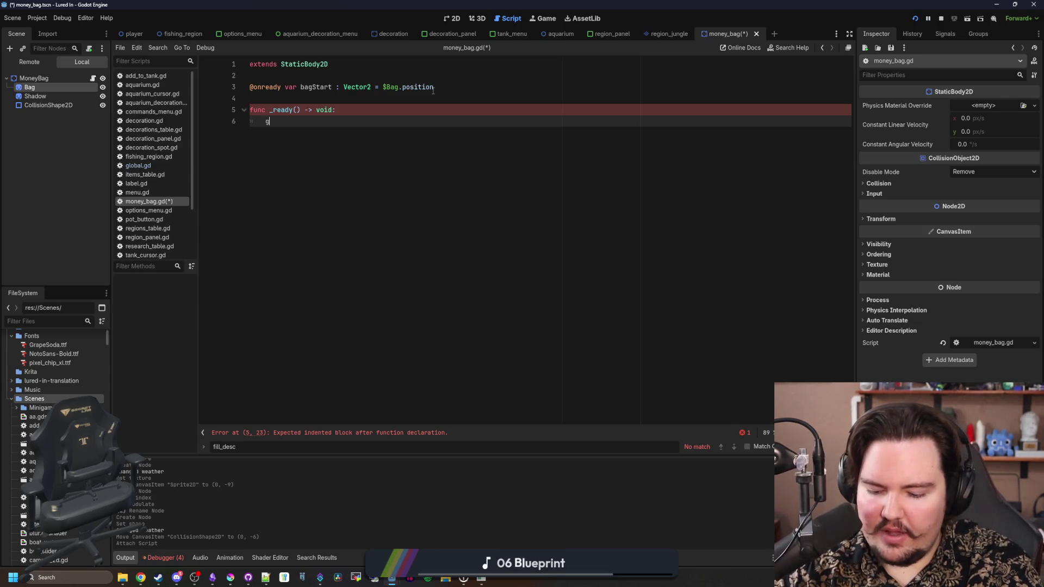
key("BackSpace")
key("BackSpace")
key("BackSpace")
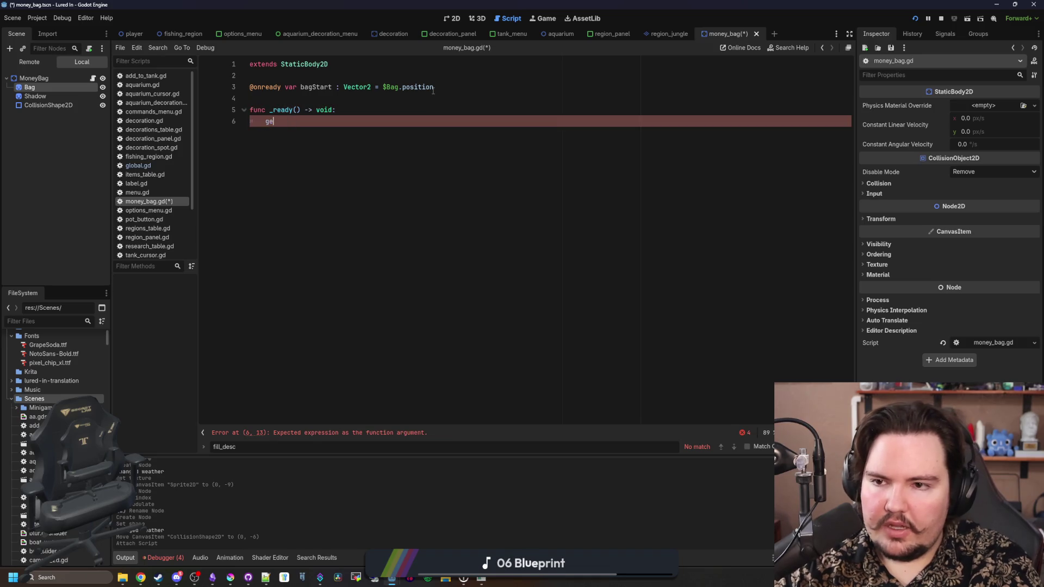
type("var tween = create_")
key("Return")
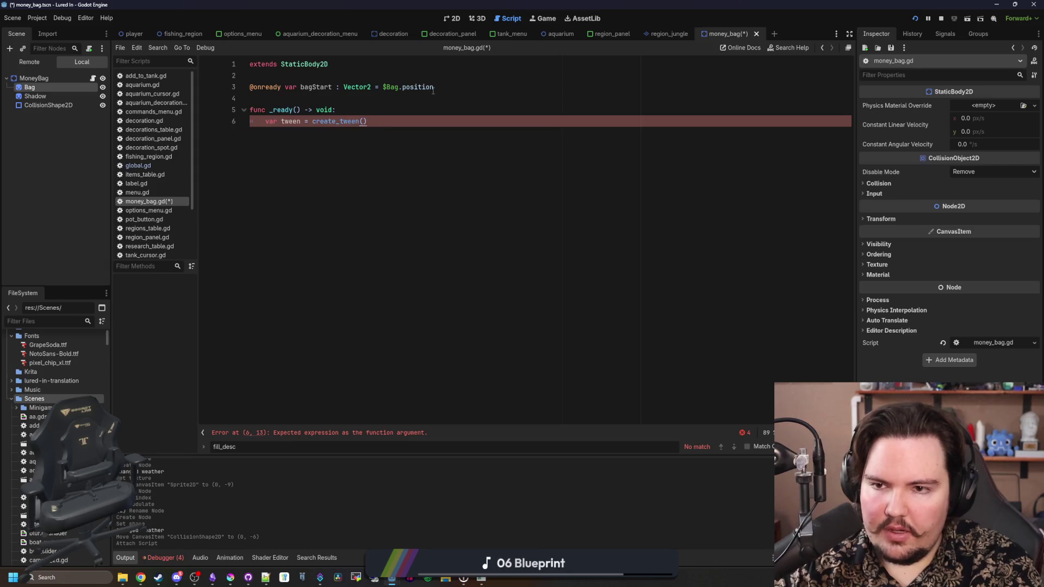
key("Return")
type("tween.tween_p")
key("Return")
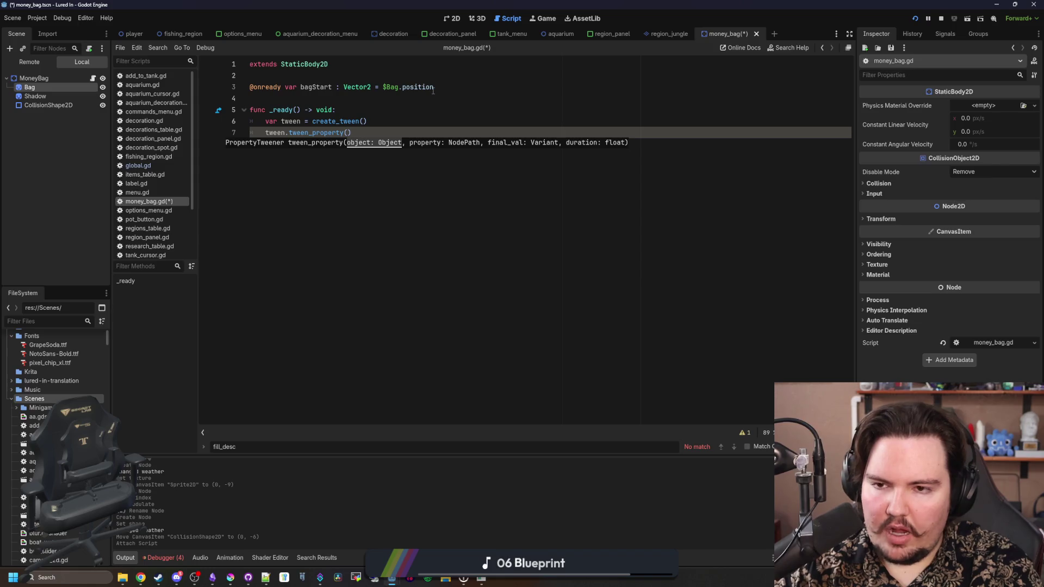
type("$Bag, \"")
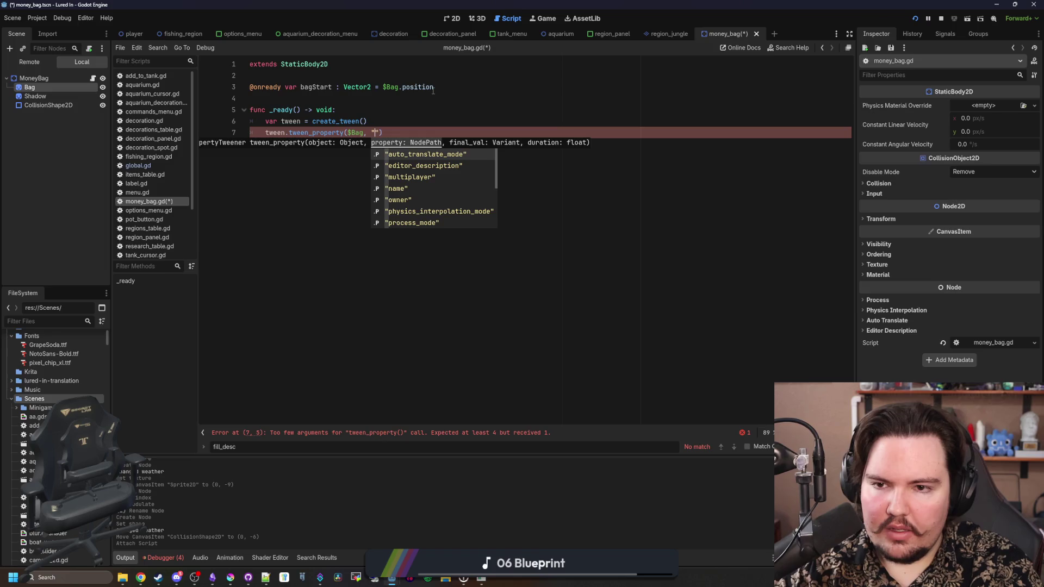
type("pos")
key("Return")
key("Up")
key("Down")
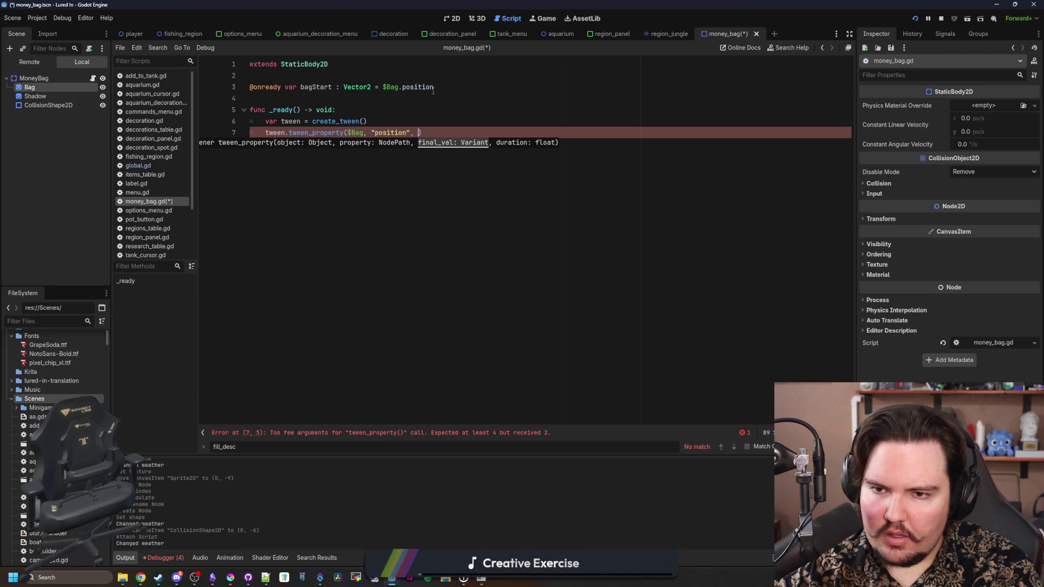
Switch the call to tween_method(animate_bag, 0.0, PI, 1.0) and begin func animate_bag().
key("BackSpace")
key("BackSpace")
key("BackSpace")
key("BackSpace")
key("BackSpace")
key("BackSpace")
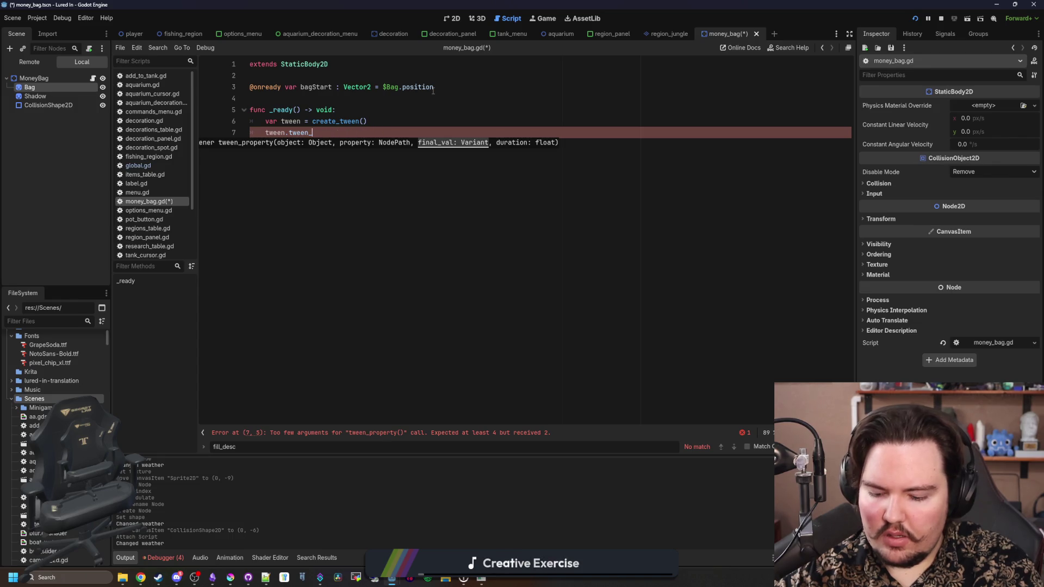
type("meth")
key("Return")
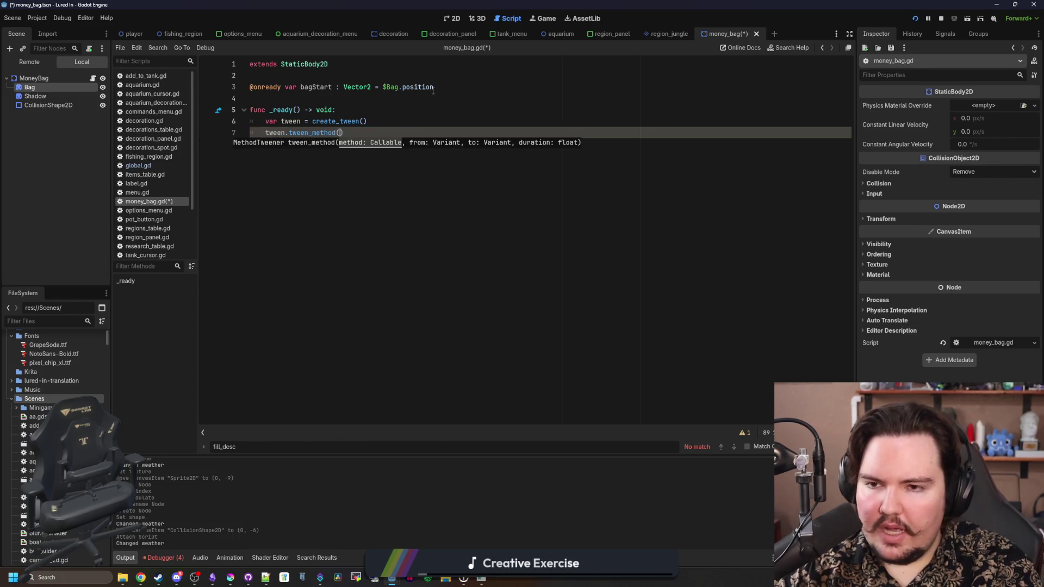
type("animate_bag, ")
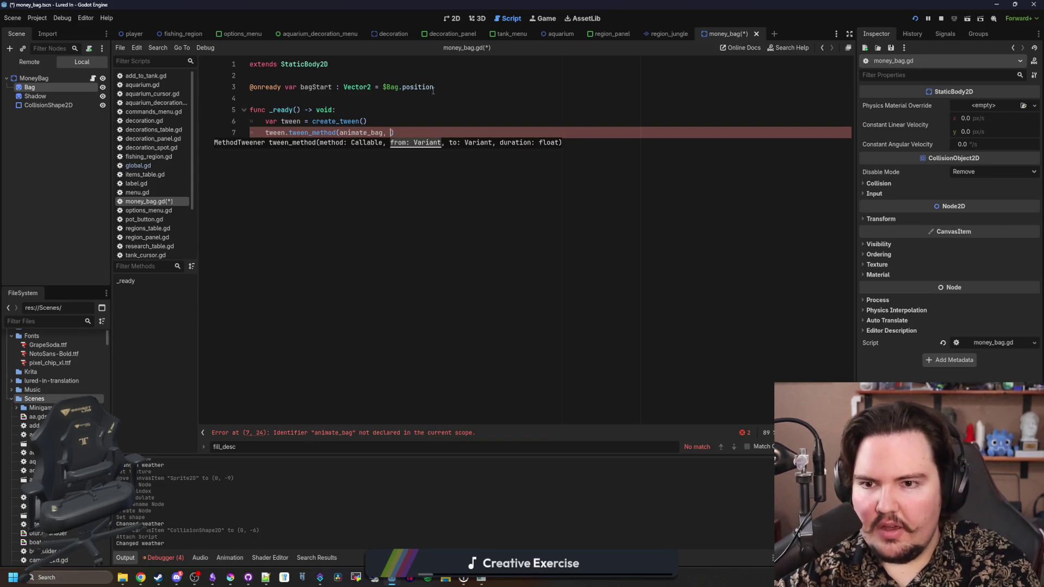
type("0.0, 1.0")
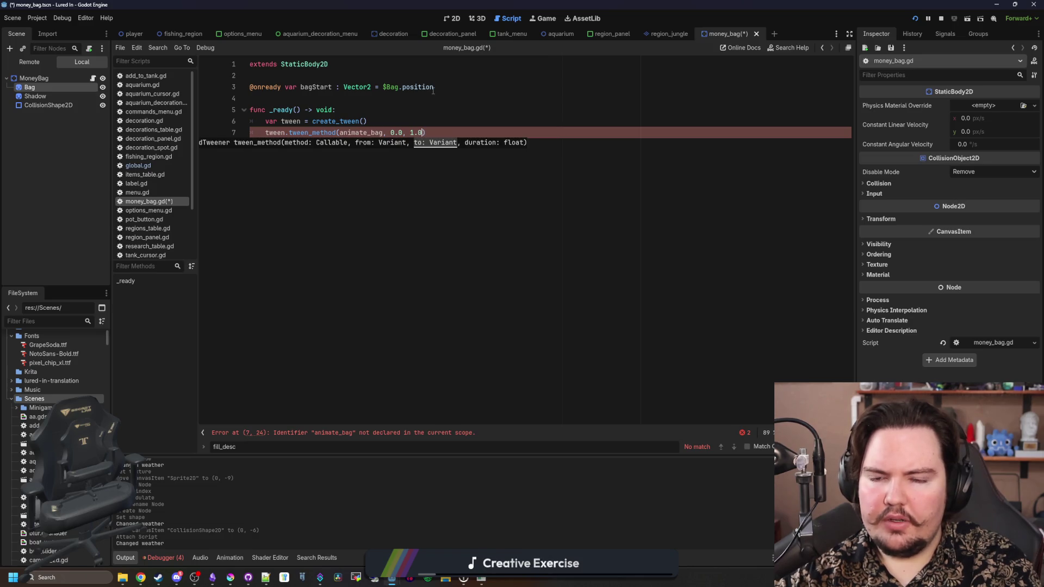
key("BackSpace")
key("BackSpace")
key("BackSpace")
type("0, P")
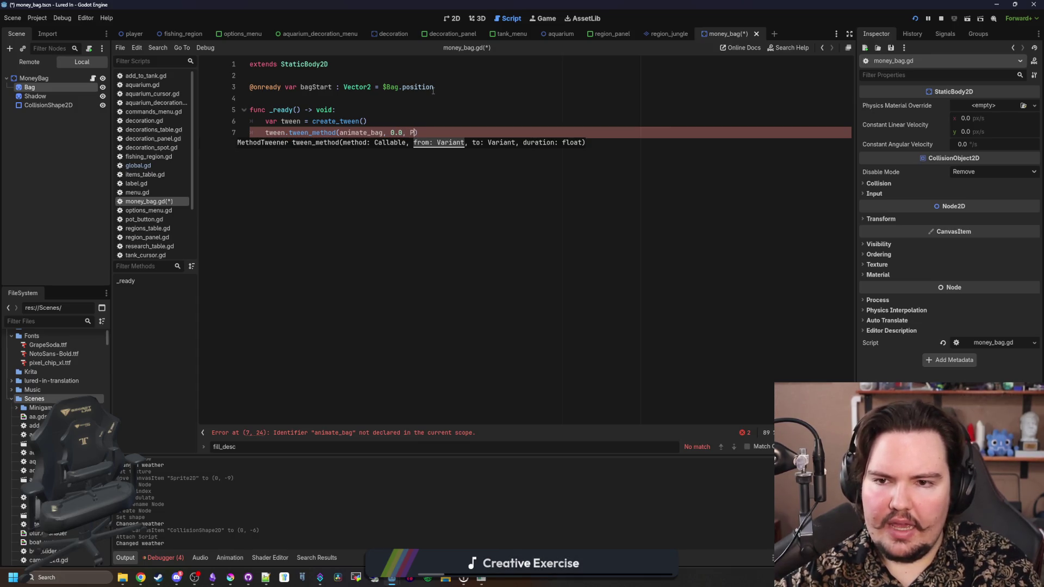
type("I, 1.0")
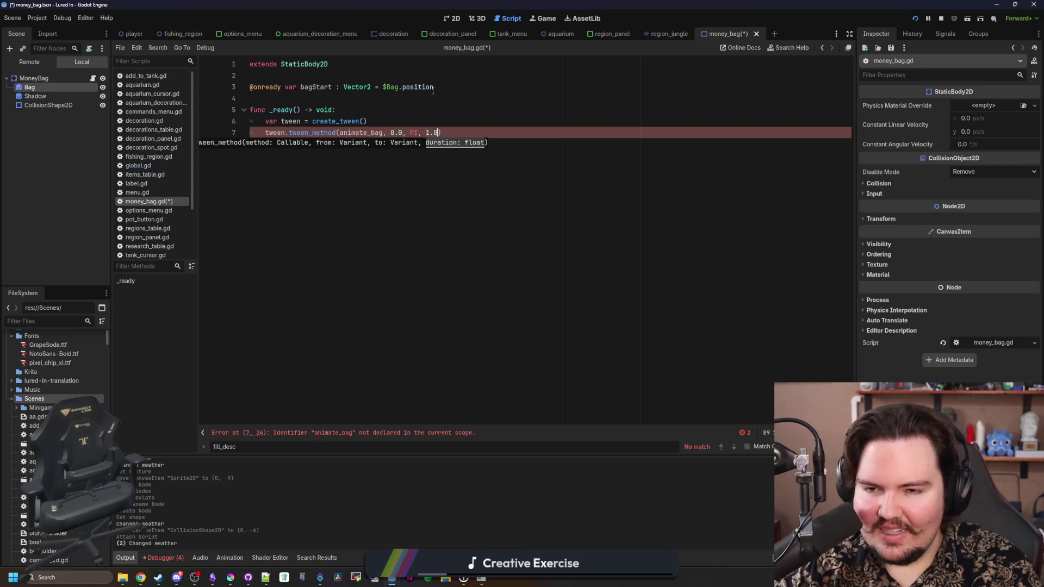
key("Return")
key("Return")
key("Return")
type("func animate_bag():")
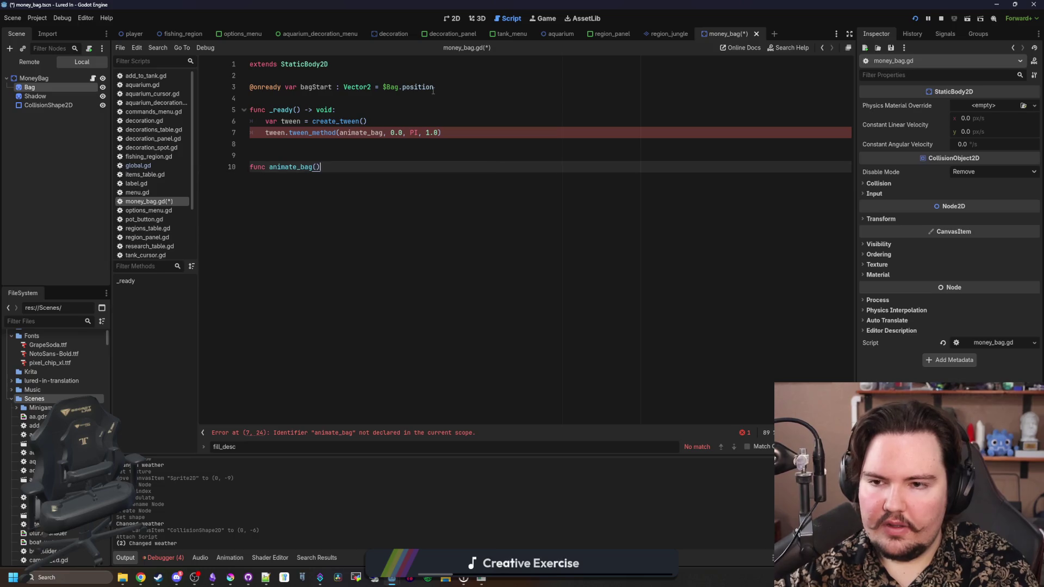
Write $Bag.position = bagStart + Global.sin_range(-2.0, 2.0, val) inside animate_bag.
key("Return")
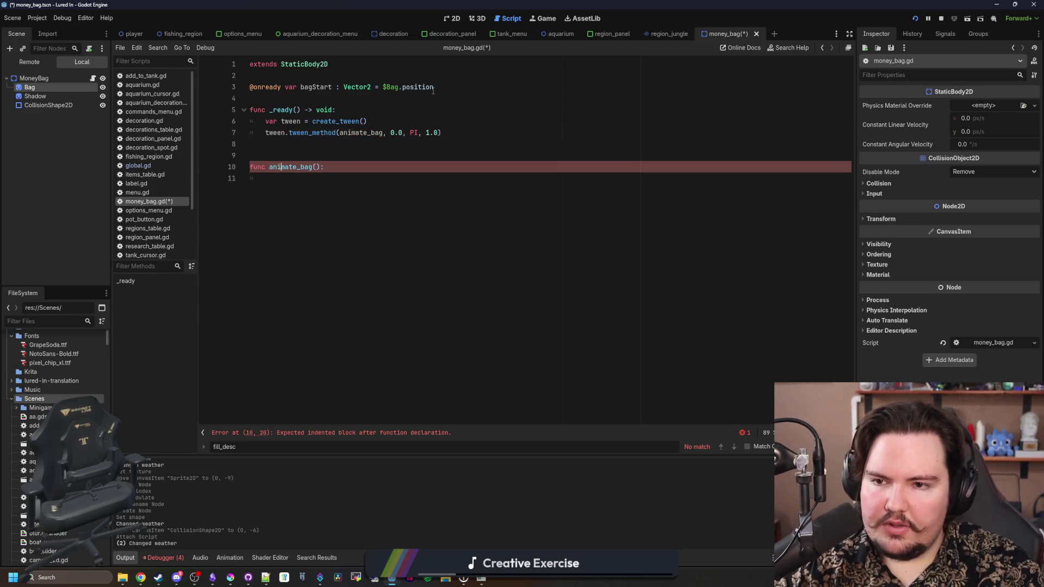
type("val")
key("Return")
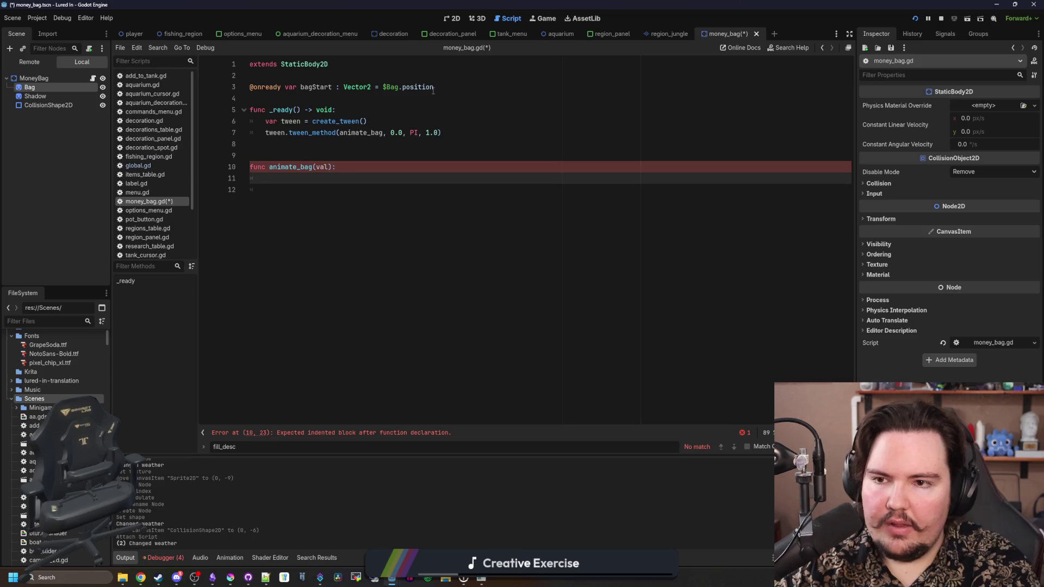
type("$Bag")
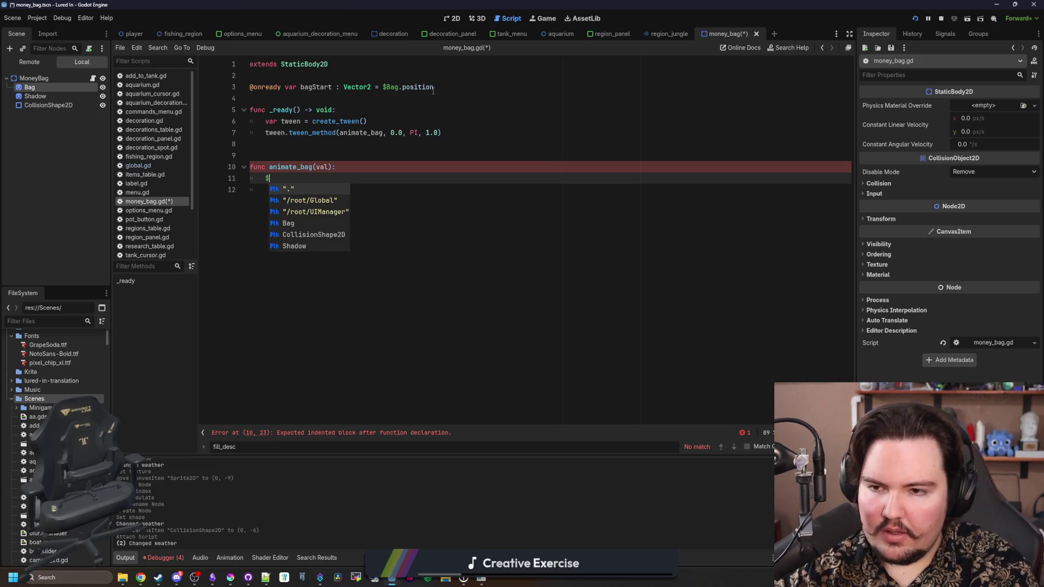
type(".position = ")
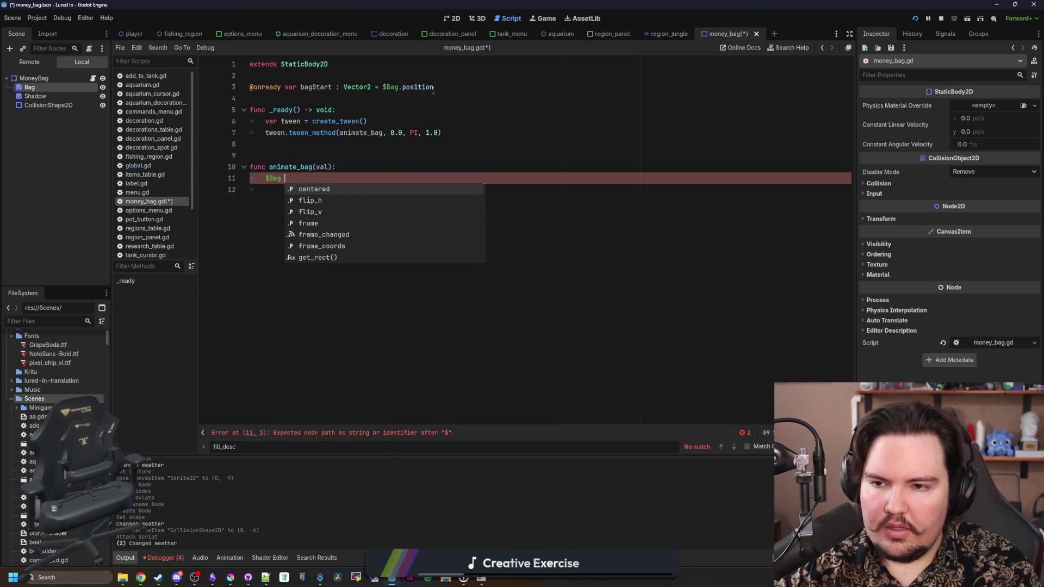
type("bagStart")
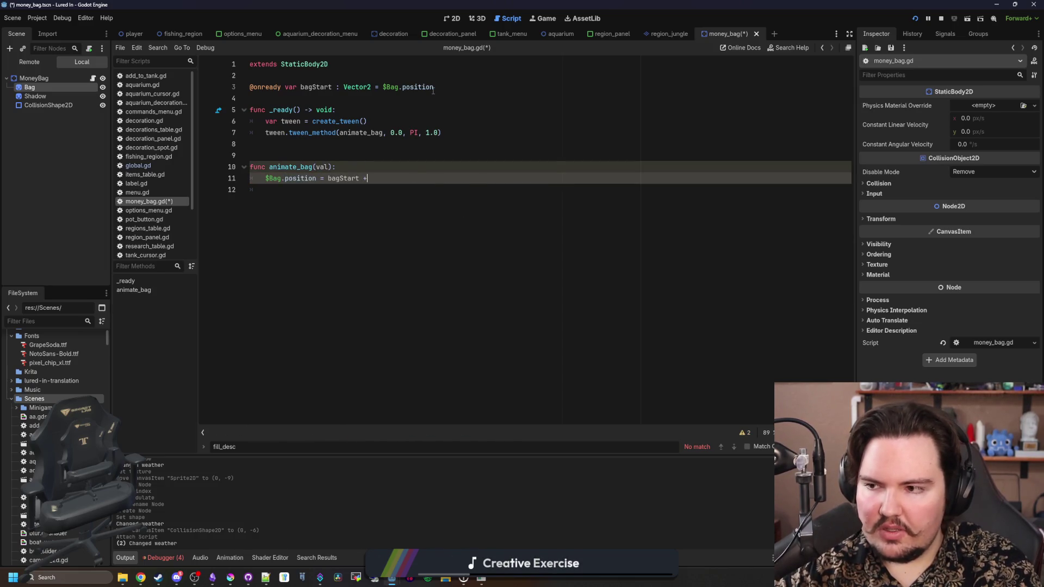
type(" + Glo")
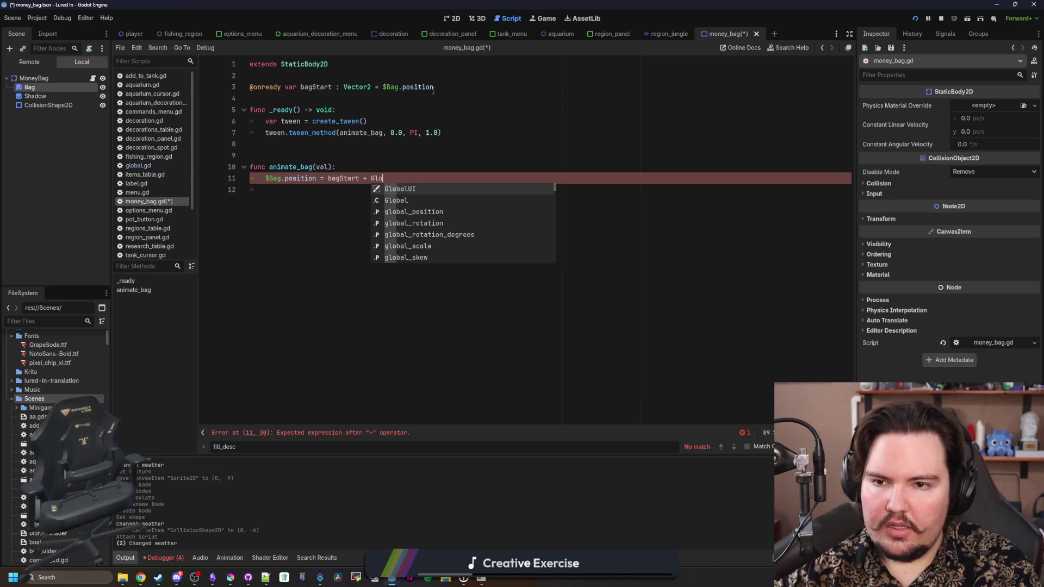
key("BackSpace")
key("BackSpace")
key("BackSpace")
type("Global.s")
key("Return")
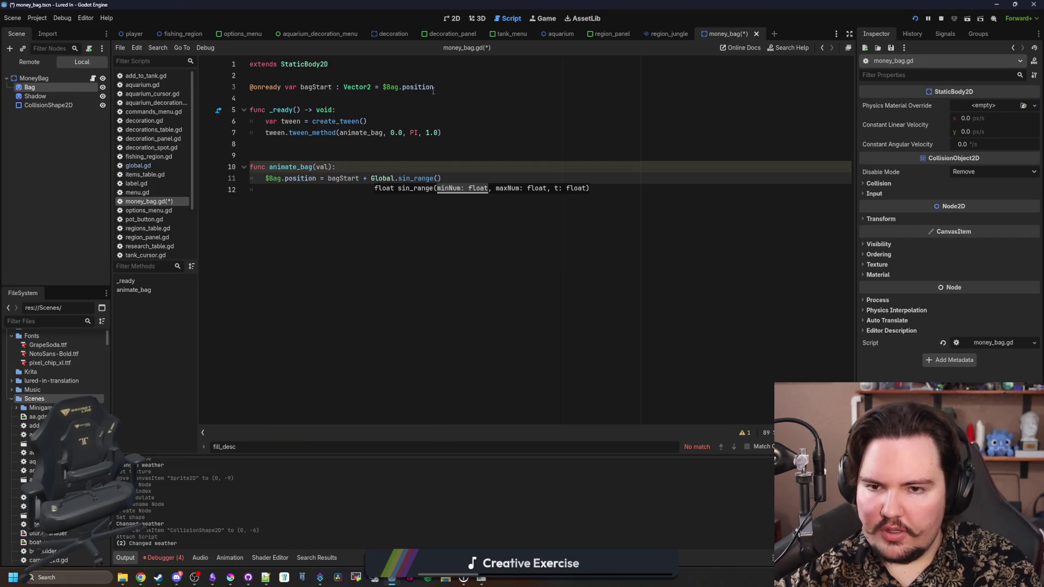
type("-2.0, 2.0,")
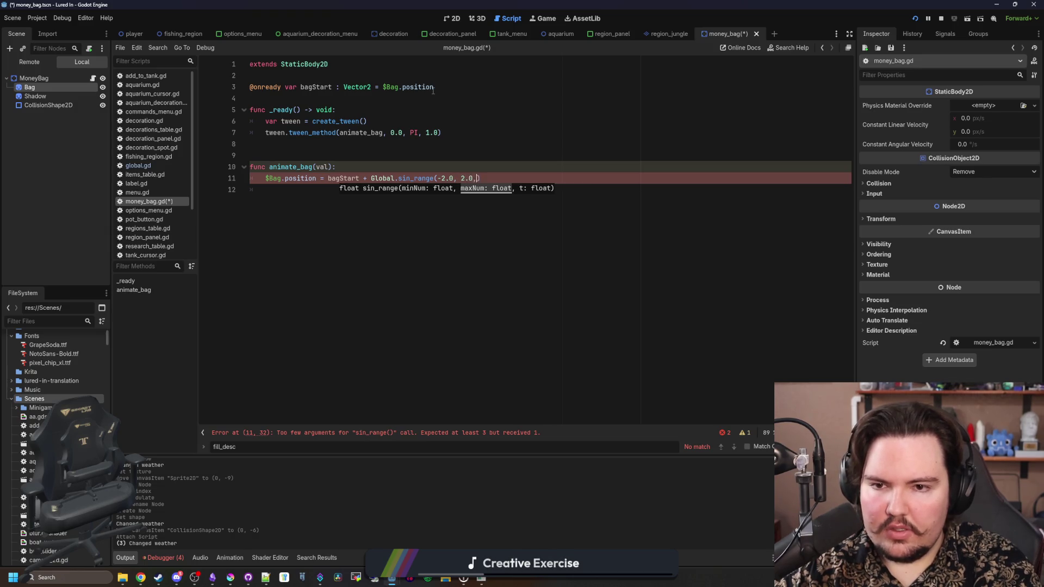
type(" val")
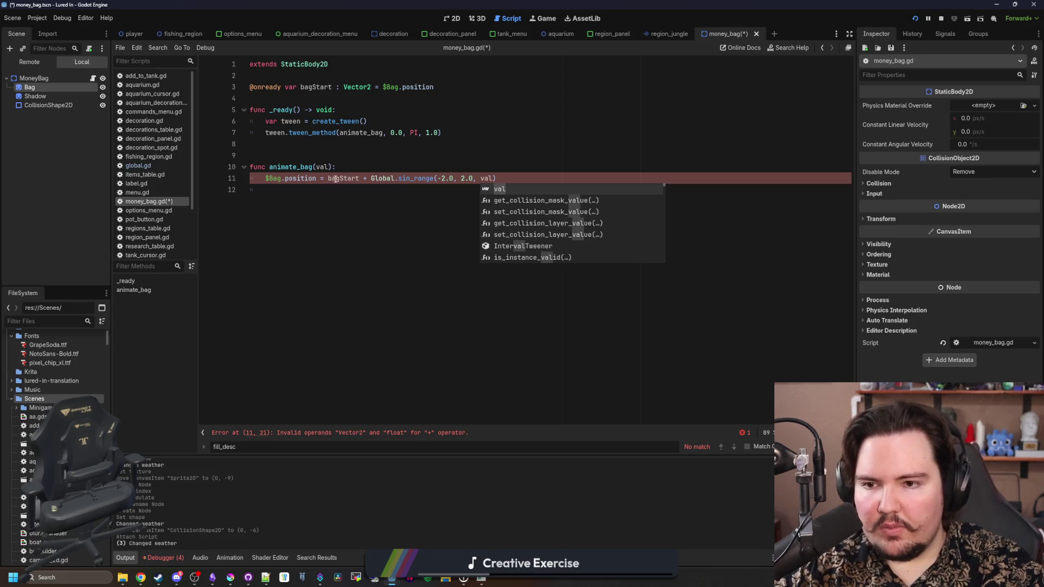
Wrap the sin_range call in Vector2(0, ...) on line 11 and save the script.
left_click(371, 178)
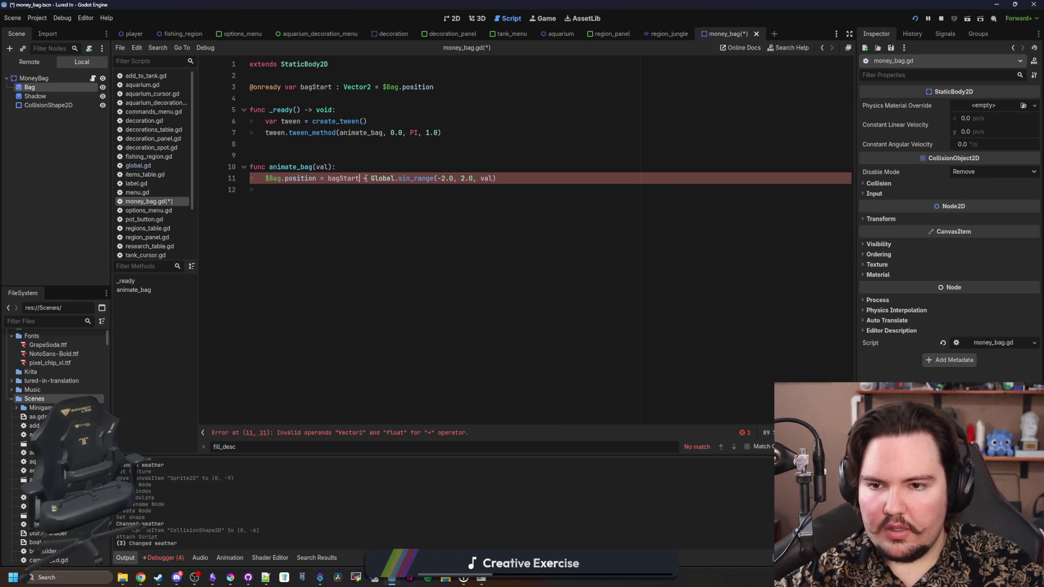
left_click_drag(539, 178, 372, 179)
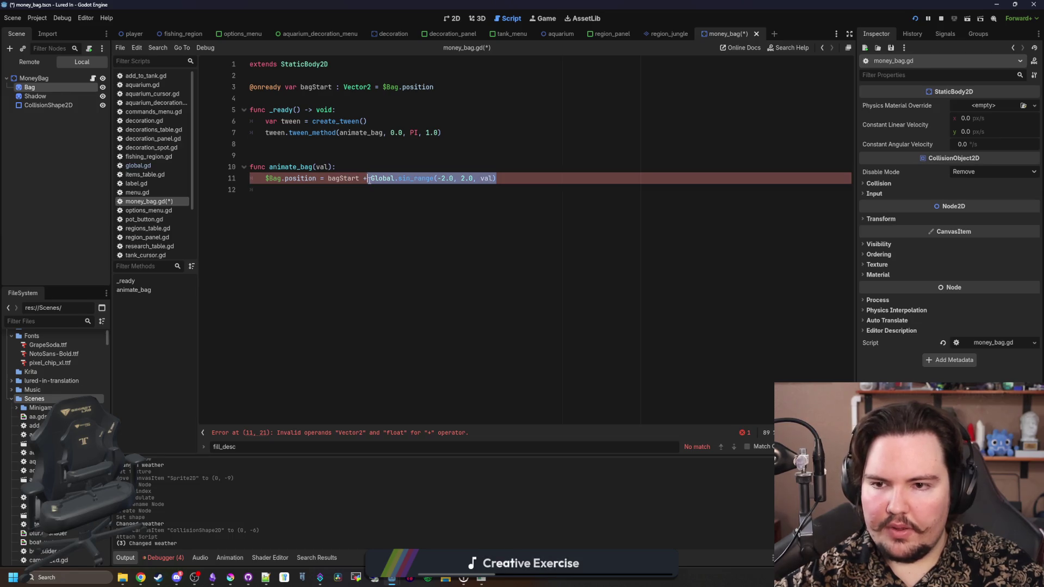
left_click(371, 178)
type("Vector2(0,")
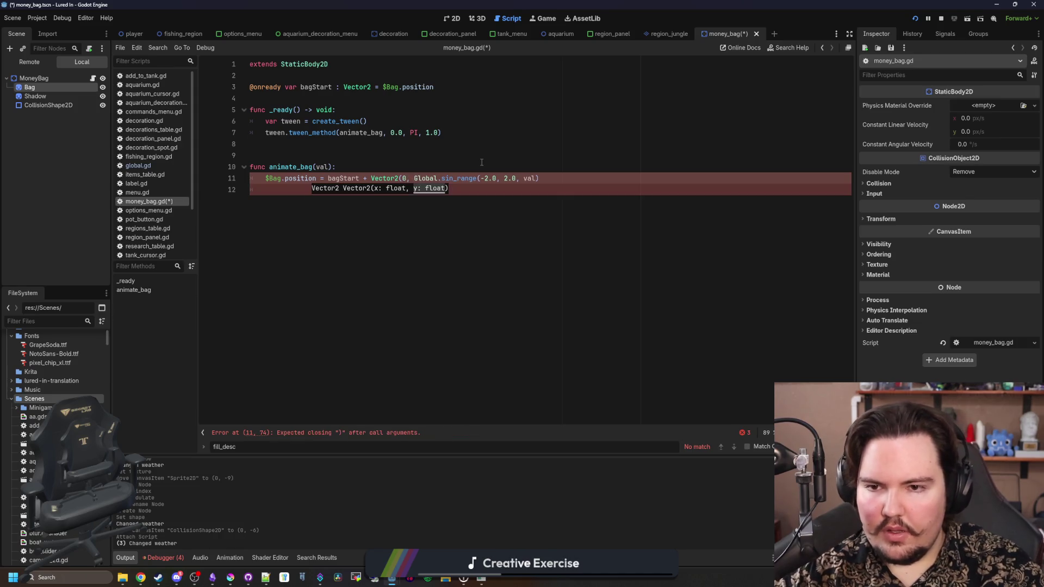
left_click(550, 165)
left_click(557, 179)
type(")")
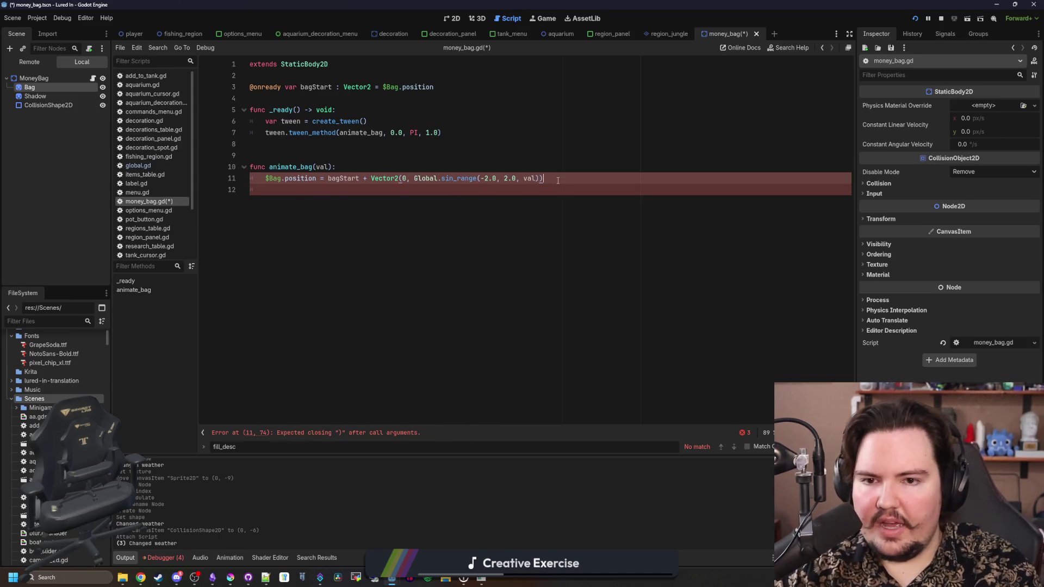
left_click(346, 143)
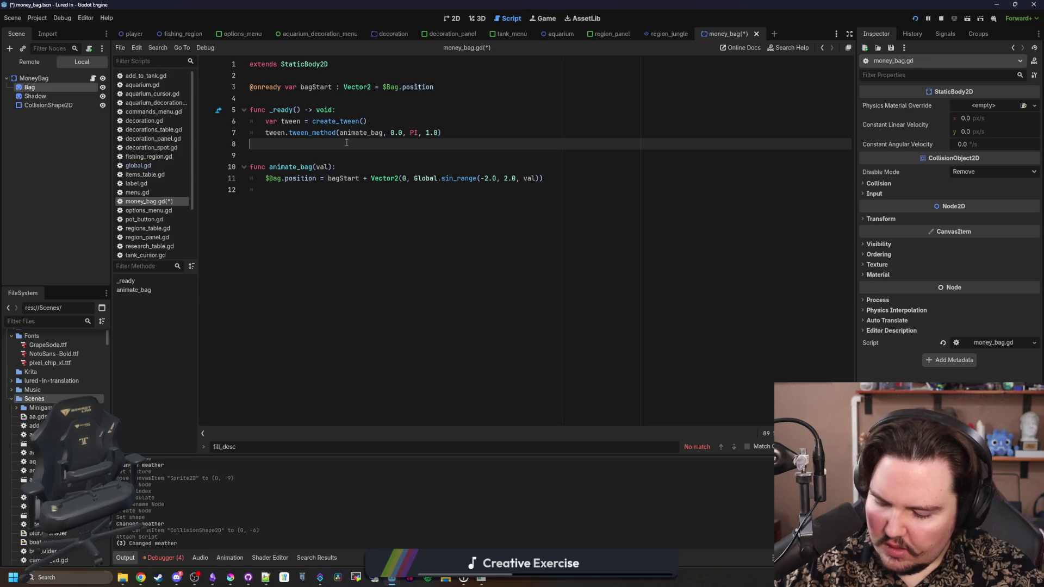
left_click(350, 157)
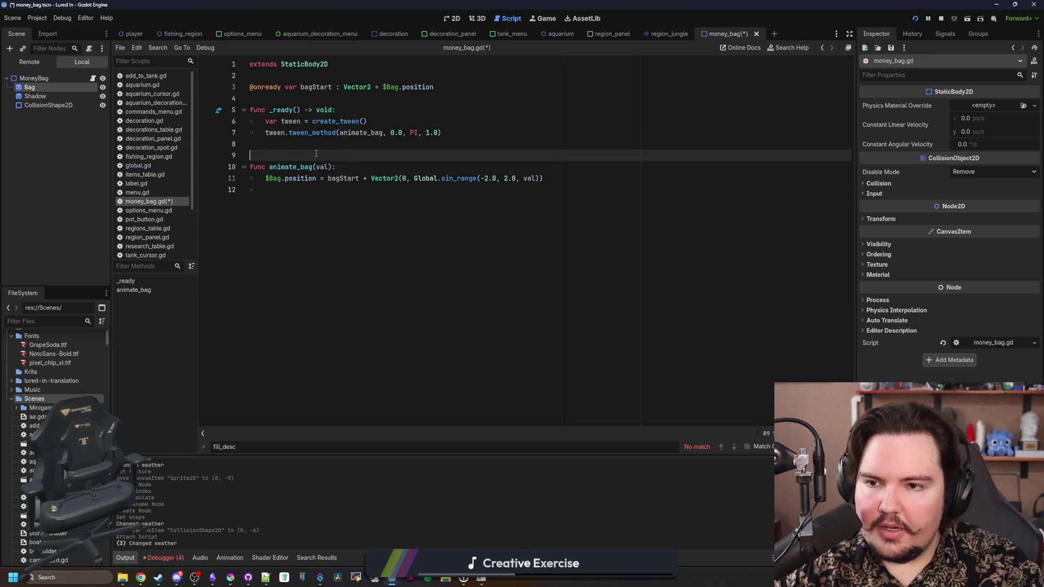
key("ctrl+s")
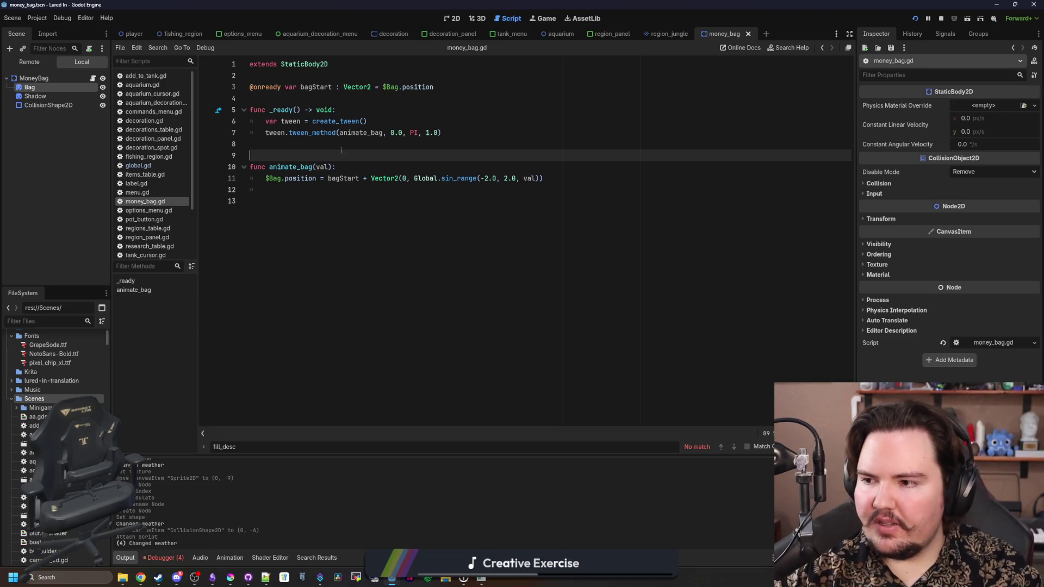
left_click(315, 145)
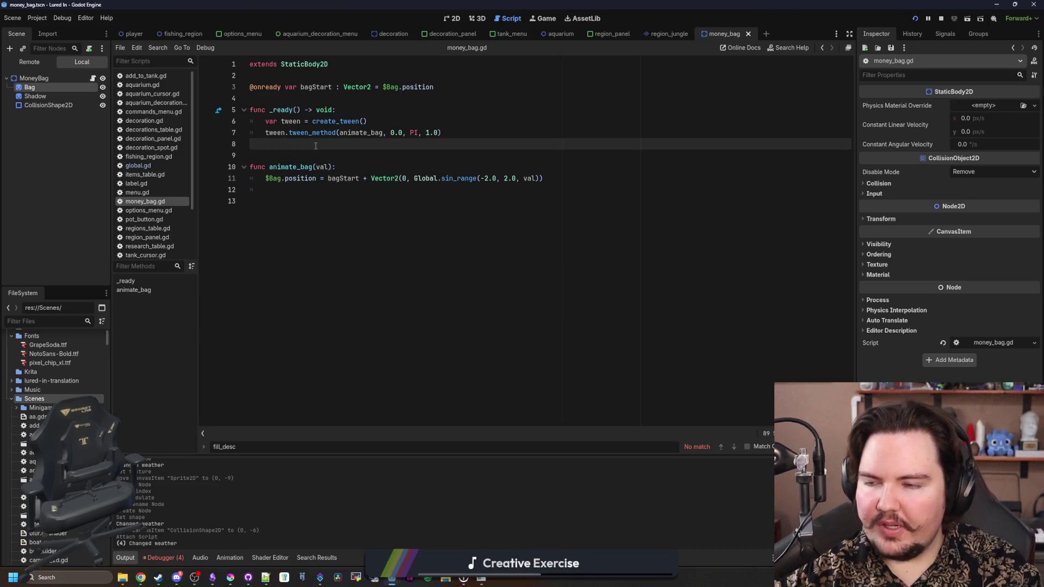
Filter the FileSystem for 'aquar' and open the aquarium scene.
left_click(296, 158)
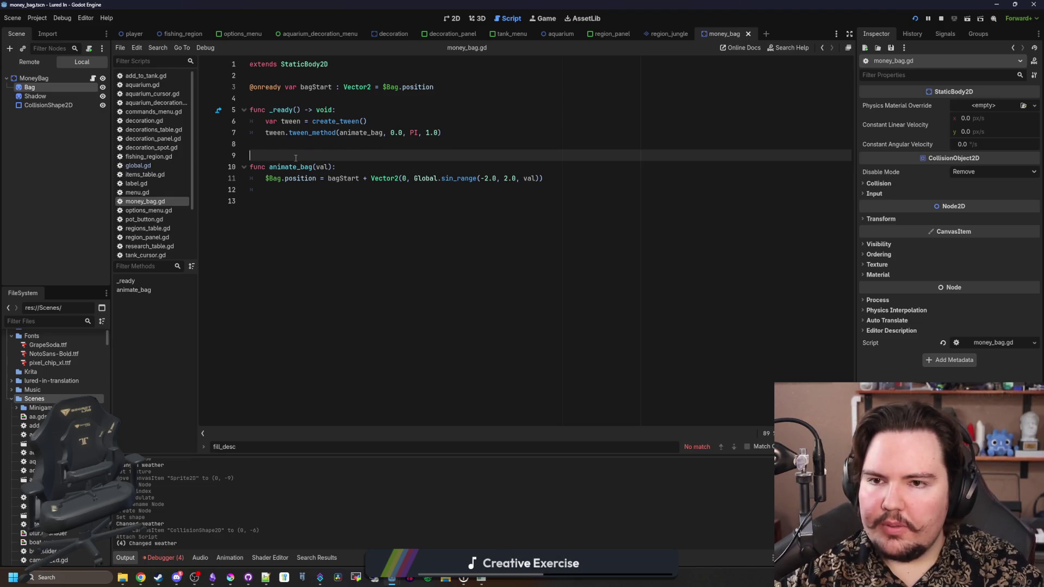
left_click(81, 321)
type("aquar")
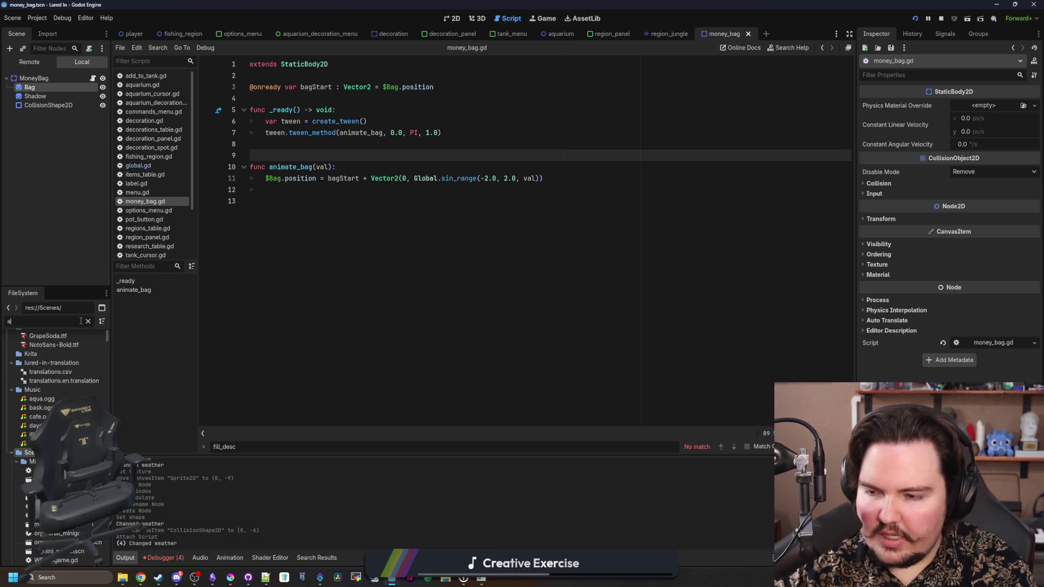
double_click(59, 373)
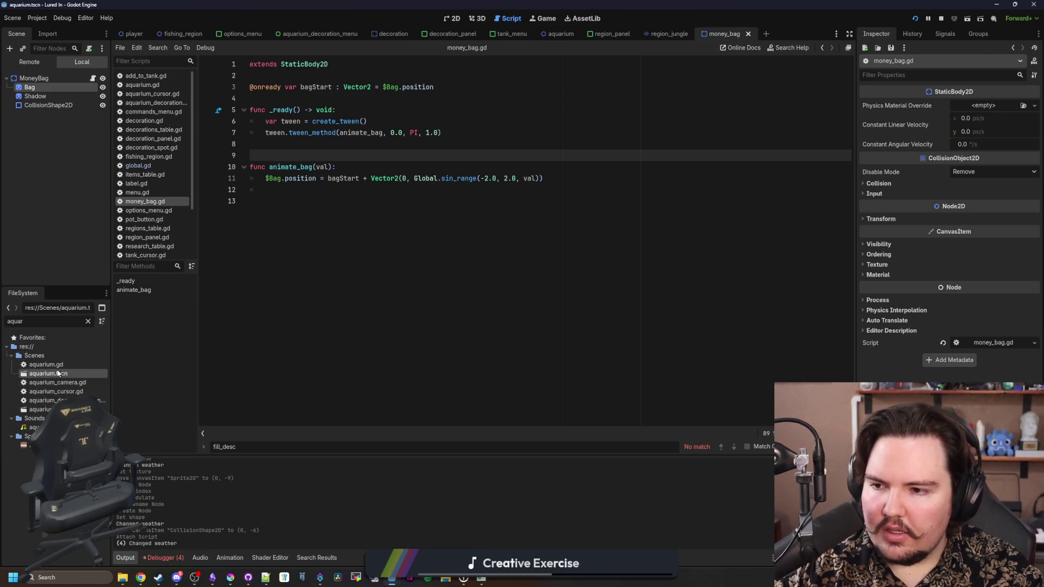
Drop a money_bag.tscn instance left of the central tanks in the aquarium's 2D view.
left_click(88, 321)
type("money")
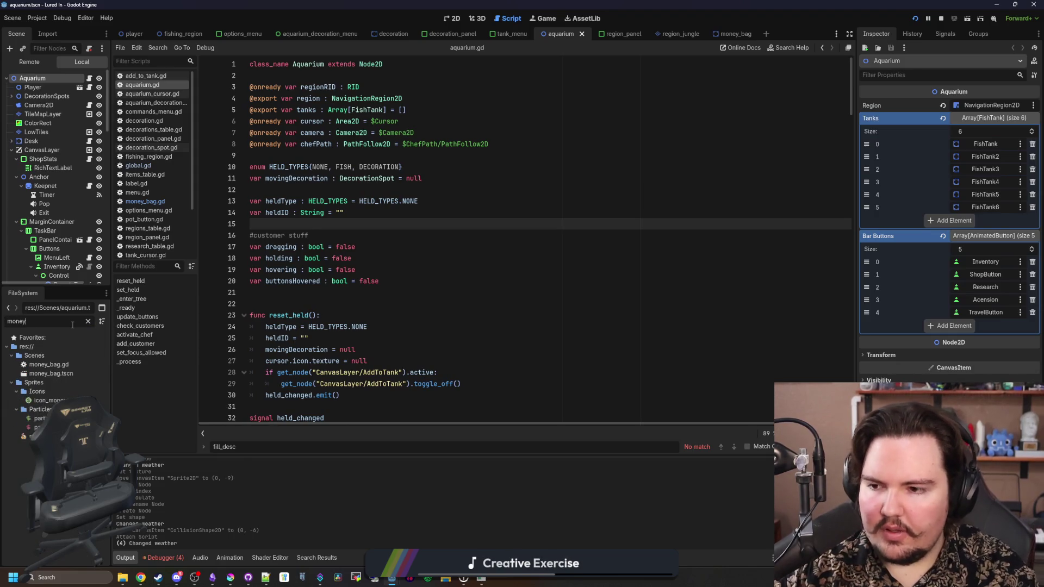
left_click(450, 18)
scroll(433, 372, "up", 4)
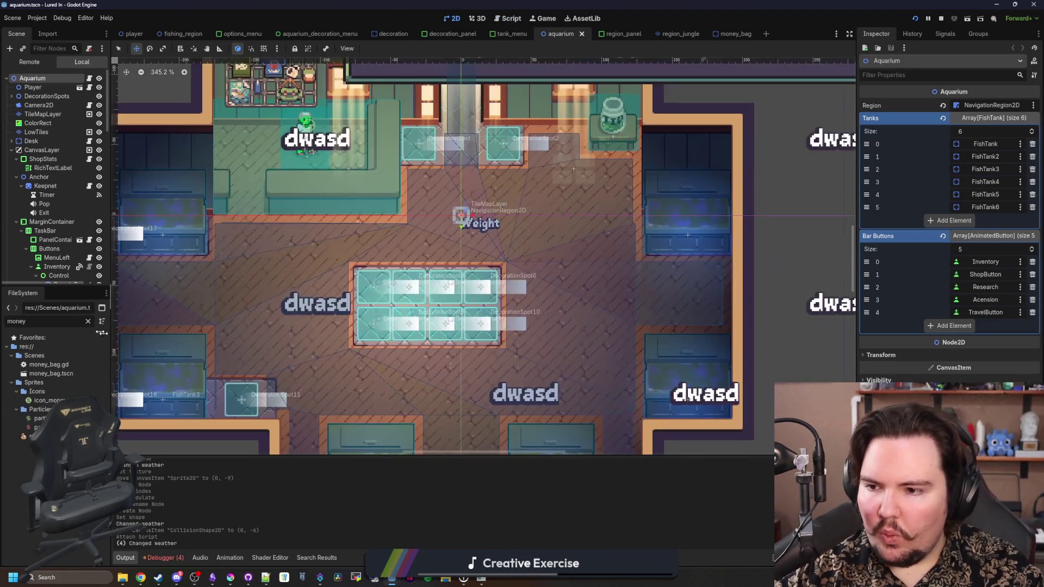
mouse_move(51, 373)
left_mouse_down()
mouse_move(254, 289)
mouse_move(266, 272)
left_mouse_up()
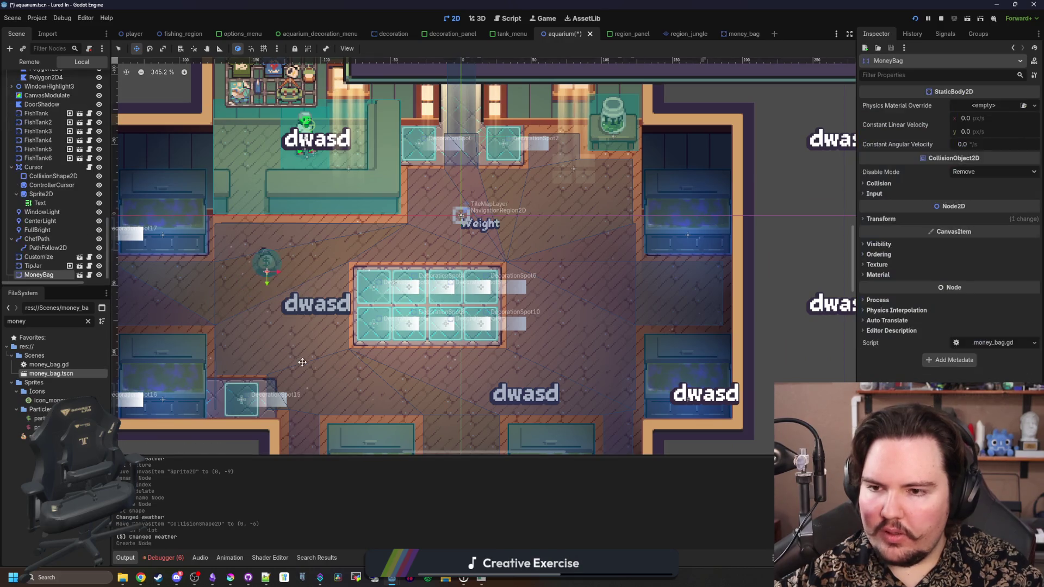
scroll(223, 283, "up", 8)
Reopen money_bag.tscn, save the scenes, and bring up the money bag script.
double_click(53, 373)
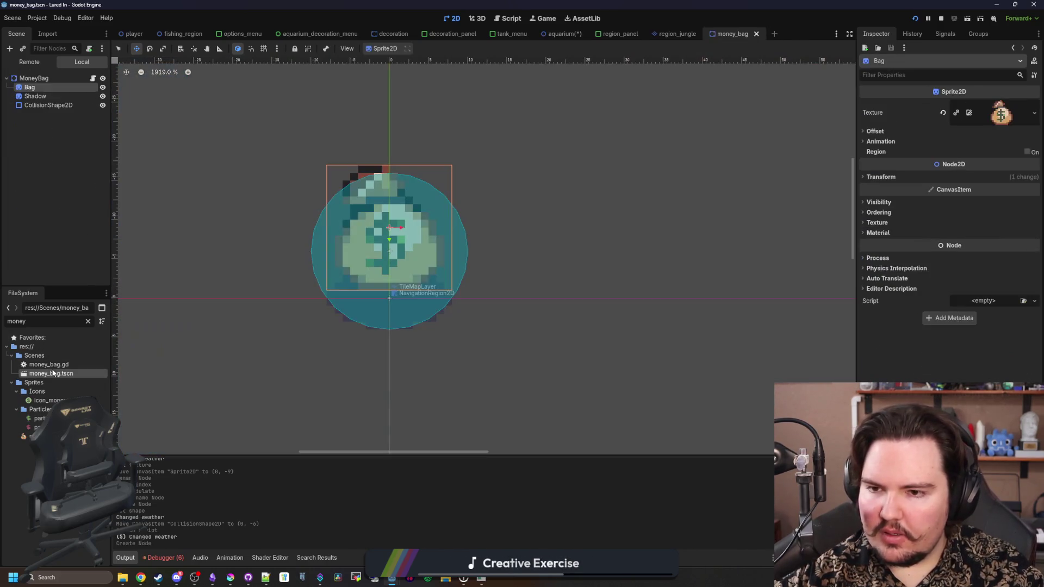
key("ctrl+s")
left_click(93, 79)
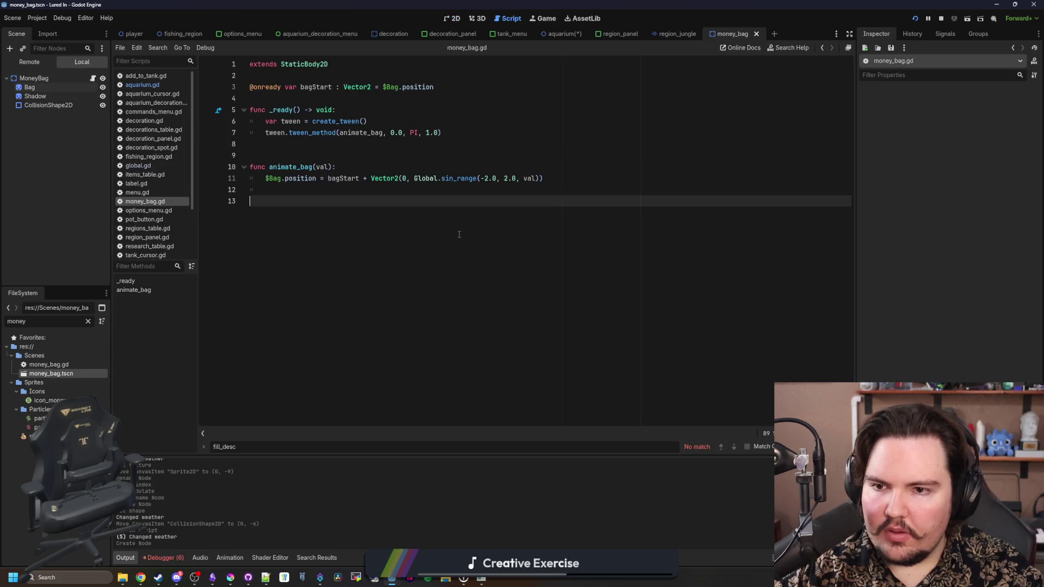
key("ctrl+s")
left_click(300, 144)
left_click(464, 133)
key("Return")
type("tween.")
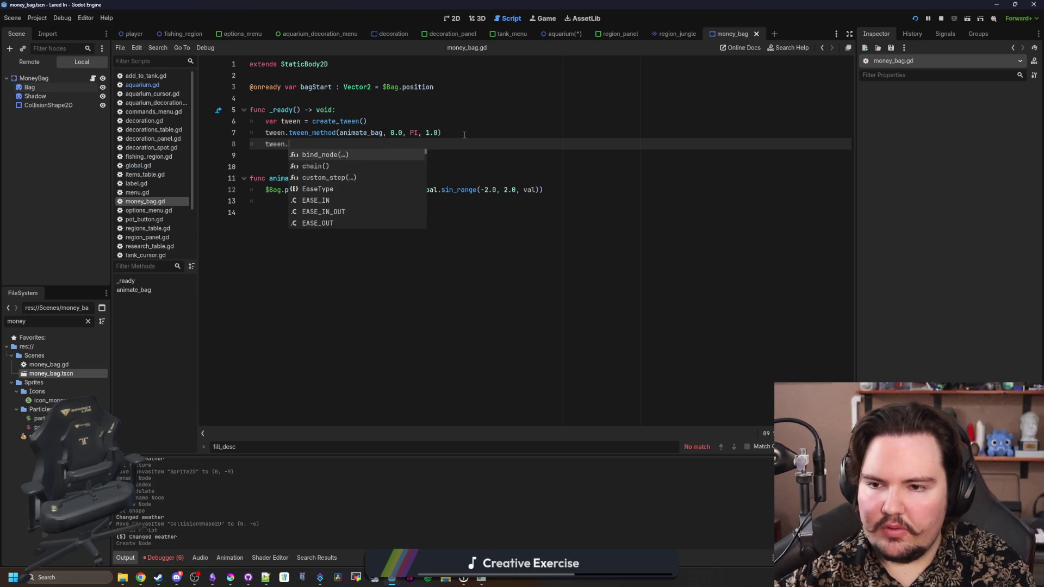
type("d")
key("BackSpace")
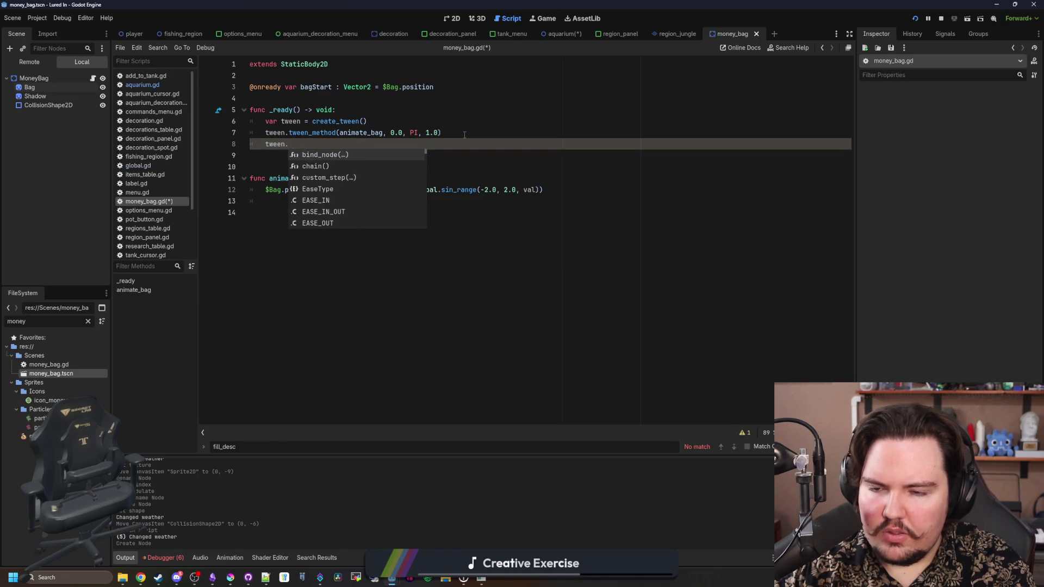
type("loop")
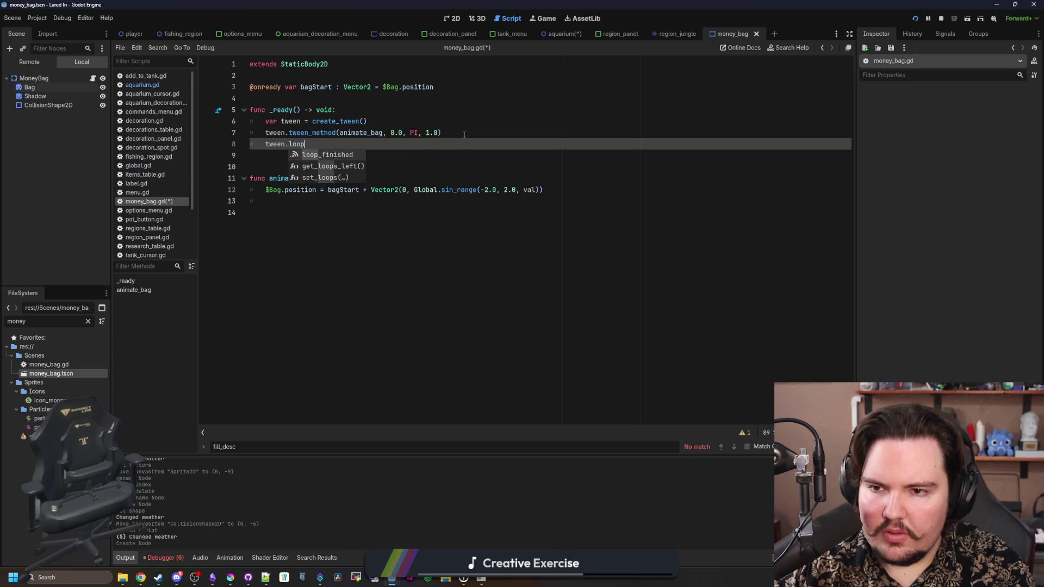
key("Down")
key("Down")
key("Return")
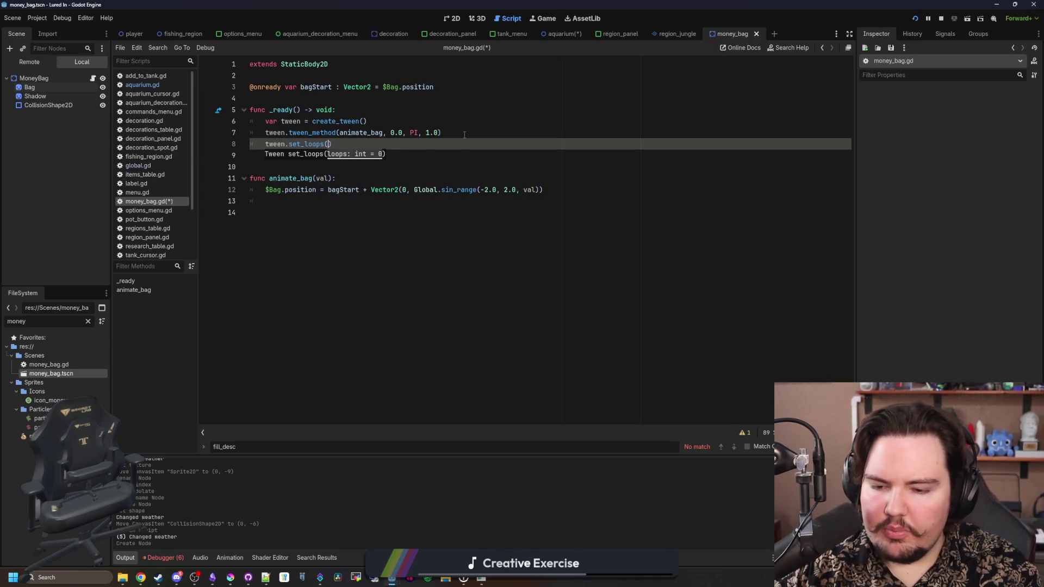
type("999999999999")
key("BackSpace")
key("BackSpace")
Save the script, stop the previous game run, and launch the project.
left_click(464, 135)
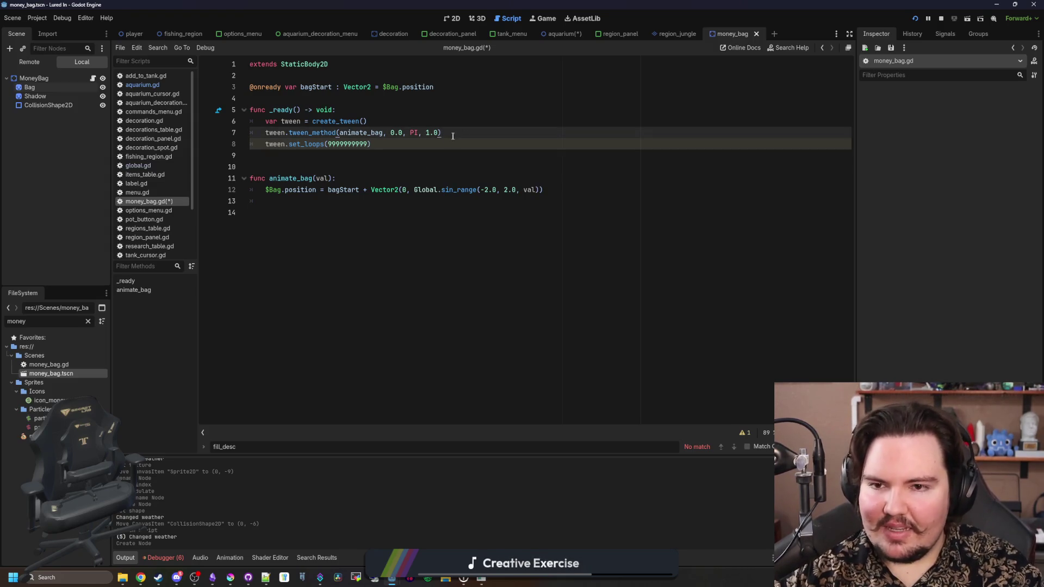
key("Down")
key("Down")
key("ctrl+s")
left_click(941, 18)
left_click(916, 19)
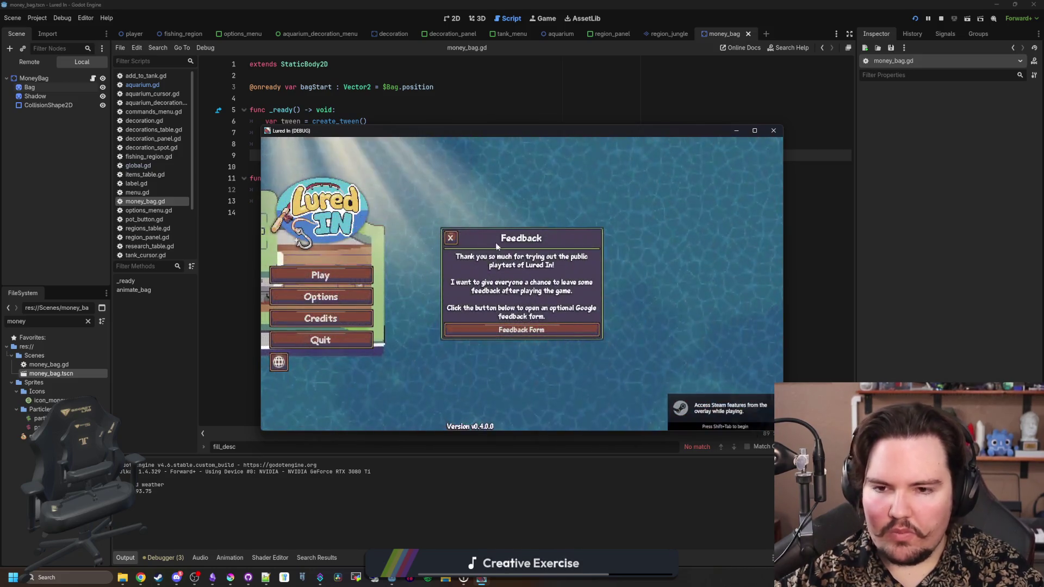
Dismiss the feedback and welcome-back popups and view the bobbing bag in the shop.
left_click(449, 237)
left_click(359, 272)
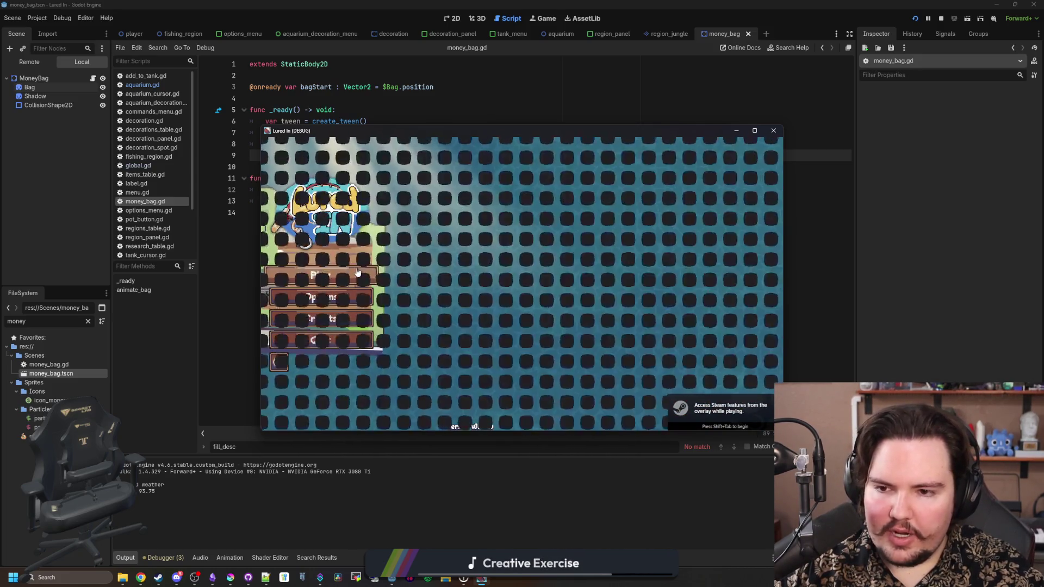
left_click(515, 320)
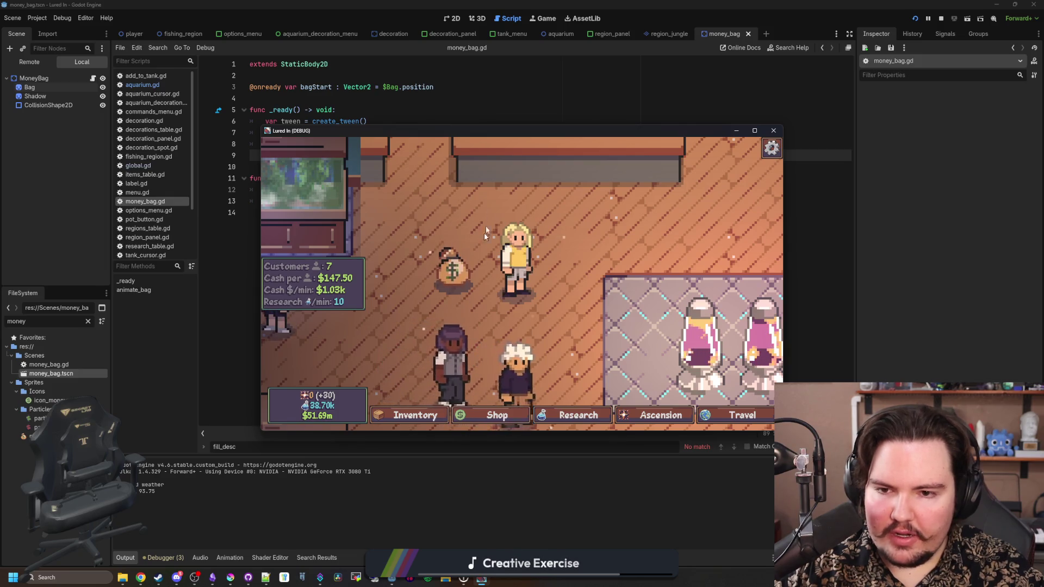
left_click_drag(509, 131, 424, 156)
Stop the game with F8 and return to the money_bag script.
key("F8")
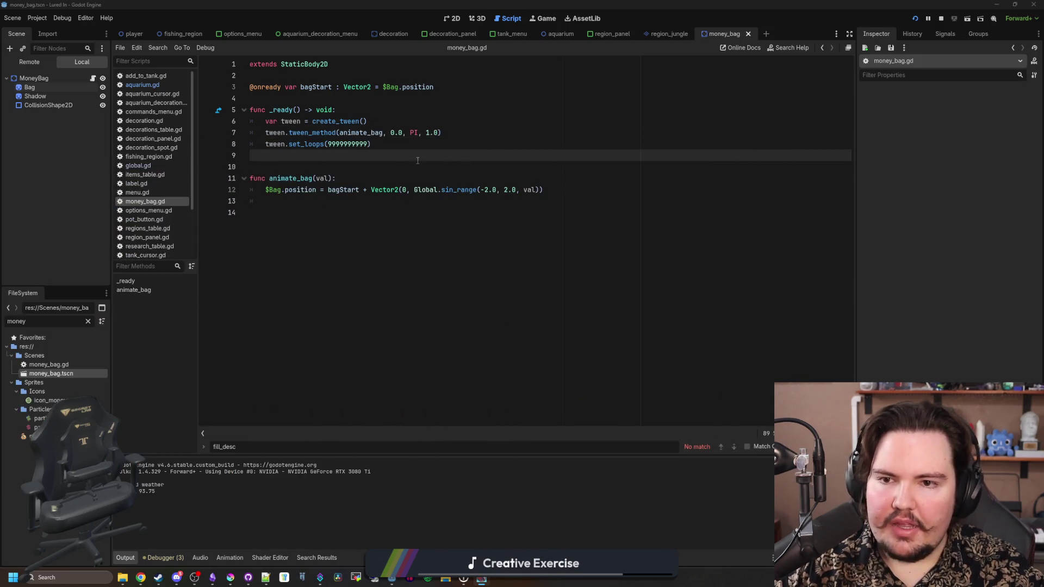
left_click(418, 132)
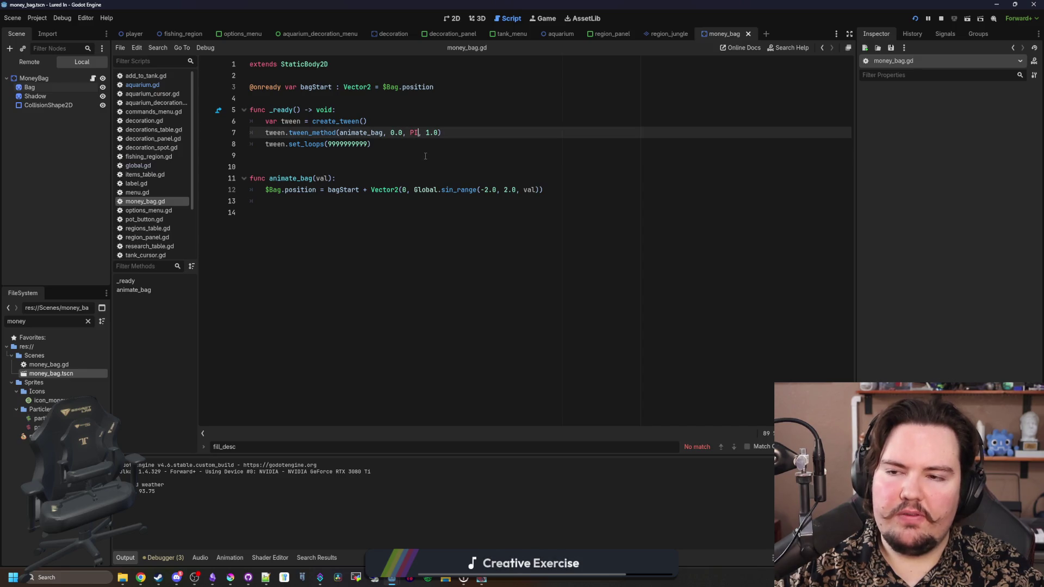
left_click(425, 156)
key("super+2")
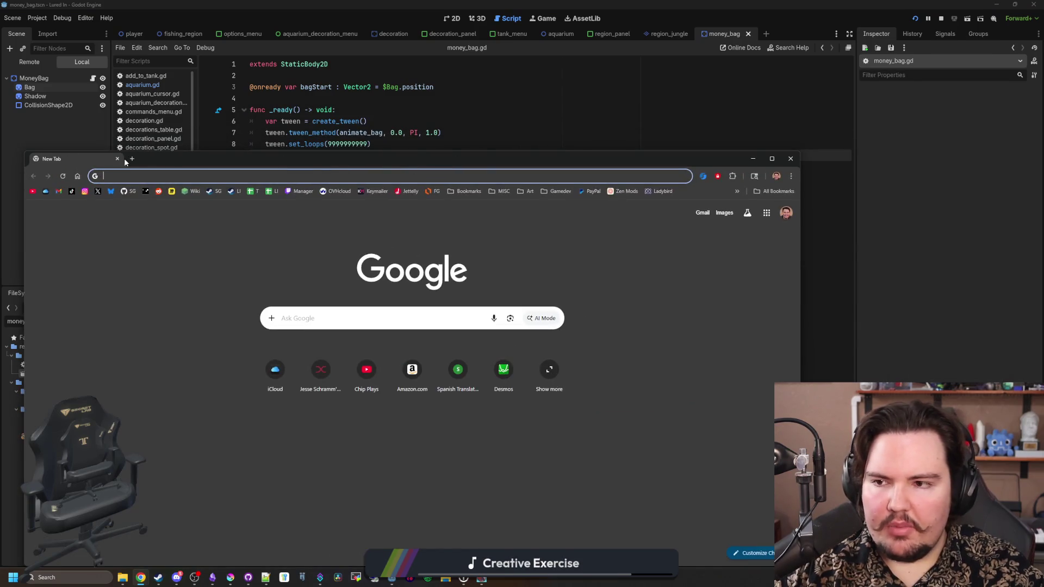
Replace PI with TAU in the line 7 bag tween, save, and rerun the game.
left_click(126, 159)
left_click(418, 134)
double_click(417, 133)
type("TAU")
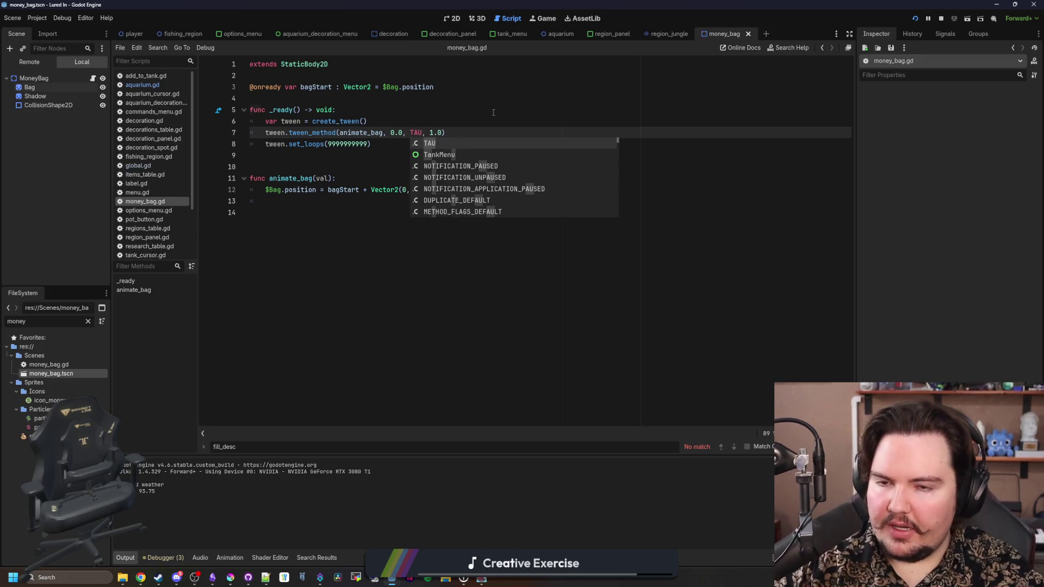
left_click(493, 113)
key("ctrl+s")
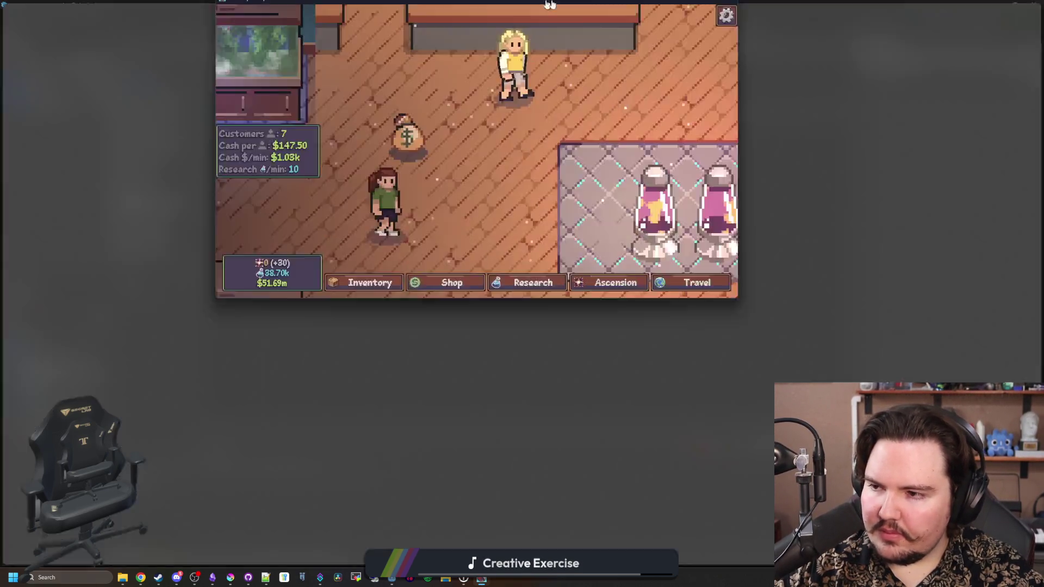
key("Escape")
left_click(556, 339)
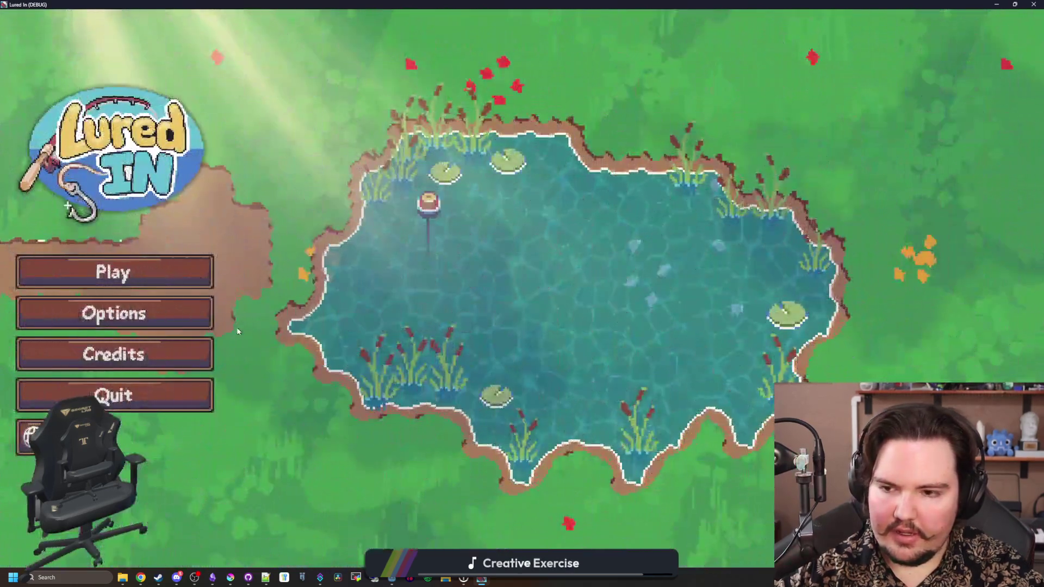
Start play, zoom and pan the shop to watch the bag bob, then close the game.
left_click(108, 272)
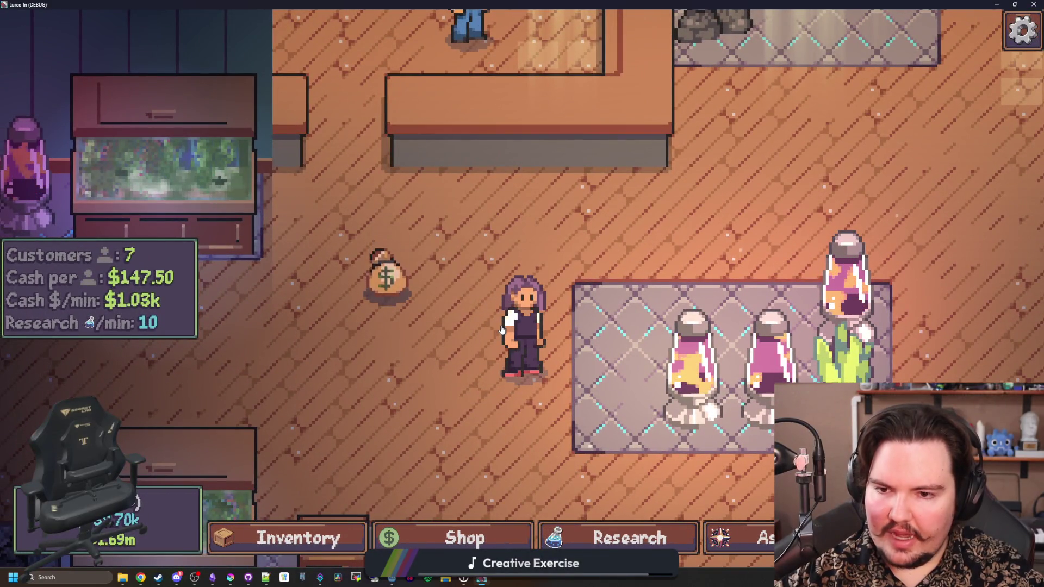
scroll(469, 207, "down", 3)
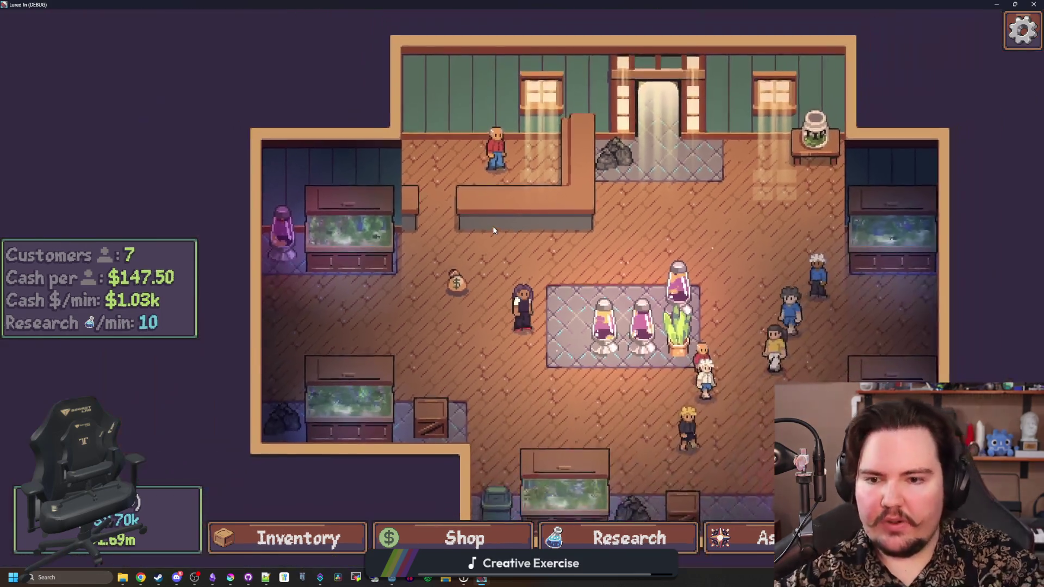
key("s")
key("d")
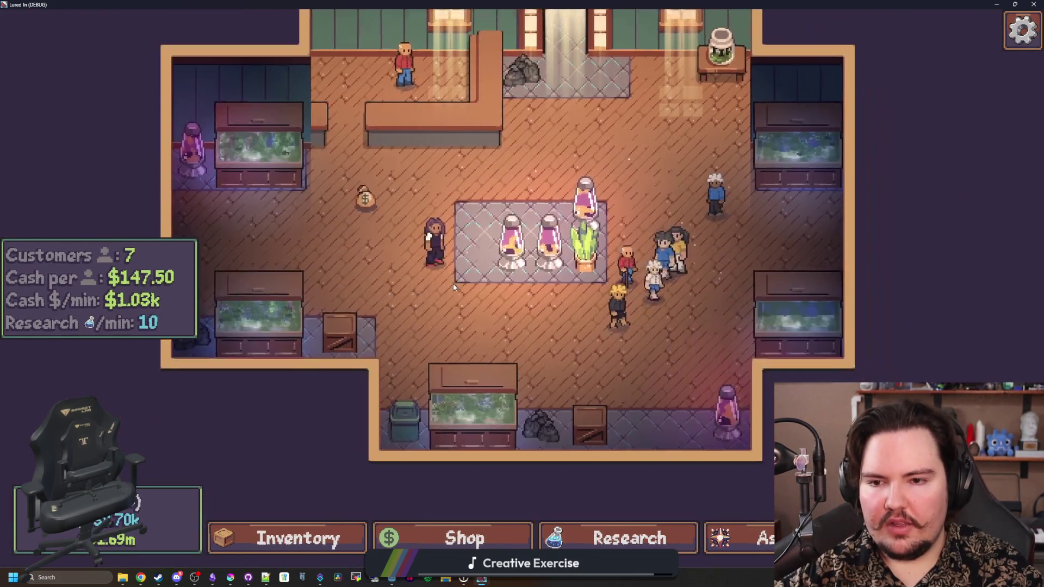
scroll(454, 287, "up", 3)
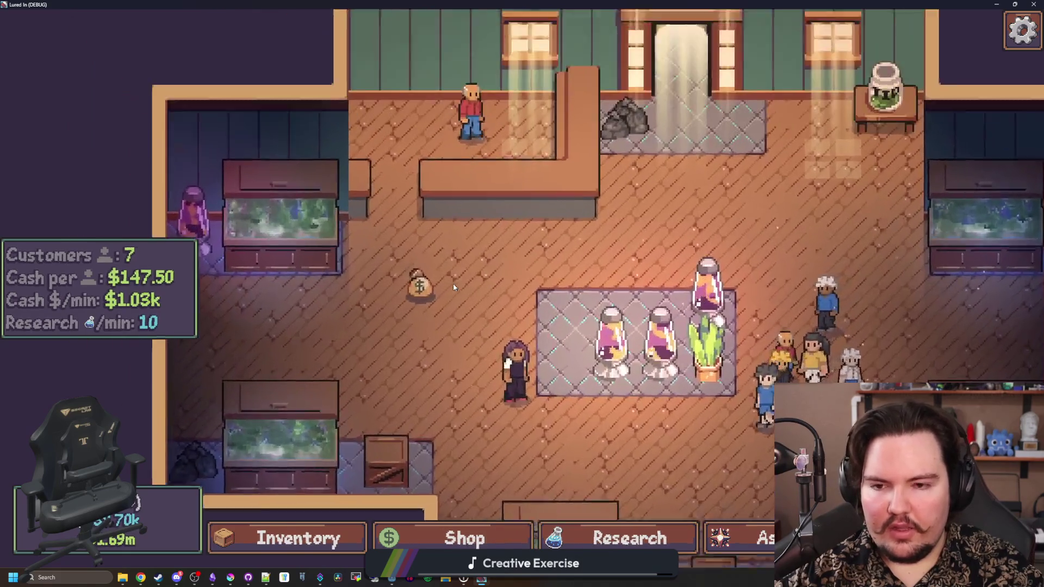
key("alt+F4")
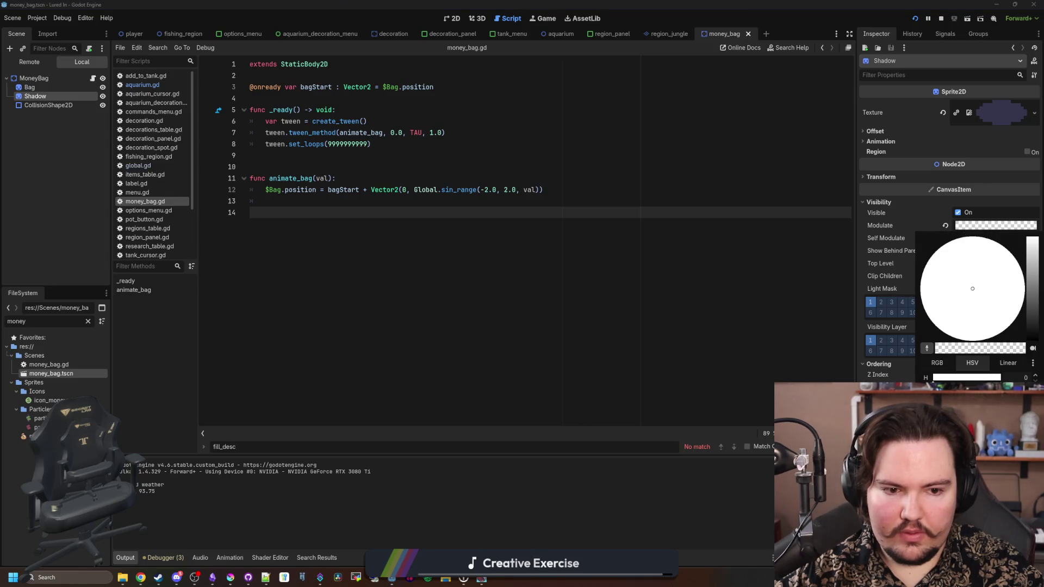
Run the game maximized and pan around the shop to check the bag's bob speed.
key("F5")
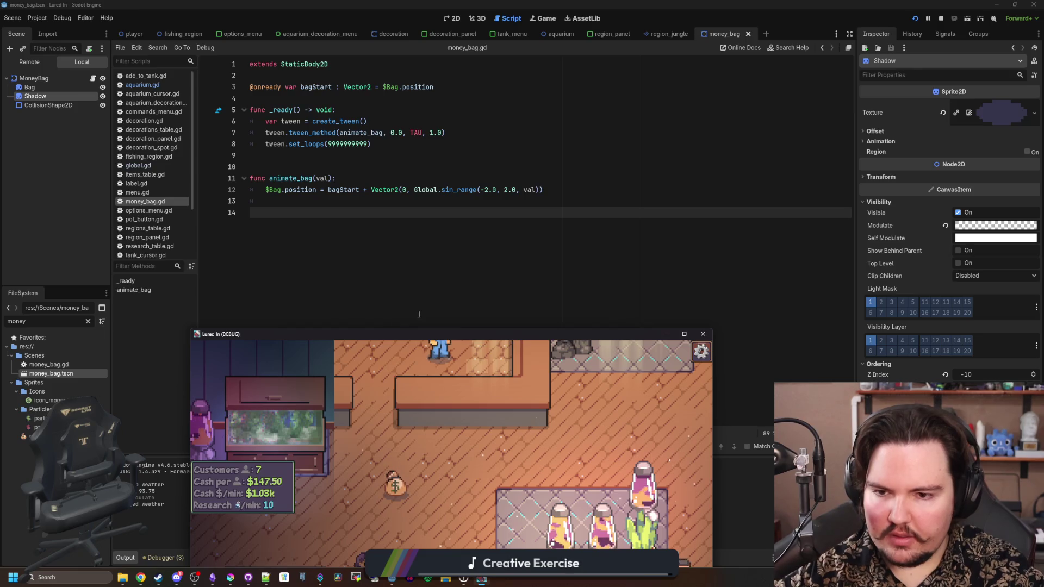
double_click(396, 333)
scroll(411, 278, "down", 3)
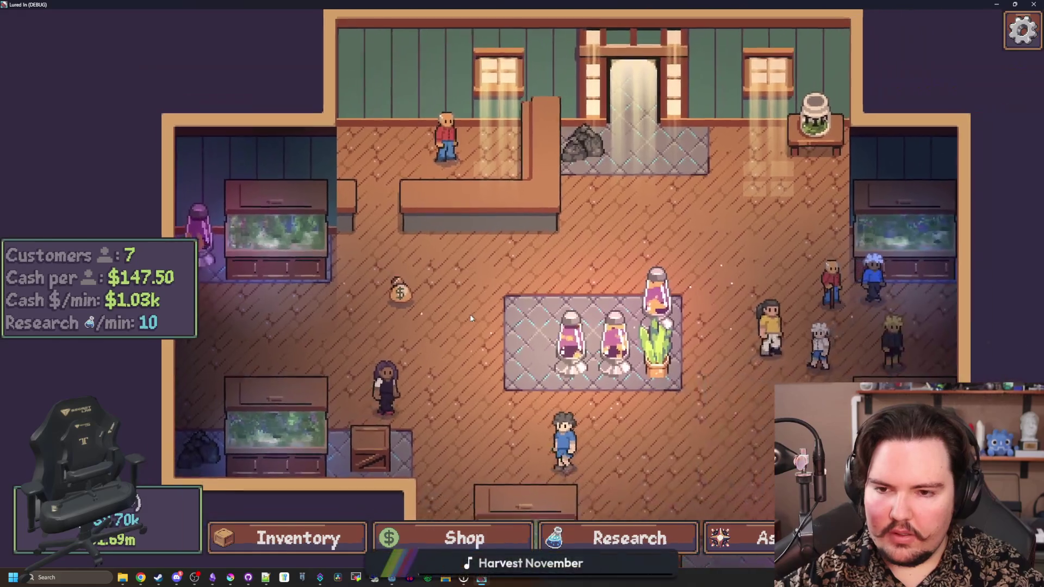
scroll(402, 298, "down", 2)
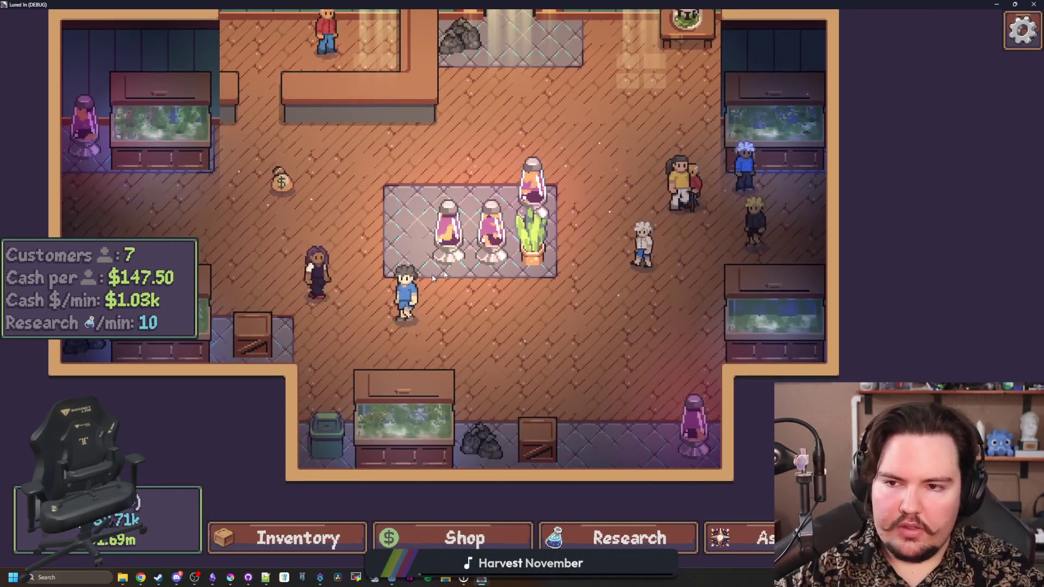
key("w")
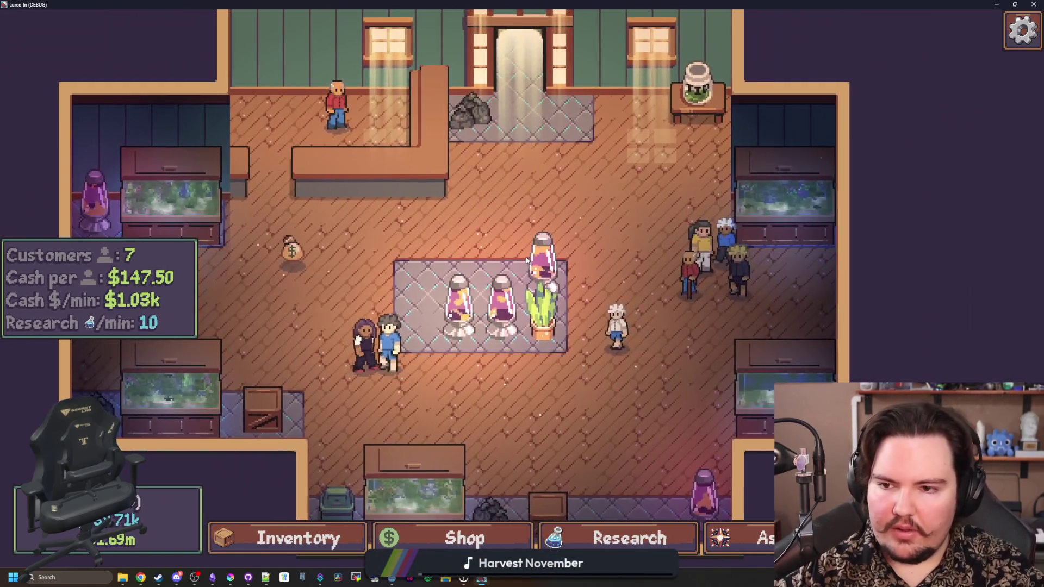
key("a")
key("w")
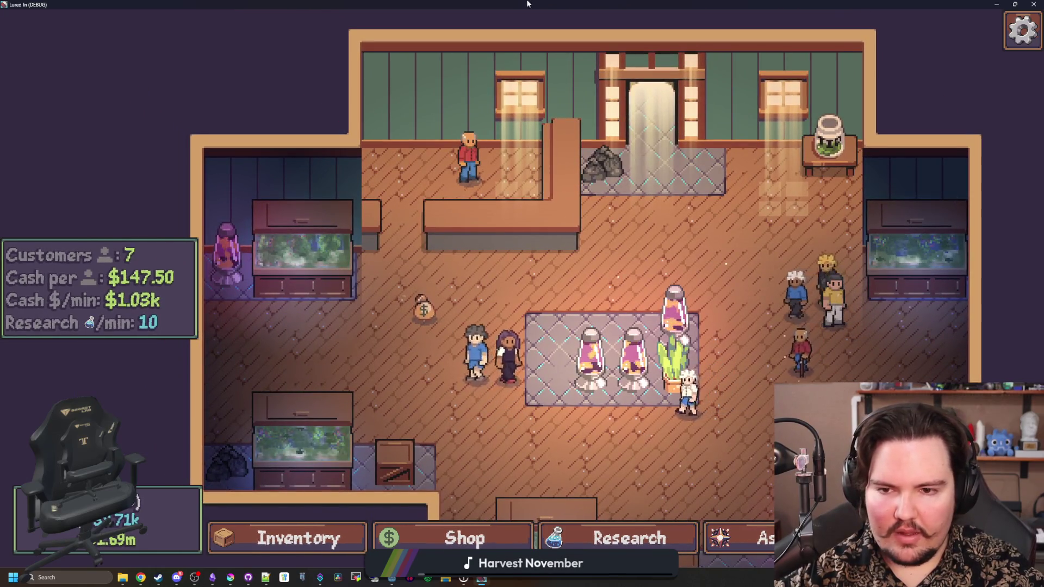
key("alt+Tab")
Change the tween_method duration on line 7 from 1.0 to 2.0, save, and rerun.
left_click(332, 167)
key("ctrl+s")
key("Up")
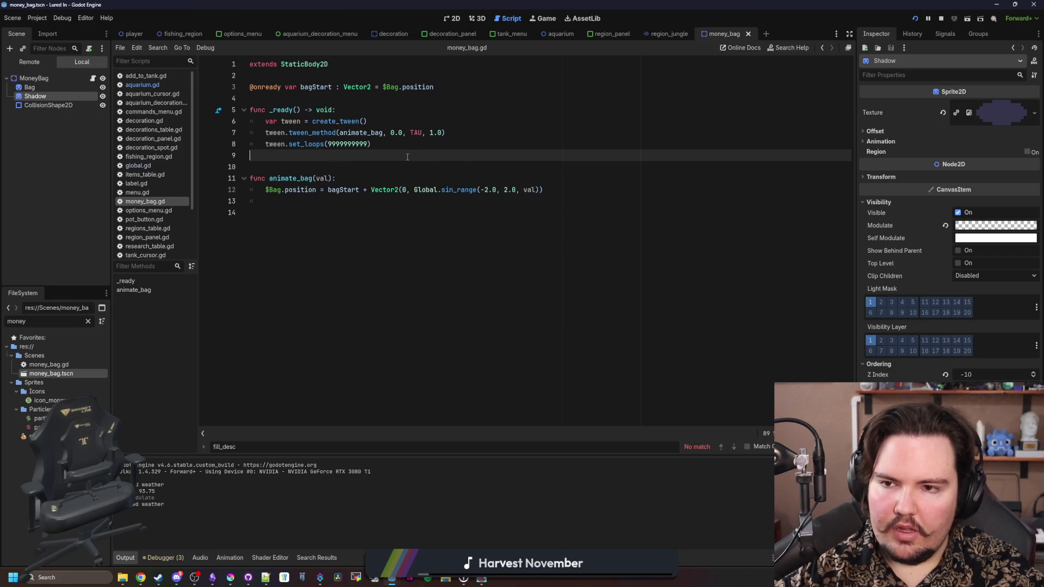
left_click(435, 133)
left_click(507, 99)
key("F5")
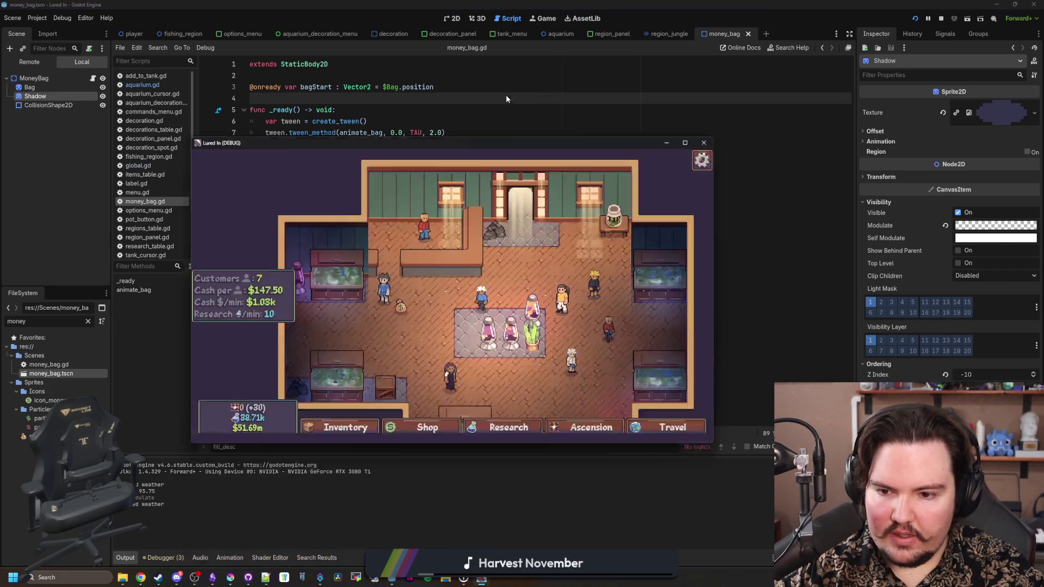
Return to the main menu, start playing to watch the slower bob, then stop the game.
key("Escape")
left_click(488, 329)
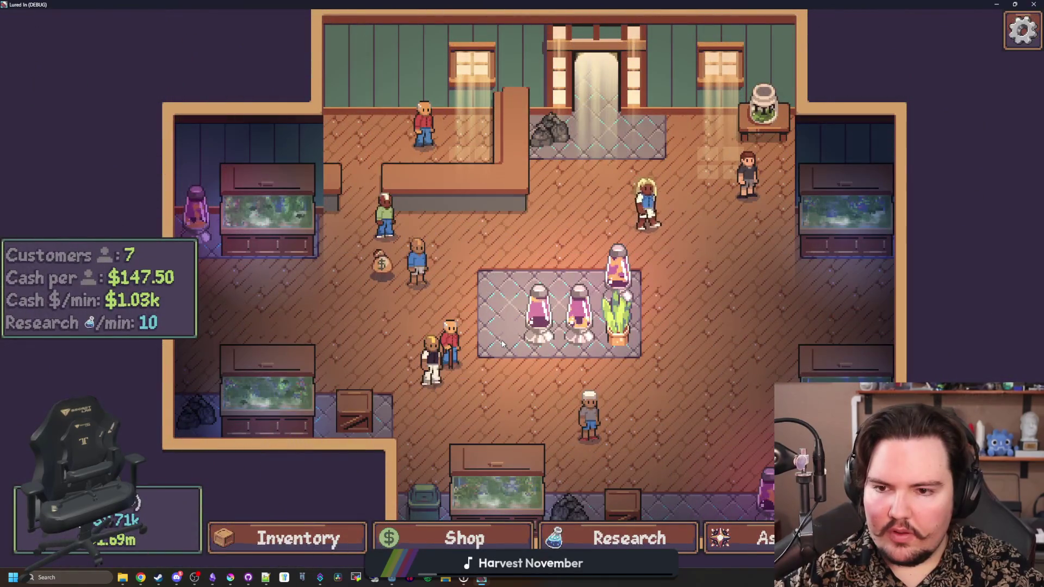
left_click(377, 270)
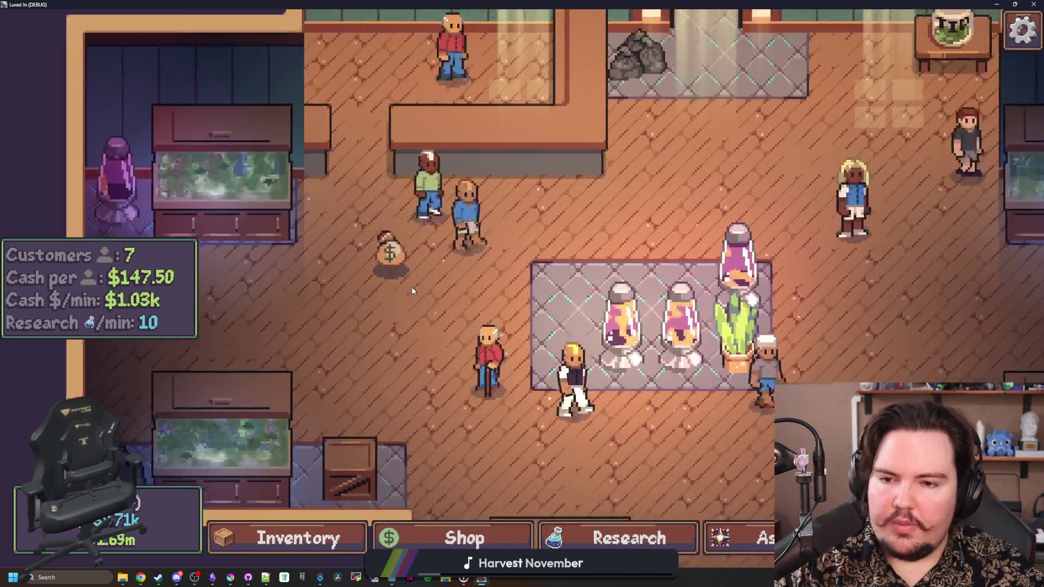
key("F11")
left_click(618, 233)
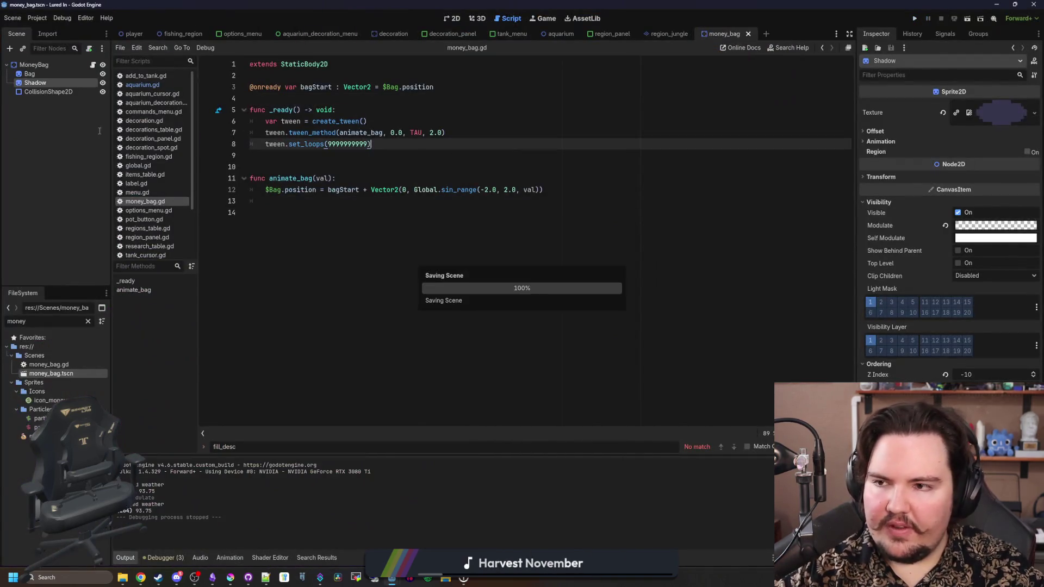
Move the MoneyBag root node from collision layer 1 to layer 3 and save.
left_click(57, 67)
left_click(877, 183)
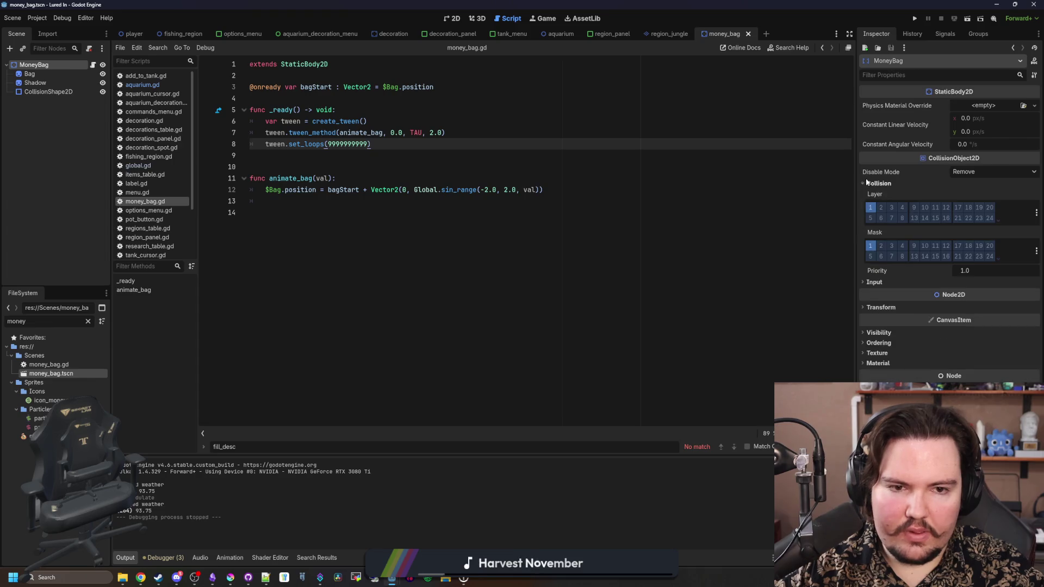
left_click_drag(858, 204, 731, 210)
left_click(767, 207)
left_click(746, 207)
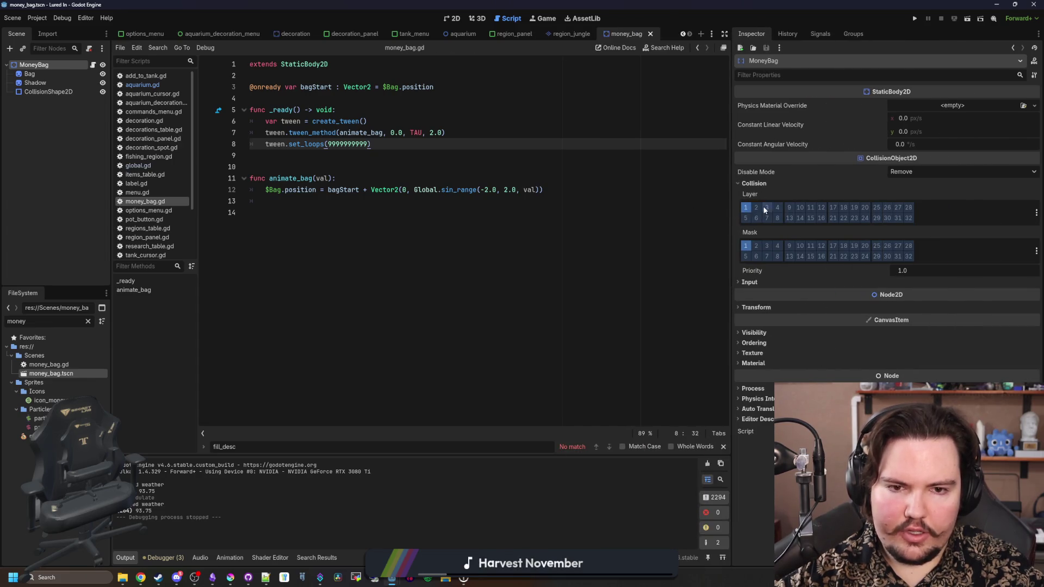
left_click(508, 200)
key("ctrl+s")
Clear the 'money' FileSystem filter and start a new line at the script's end.
left_click(308, 163)
key("ctrl+s")
key("ctrl+s")
left_click(310, 228)
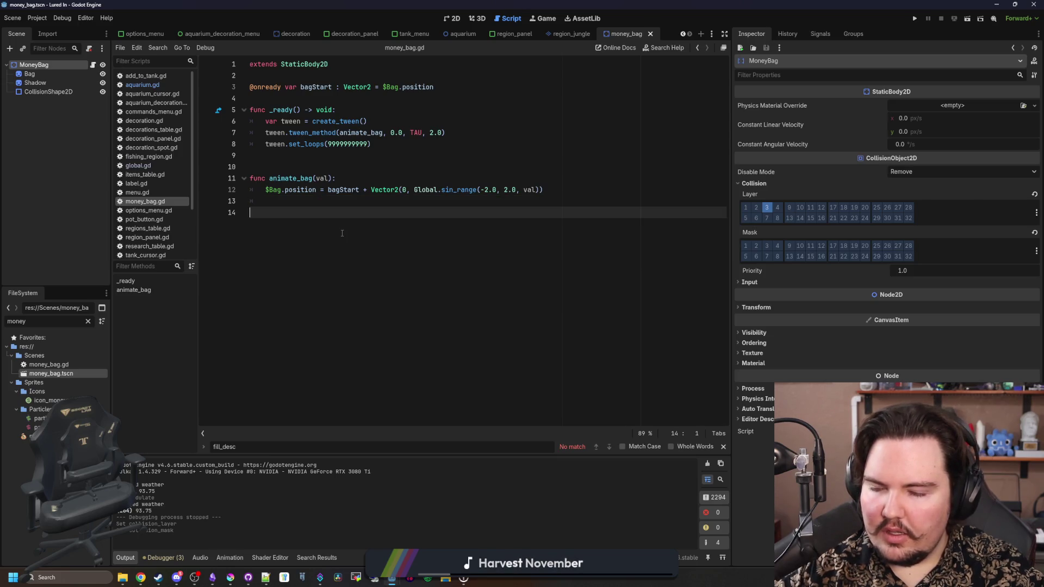
left_click(315, 157)
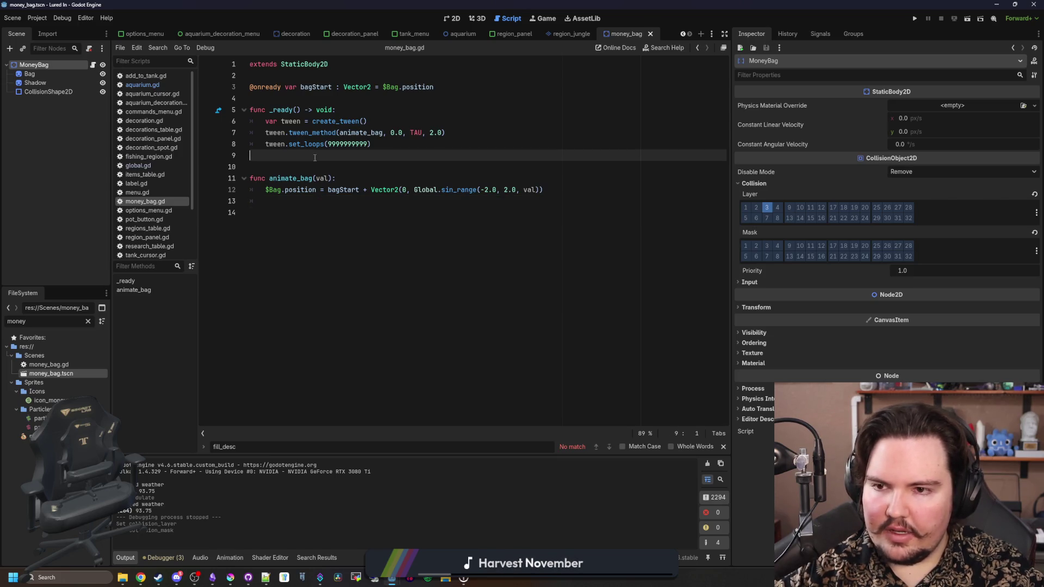
left_click(88, 322)
left_click(328, 274)
key("Return")
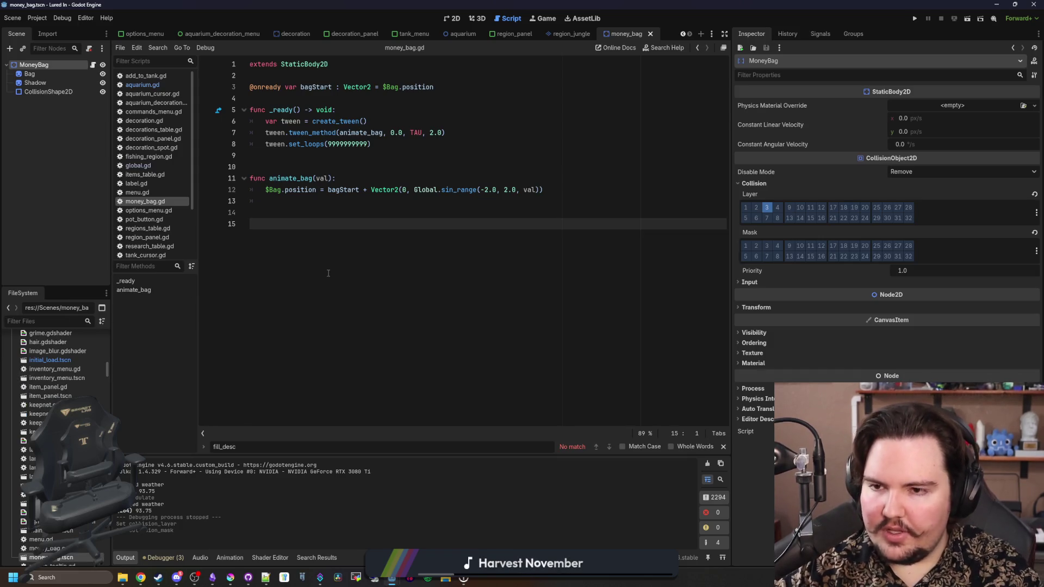
Declare var hovered : bool = false below the bagStart line.
type("_")
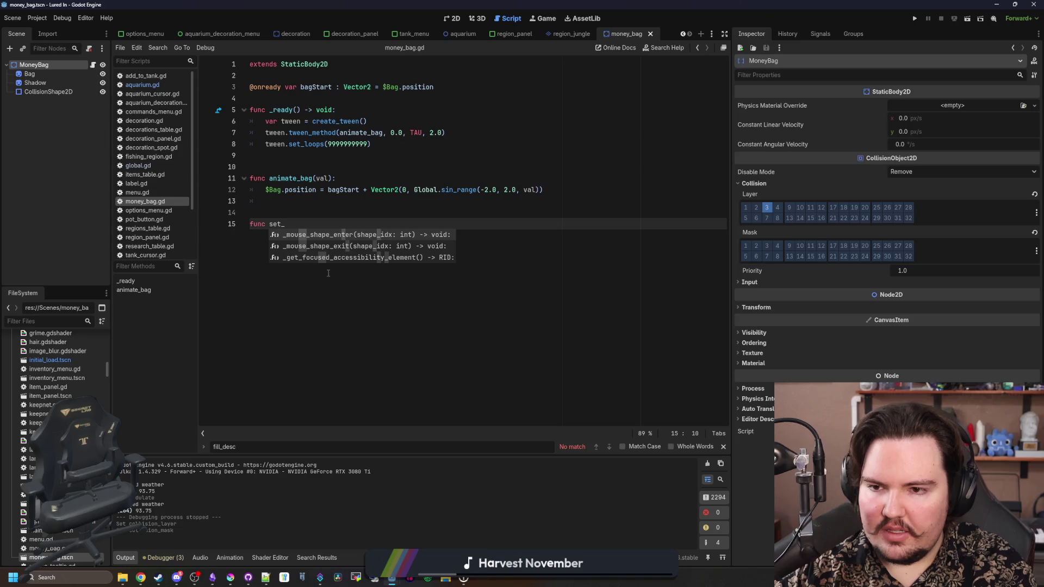
key("BackSpace")
key("BackSpace")
key("BackSpace")
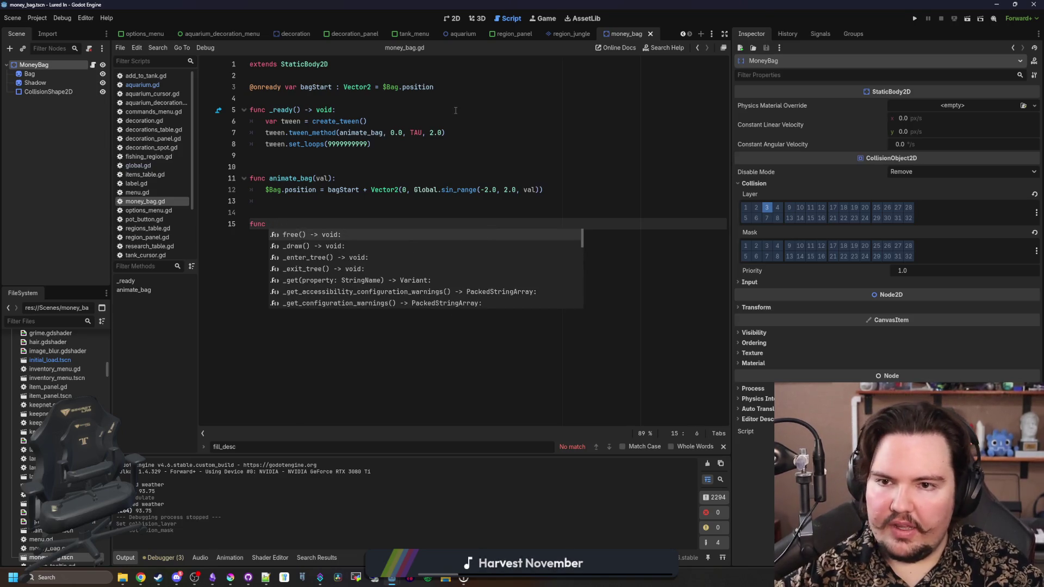
left_click(461, 99)
left_click(464, 91)
key("Return")
type("var hovered ")
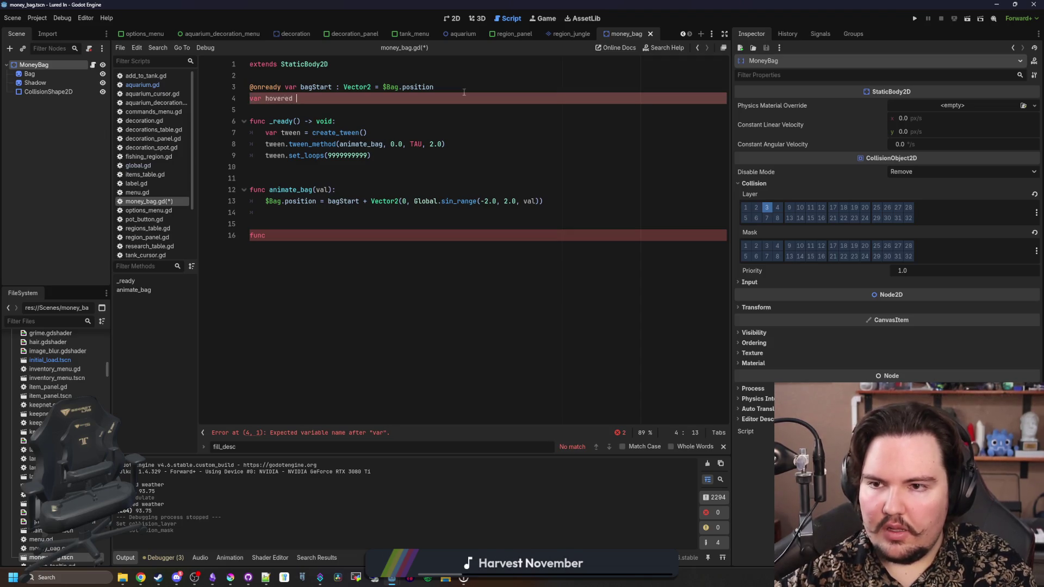
type(": bool = false")
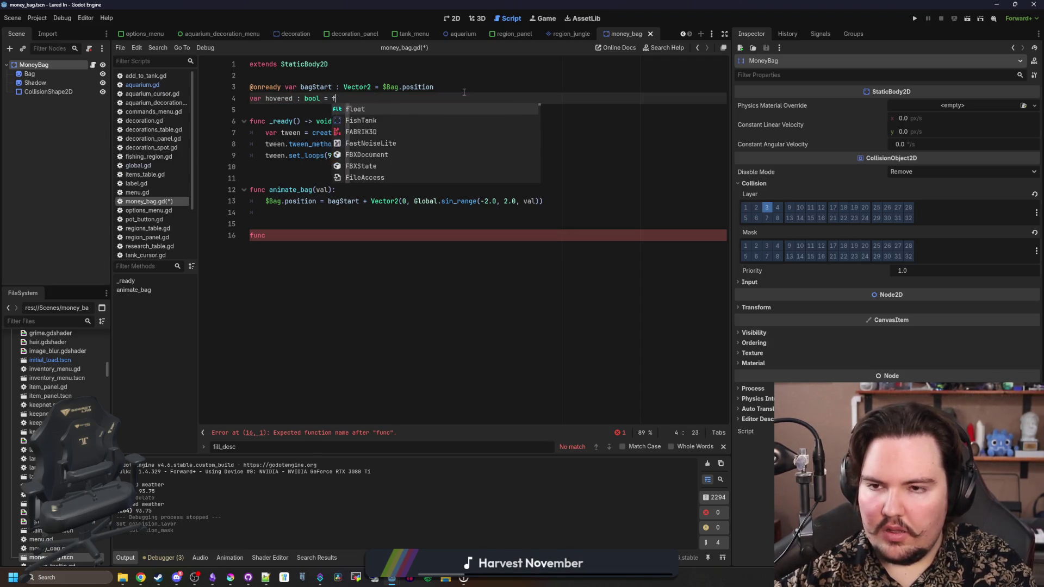
left_click(464, 89)
Delete the stray func line, save money_bag.gd, and open aquarium_cursor.gd.
double_click(295, 229)
key("BackSpace")
key("BackSpace")
key("BackSpace")
key("Up")
key("Up")
key("Up")
key("ctrl+s")
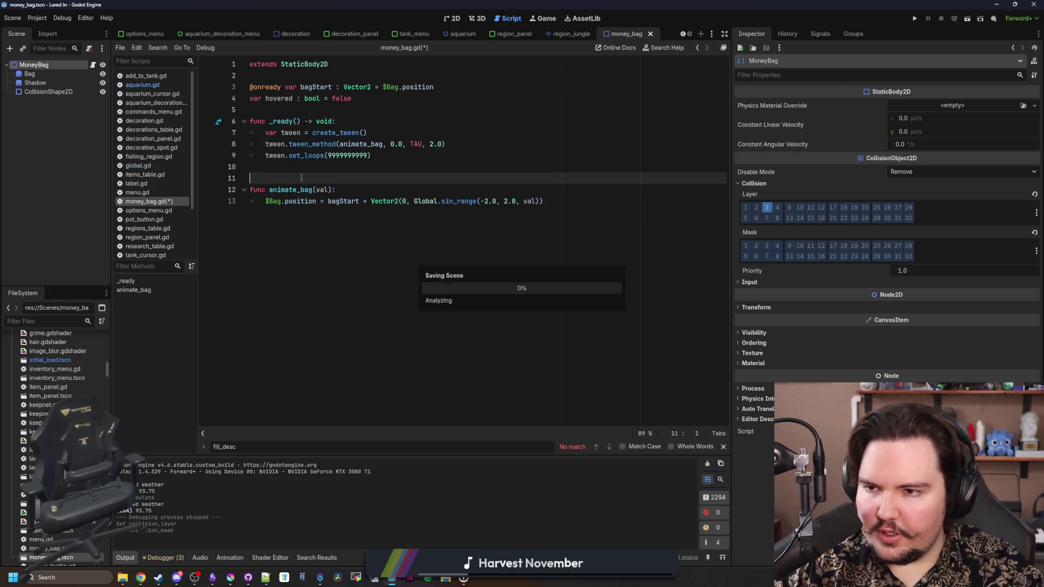
left_click(154, 95)
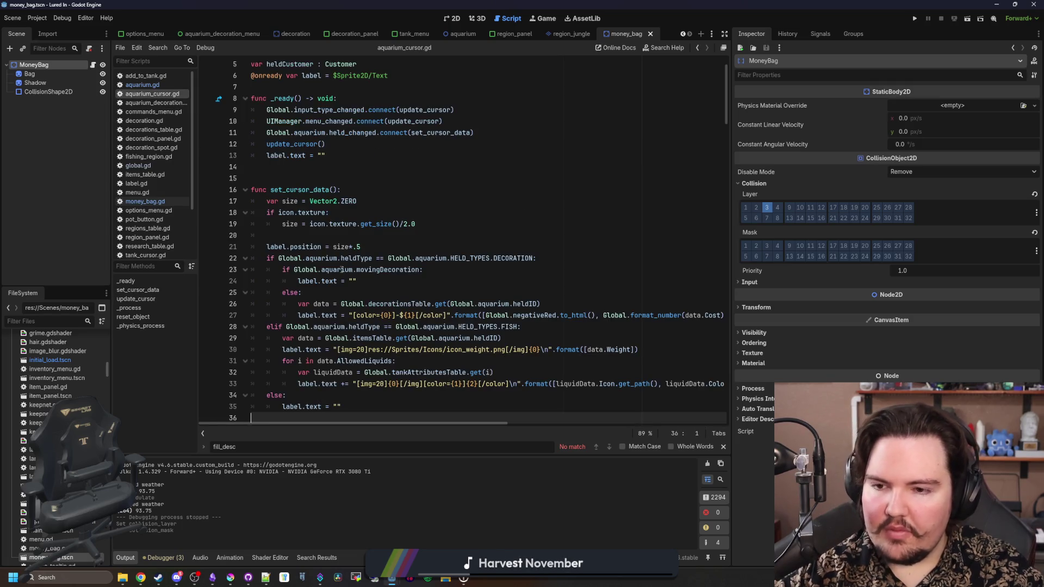
Check the hover call on line 97, then add a new line after animate_bag in money_bag.gd for 'func hover'.
scroll(342, 270, "down", 13)
scroll(341, 270, "down", 14)
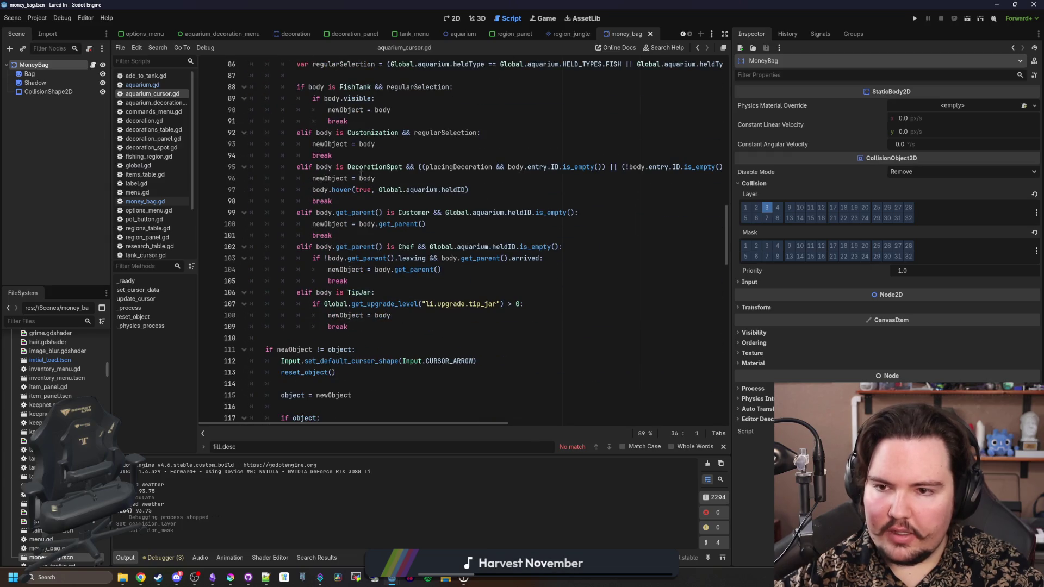
left_click(343, 189)
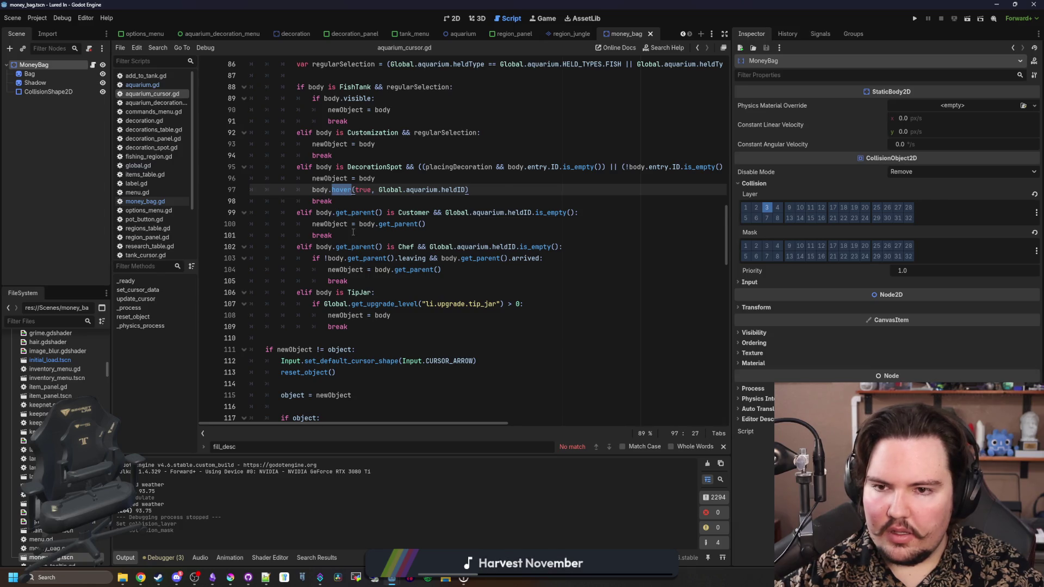
scroll(353, 232, "up", 1)
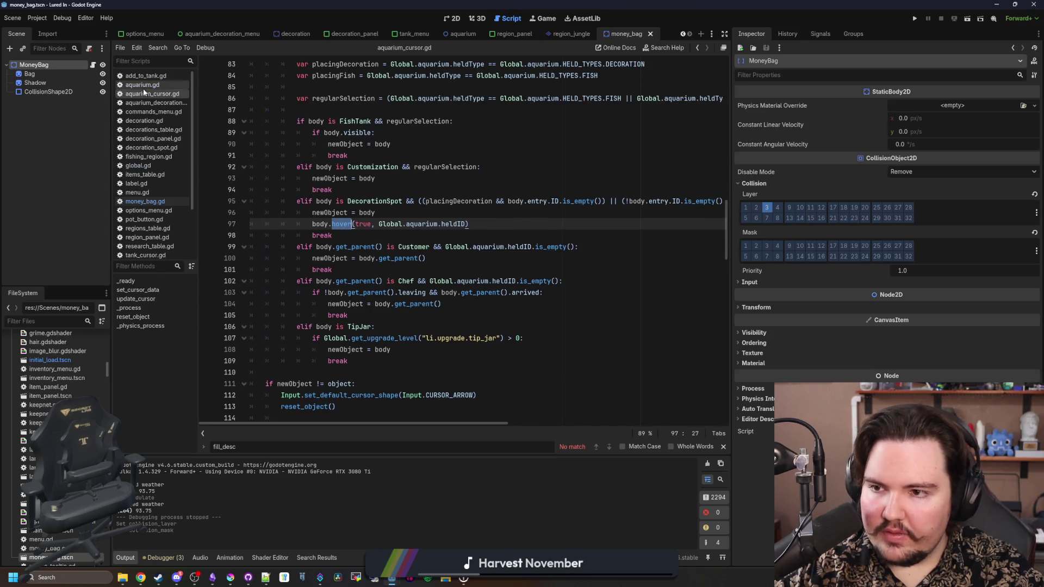
left_click(150, 202)
left_click(307, 217)
key("Return")
key("Return")
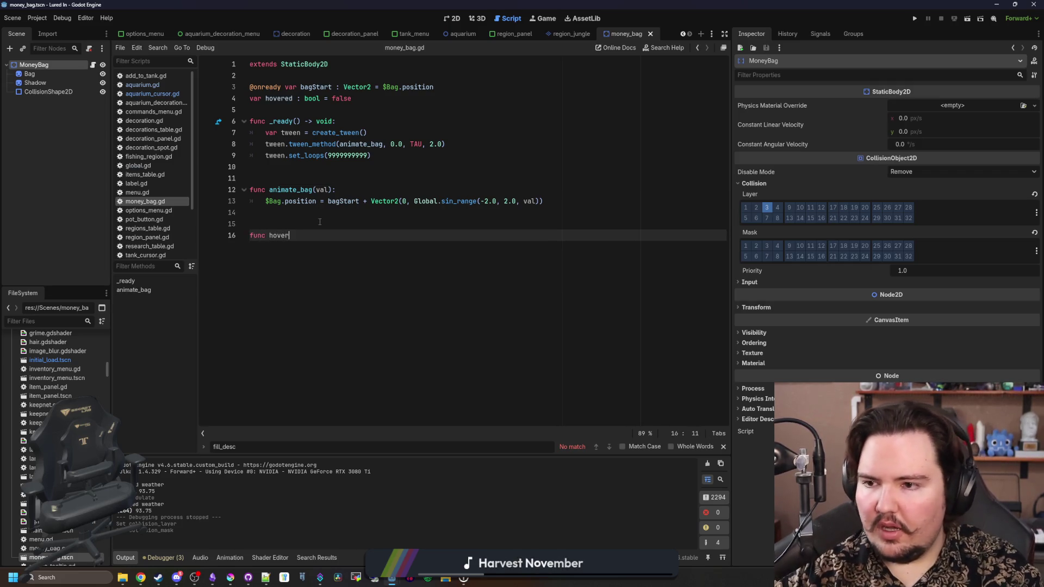
In aquarium_cursor.gd, begin an 'elif body' branch right after the TipJar check's break.
left_click(142, 85)
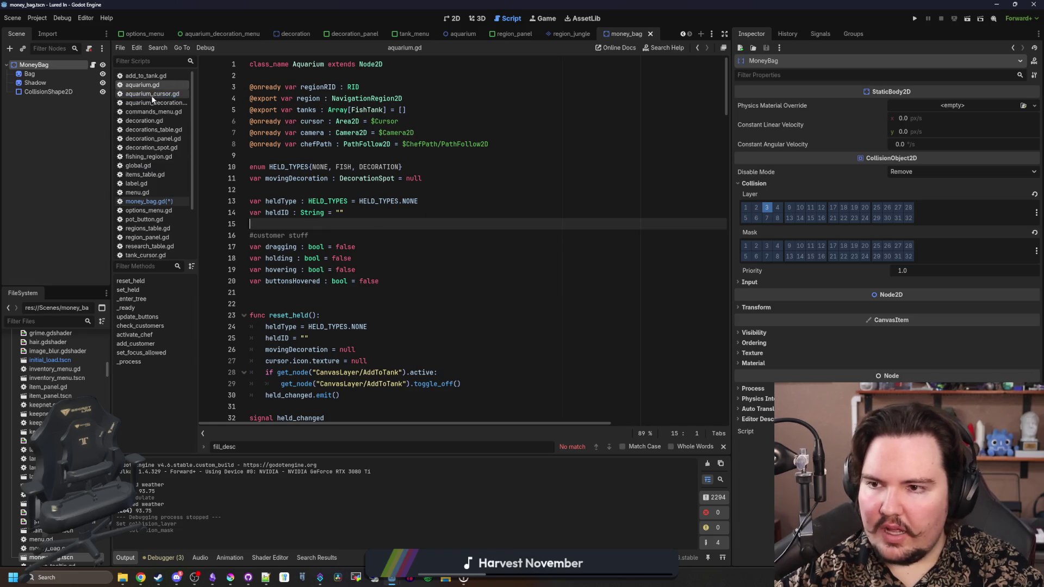
left_click(147, 93)
scroll(337, 249, "up", 6)
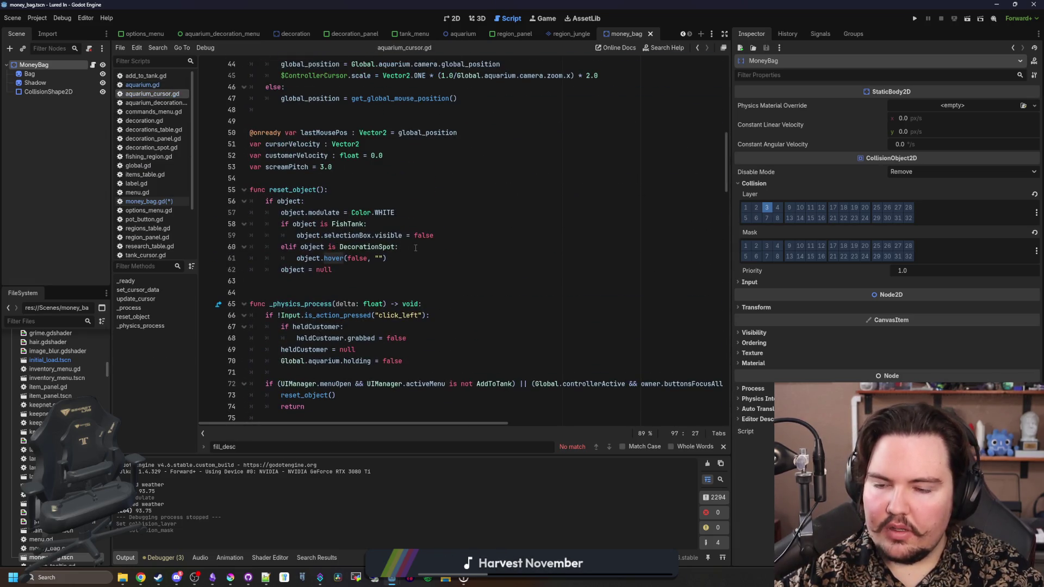
scroll(416, 248, "up", 5)
scroll(415, 249, "down", 4)
left_click(376, 304)
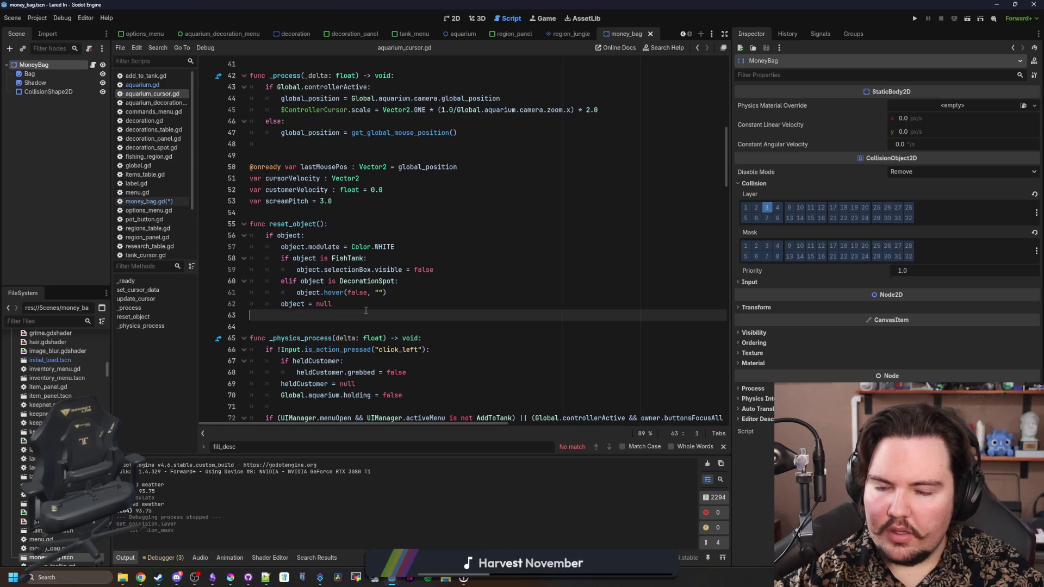
left_click(309, 212)
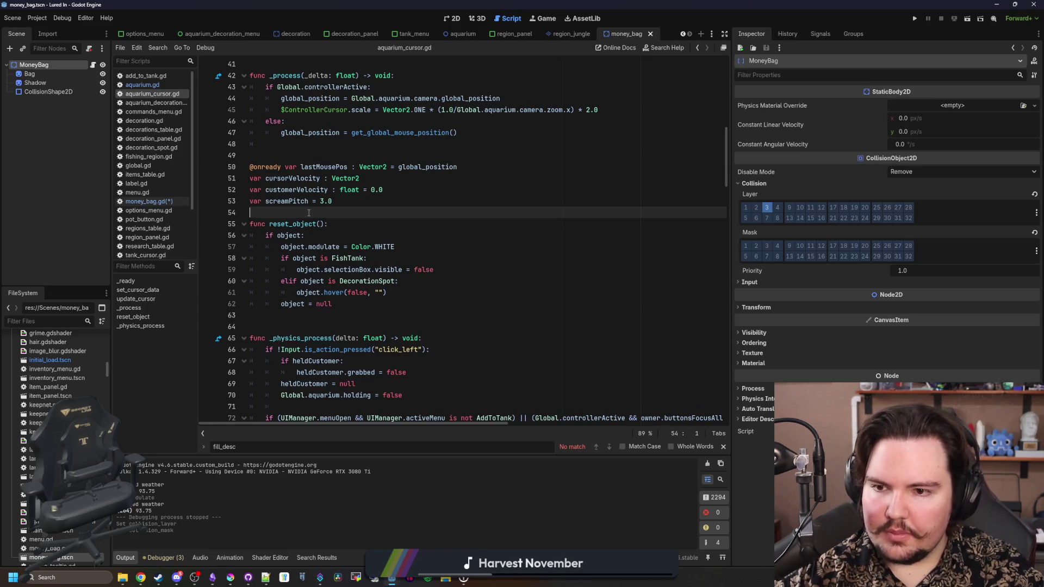
scroll(330, 229, "down", 3)
scroll(438, 261, "down", 14)
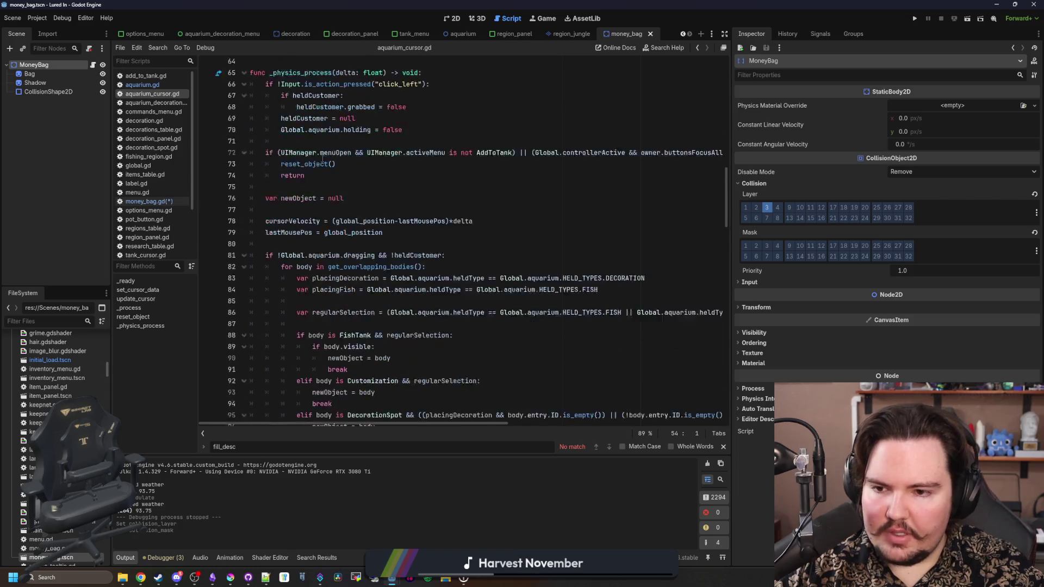
scroll(438, 260, "up", 7)
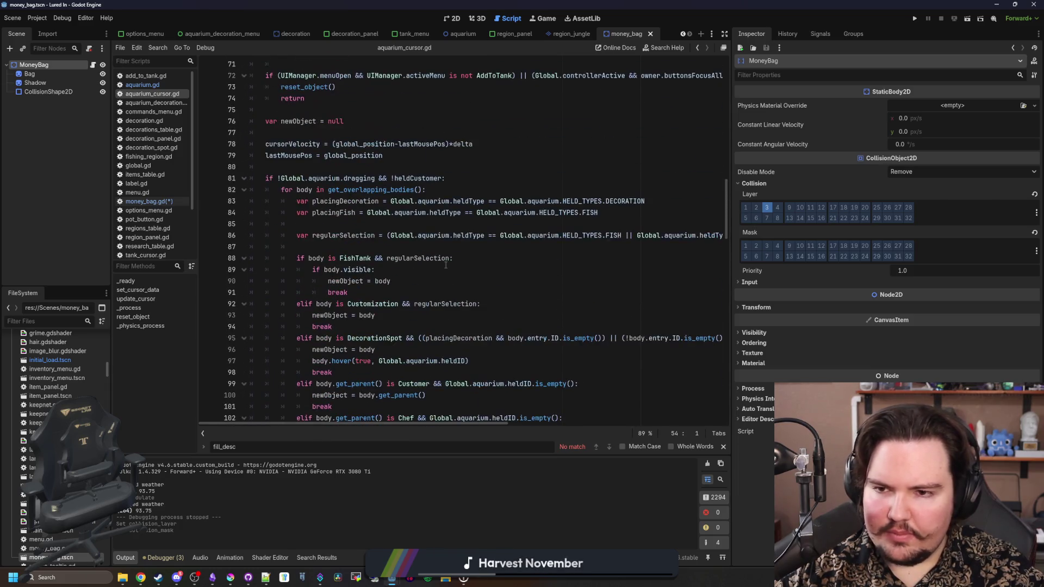
scroll(445, 265, "down", 3)
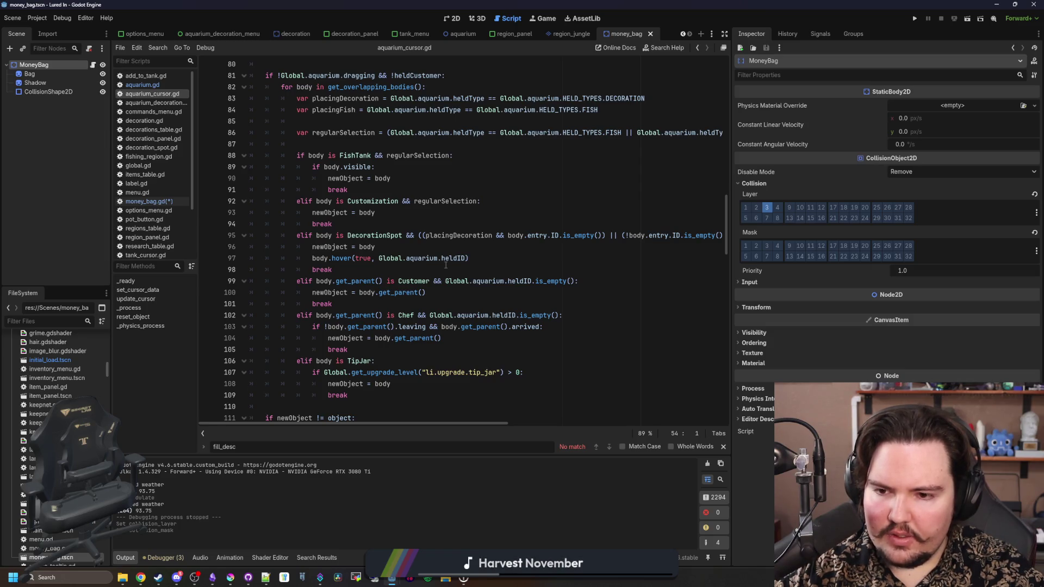
scroll(446, 265, "down", 7)
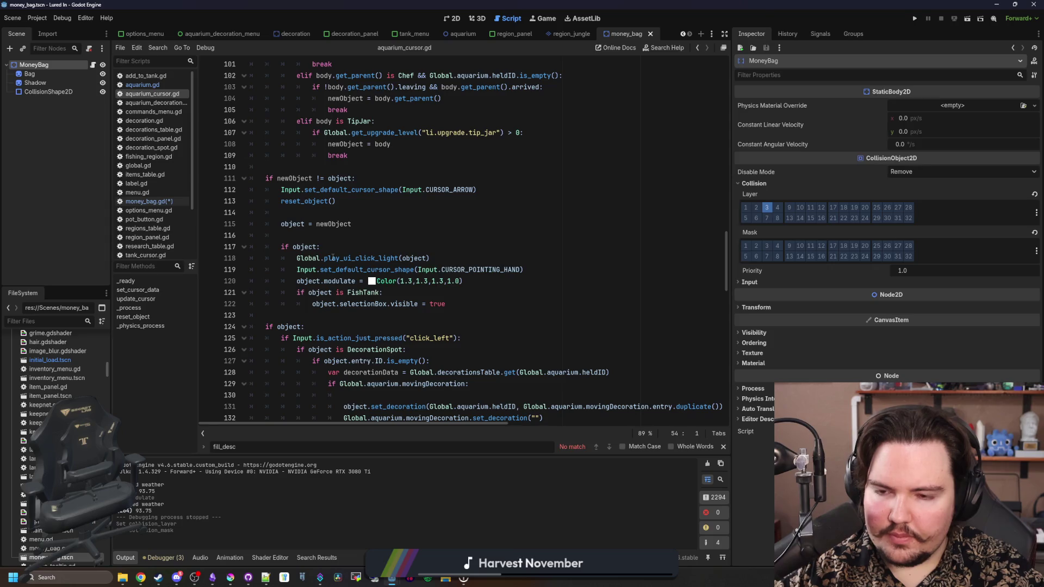
scroll(334, 257, "down", 5)
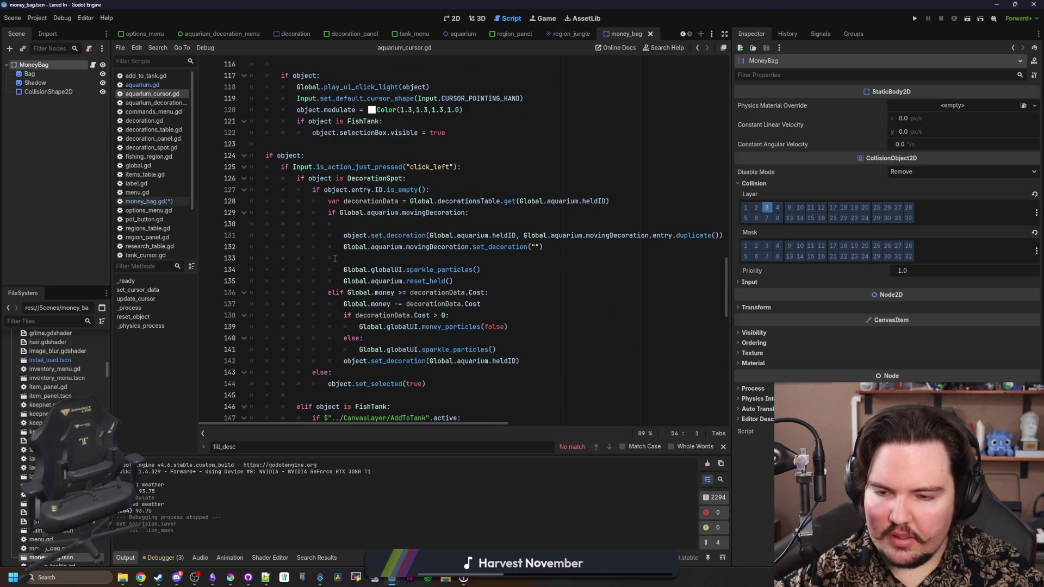
scroll(334, 259, "down", 2)
scroll(439, 259, "up", 12)
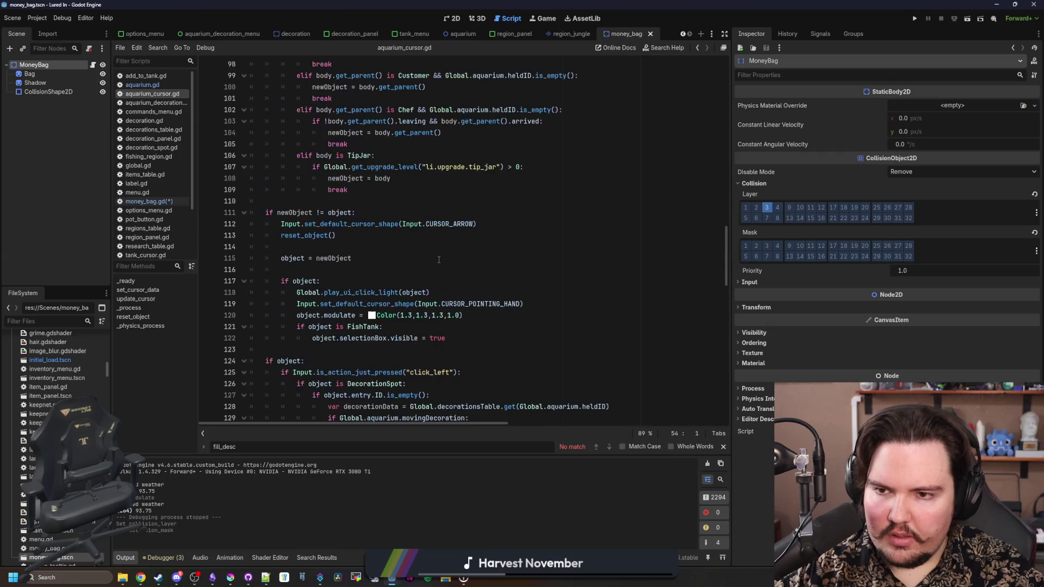
scroll(382, 260, "up", 2)
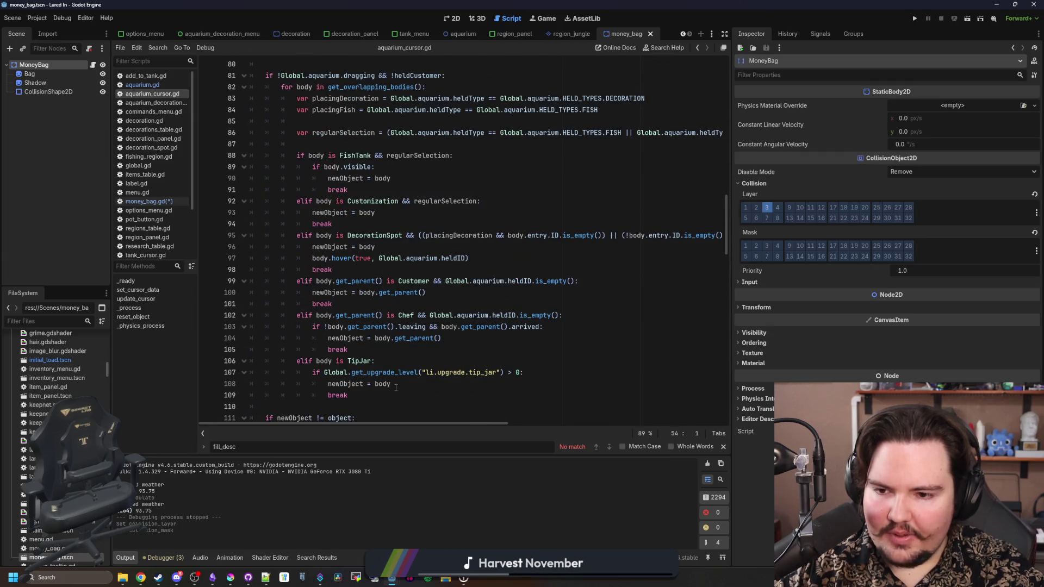
scroll(396, 388, "down", 1)
left_click(387, 357)
key("Return")
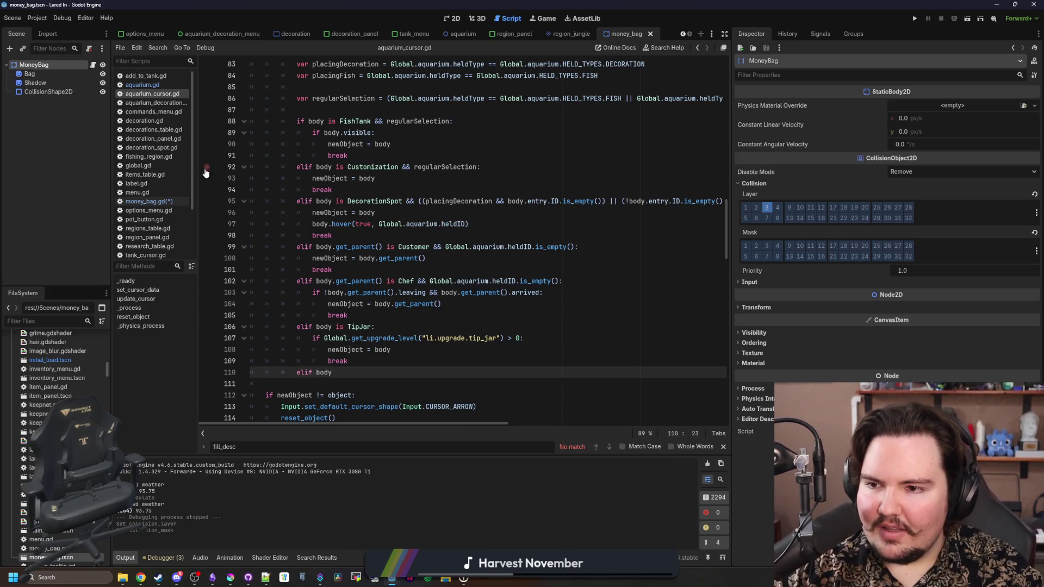
Declare 'class_name MoneyBag extends StaticBody2D' in money_bag.gd, drop the stray func hover line, and save.
left_click(160, 202)
double_click(304, 65)
type("MoneyBag")
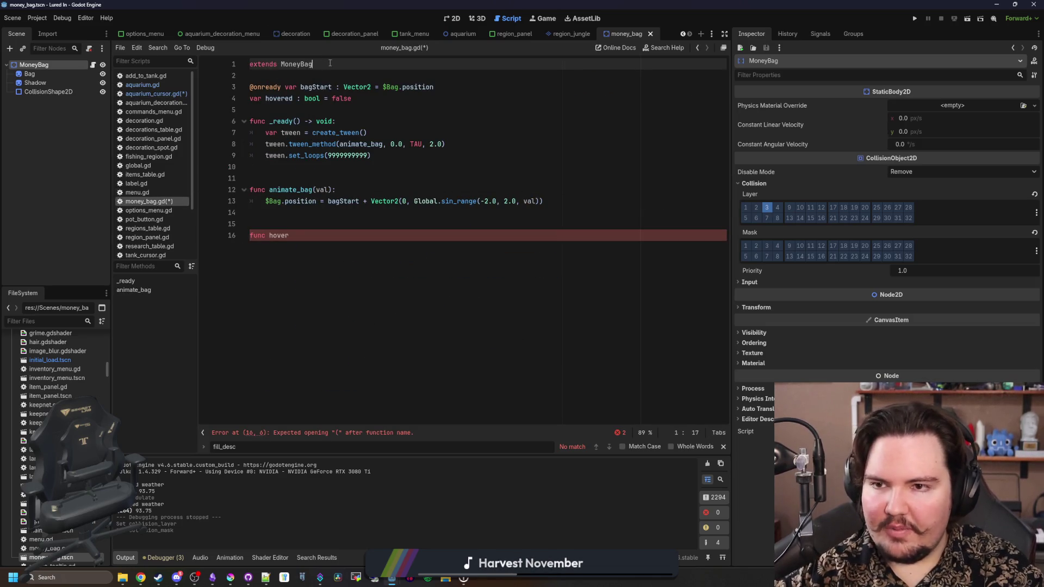
type("ode")
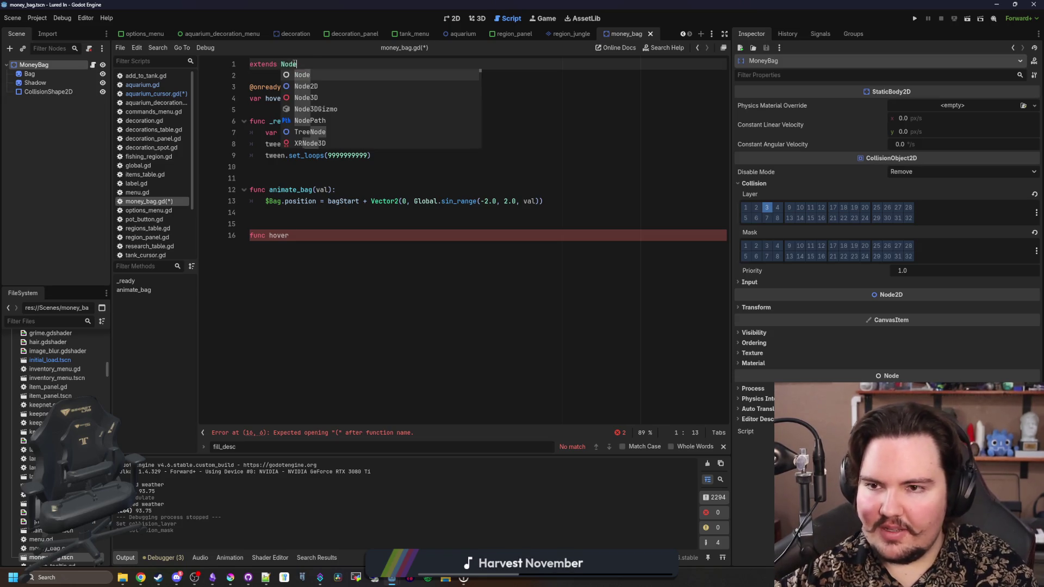
key("BackSpace")
key("BackSpace")
key("BackSpace")
type("Static")
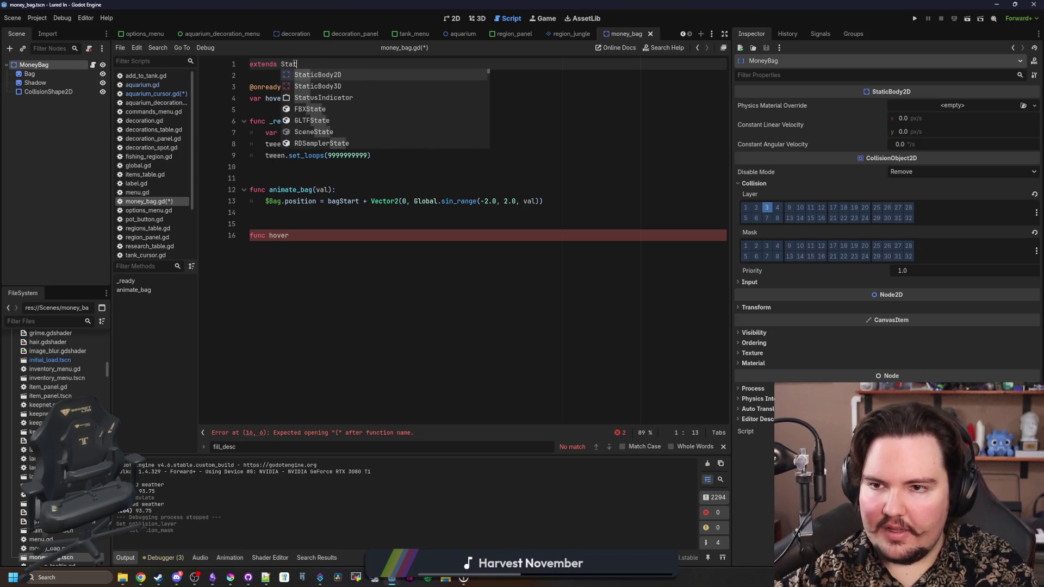
key("Return")
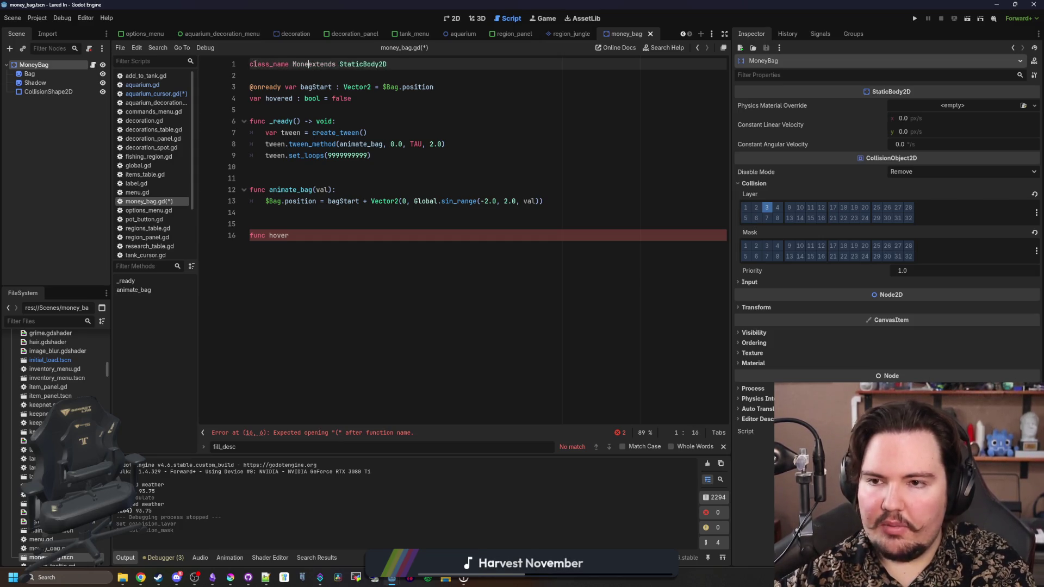
key("Return")
key("ctrl+z")
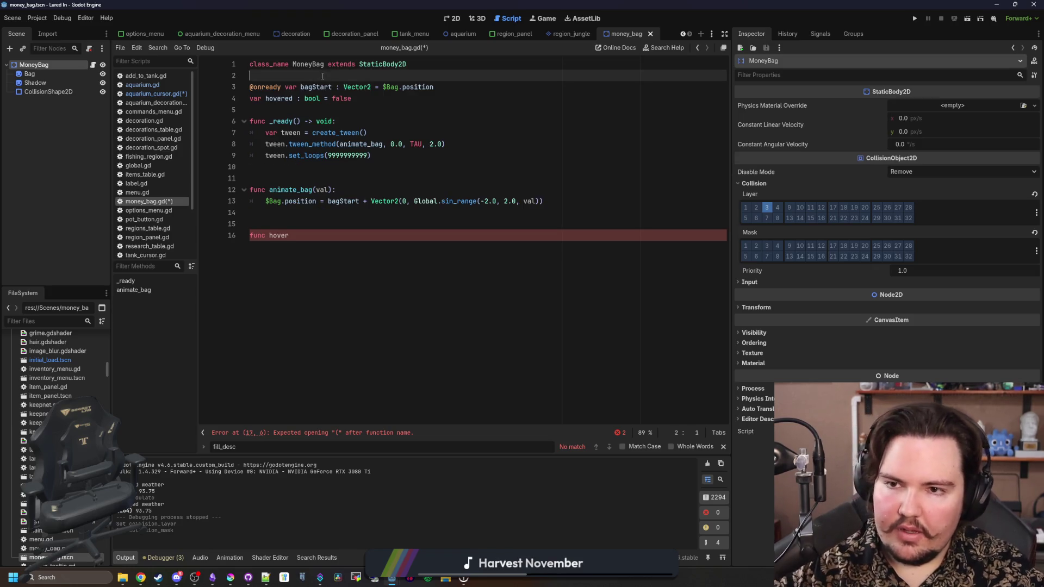
key("ctrl+z")
key("ctrl+z")
key("ctrl+z")
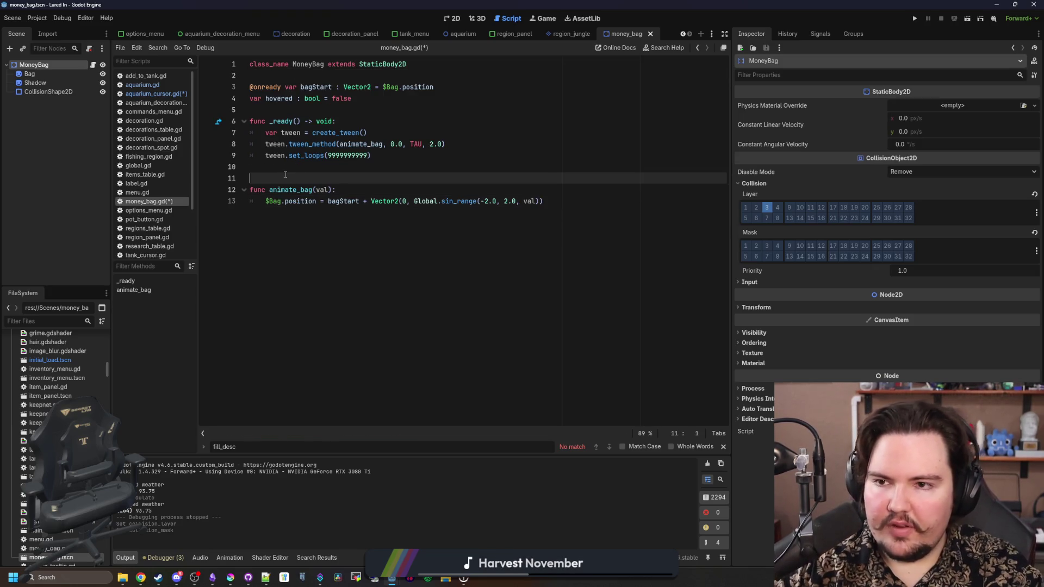
key("ctrl+s")
left_click(176, 95)
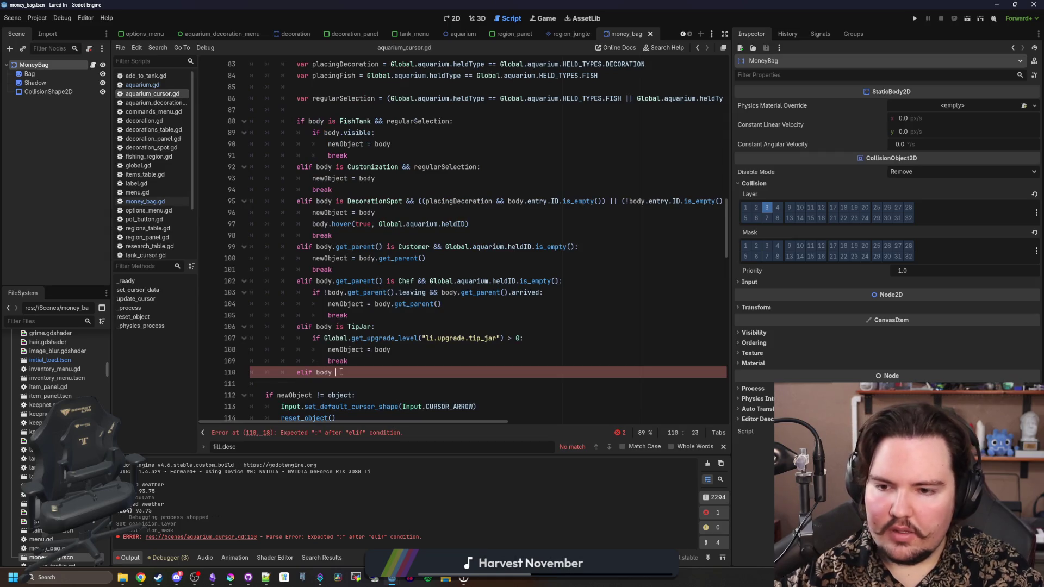
Fill 'elif body is MoneyBag:' with the Customer branch's newObject = body.get_parent() and break lines, then save.
type("Bag:")
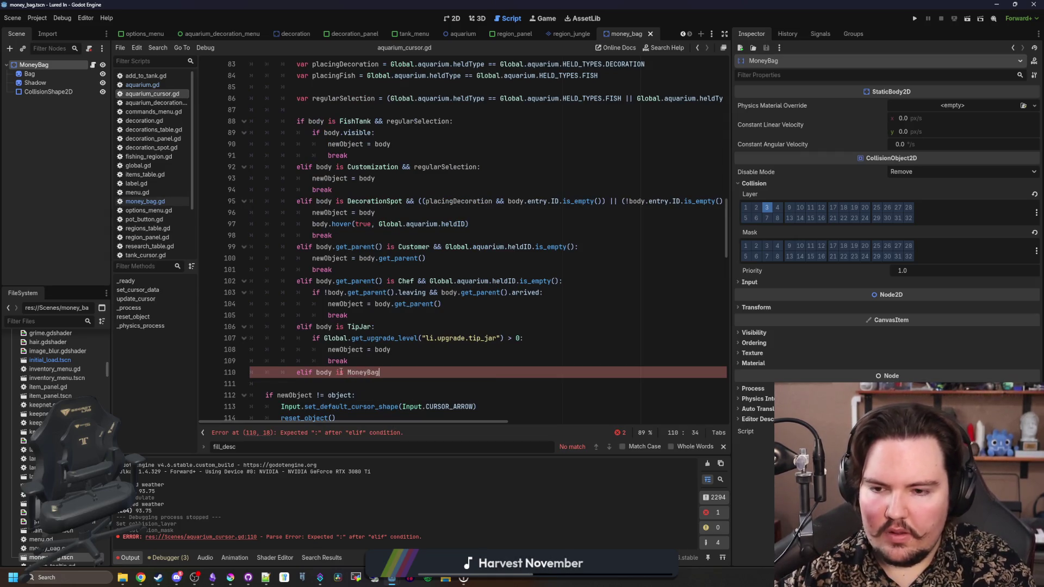
key("Return")
scroll(412, 323, "down", 1)
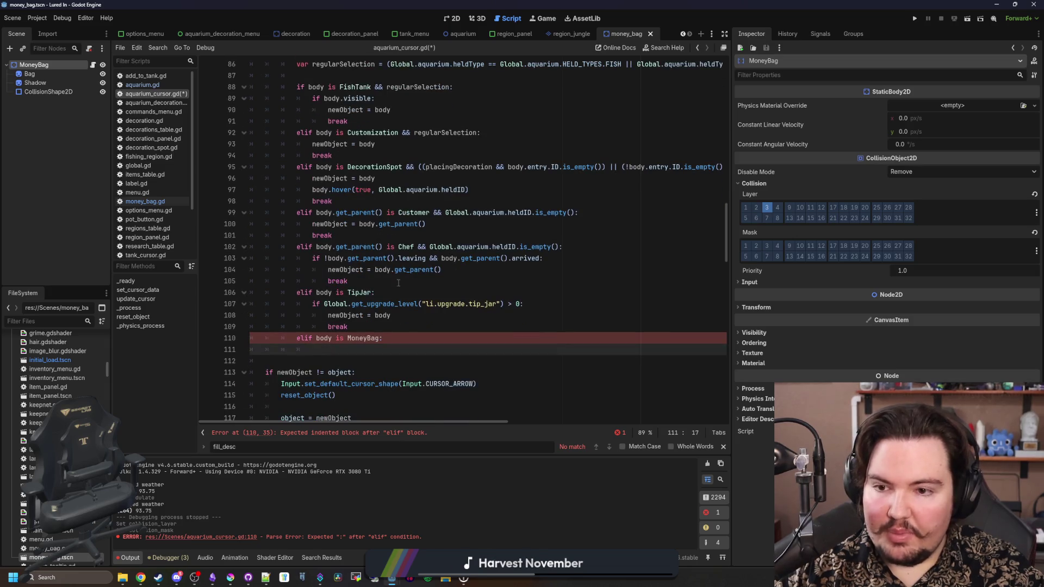
left_click(403, 280)
left_click(362, 231)
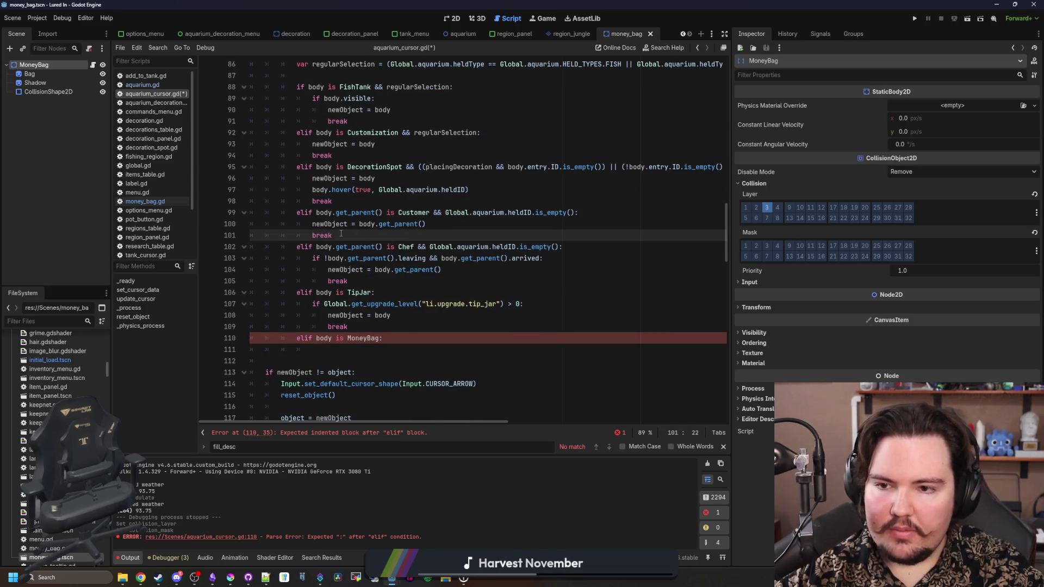
left_click_drag(341, 234, 226, 230)
key("ctrl+c")
left_click(353, 350)
key("ctrl+v")
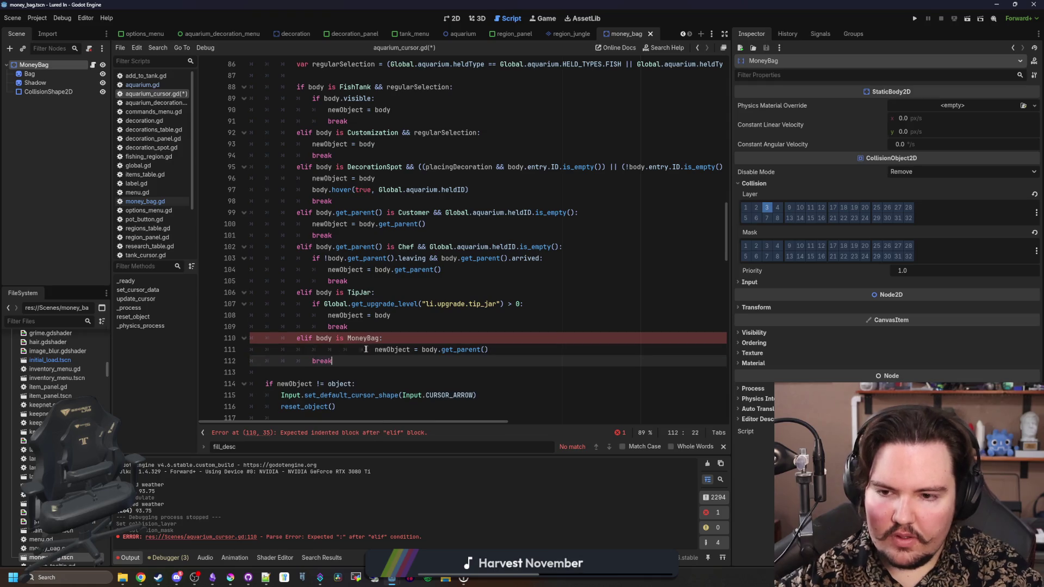
left_click(336, 375)
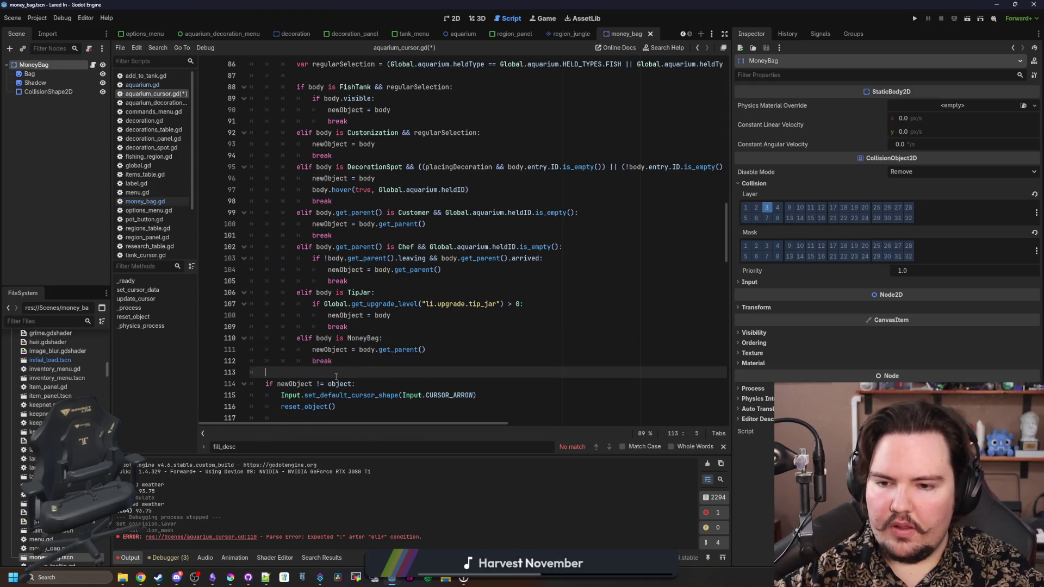
key("ctrl+s")
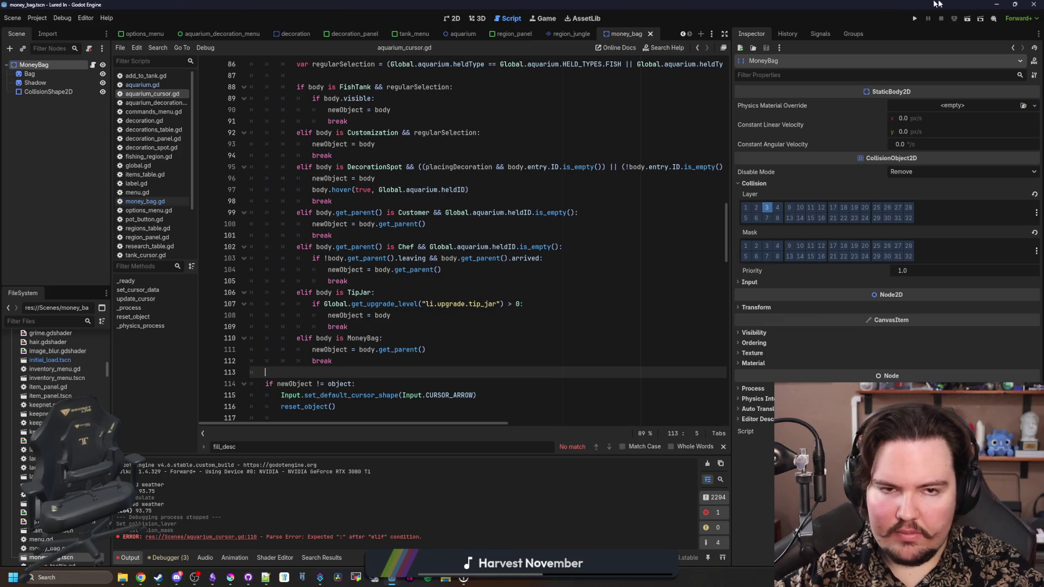
Run Lured In, get past the feedback and Welcome Back popups, and inspect the money bag in the shop.
left_click(915, 19)
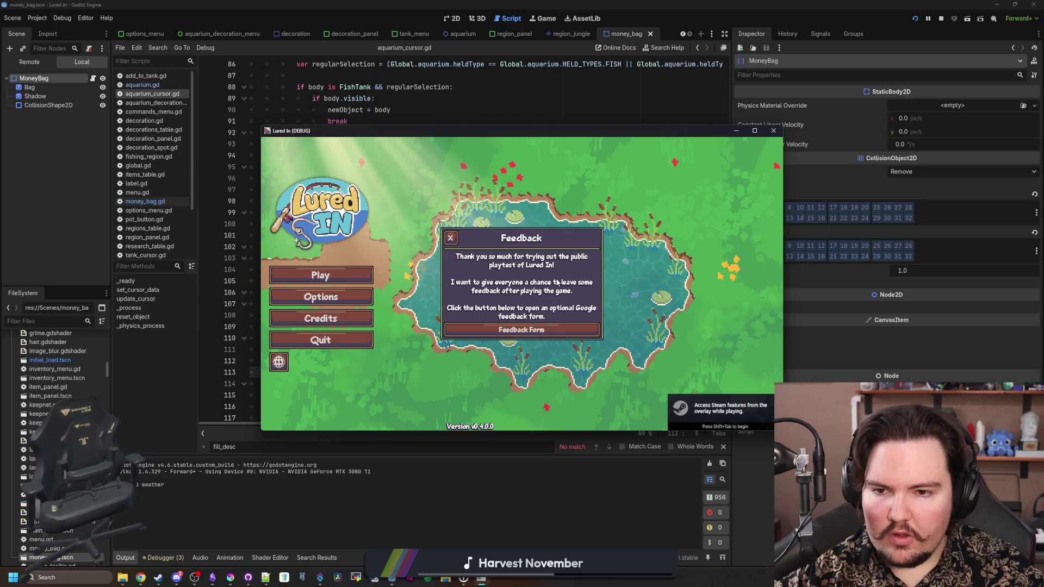
left_click(450, 237)
left_click(333, 274)
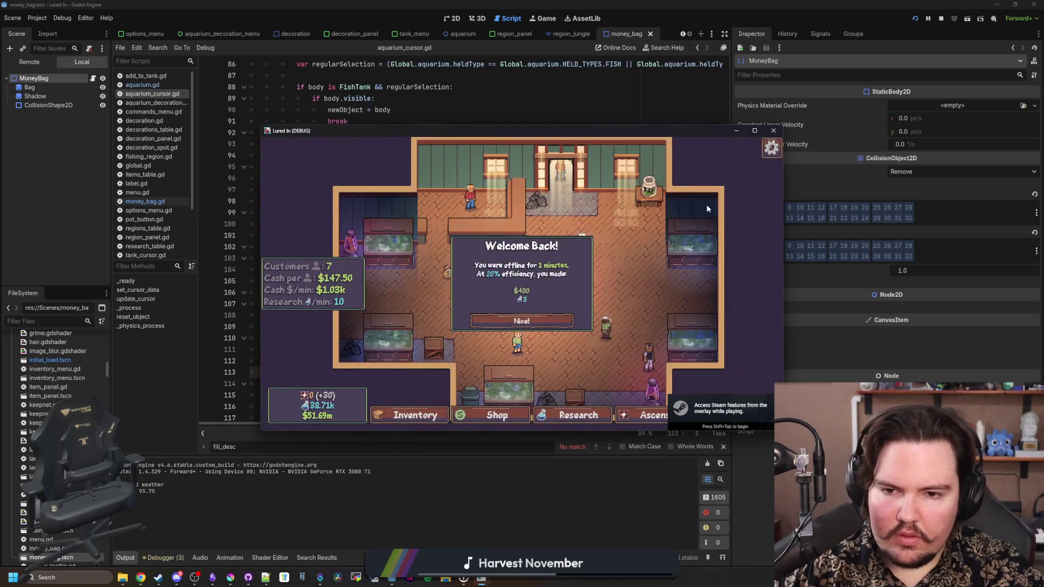
left_click(465, 282)
scroll(465, 283, "up", 3)
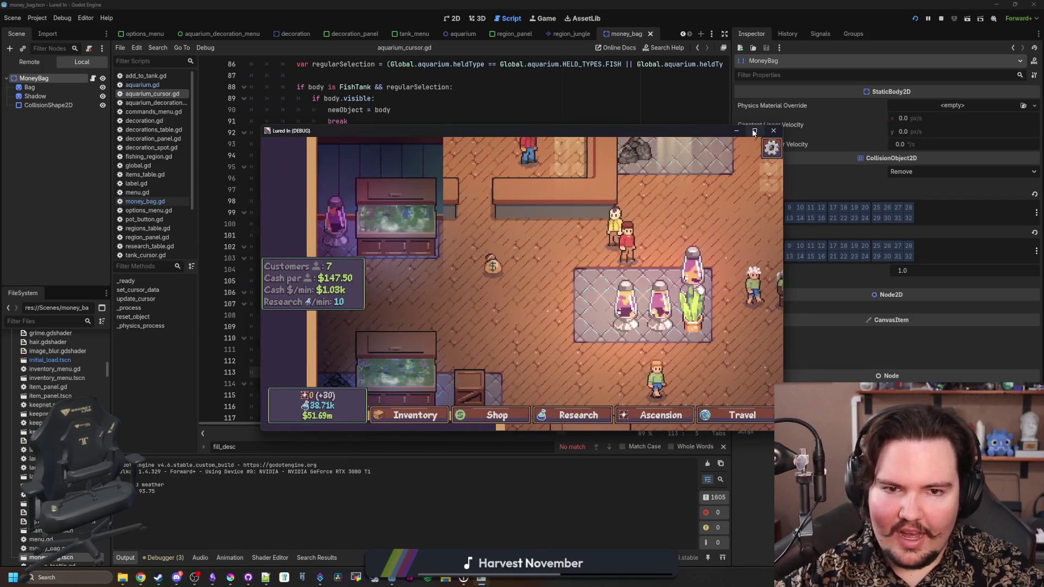
left_click(755, 130)
scroll(496, 273, "down", 3)
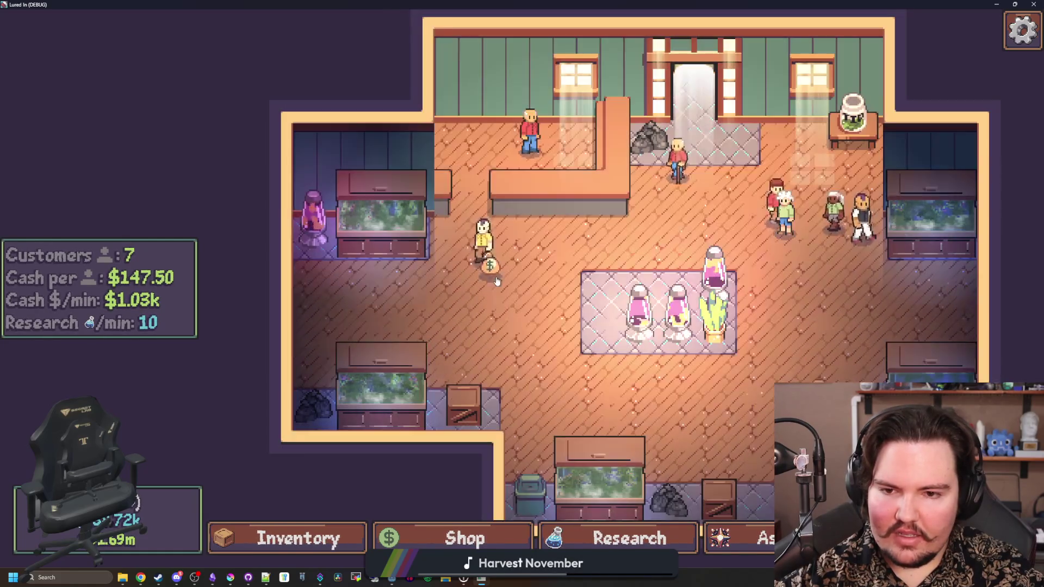
key("super+Down")
key("super+Down")
left_click(459, 277)
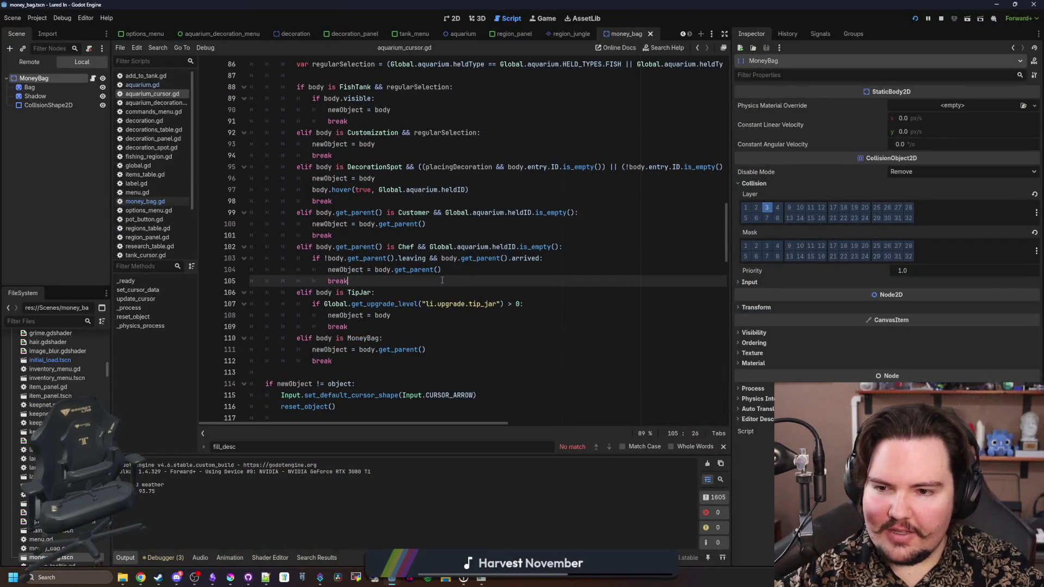
Remove '.get_parent()' from the MoneyBag branch so newObject = body, and save aquarium_cursor.gd.
scroll(442, 281, "down", 3)
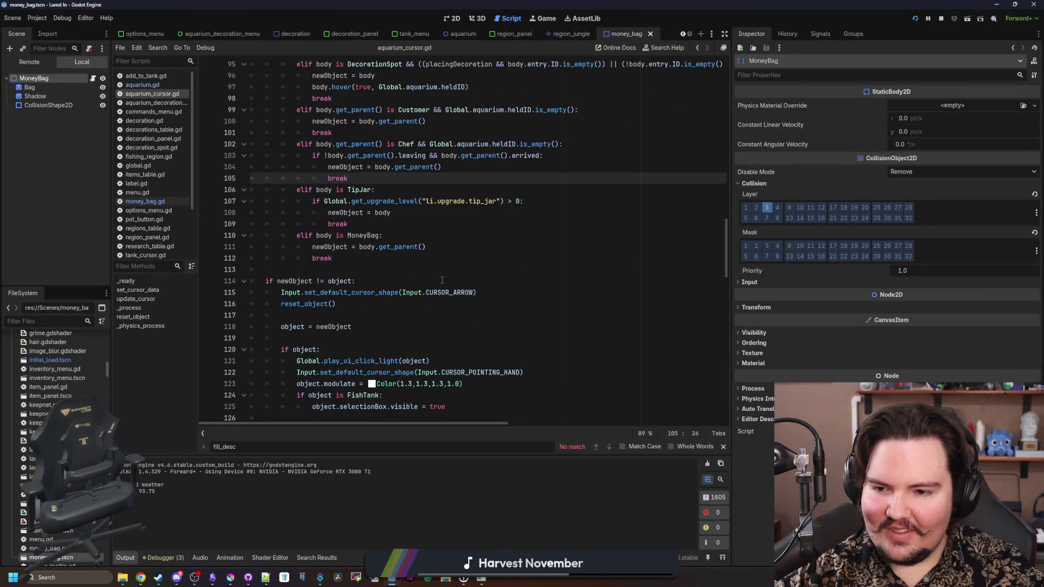
left_click(355, 263)
scroll(373, 287, "up", 2)
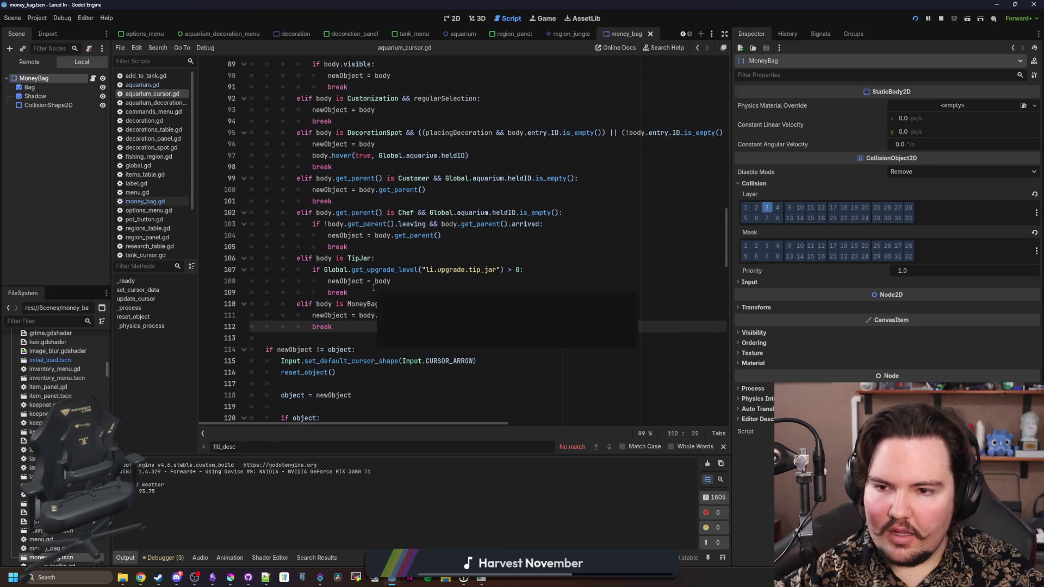
left_click_drag(426, 315, 379, 316)
key("BackSpace")
key("BackSpace")
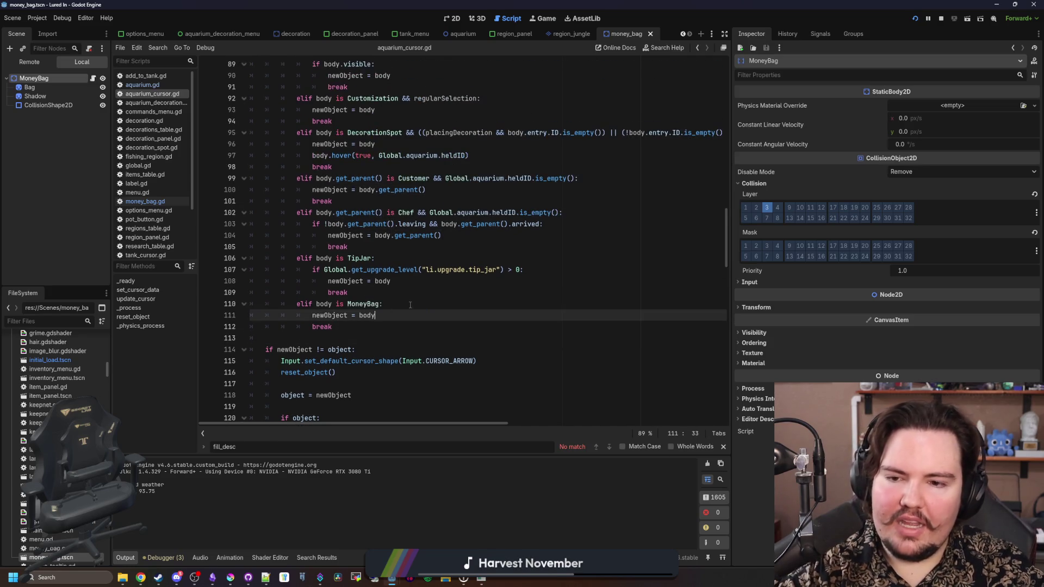
left_click(405, 303)
key("ctrl+s")
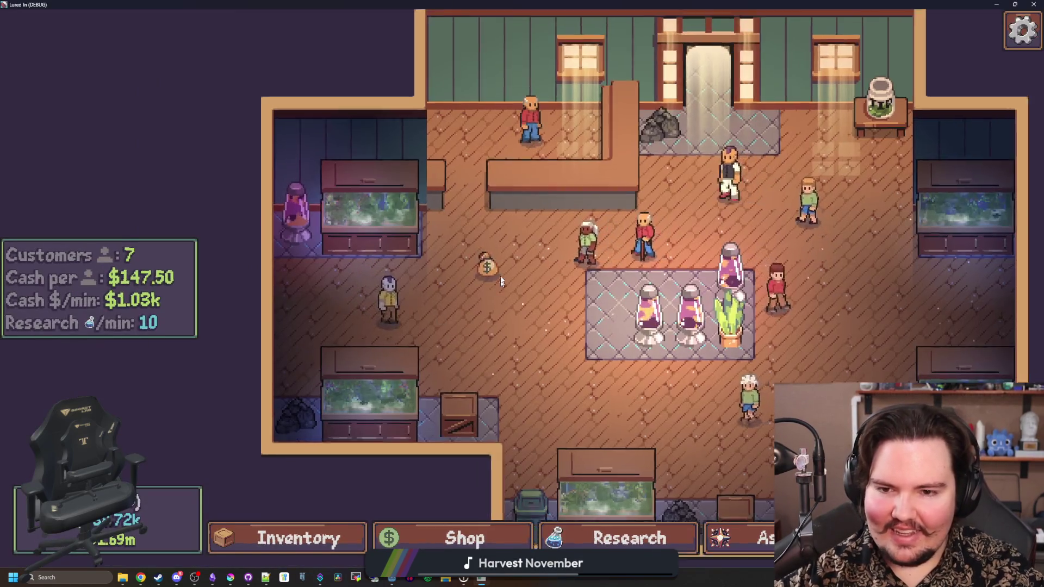
Close the running game and go to the end of money_bag.gd.
scroll(487, 272, "up", 3)
scroll(487, 295, "down", 3)
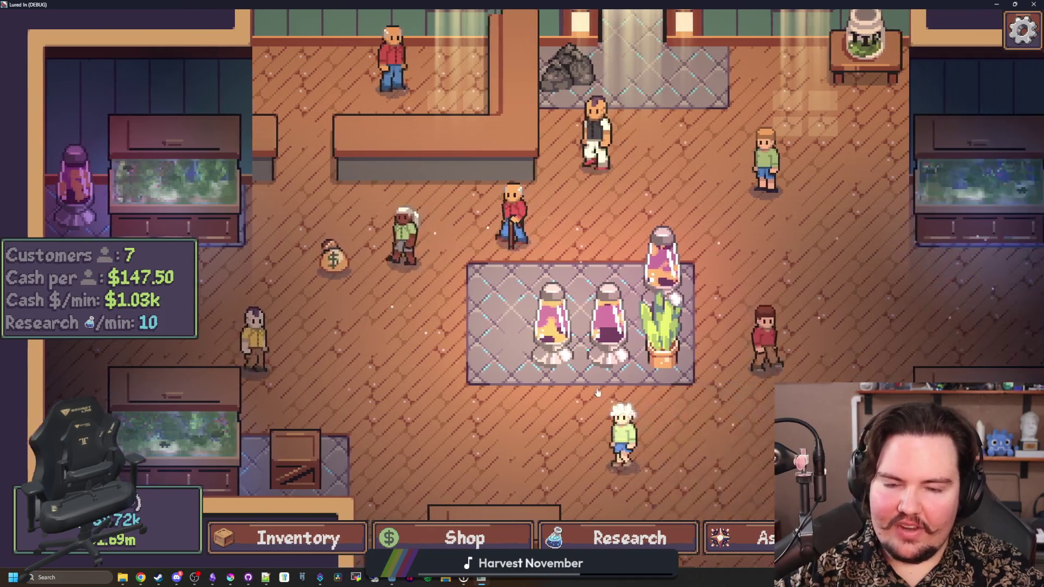
key("super+Down")
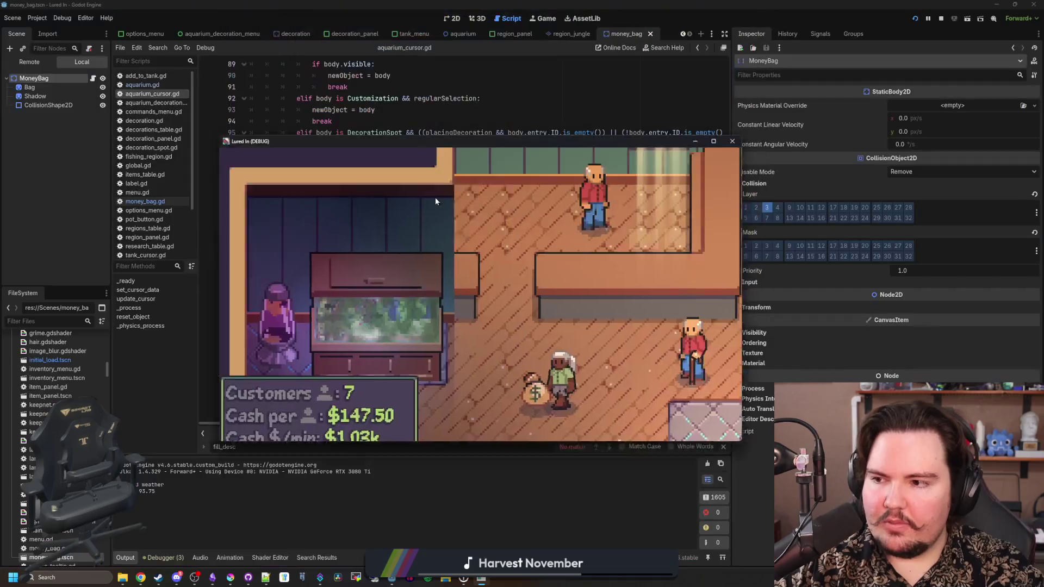
key("F5")
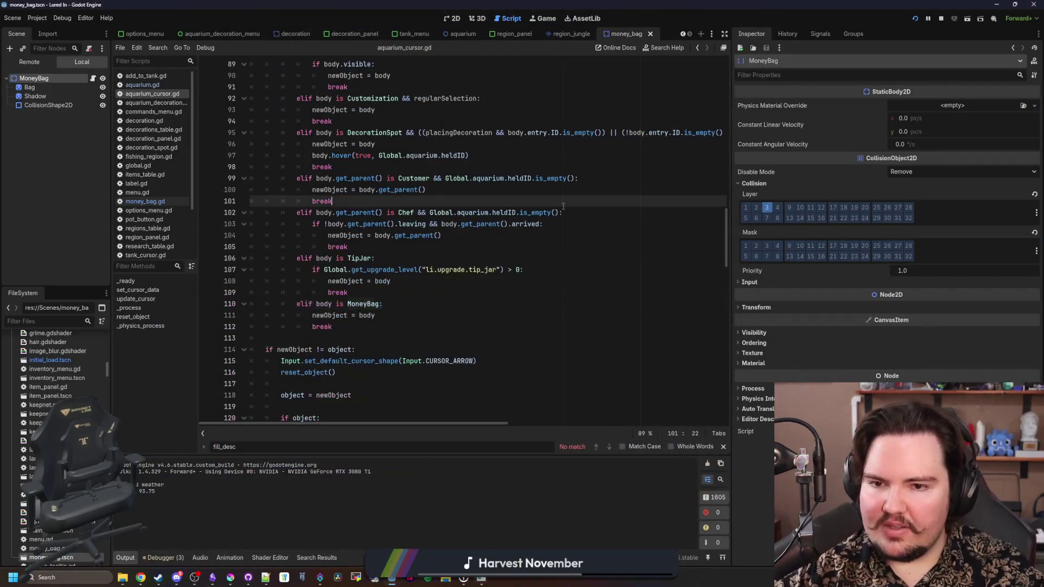
left_click(359, 248)
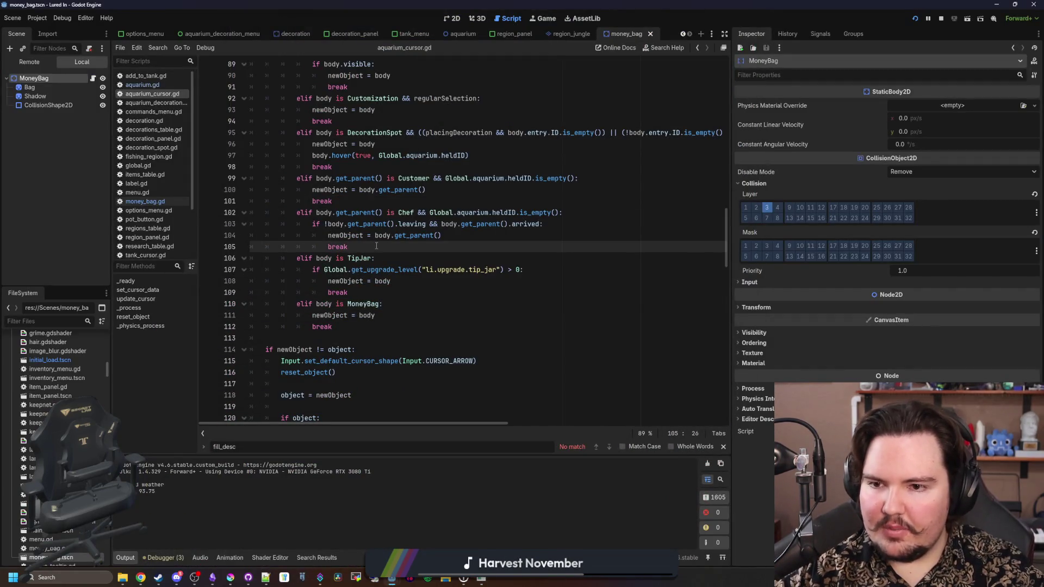
left_click(139, 202)
left_click(428, 244)
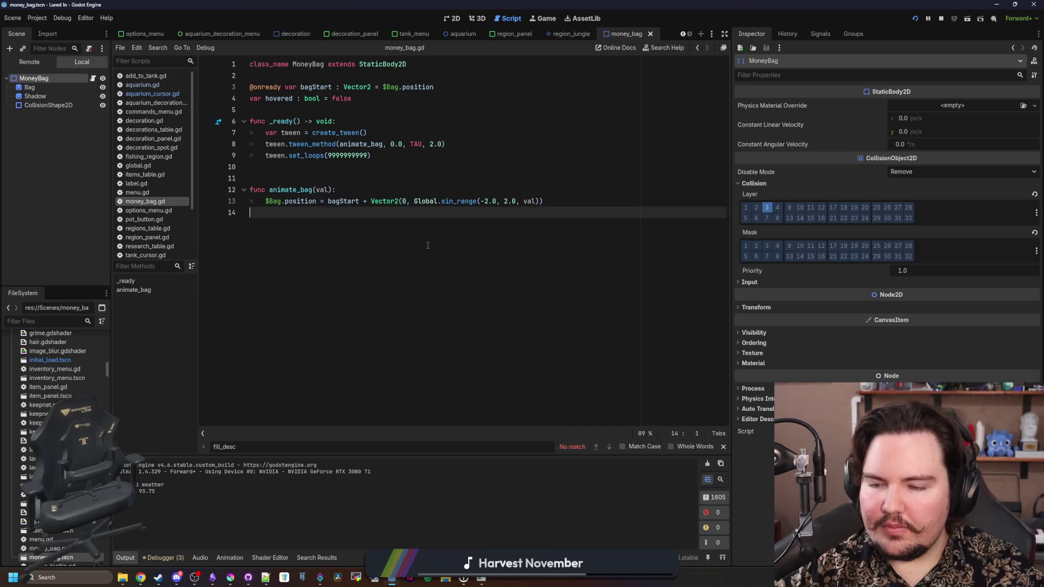
Add a collect() function to money_bag.gd and save.
key("Return")
key("Return")
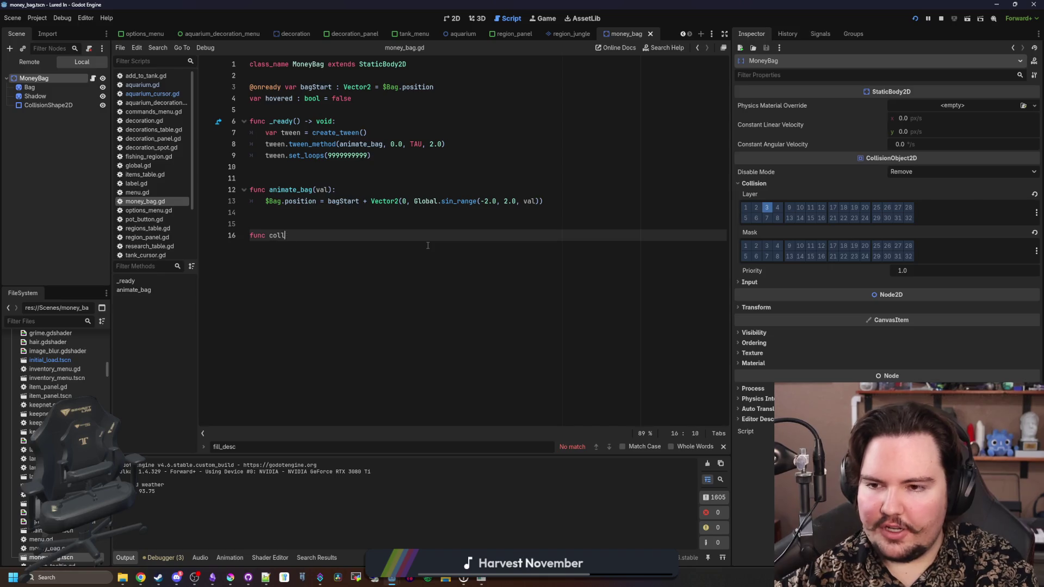
type(":")
key("Return")
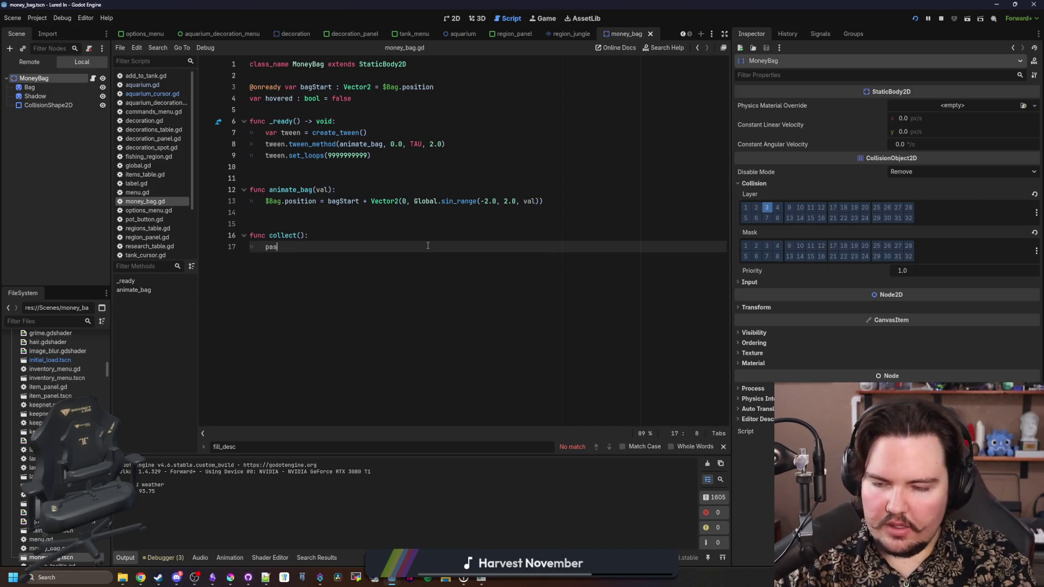
key("ctrl+s")
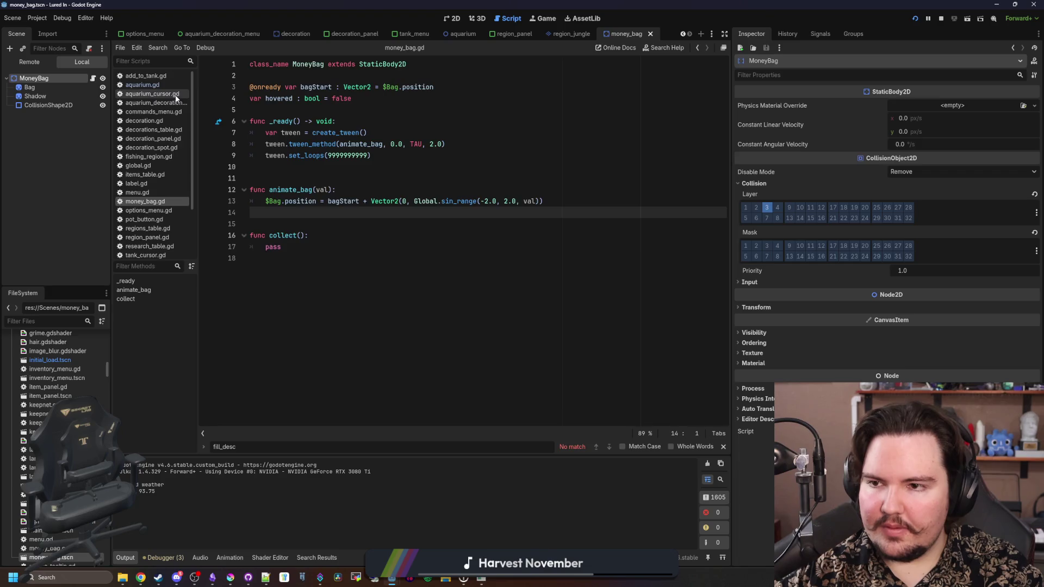
Add 'elif object is MoneyBag: object.collect()' after the TipJar click branch in aquarium_cursor.gd and save.
left_click(153, 93)
scroll(319, 309, "down", 10)
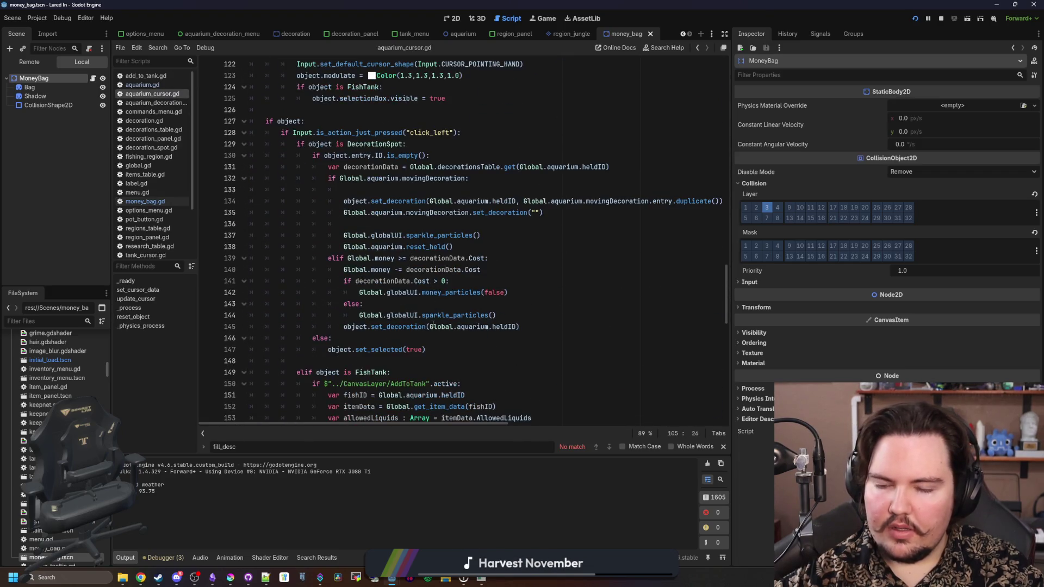
scroll(414, 307, "down", 12)
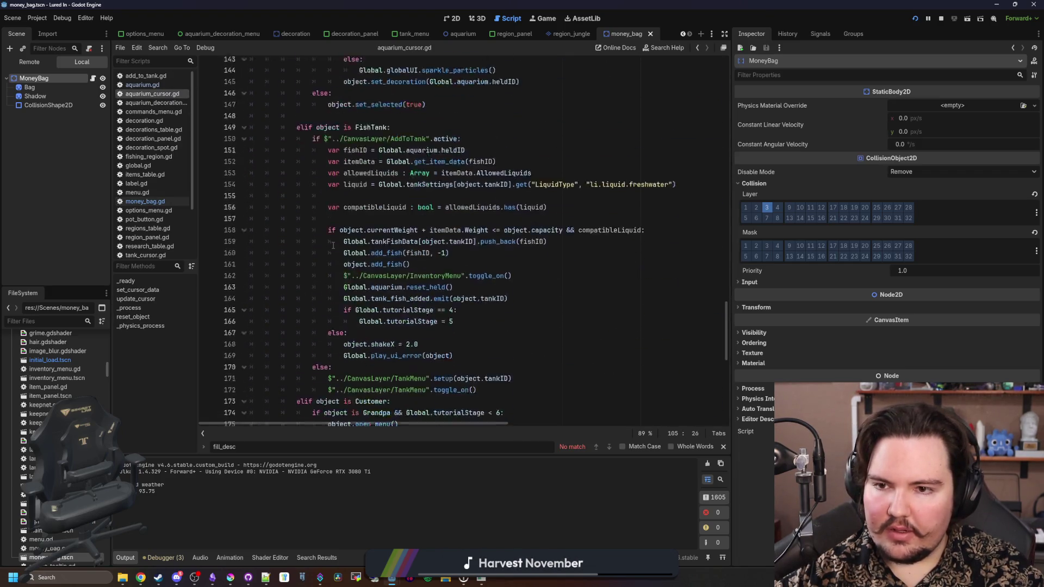
left_click(400, 349)
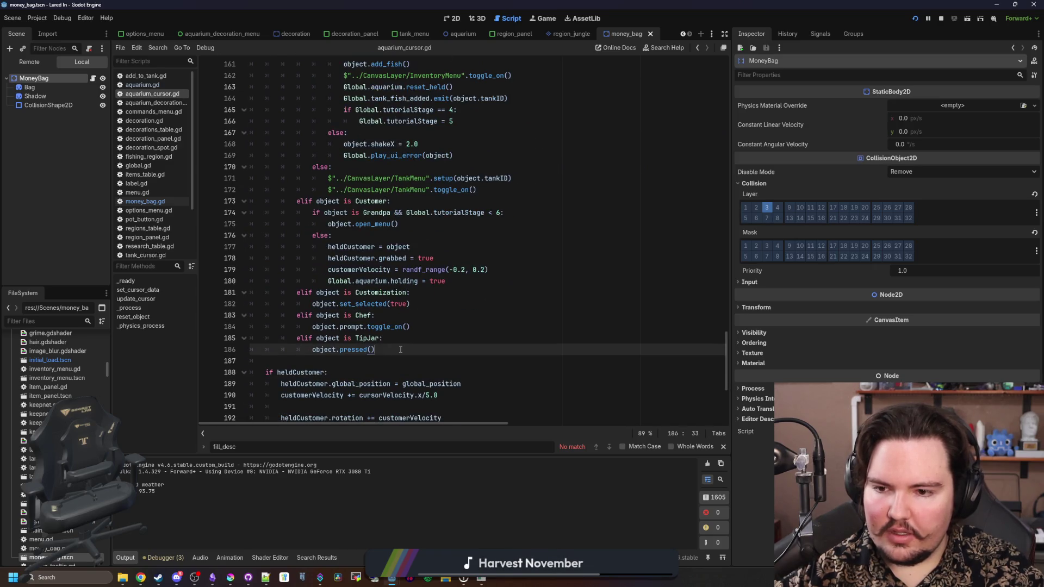
key("Return")
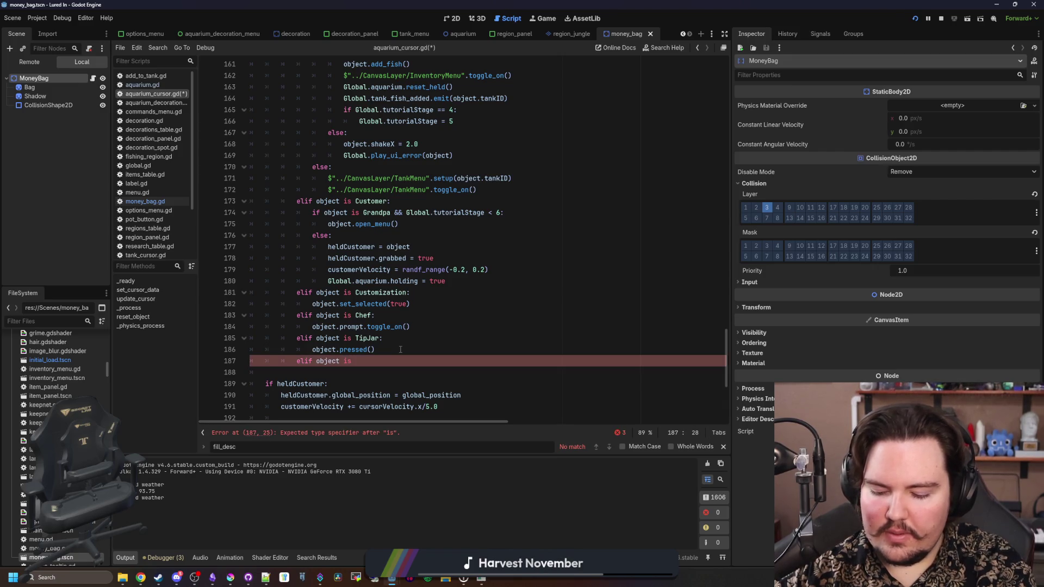
type("oneyB")
key("Return")
type(":")
key("Return")
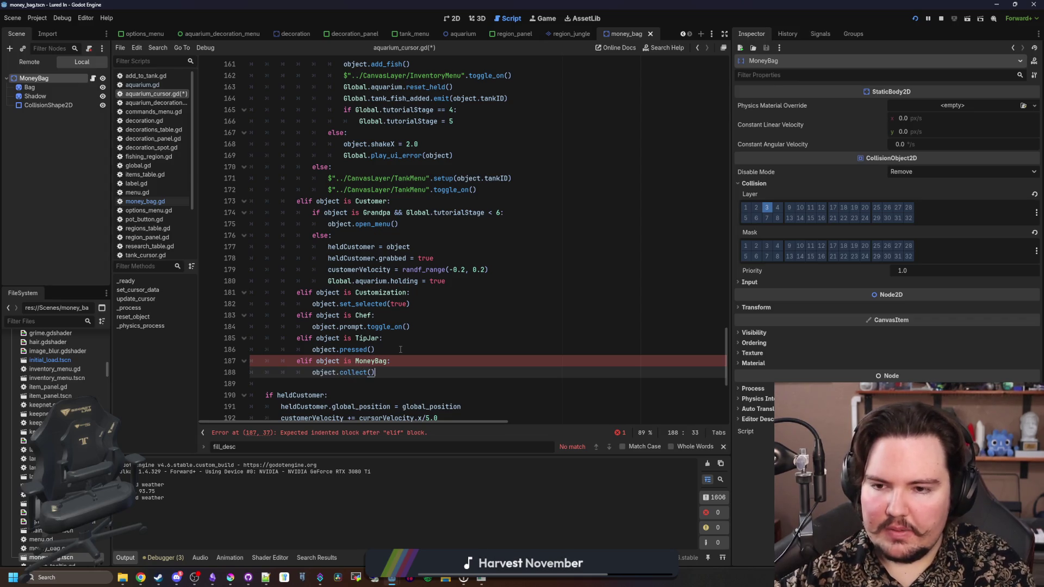
key("ctrl+s")
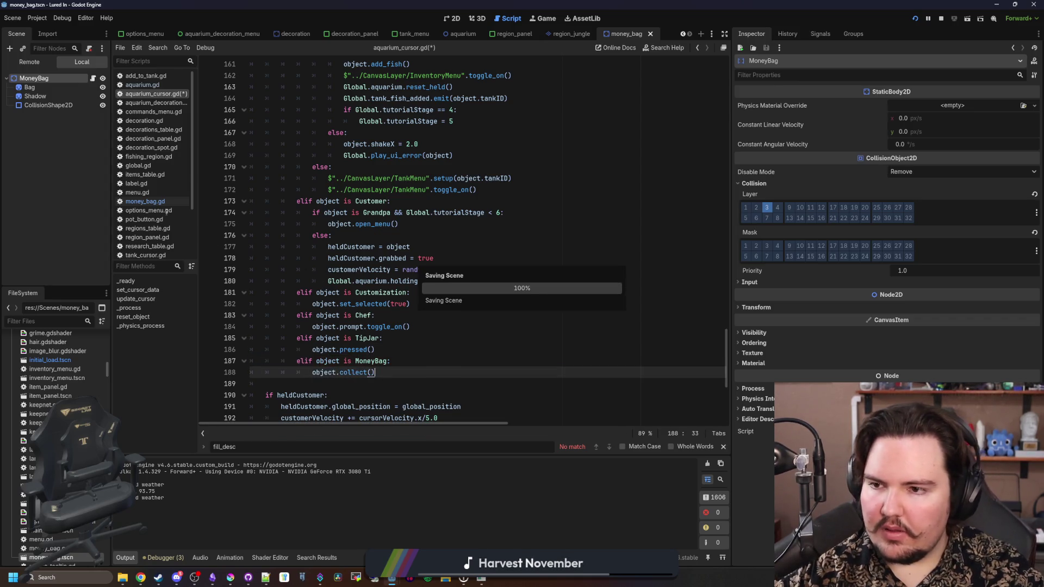
Back in money_bag.gd, write 'func collect():' to start its body.
left_click(145, 201)
type("func collect():")
key("Return")
Give collect() a body and save money_bag.gd.
type("pass")
key("ctrl+s")
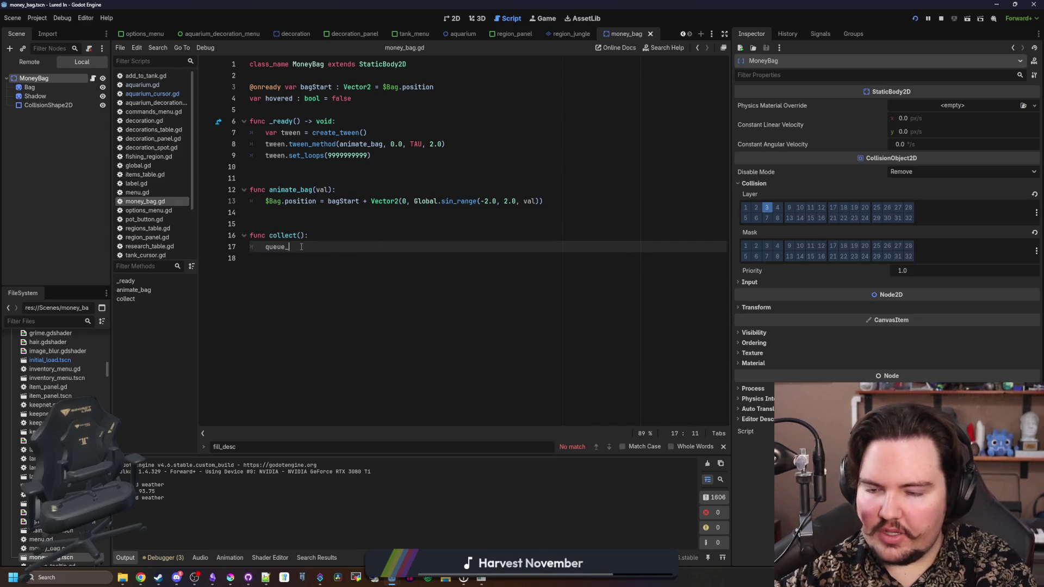
key("Up")
Test collecting in a maximized game run via Esc > Main Menu > Play, then close the game.
key("F5")
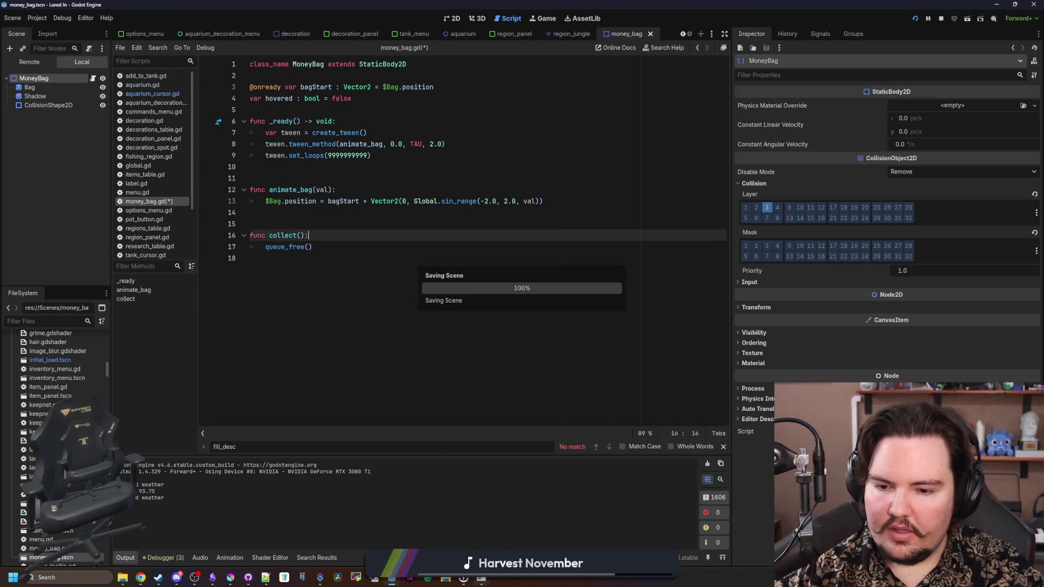
double_click(490, 336)
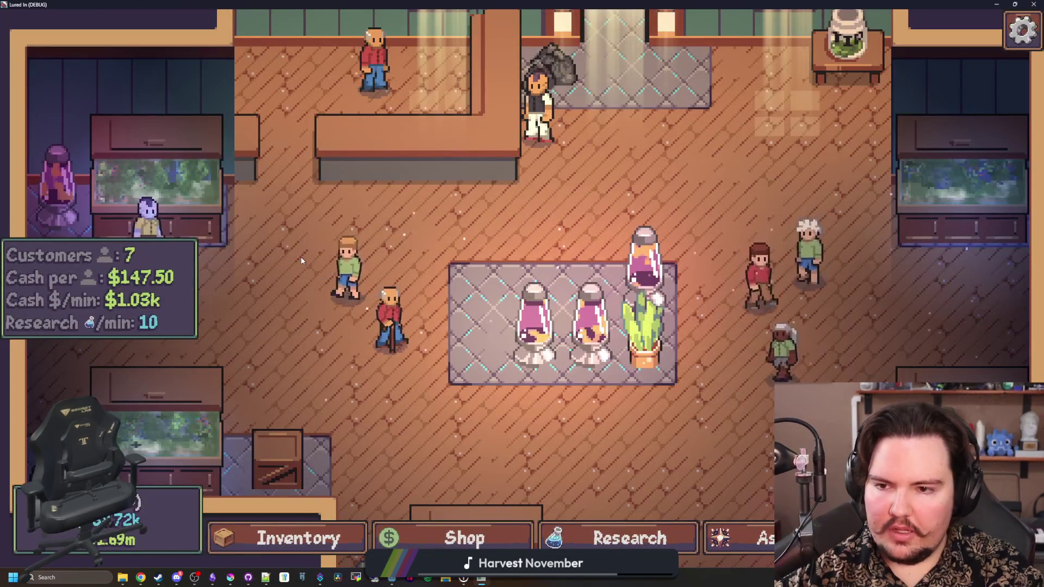
scroll(410, 381, "up", 3)
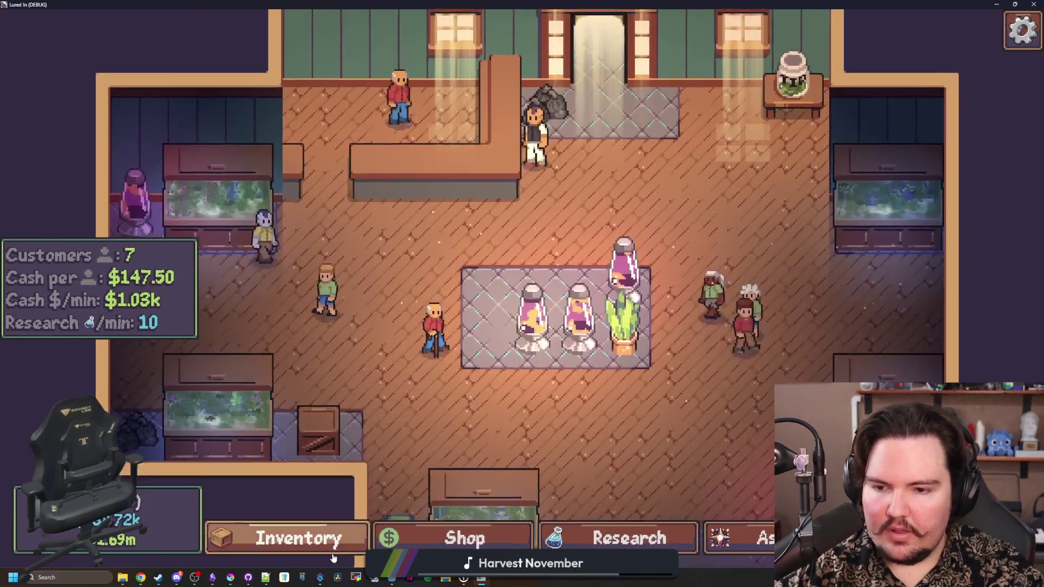
key("Escape")
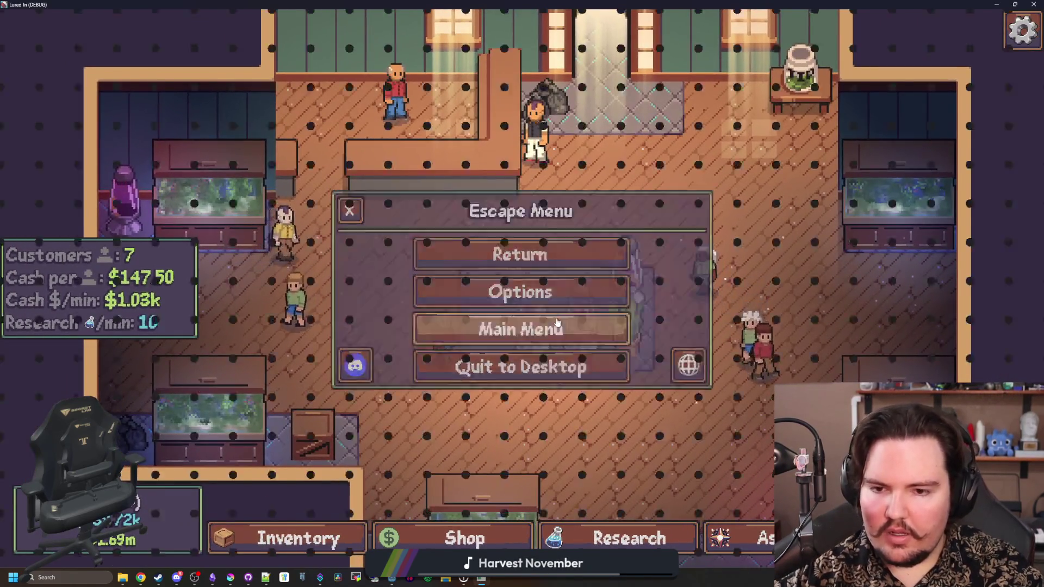
left_click(558, 322)
left_click(181, 282)
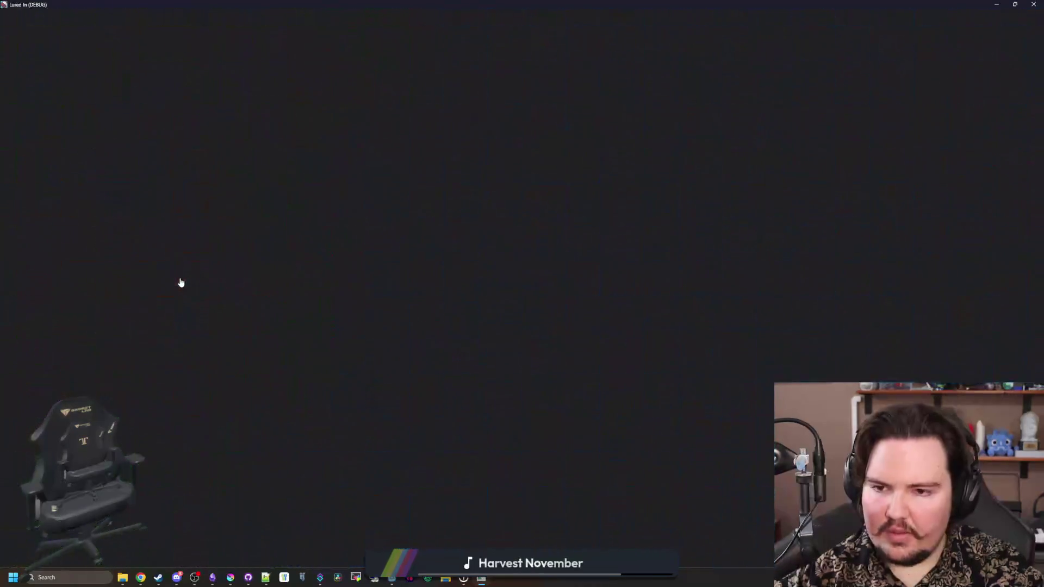
key("Escape")
left_click(489, 364)
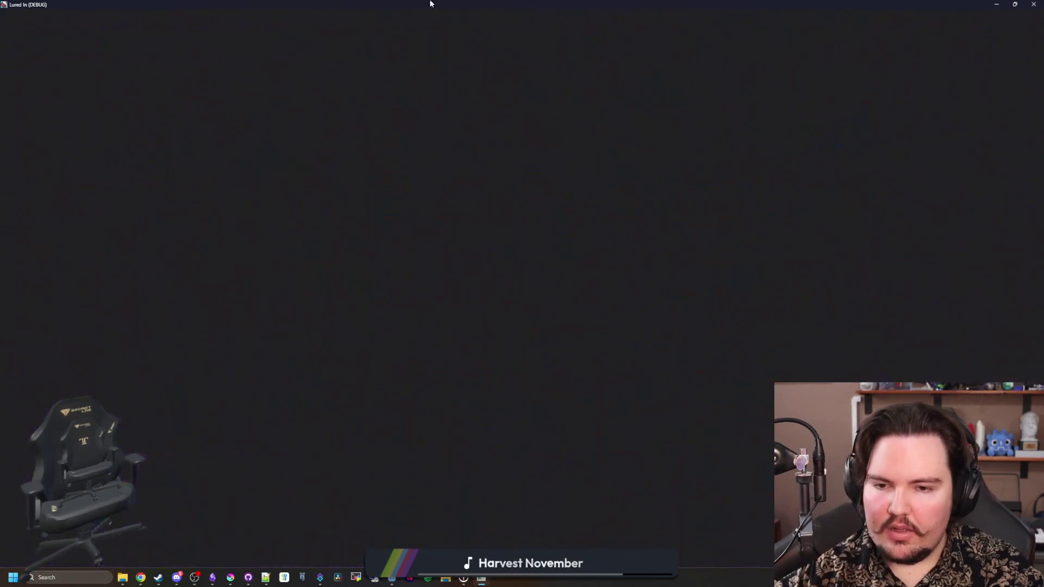
left_click(328, 226)
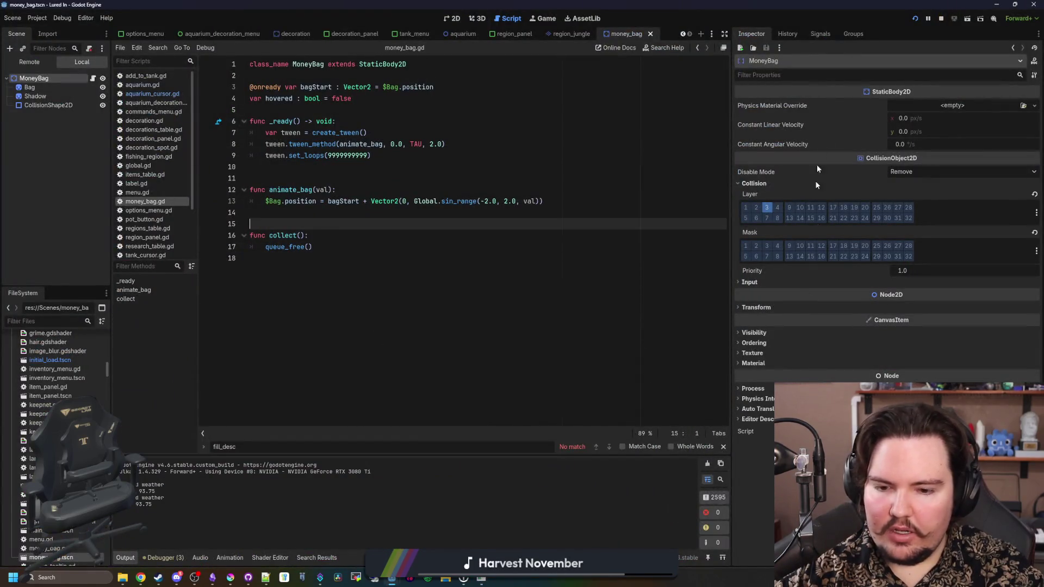
Stop the game and insert Global.globalUI.money_particles(true) above queue_free() in collect().
left_click(940, 19)
left_click(326, 237)
key("Return")
key("ctrl+space")
key("Escape")
type("Manager.part")
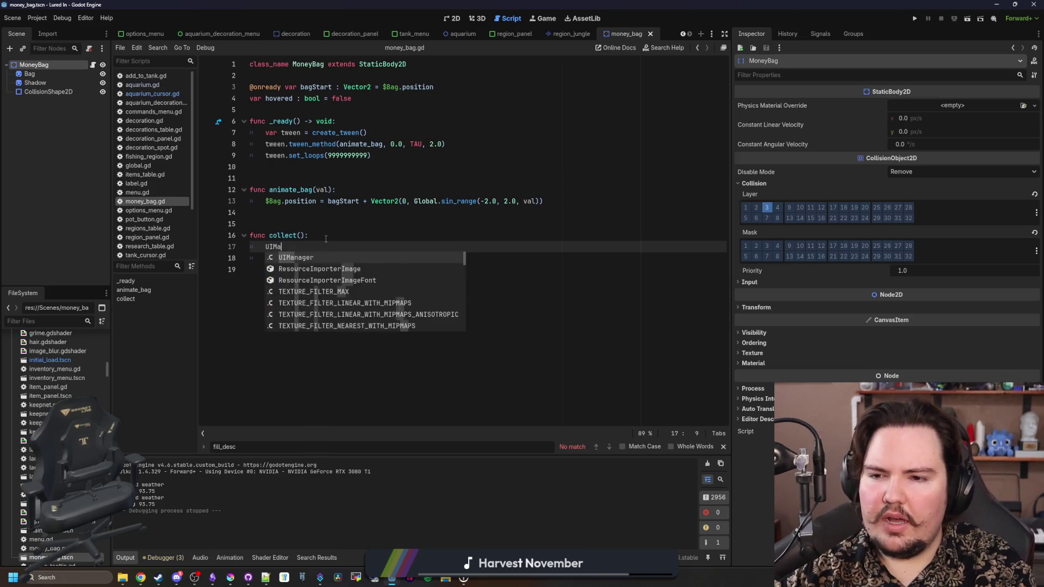
key("BackSpace")
key("BackSpace")
key("BackSpace")
type("money")
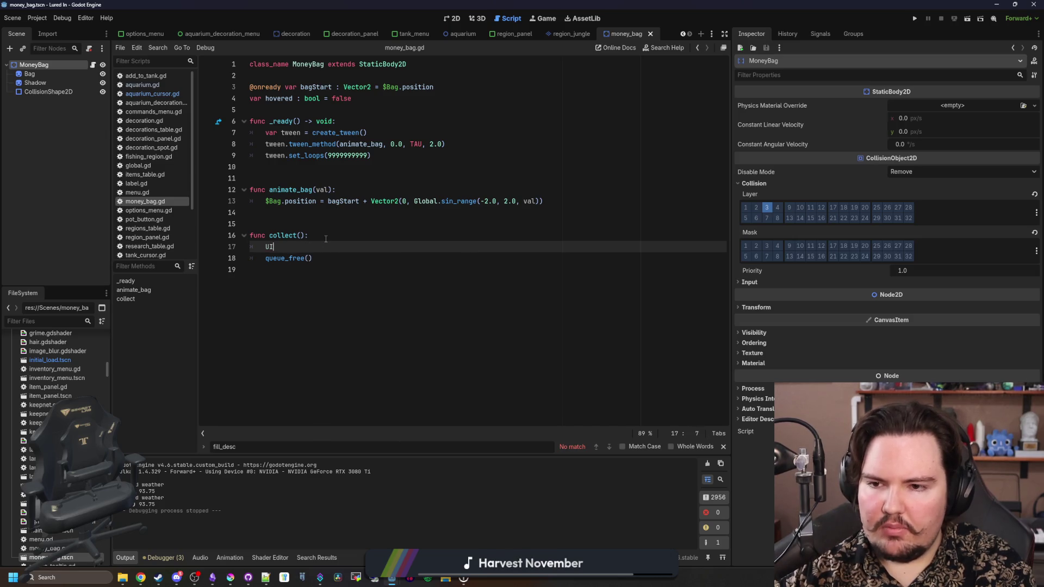
key("BackSpace")
type("Global.")
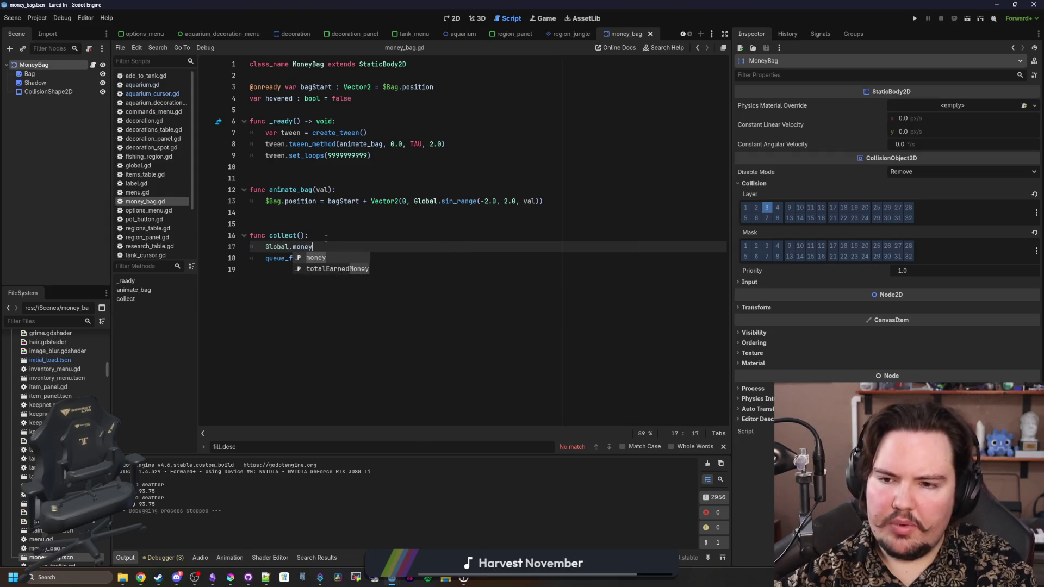
type("globalUI.")
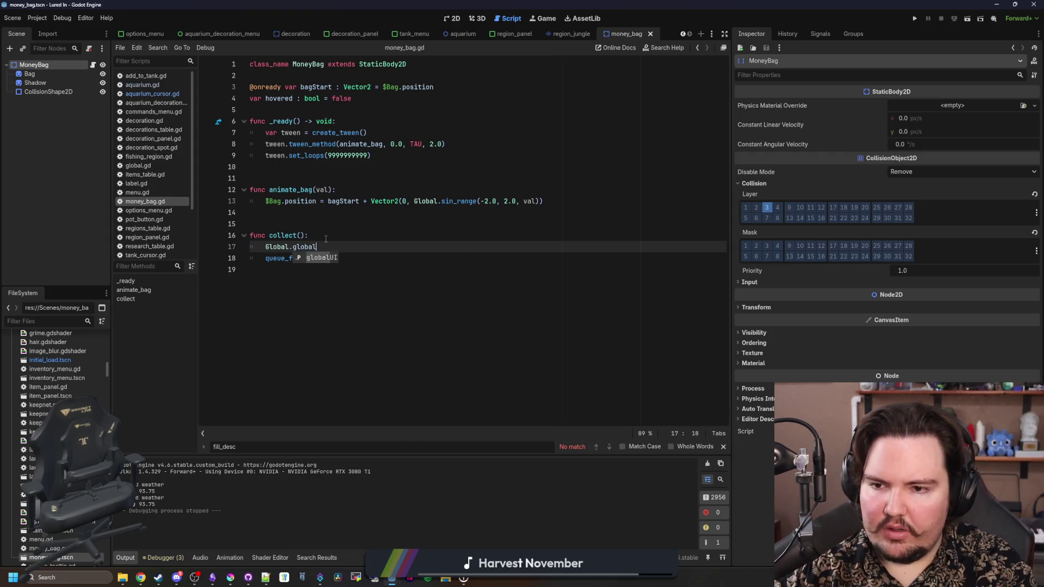
type("mo")
key("Return")
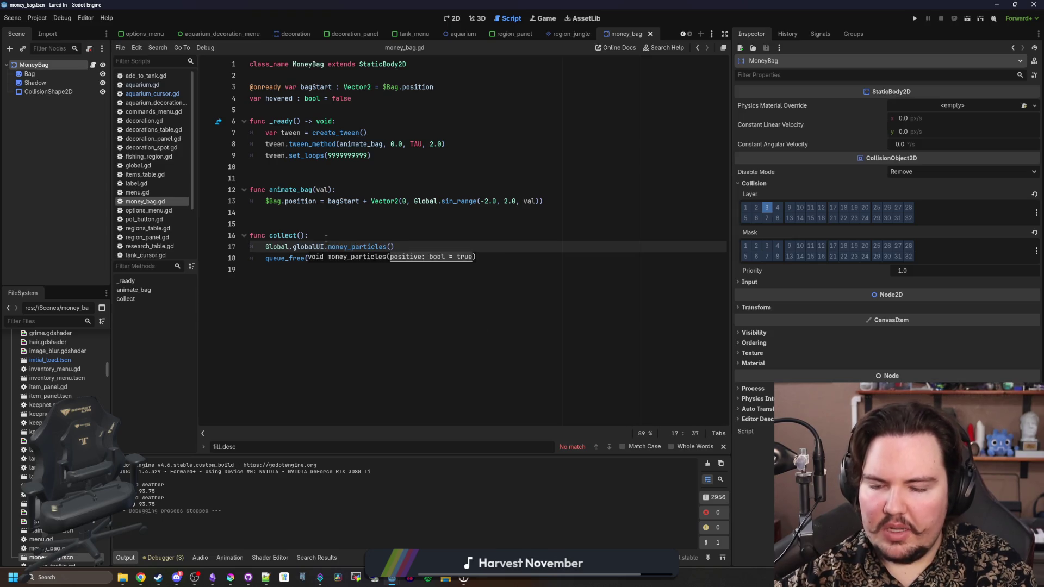
left_click(326, 239)
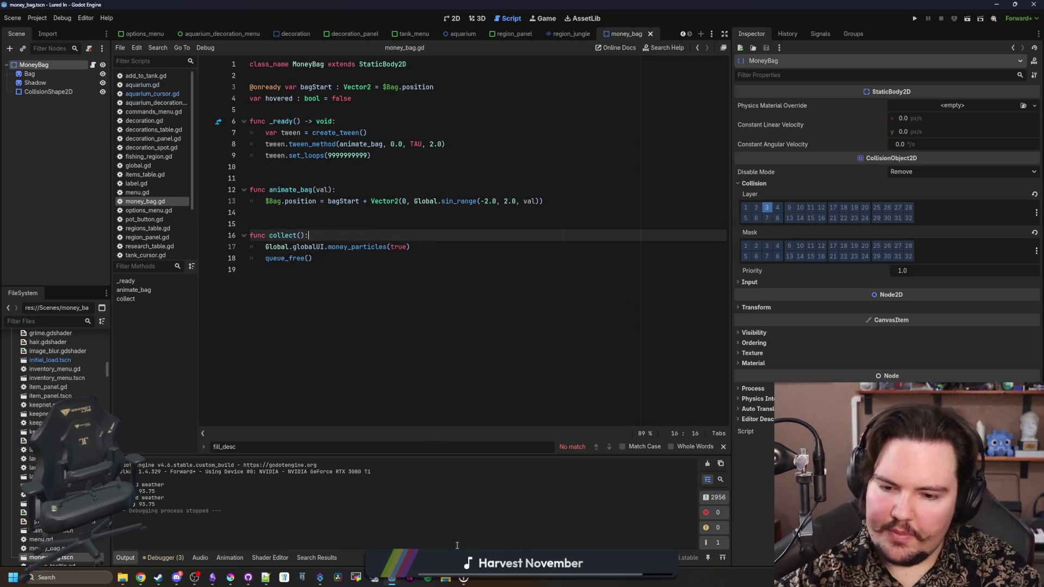
left_click(915, 19)
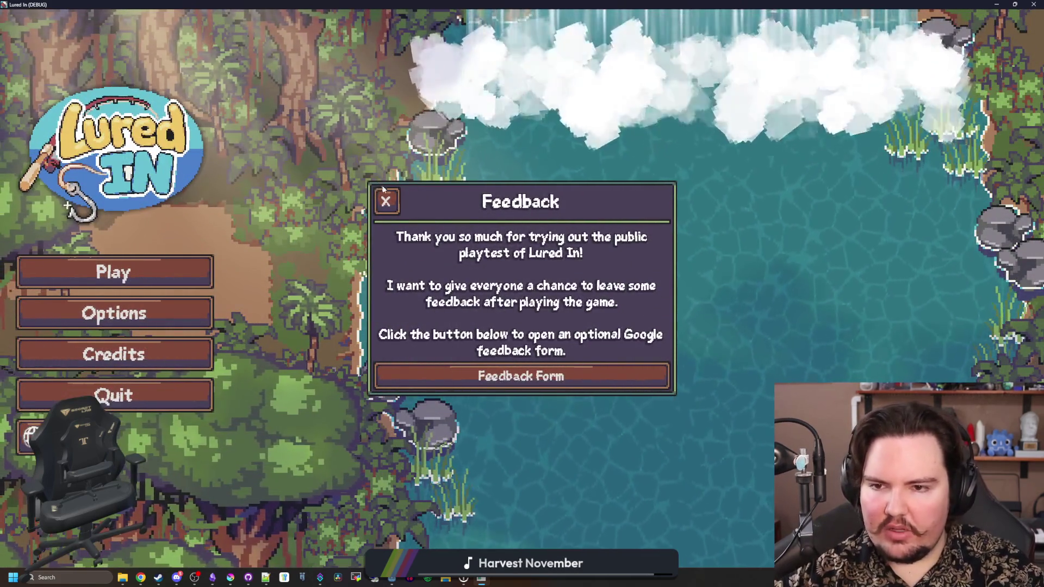
key("Escape")
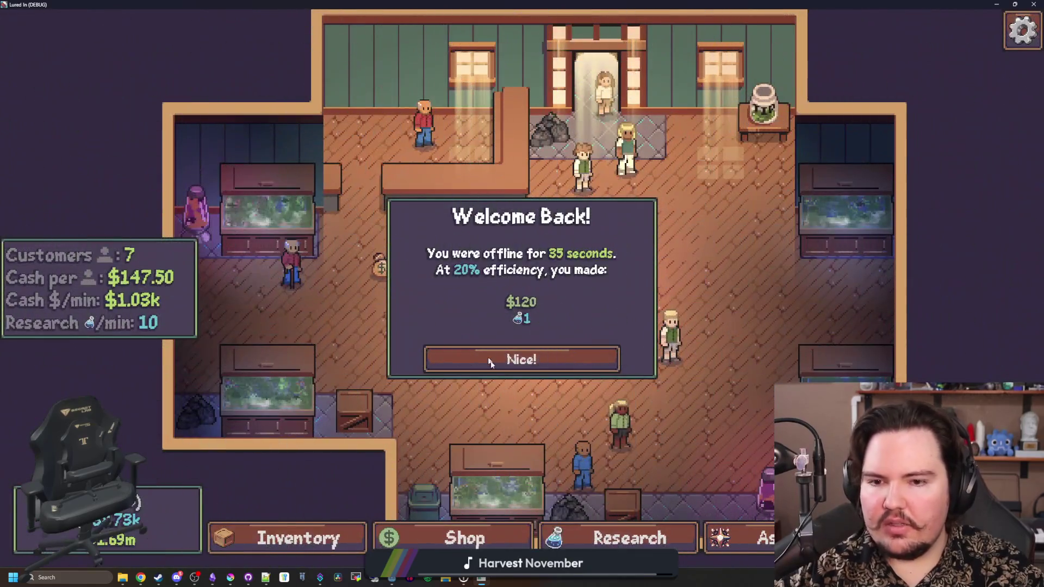
left_click(522, 356)
scroll(387, 348, "up", 3)
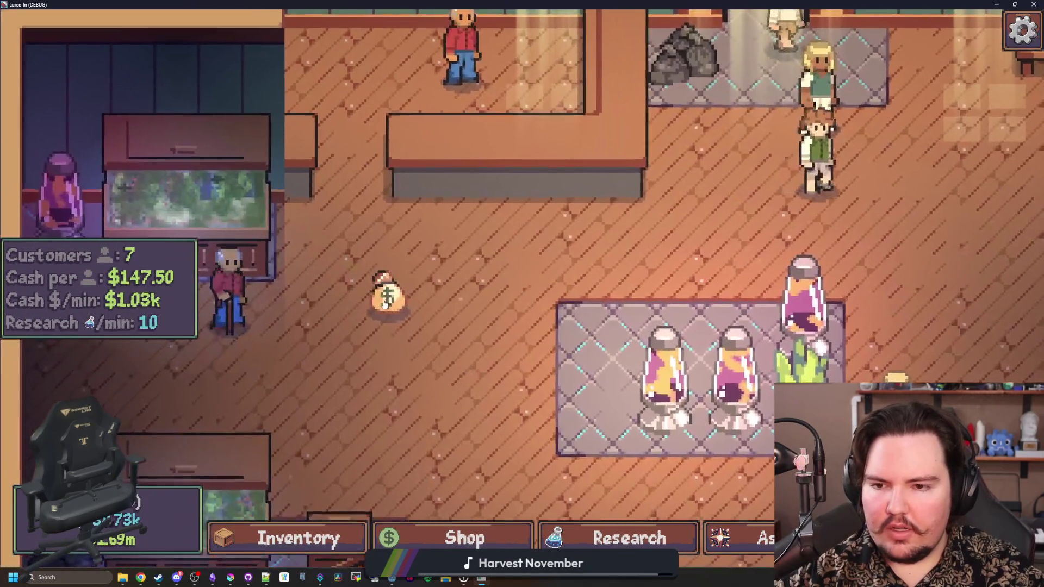
scroll(361, 336, "down", 3)
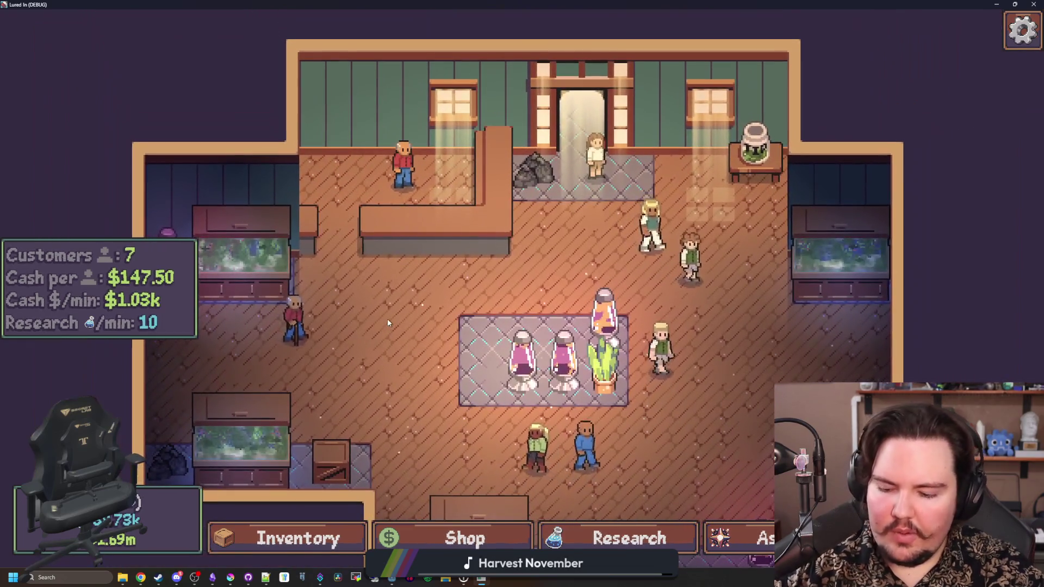
key("Escape")
left_click(468, 327)
left_click(162, 273)
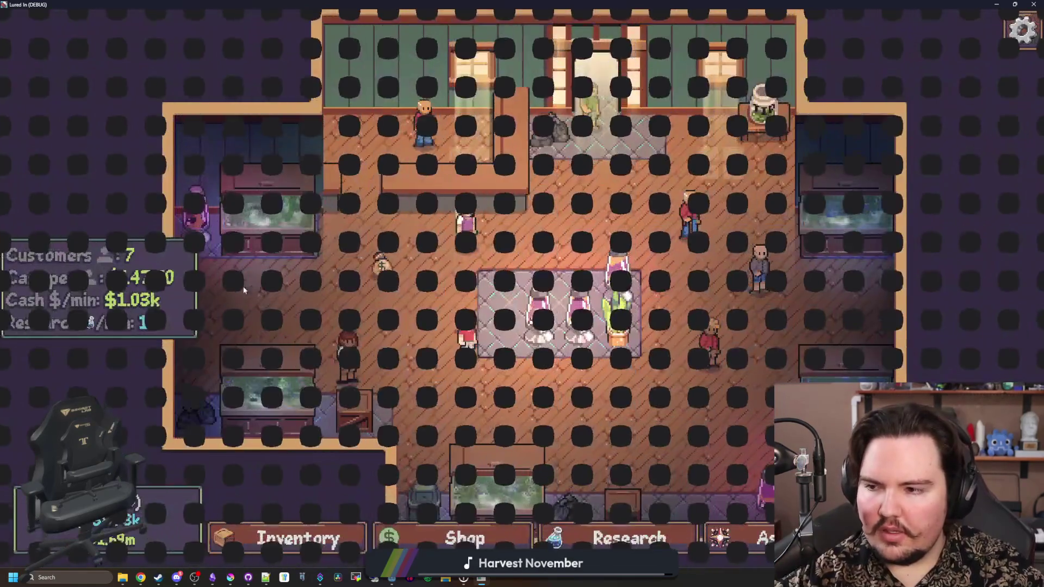
key("Escape")
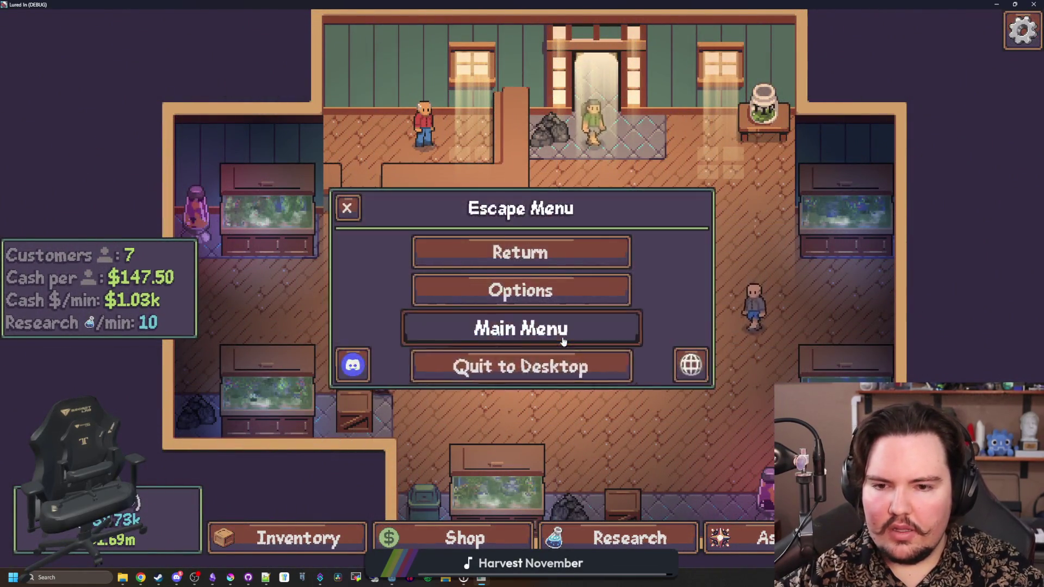
left_click(489, 326)
left_click(210, 283)
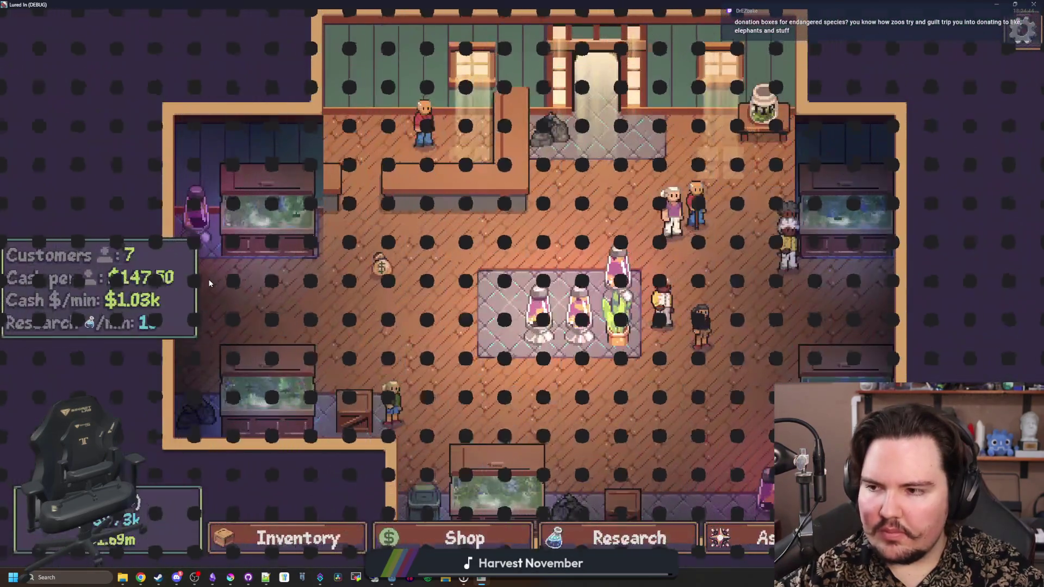
key("Escape")
left_click(442, 322)
left_click(206, 272)
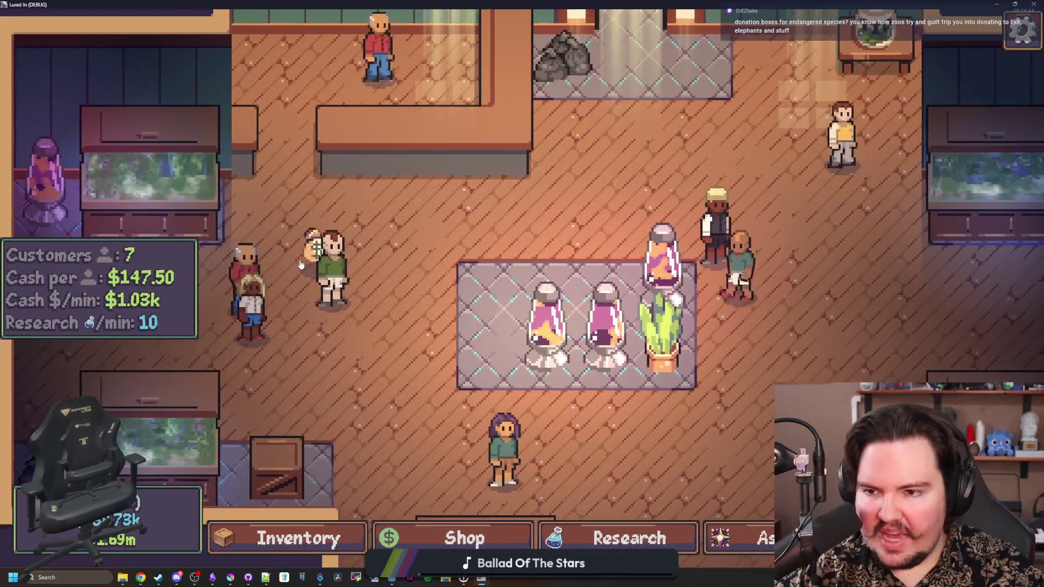
key("F8")
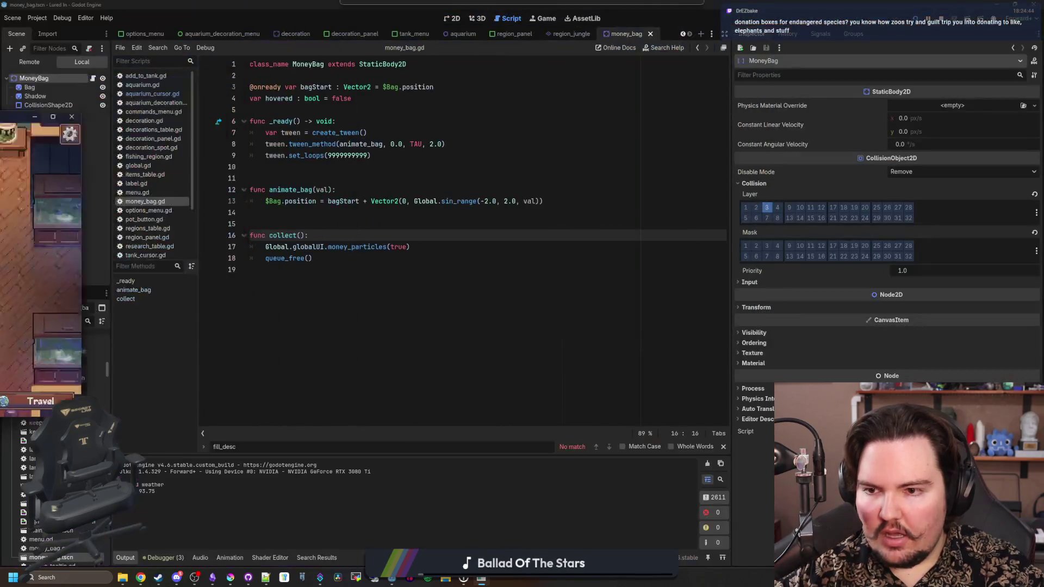
Save and rerun the project, then open the game's inventory panel.
left_click(315, 224)
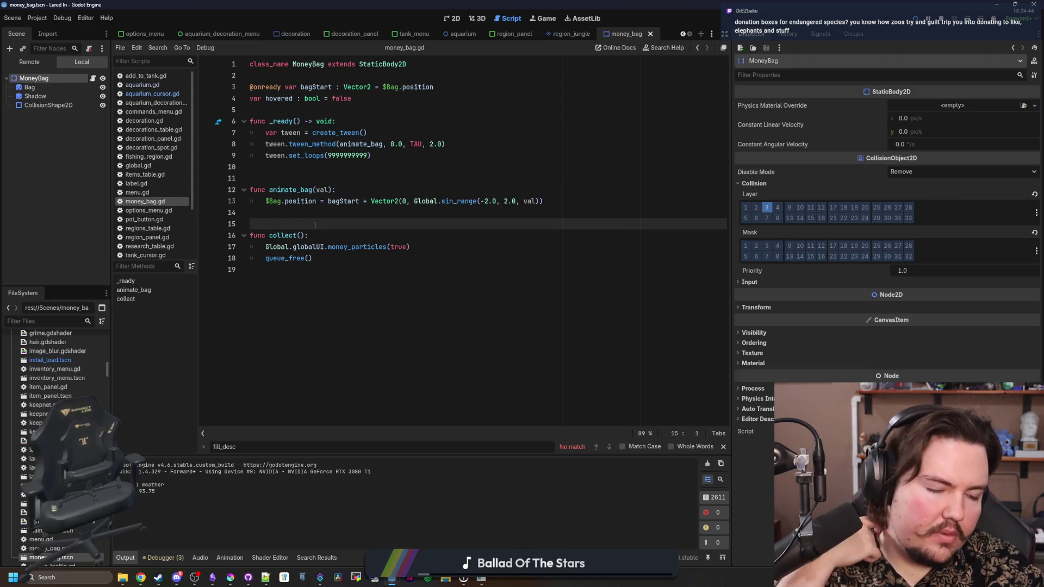
key("F5")
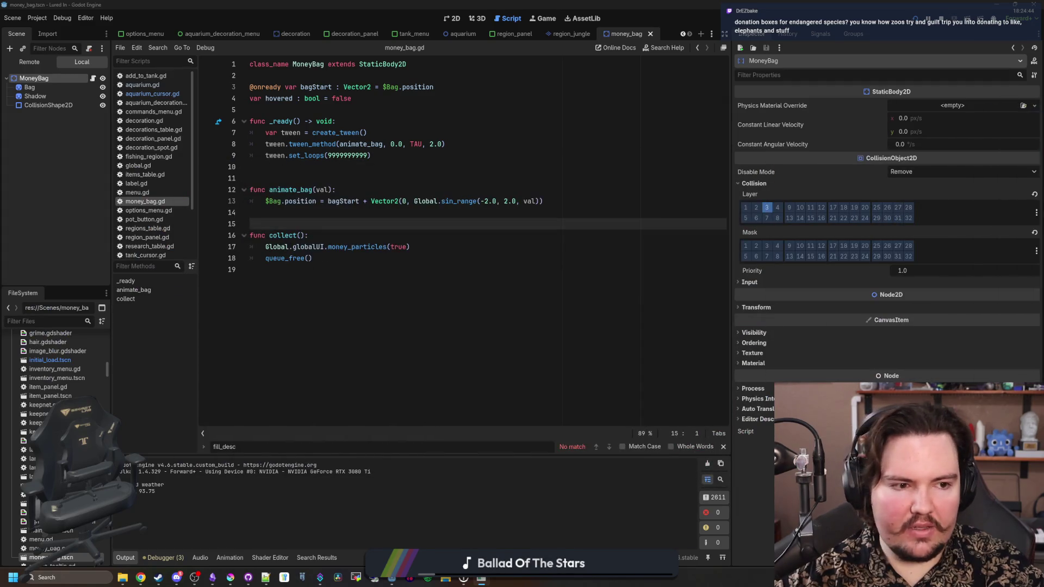
key("F5")
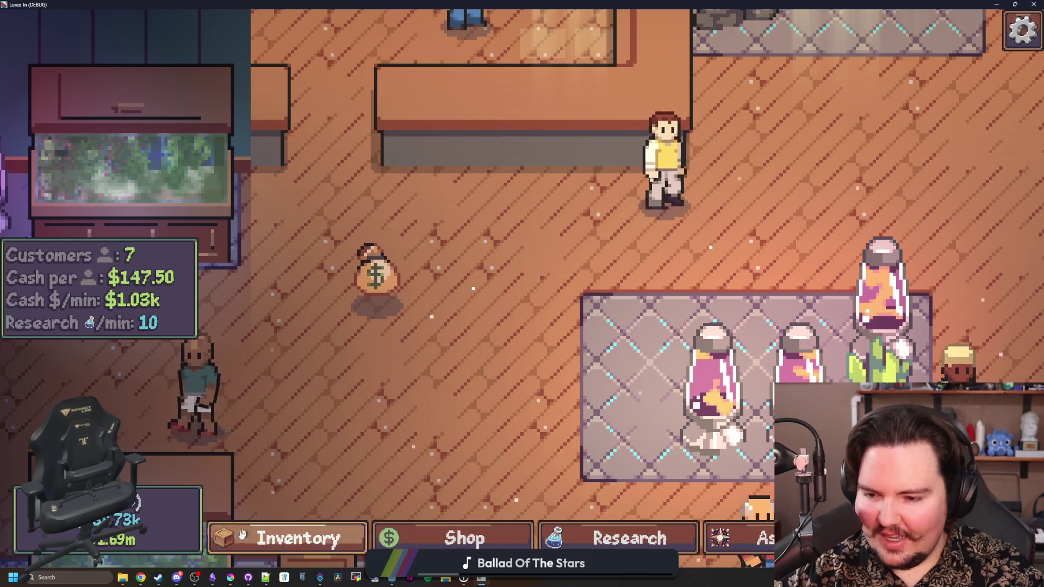
left_click(243, 536)
In Krita, sample the bag's brown from money_bag.png, touch it up, and re-export it as PNG.
left_click(231, 577)
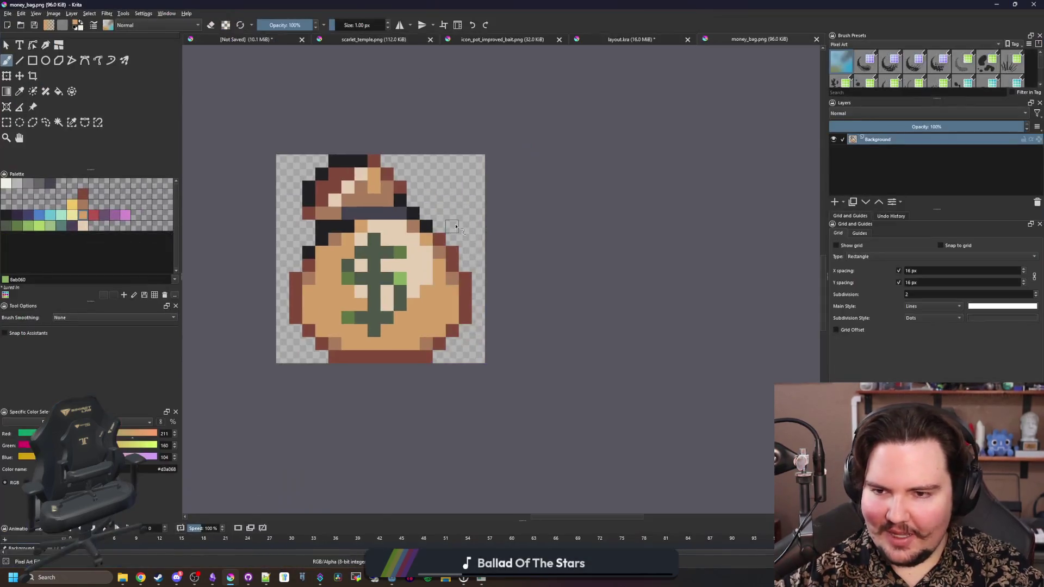
scroll(456, 227, "up", 2)
left_click(420, 168, "ctrl")
scroll(377, 279, "down", 3)
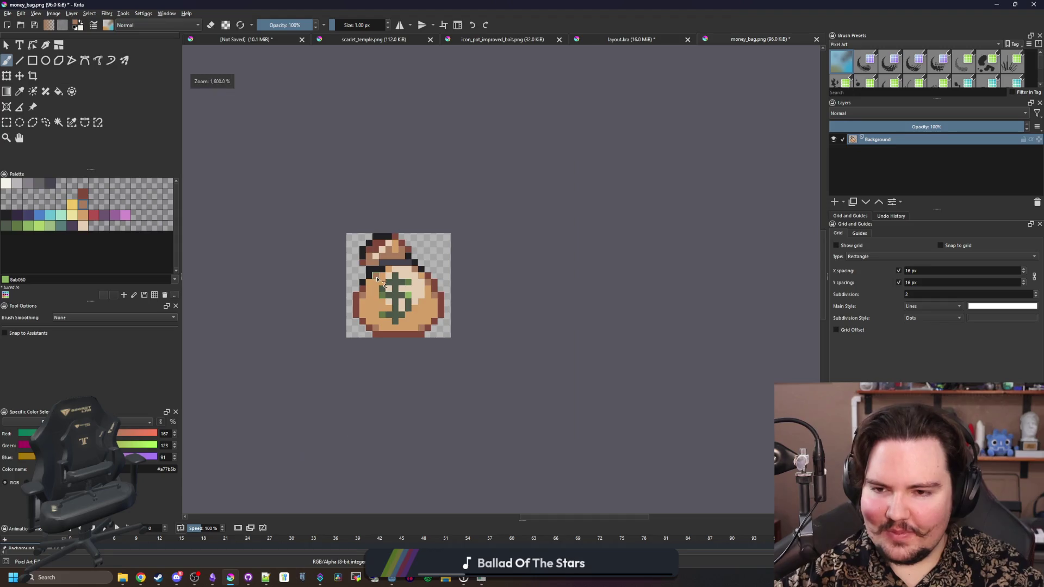
scroll(377, 279, "down", 2)
scroll(392, 319, "up", 3)
key("ctrl+s")
left_click(555, 362)
left_click(231, 578)
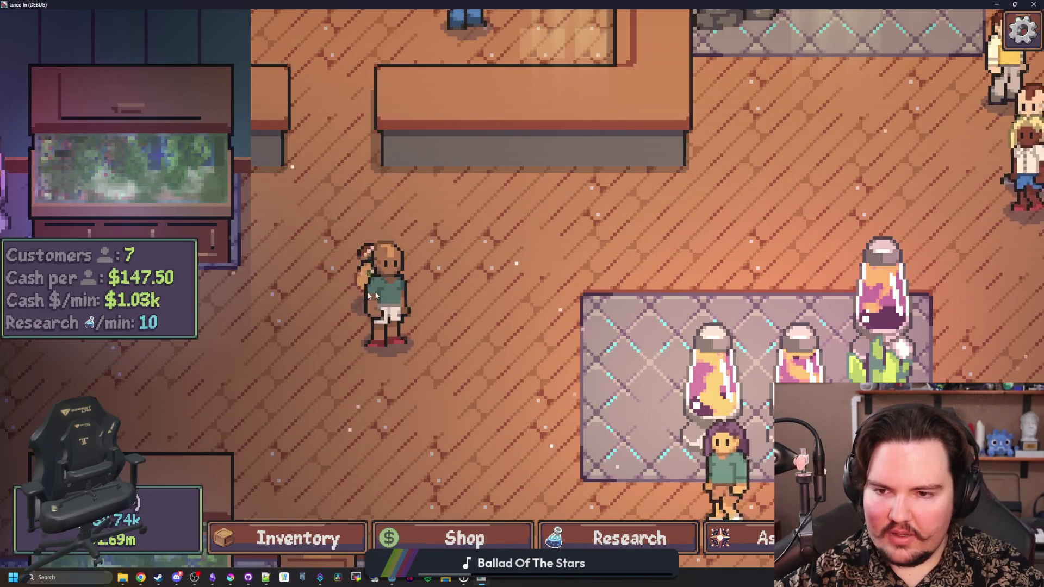
Close the running game window and save the current scene.
scroll(518, 259, "down", 4)
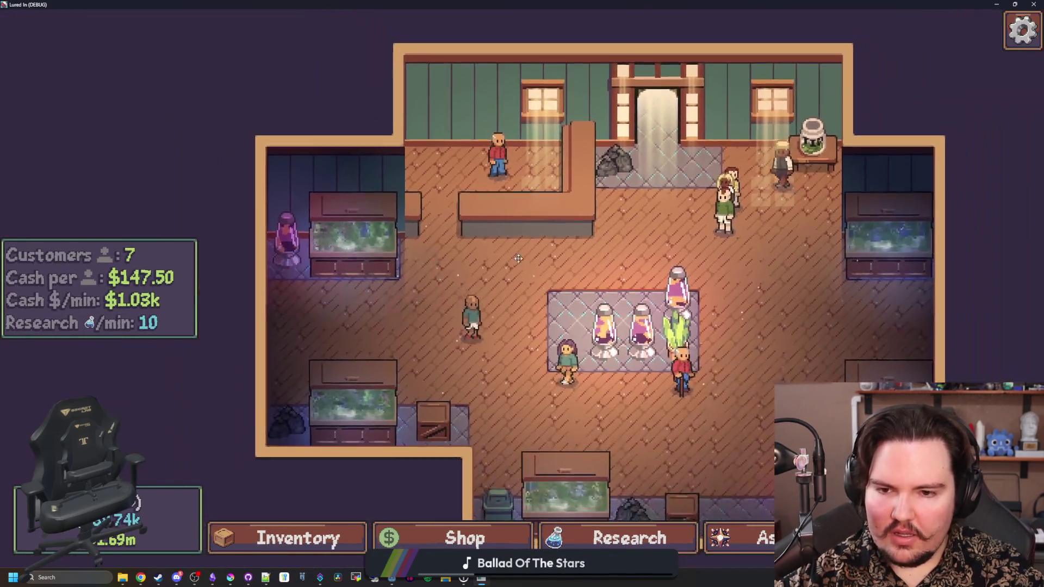
scroll(518, 259, "up", 4)
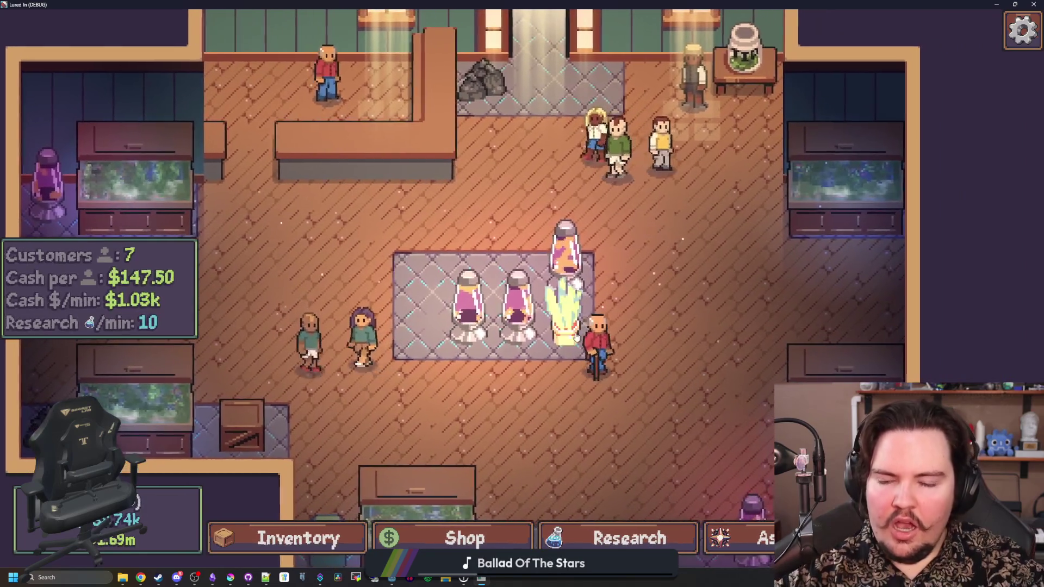
key("Escape")
left_click(571, 366)
key("ctrl+s")
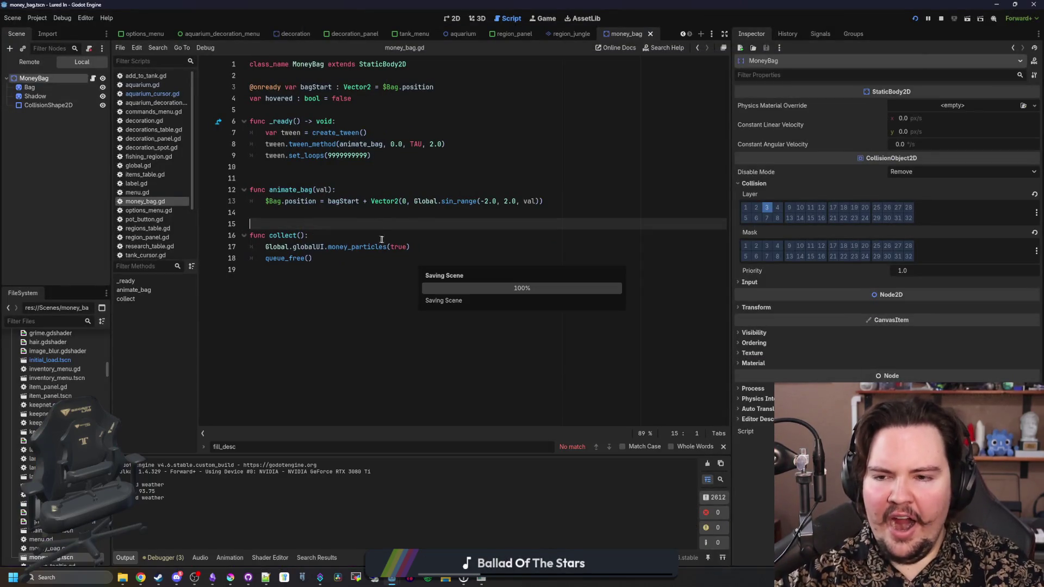
Add Global.totalPassiveIncome on line 17 of collect() using autocomplete suggestions.
left_click(340, 237)
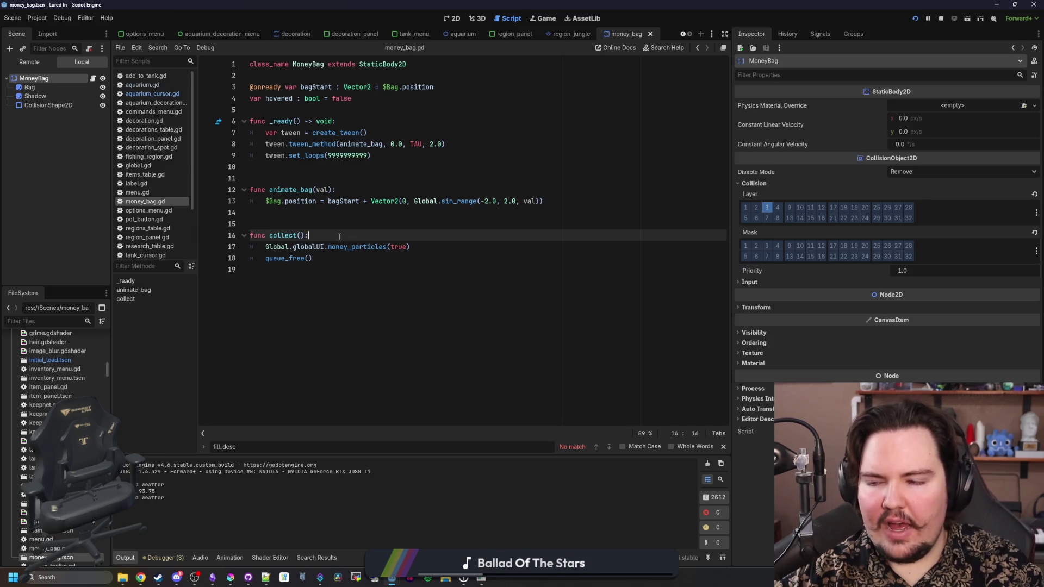
key("Return")
key("Return")
key("Up")
type("l.get_")
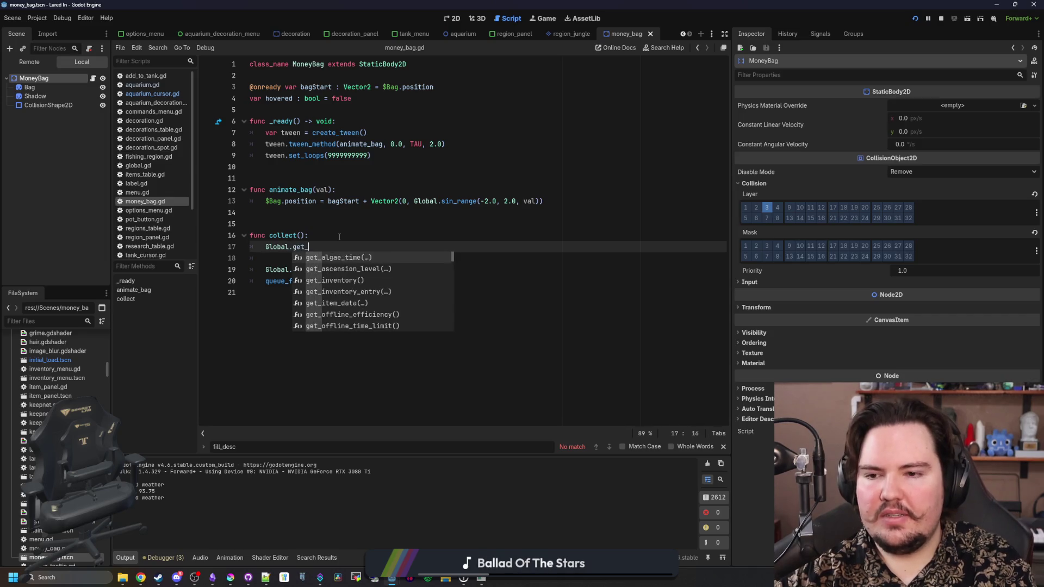
type("pass")
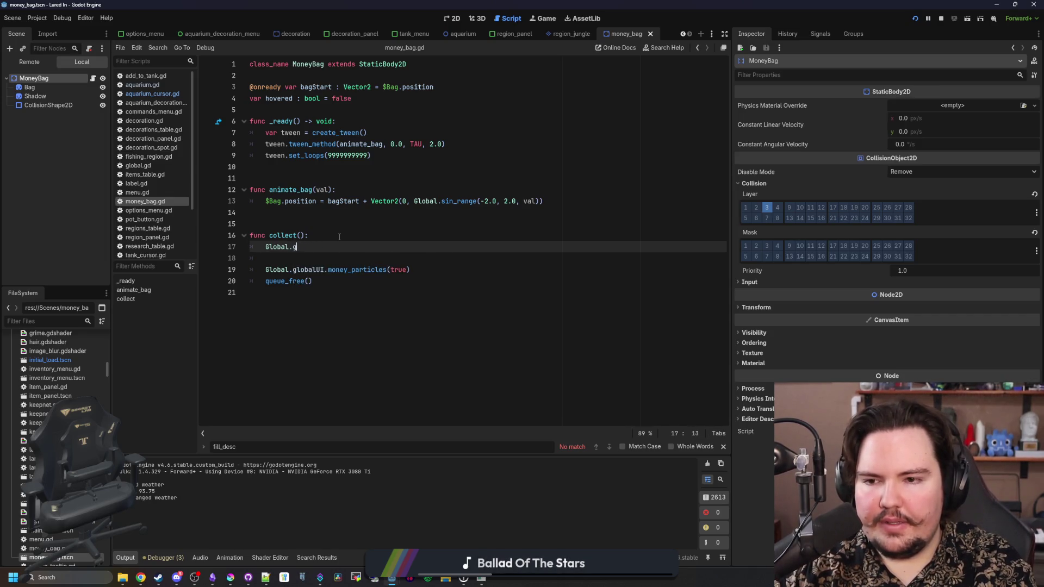
key("BackSpace")
type("income")
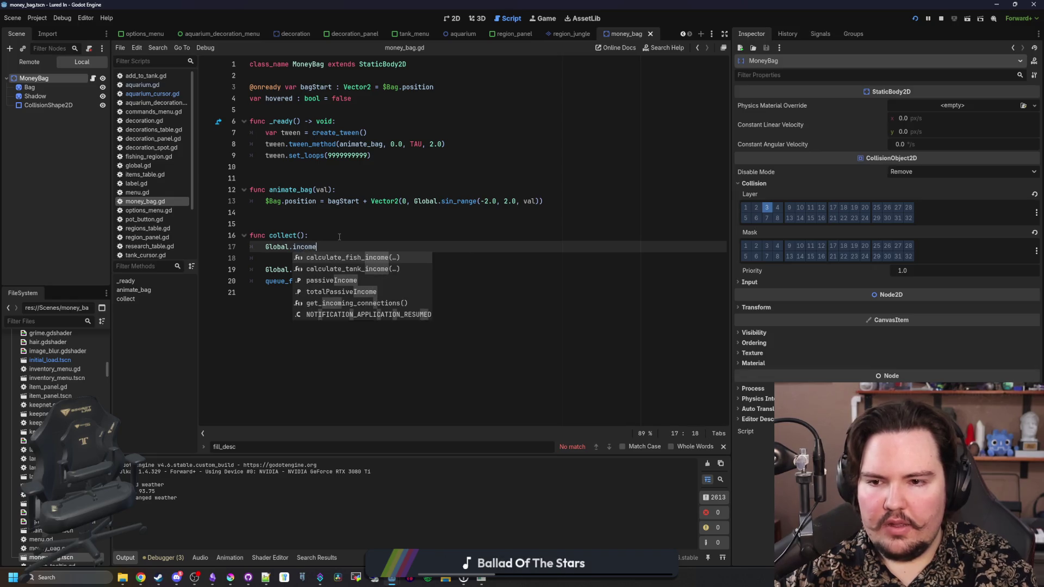
key("Down")
key("Down")
key("Down")
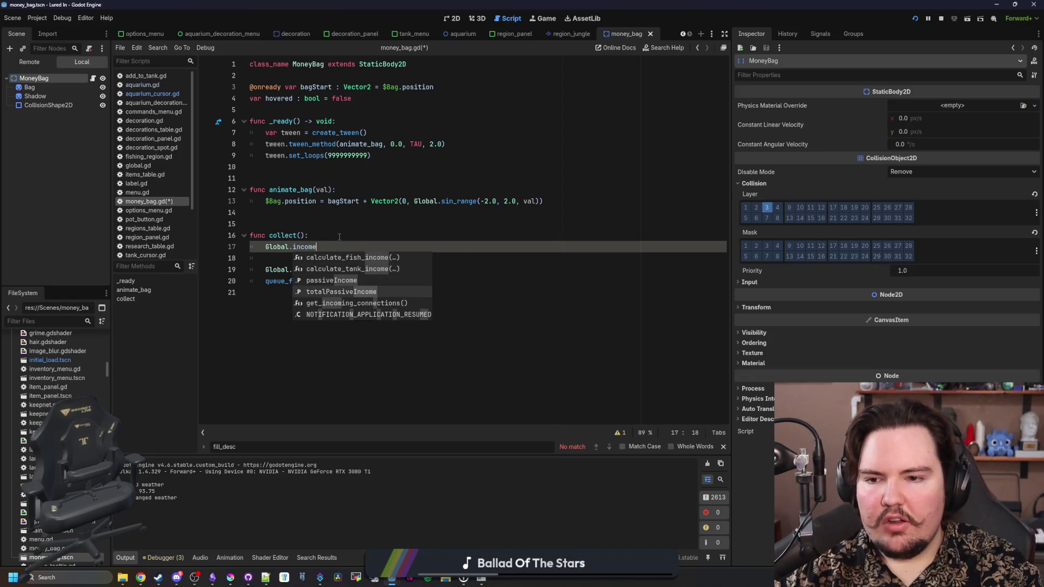
key("Down")
key("Down")
key("Up")
key("Up")
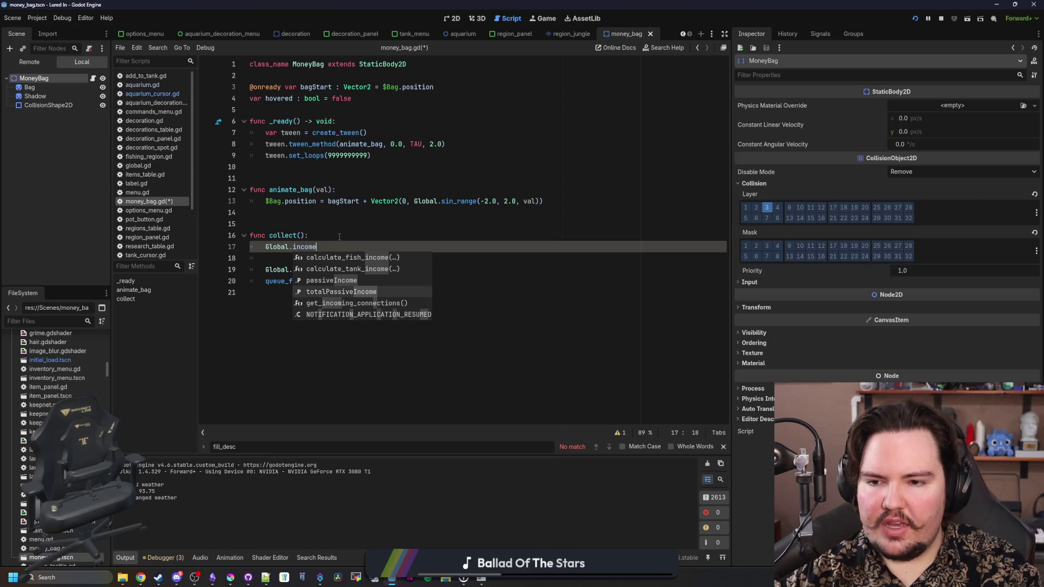
key("Up")
key("Down")
key("Return")
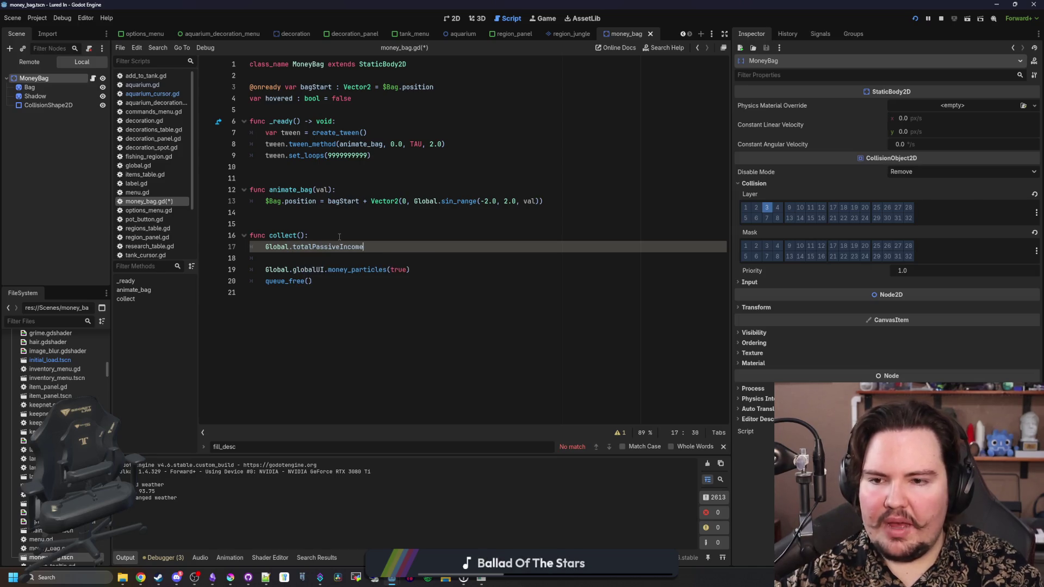
Read the totalPassiveIncome declaration and comment in global.gd, then return to money_bag.gd.
left_click(333, 248, "ctrl")
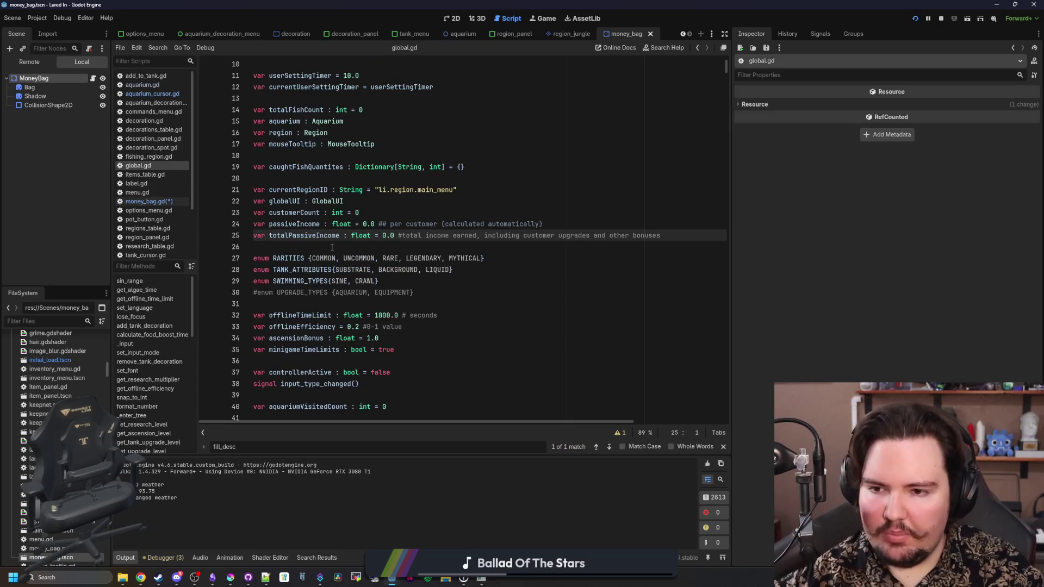
left_click_drag(525, 239, 695, 235)
left_click(696, 235)
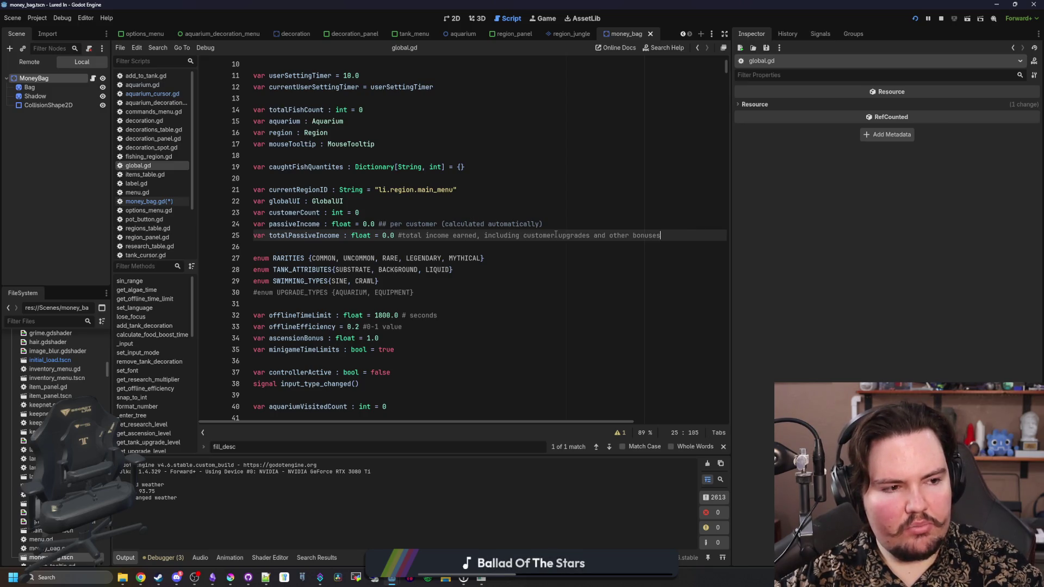
key("alt+Left")
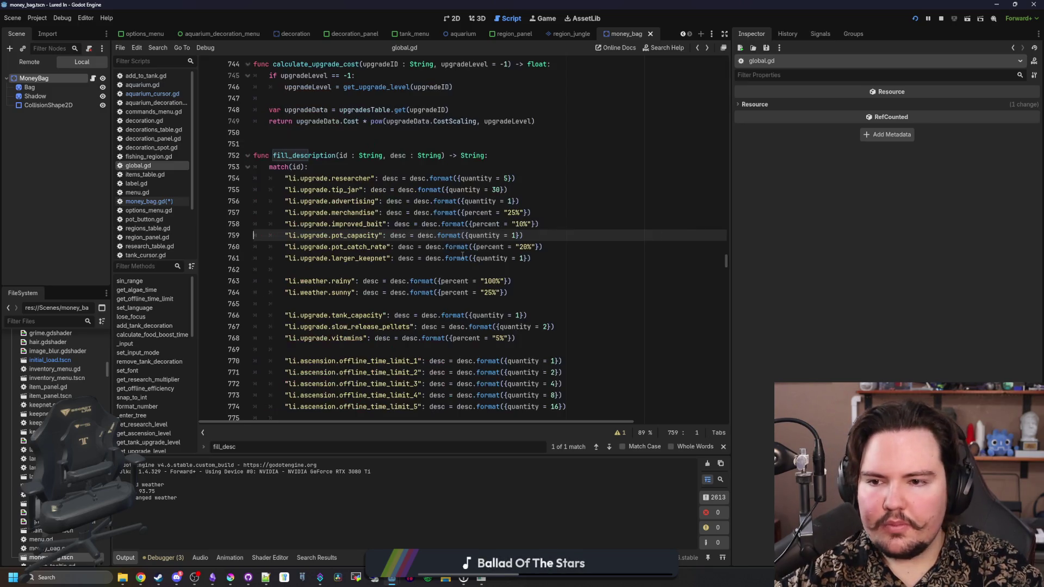
scroll(463, 256, "down", 1)
key("alt+Left")
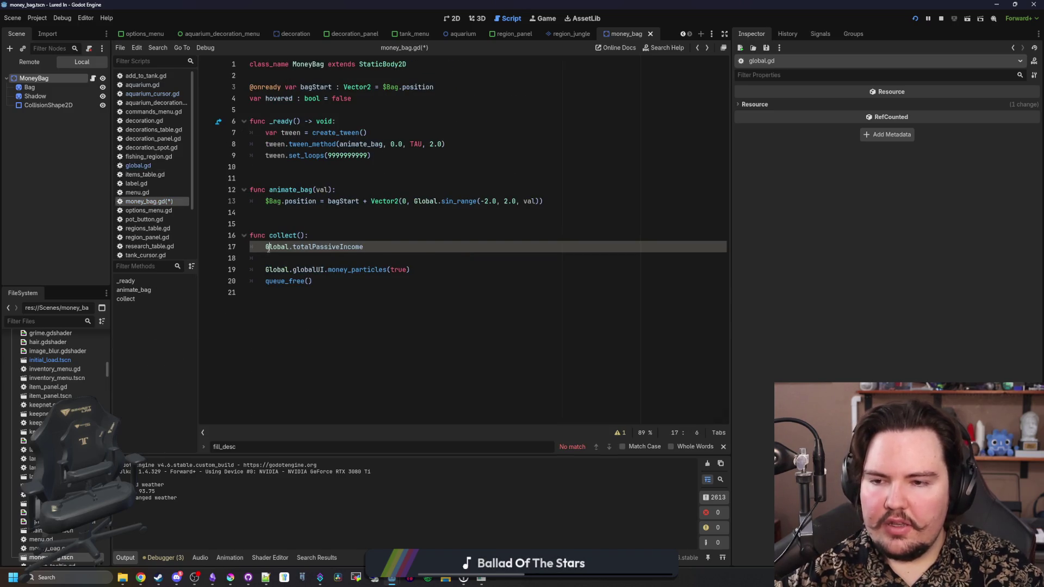
Complete line 17 as Global.money += Global.totalPassiveIncome after checking money's definition, then run the game.
type("obal")
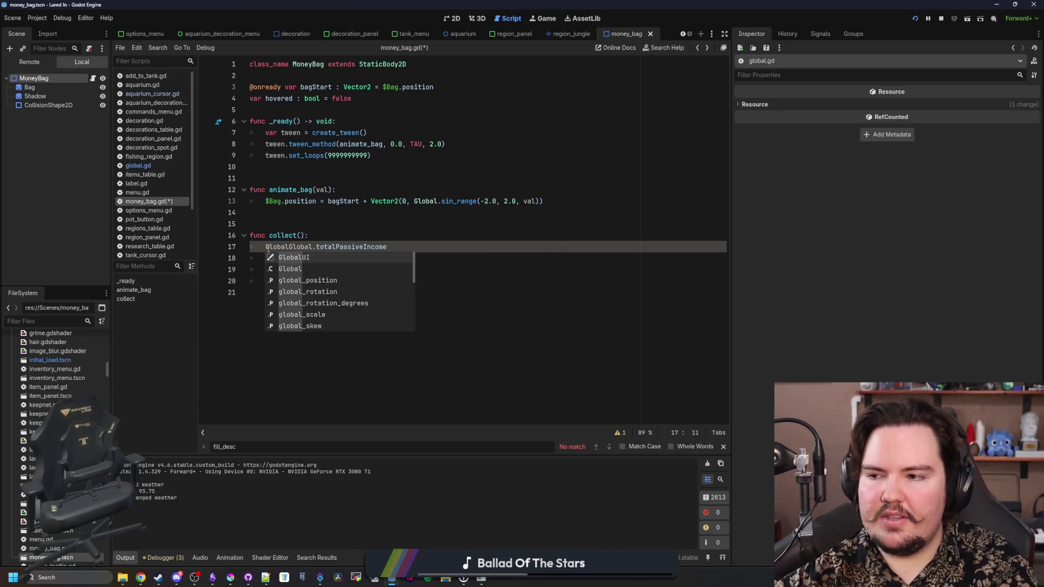
type(".mp")
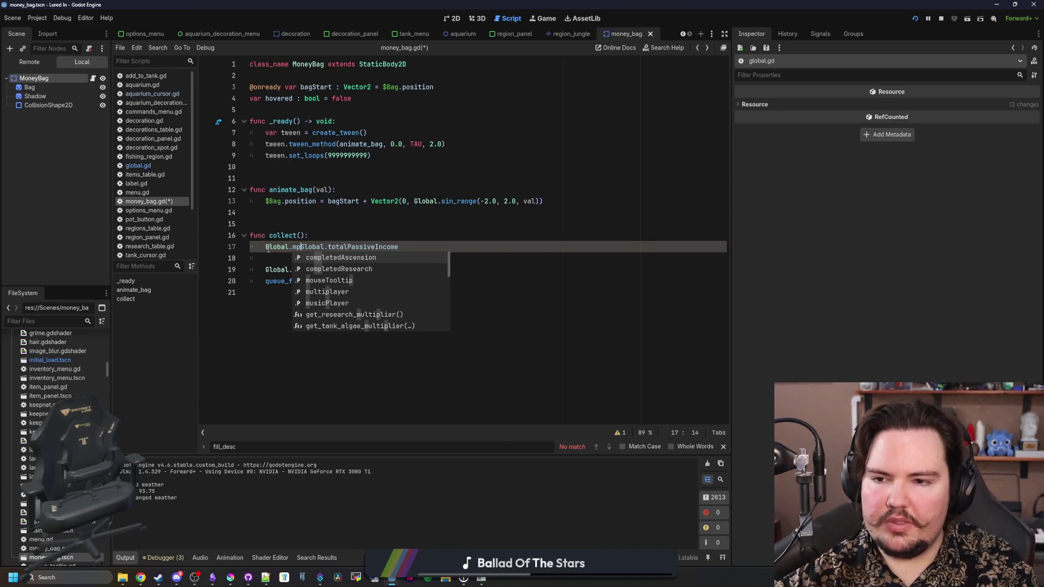
key("BackSpace")
type("oney +=")
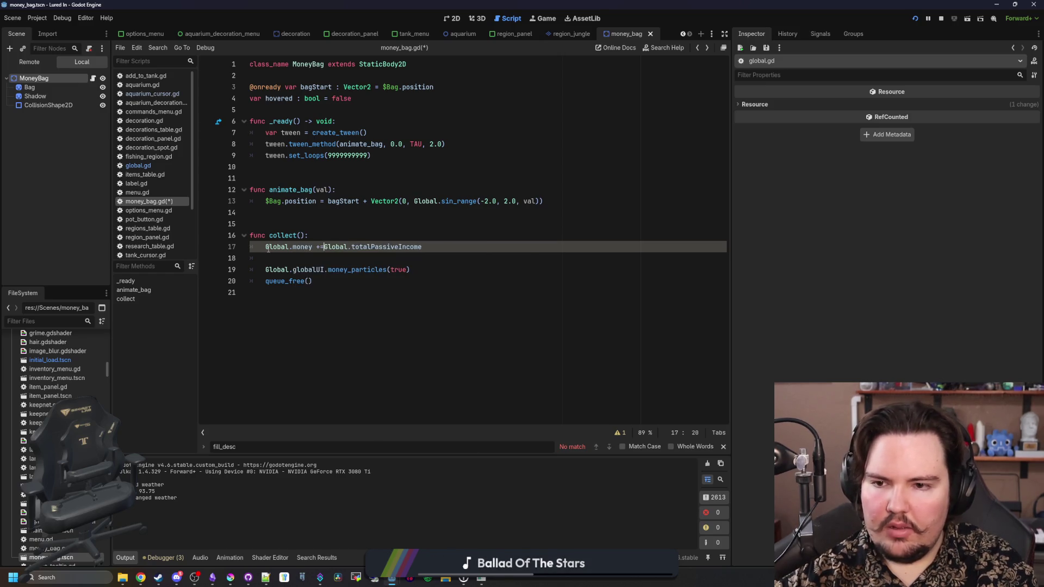
left_click(300, 249, "ctrl")
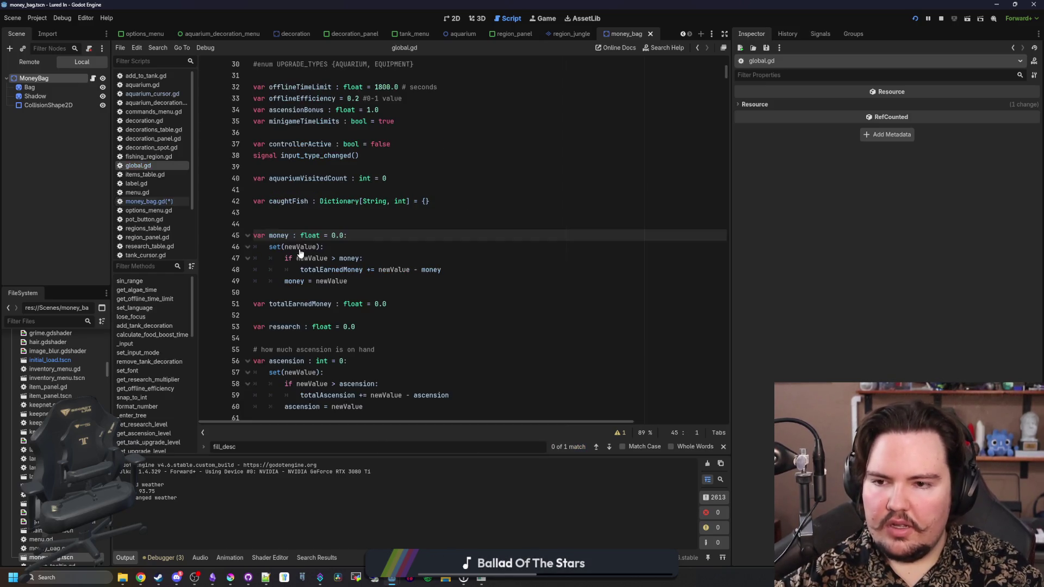
scroll(373, 251, "down", 10)
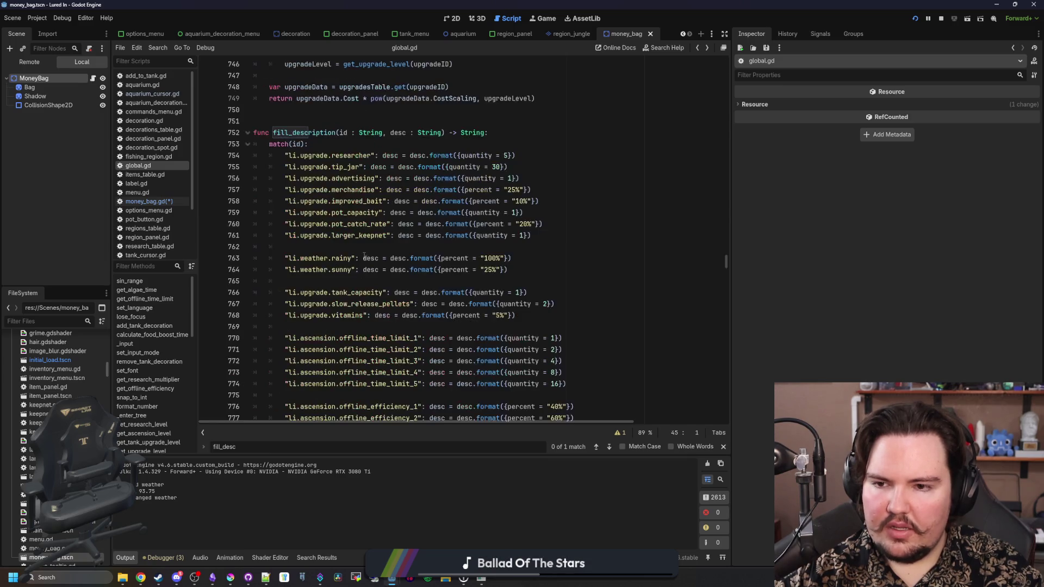
key("alt+Left")
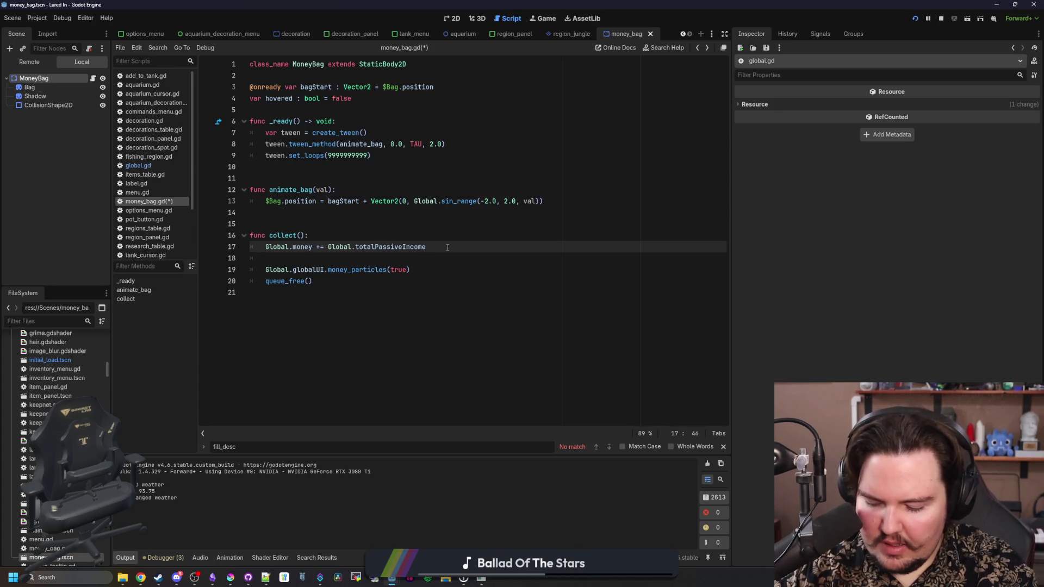
key("F5")
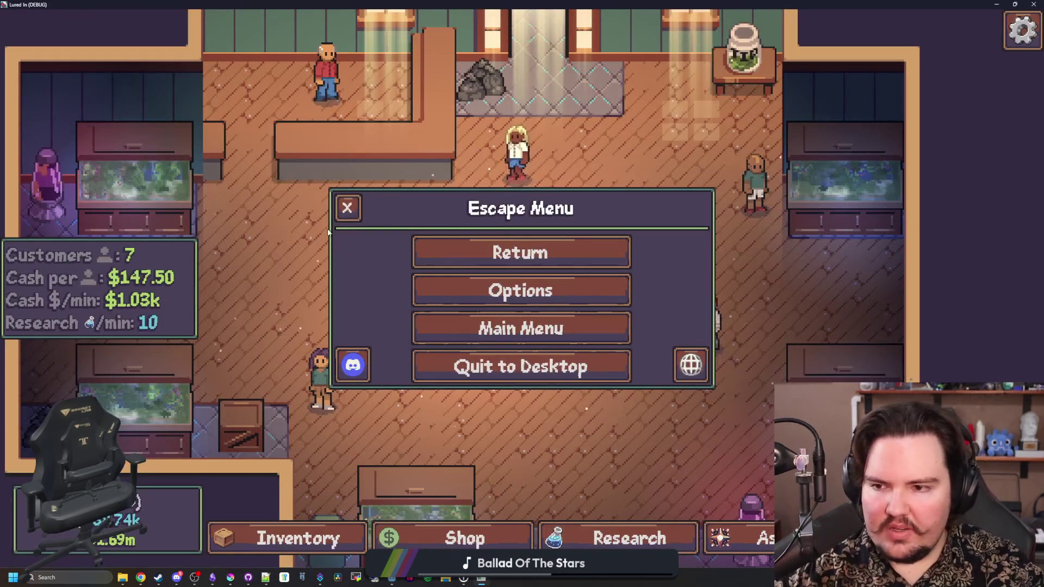
Resume the game and enter 'money 8' in the secret command box.
key("Escape")
key("Escape")
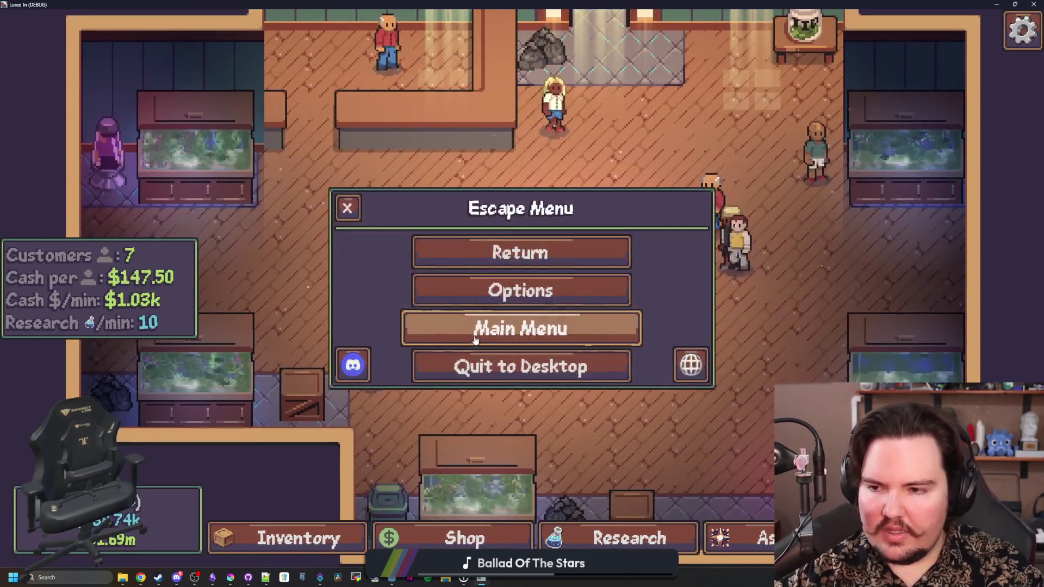
key("grave")
type("money 8")
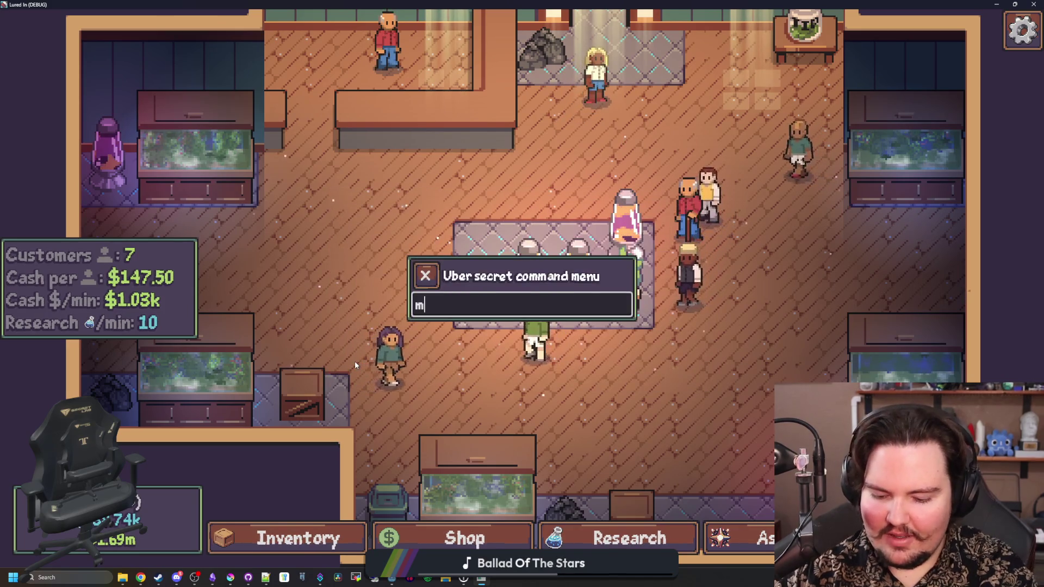
key("Return")
Go to the title screen from the pause menu, then quit the game.
key("Escape")
left_click(504, 329)
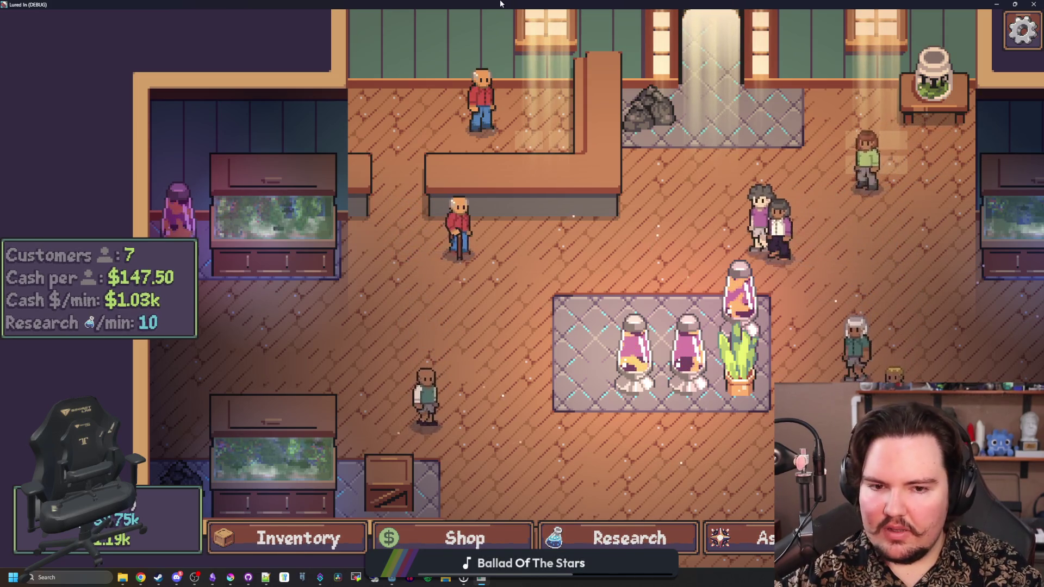
key("alt+F4")
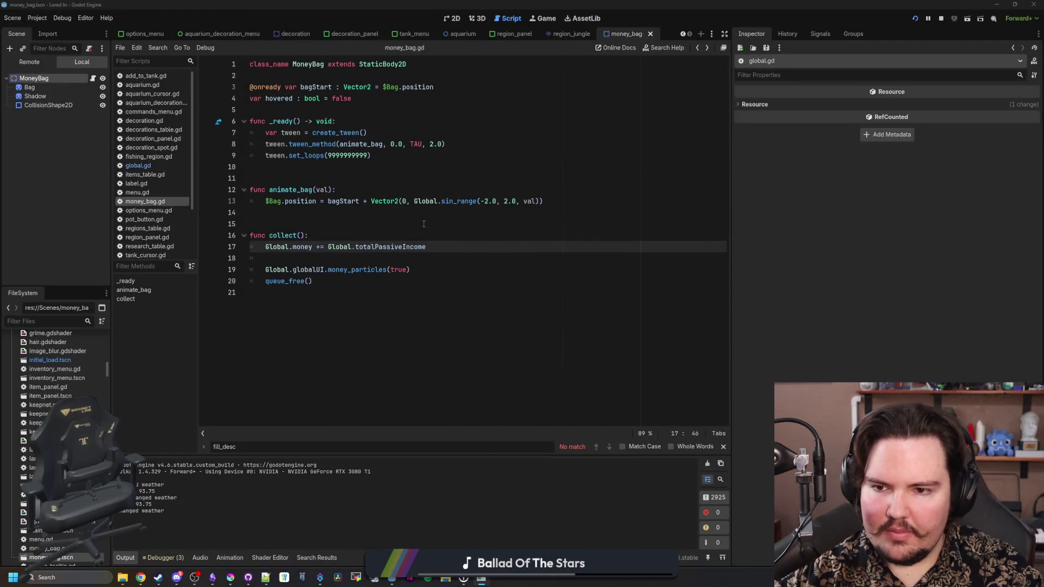
Jump to totalPassiveIncome in global.gd and search for its usages.
left_click(386, 250, "ctrl")
left_click(402, 258)
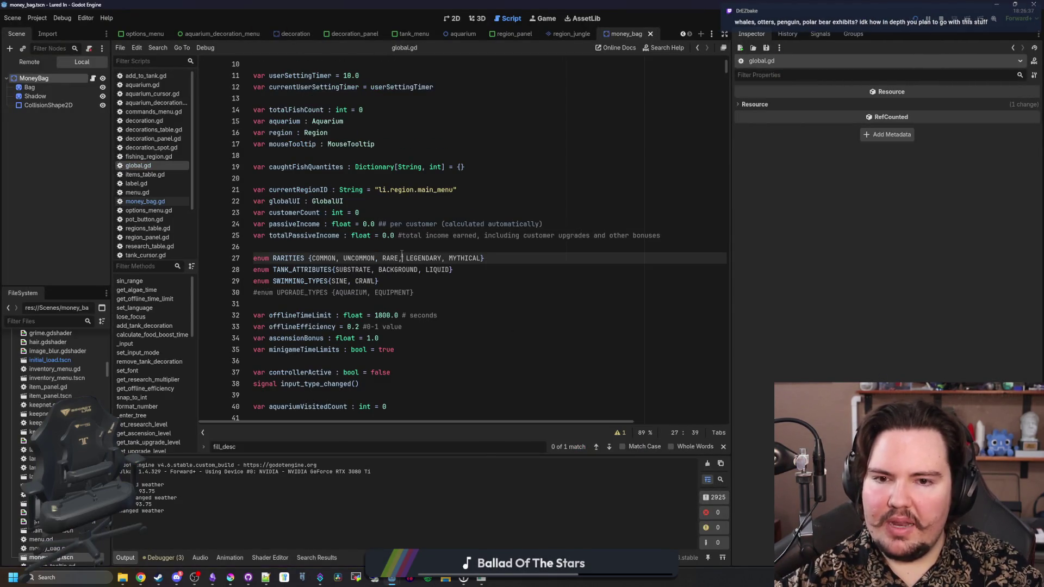
key("ctrl+f")
type("total")
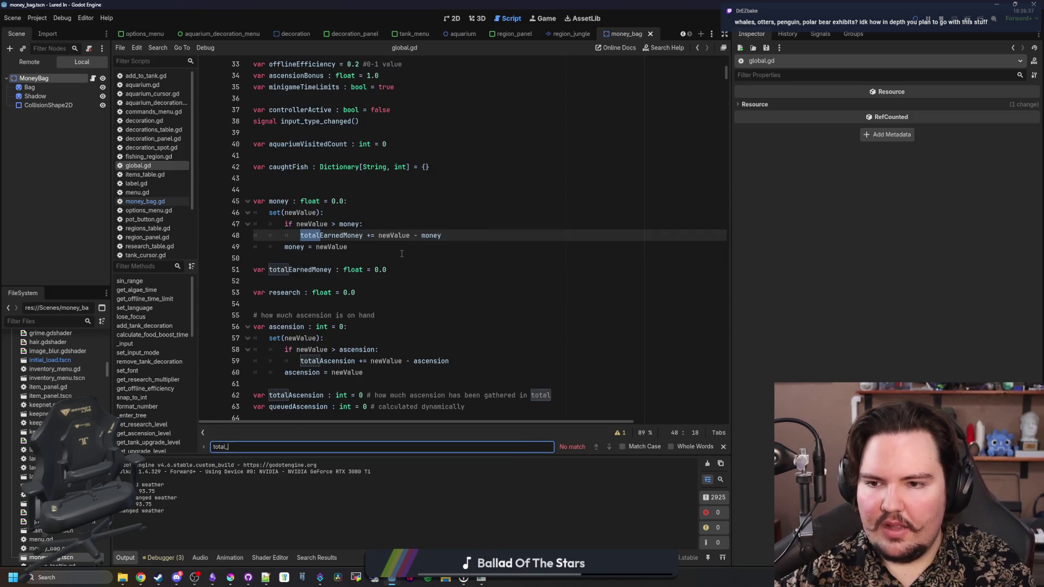
type("passiveI")
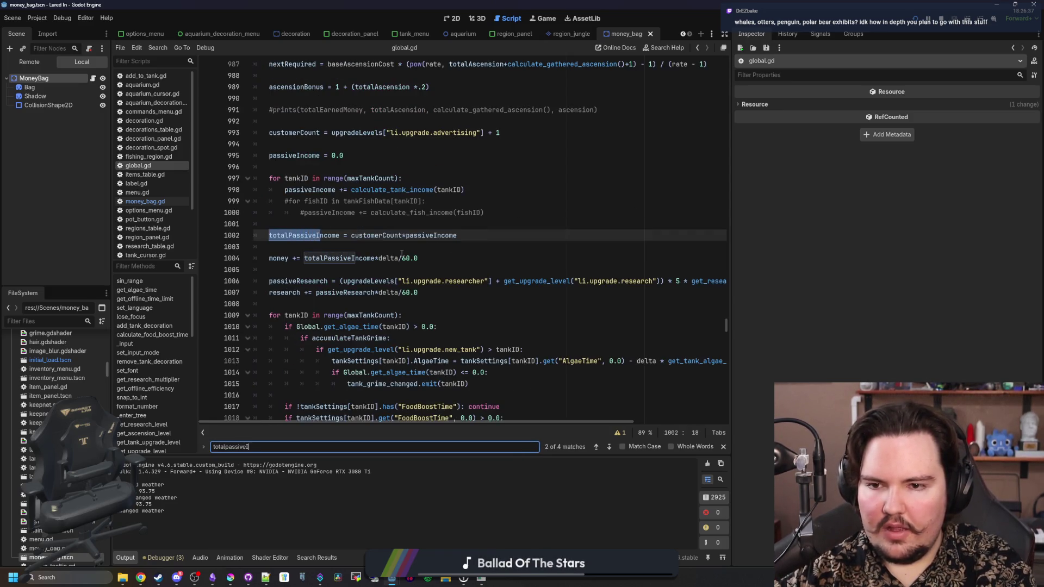
type("ncome")
Save money_bag.gd and place the caret at the end of line 17 for the /2.0 edit.
left_click(145, 201)
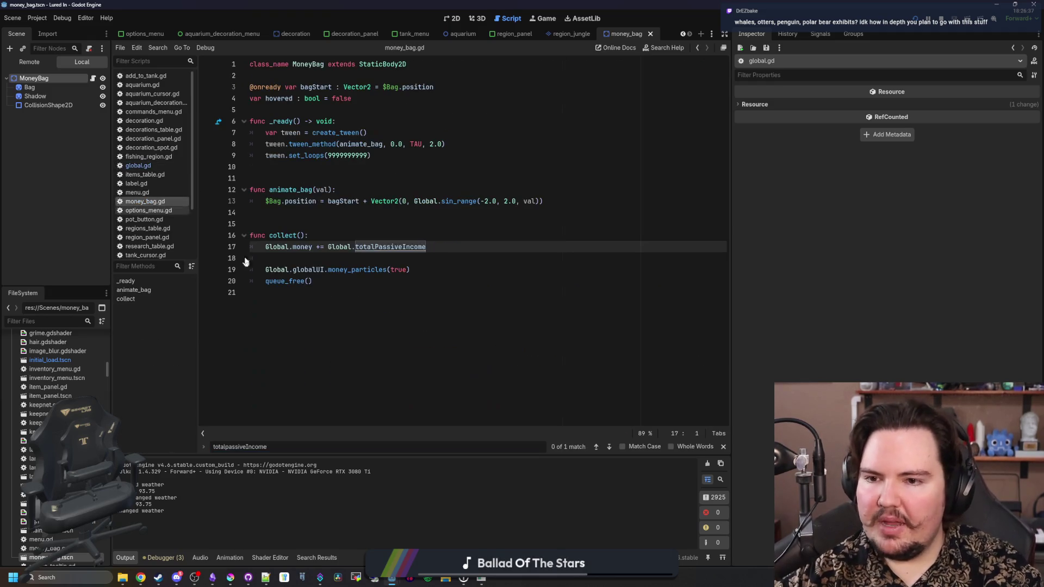
left_click(337, 260)
key("ctrl+s")
key("ctrl+s")
key("ctrl+s")
key("ctrl+s")
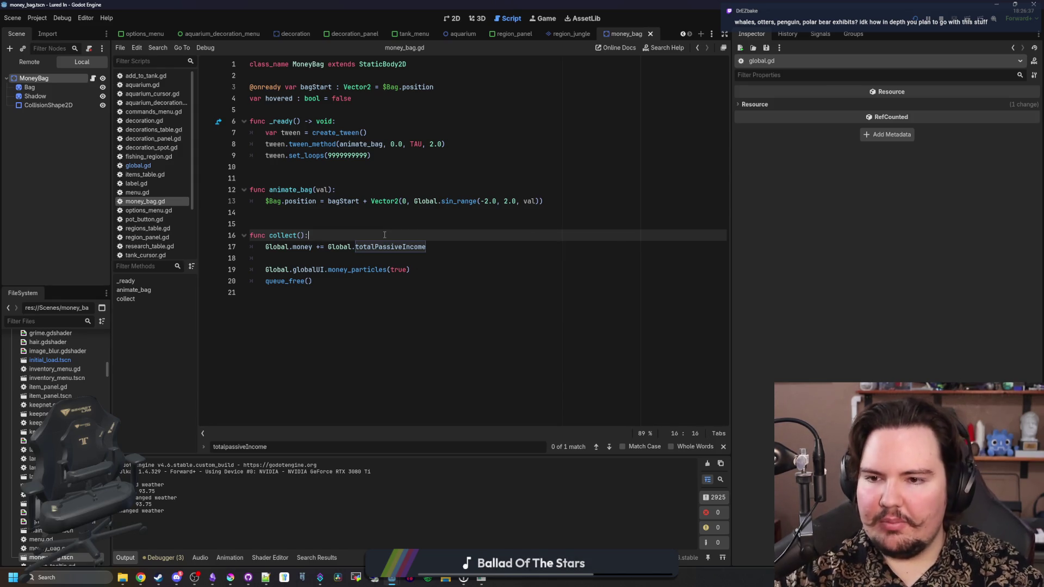
left_click(457, 247)
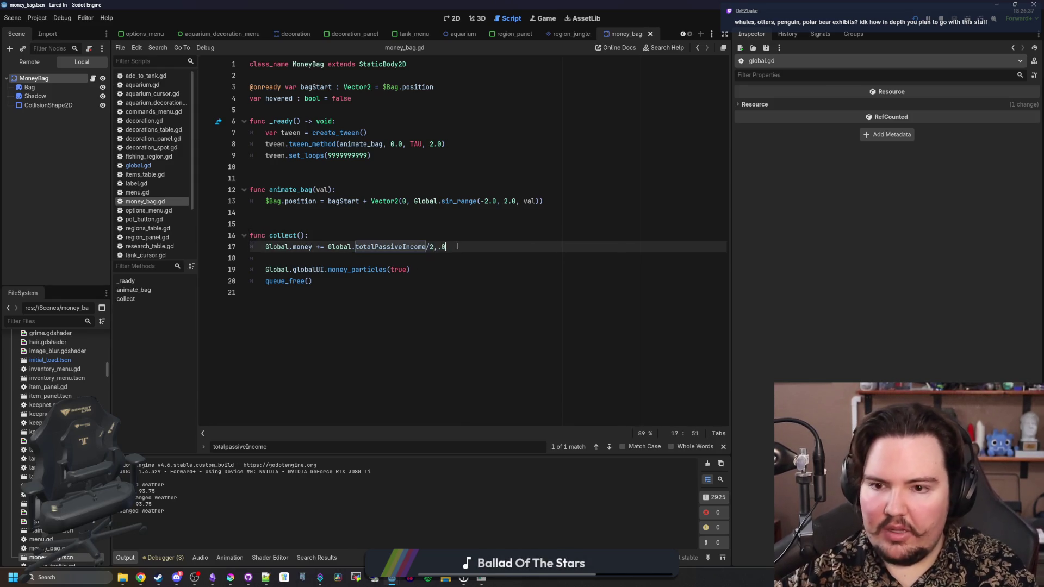
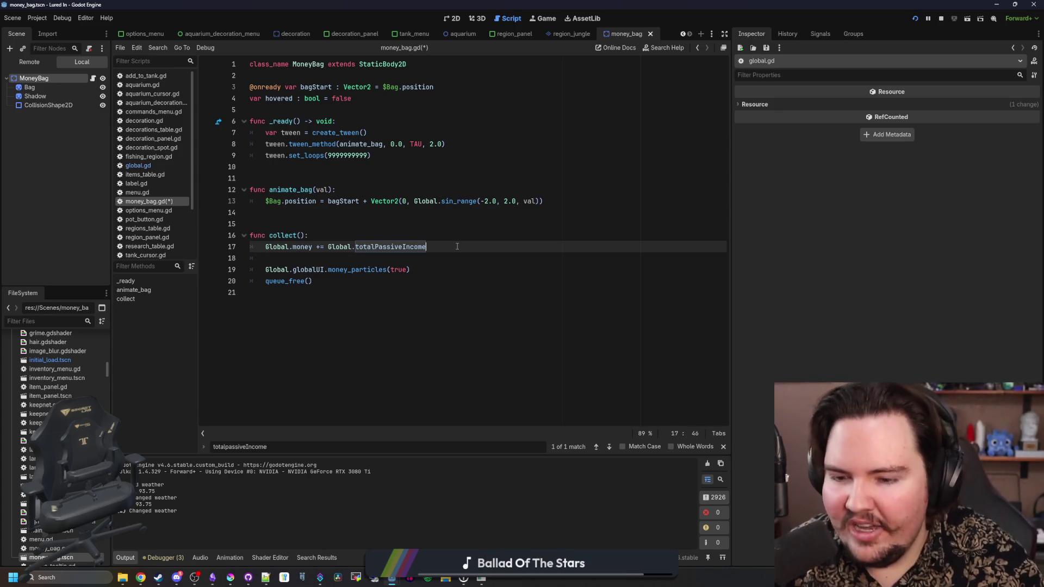
Save money_bag.gd with collect() adding Global.totalPassiveIncome/6.0, then return to the running game.
key("ctrl+s")
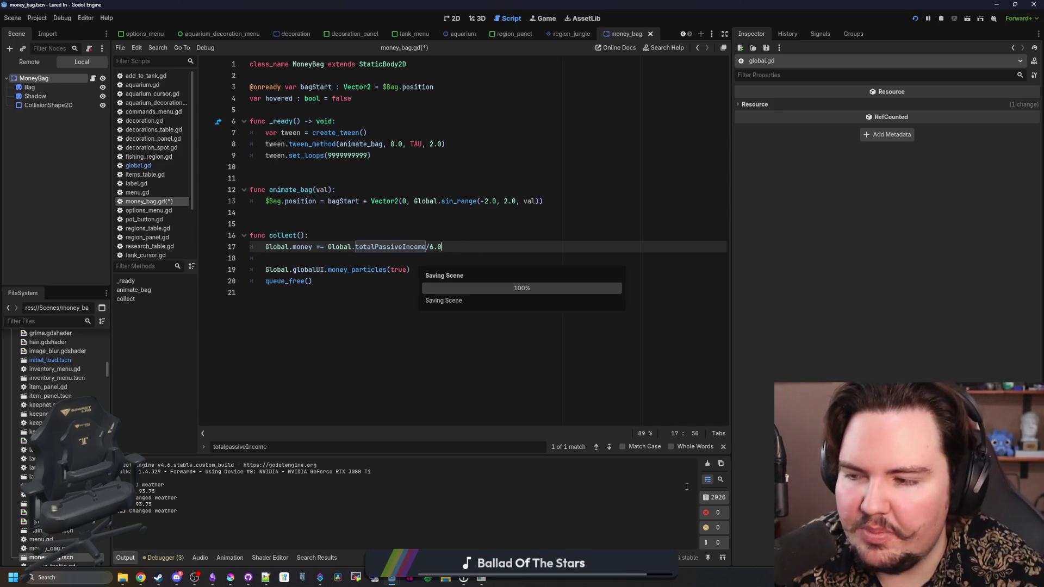
left_click(439, 235)
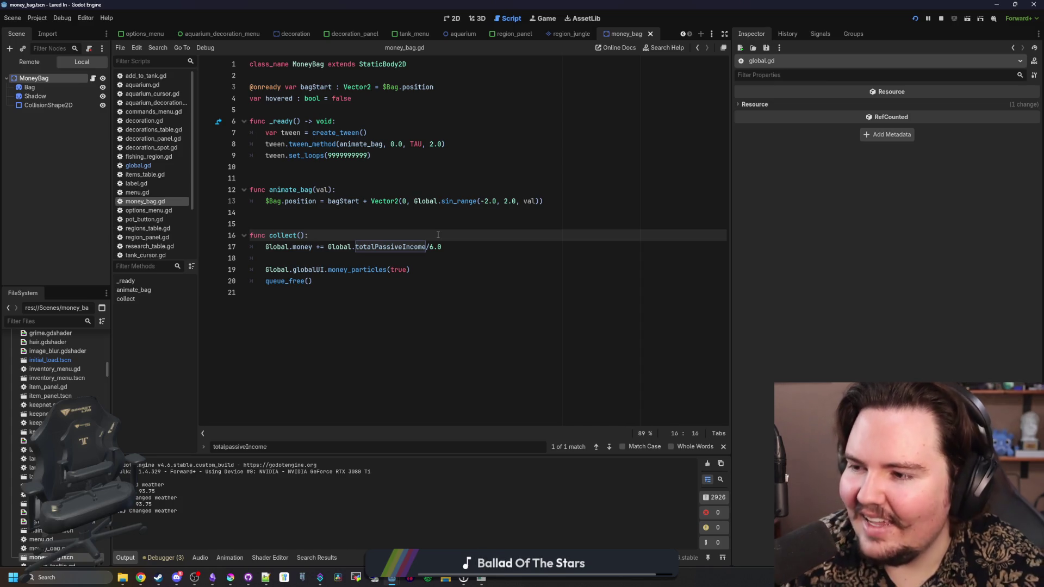
key("alt+Tab")
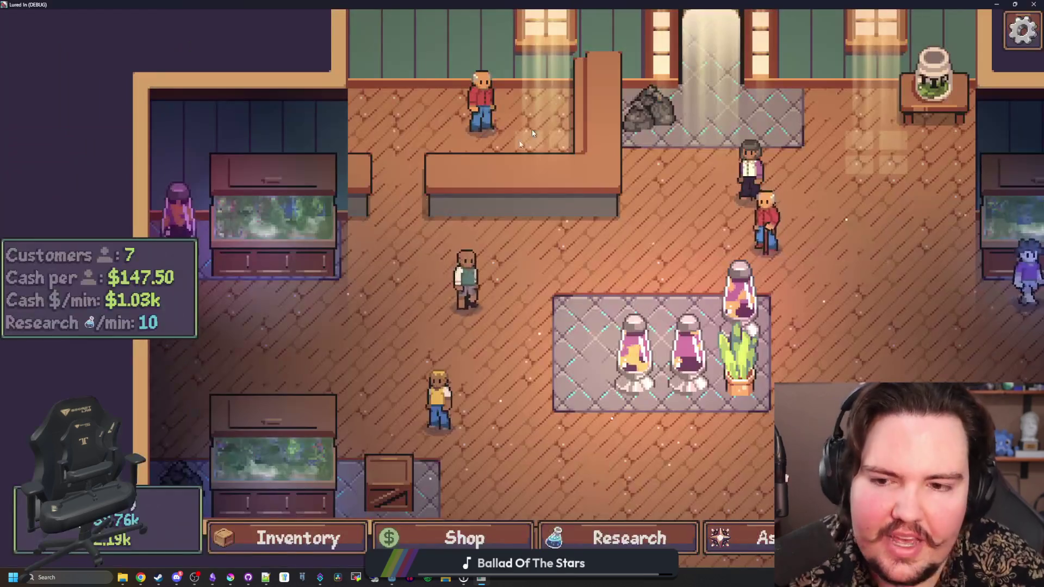
Pan and zoom out over the whole shop, then bring up the Dallas World Aquarium search.
scroll(409, 260, "down", 2)
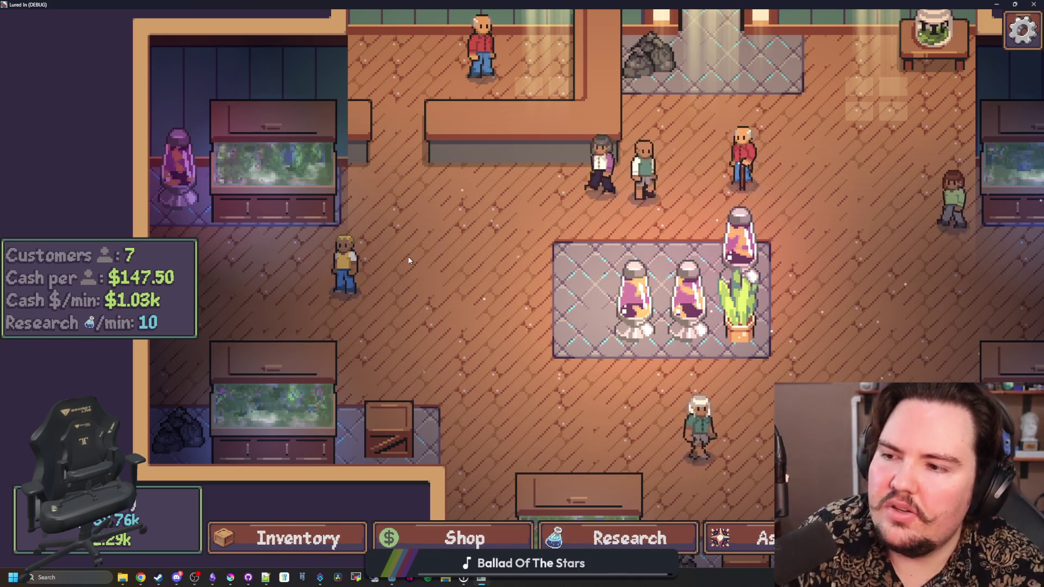
key("d")
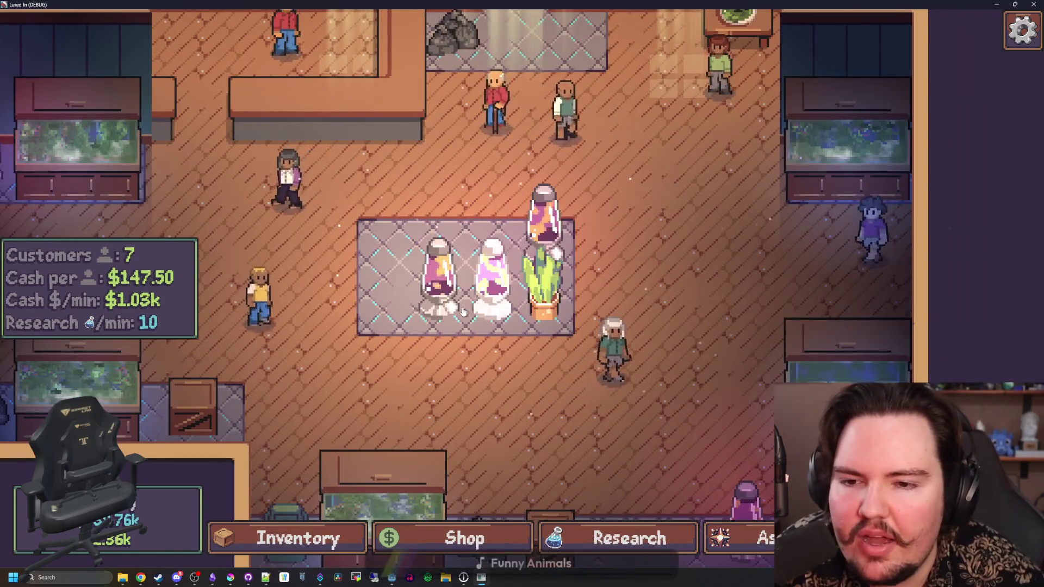
key("a")
key("w")
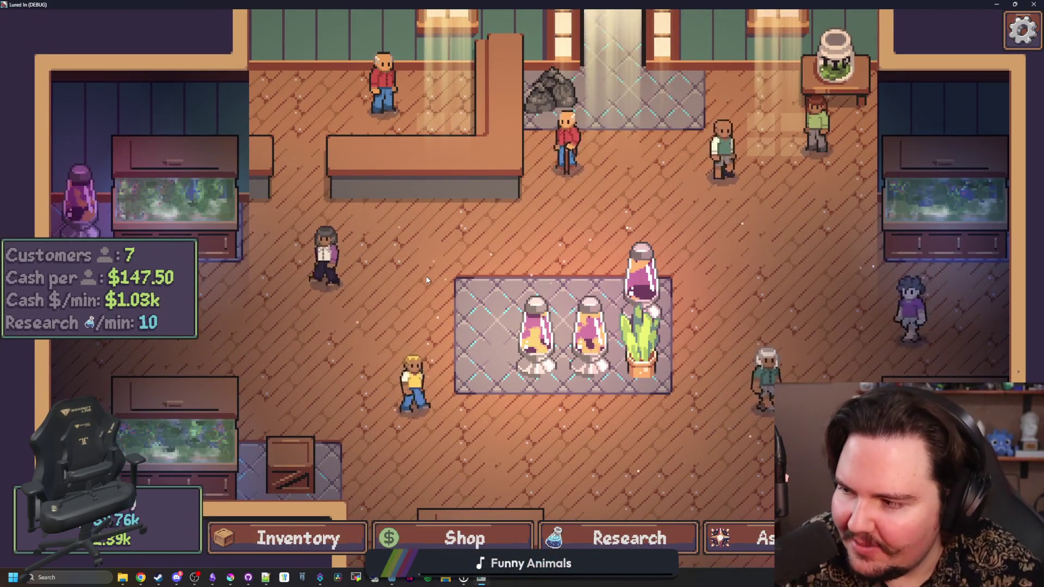
key("a")
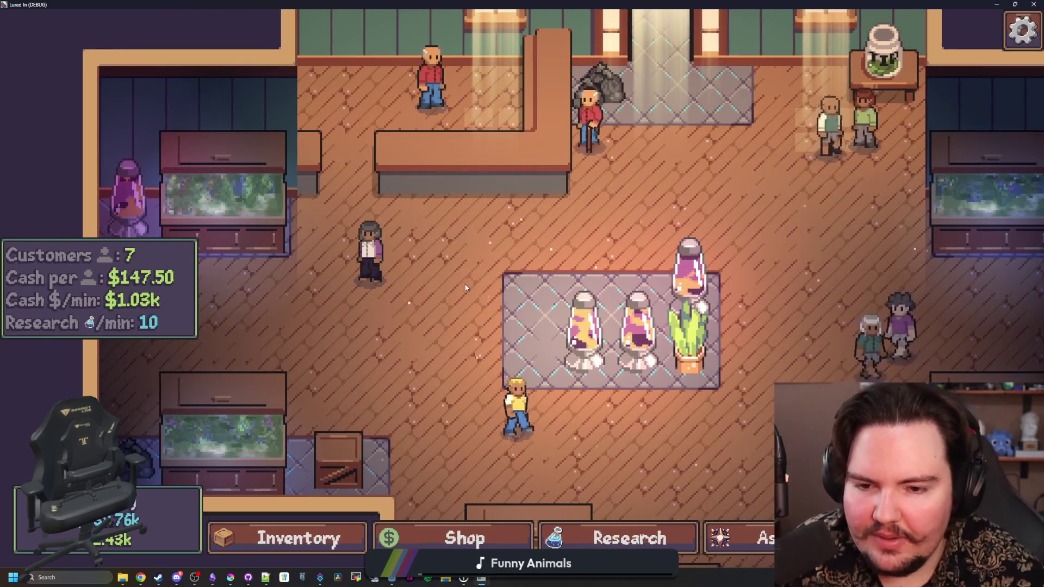
scroll(451, 266, "down", 3)
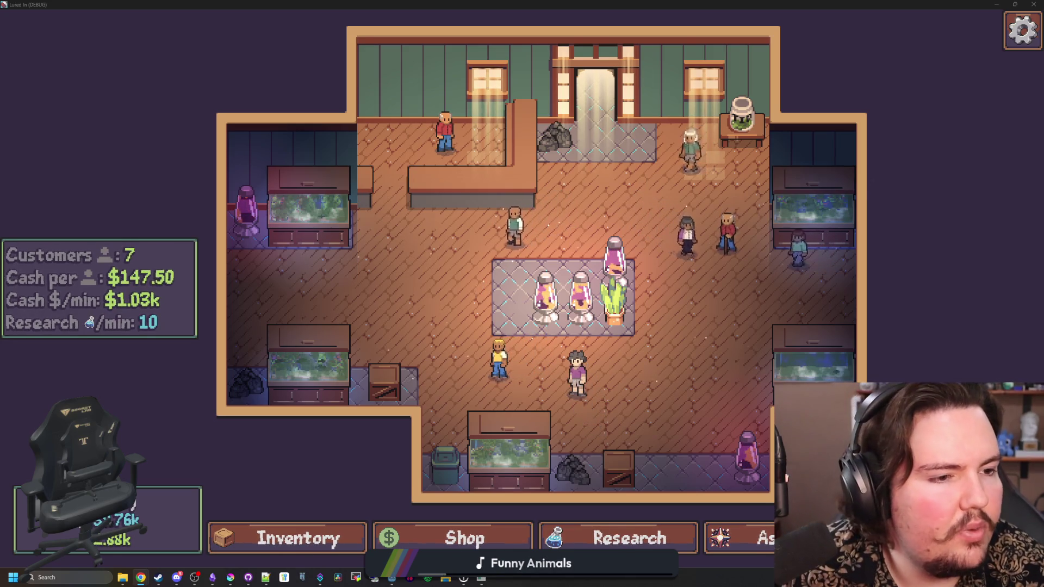
key("alt+Tab")
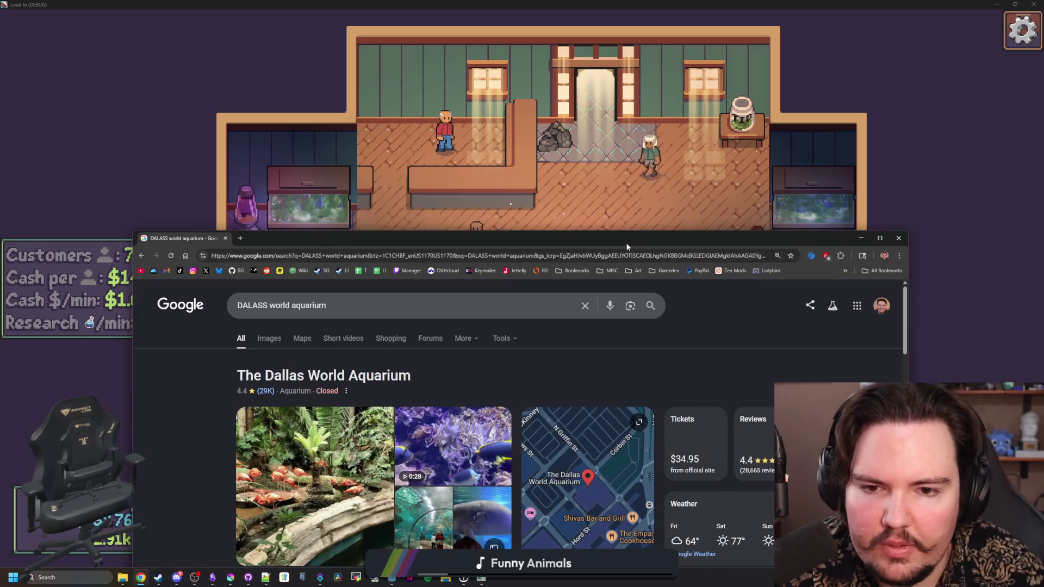
Maximize the browser and preview Dallas World Aquarium images: flamingo, whale shark, manatee, jungle walkway.
double_click(624, 240)
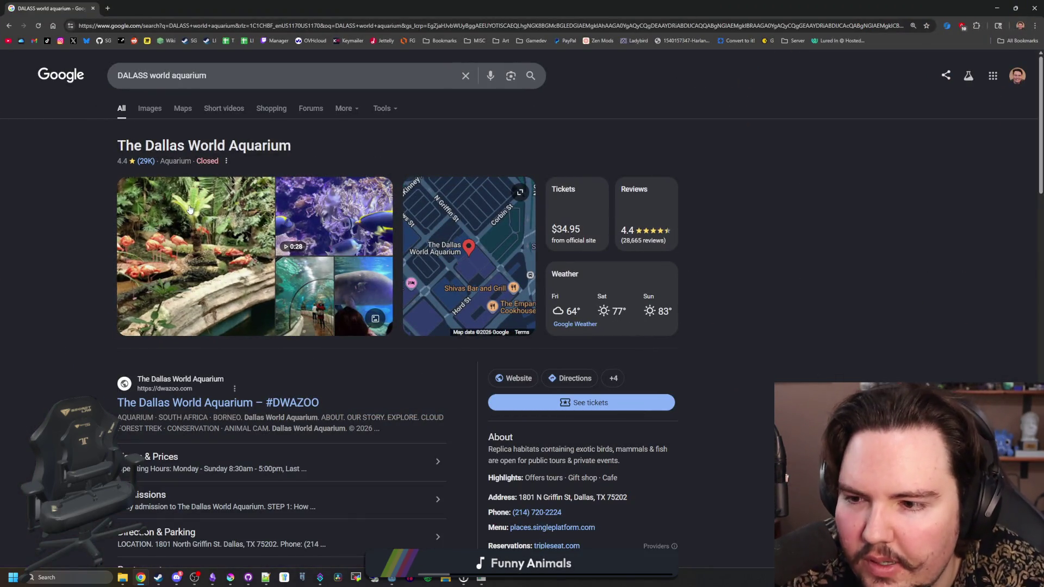
left_click(151, 109)
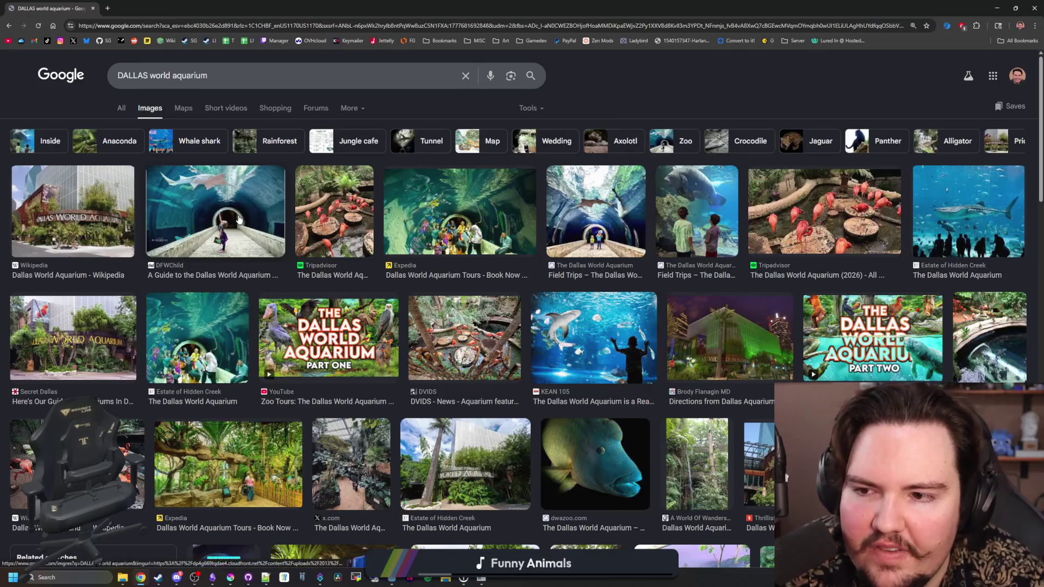
left_click(346, 229)
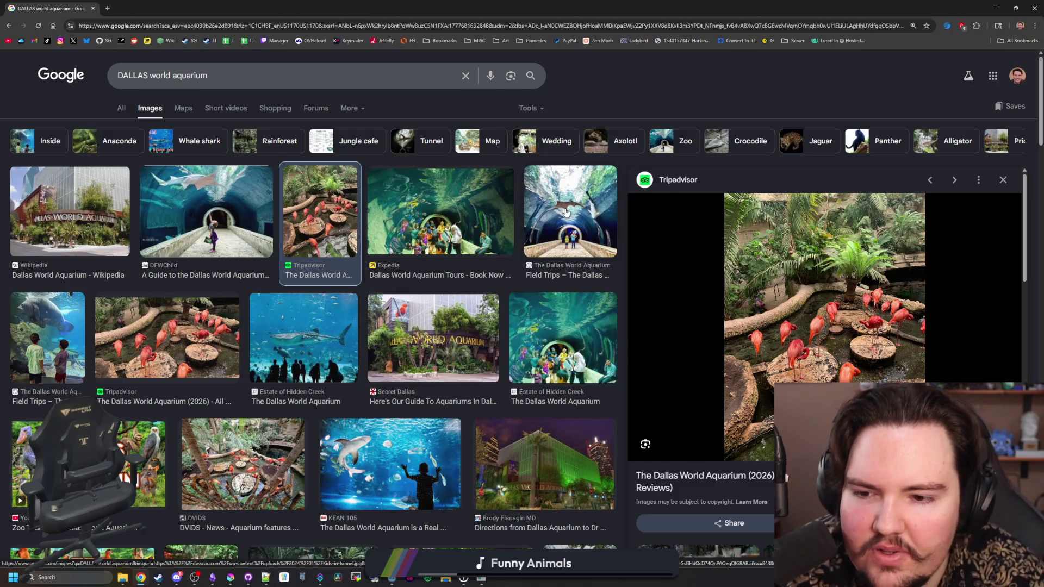
left_click(287, 331)
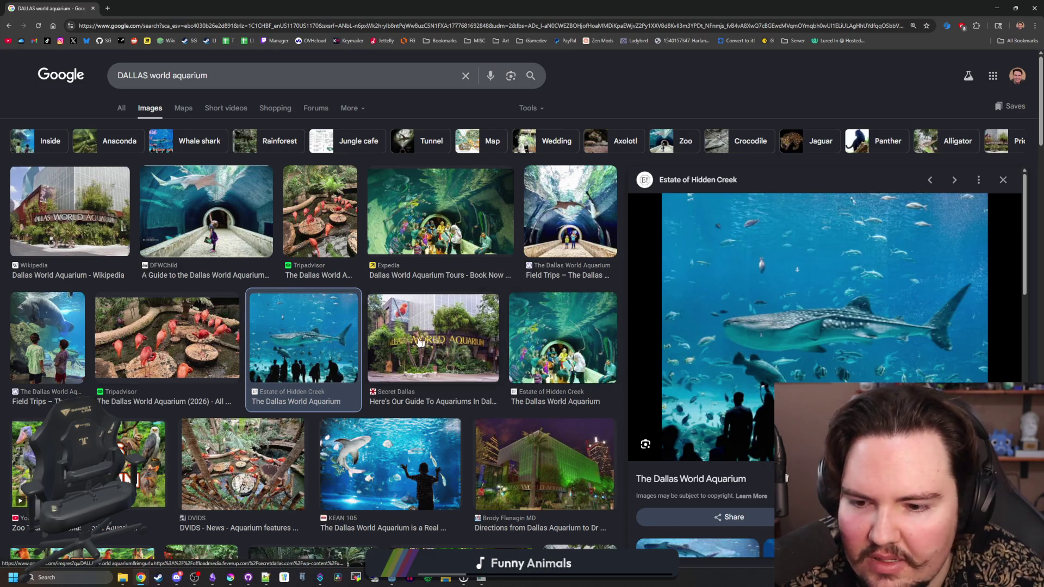
left_click(79, 343)
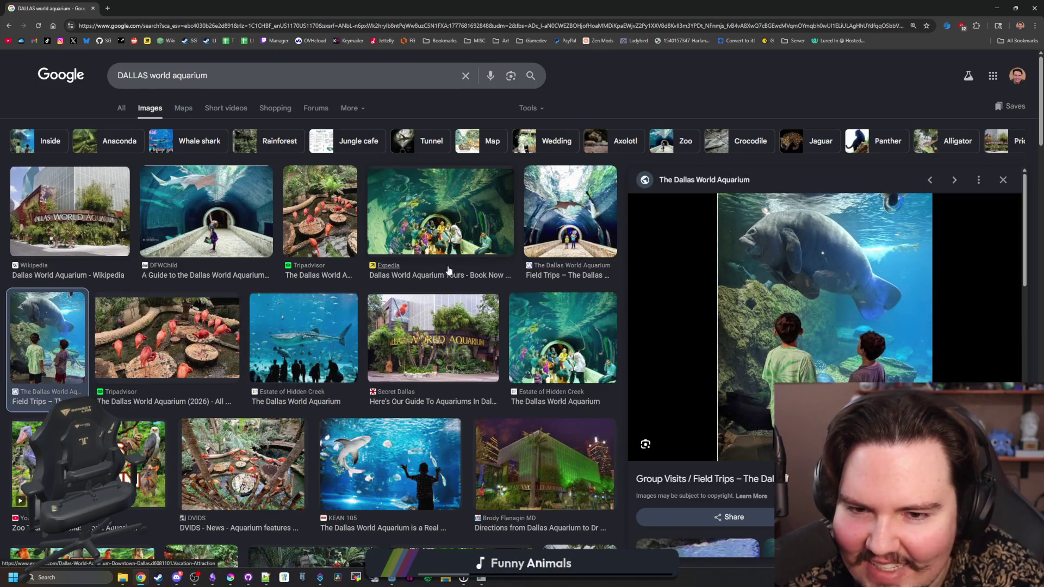
scroll(488, 240, "down", 3)
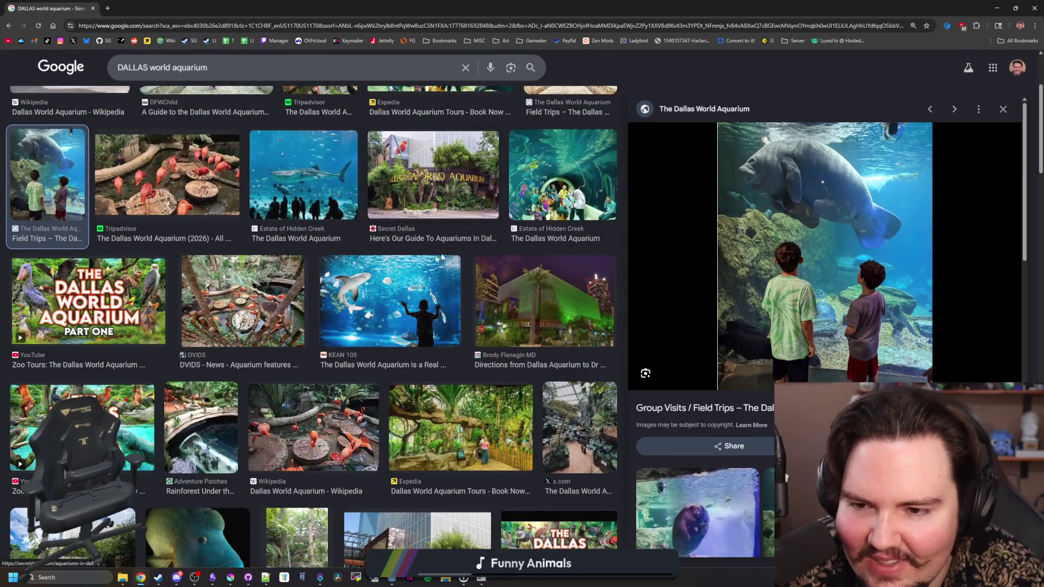
scroll(346, 382, "down", 1)
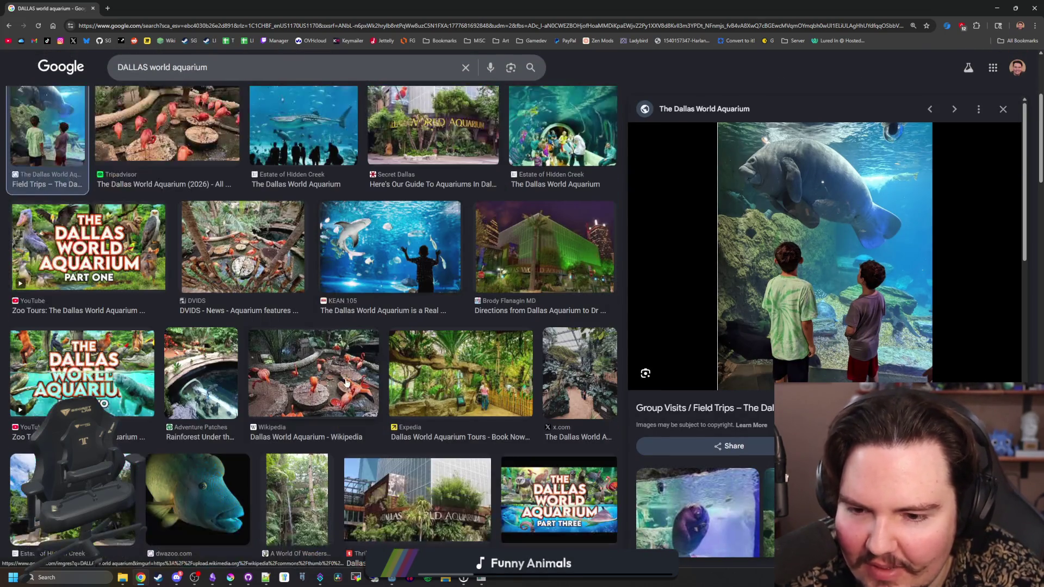
left_click(346, 383)
left_click(462, 365)
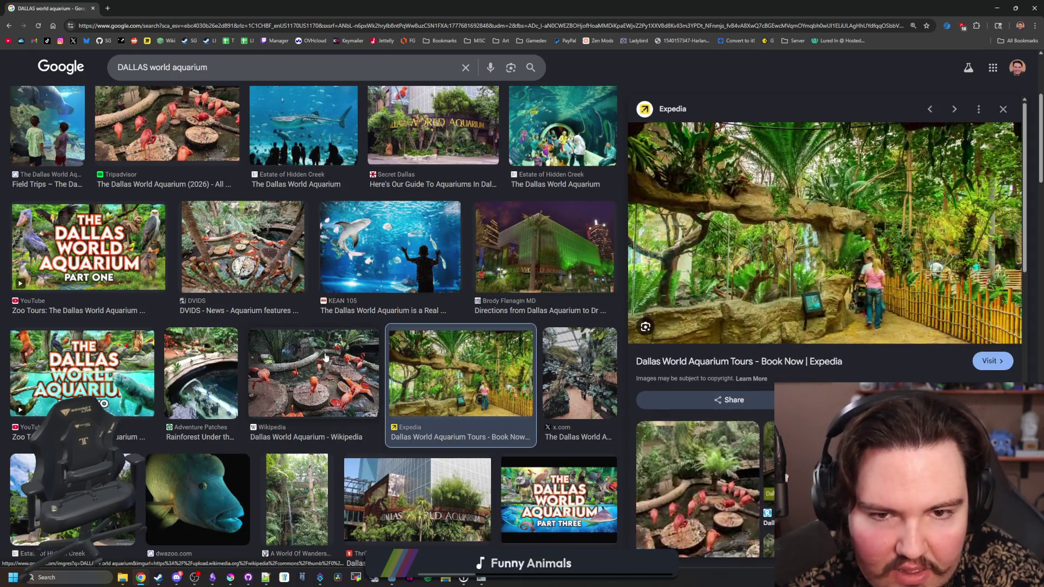
left_click(325, 357)
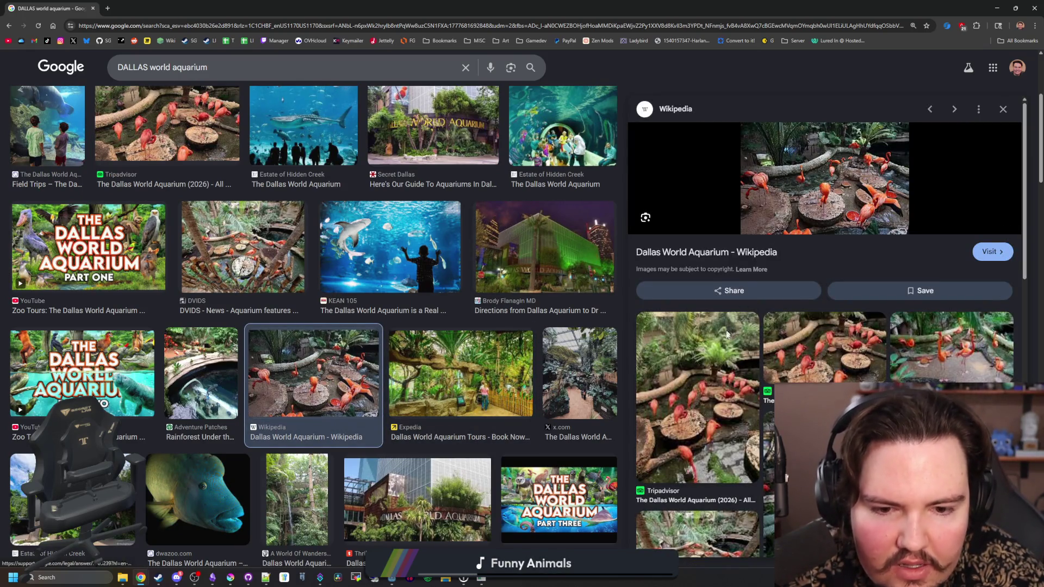
Look over the shoebill photo preview further down the results, then close it.
scroll(472, 349, "down", 2)
scroll(472, 349, "down", 2)
scroll(472, 349, "down", 2)
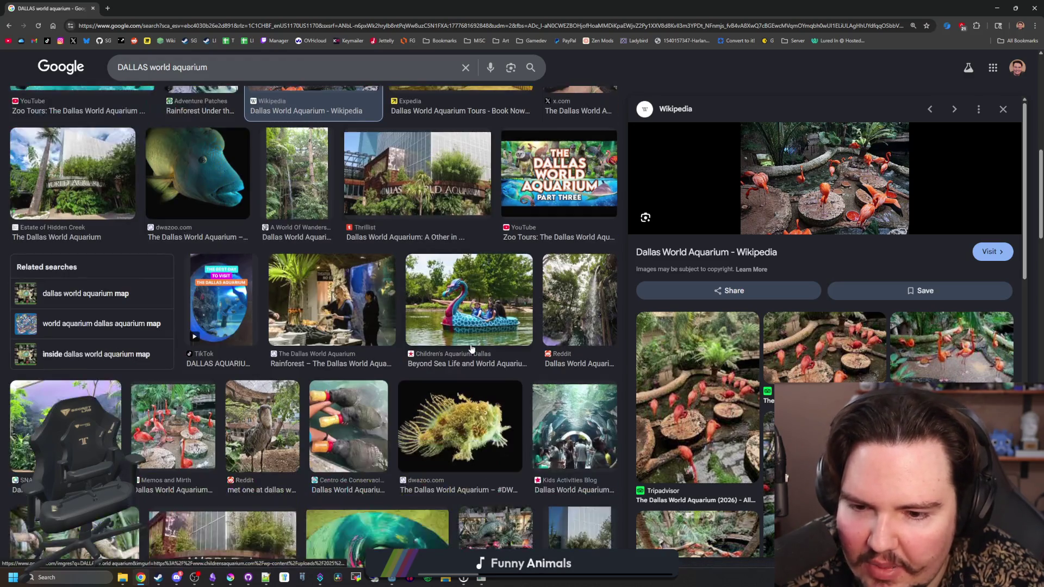
left_click(262, 427)
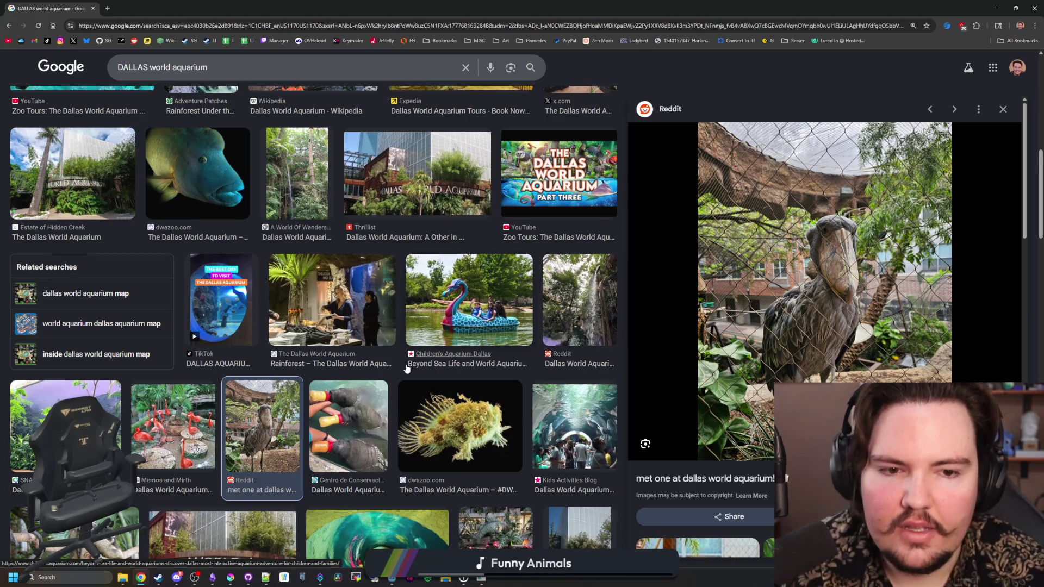
scroll(407, 368, "down", 1)
scroll(215, 340, "down", 1)
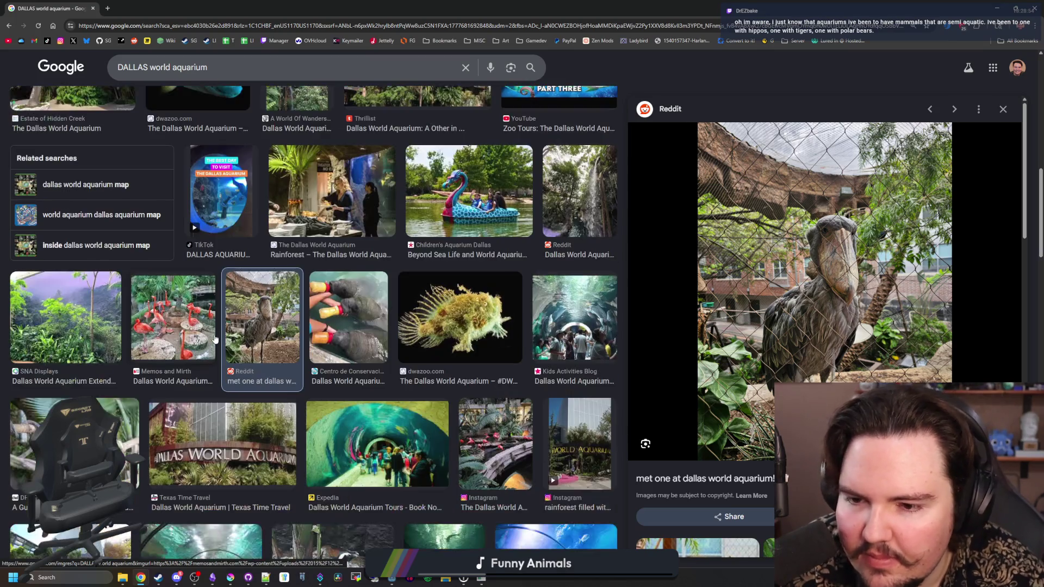
scroll(215, 340, "down", 2)
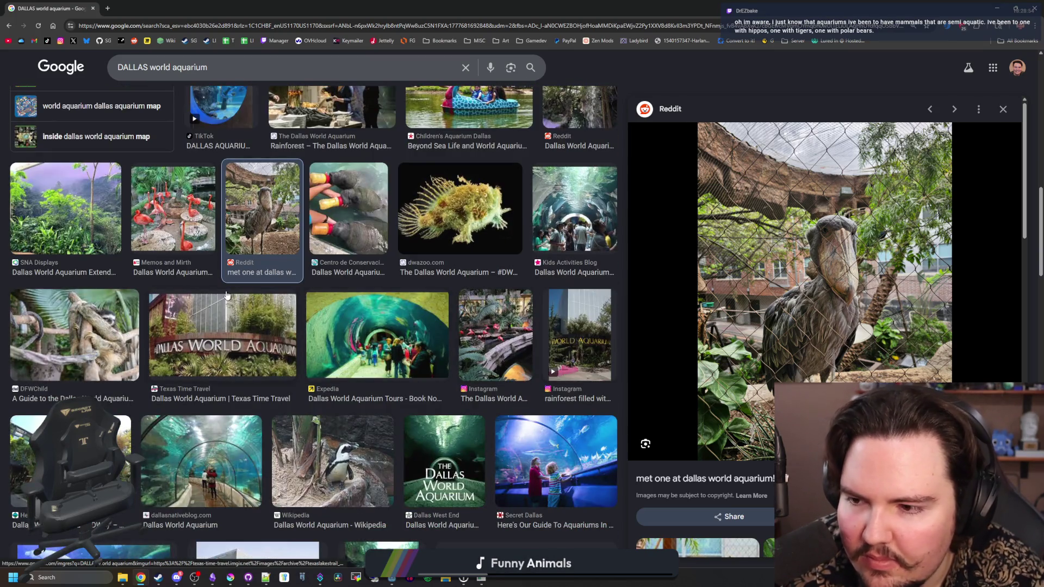
scroll(166, 299, "down", 2)
scroll(166, 300, "down", 1)
scroll(229, 261, "up", 1)
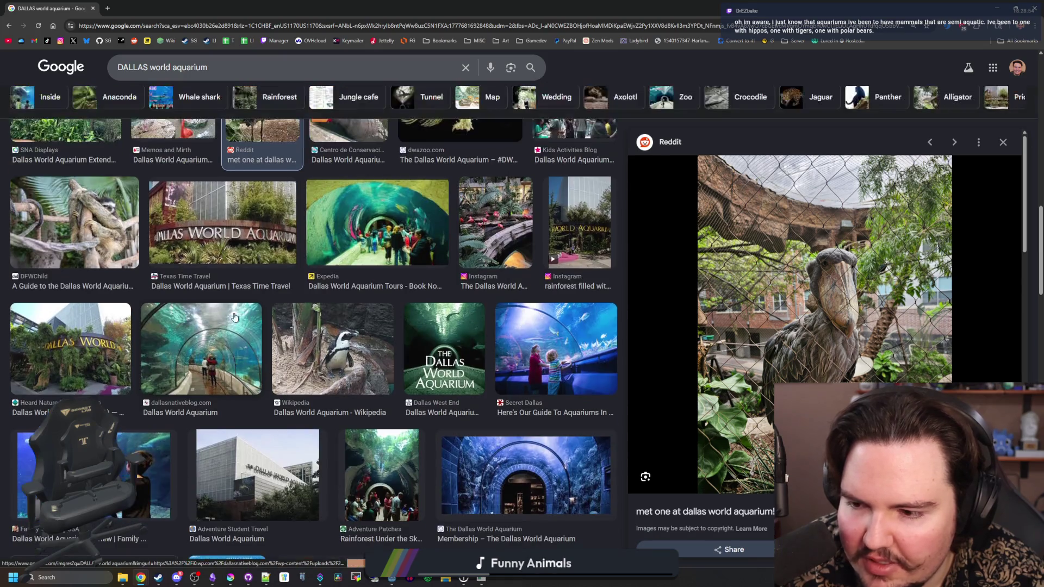
key("Escape")
Preview the sloth, penguin, and children-at-the-tunnel aquarium photos.
left_click(77, 220)
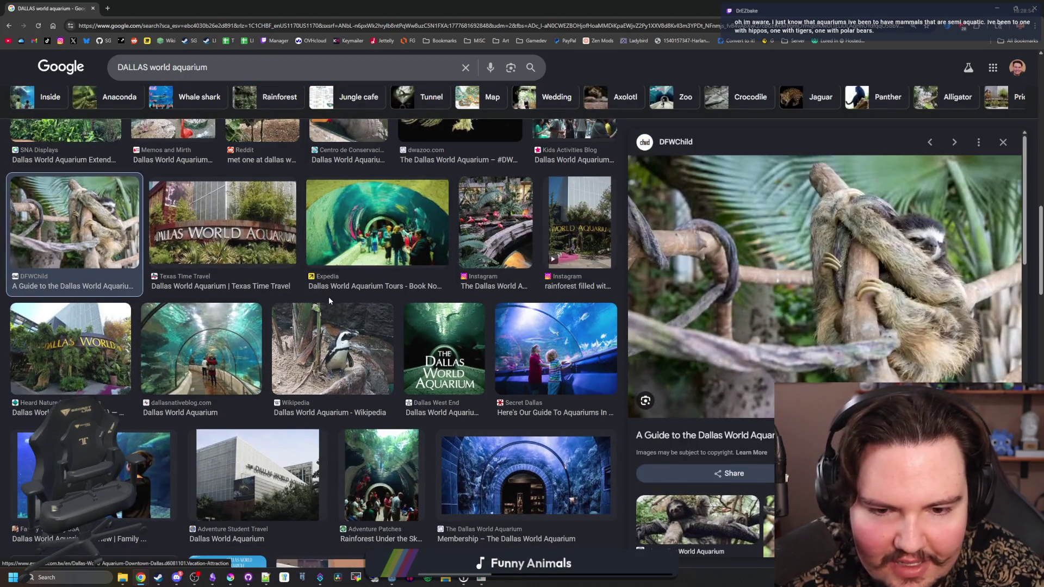
left_click(329, 357)
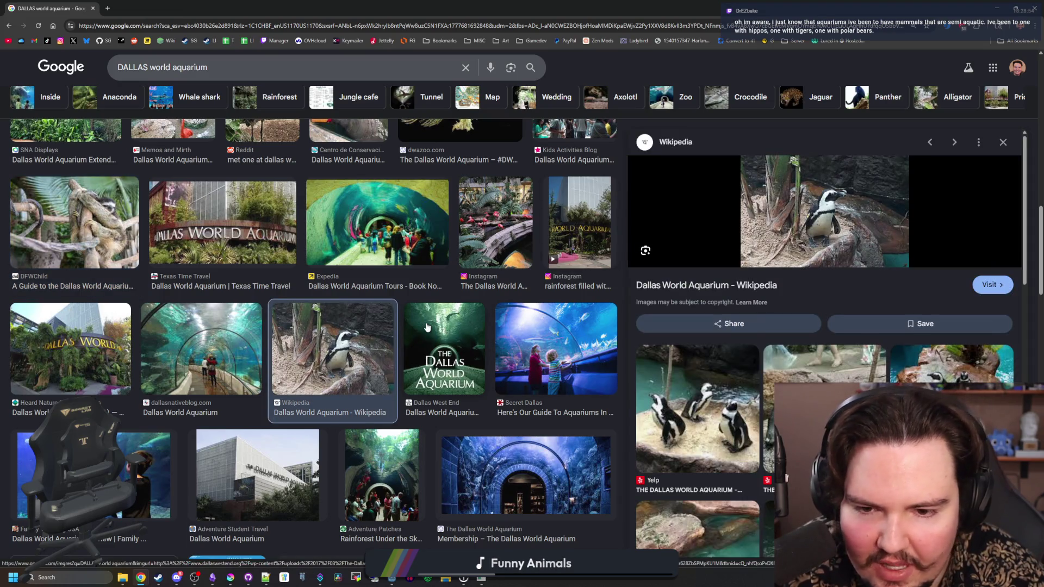
scroll(427, 326, "down", 2)
left_click(525, 267)
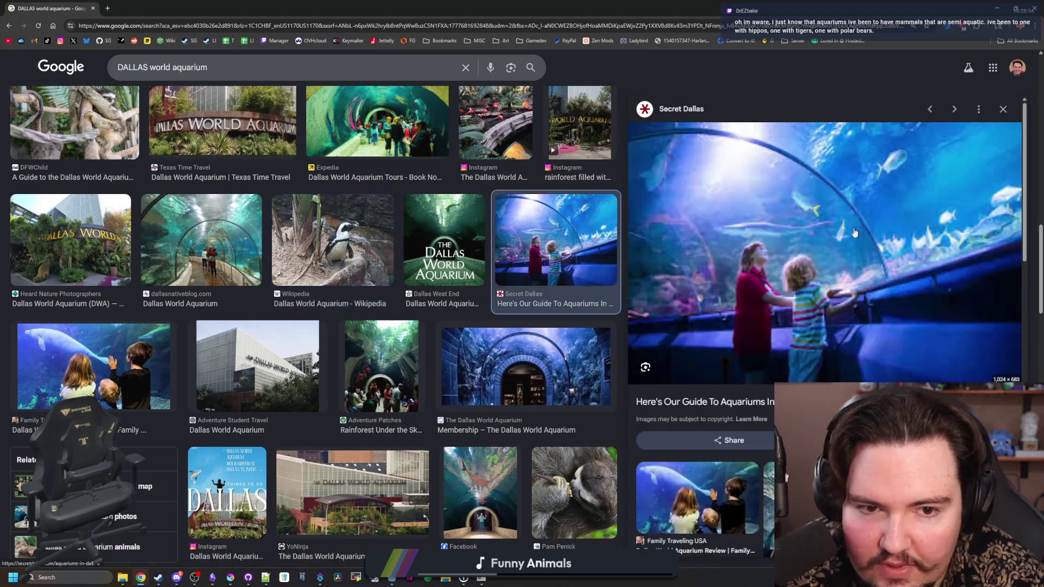
scroll(327, 349, "down", 3)
scroll(191, 215, "up", 3)
Preview the underwater tunnel and Dreamstime sawfish photos, then type a search for 'sawtooth shark'.
left_click(191, 215)
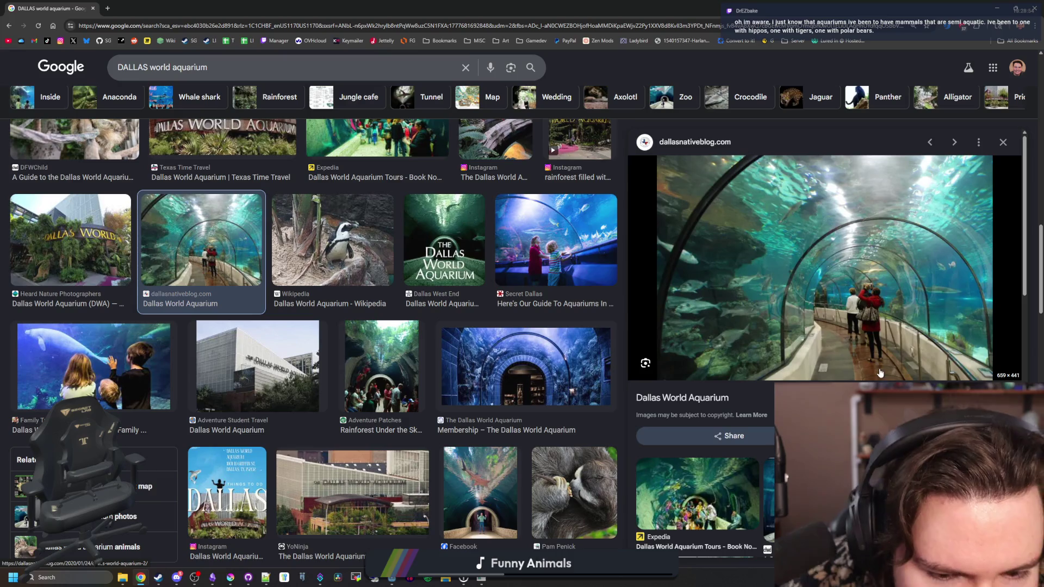
scroll(480, 259, "down", 2)
scroll(481, 258, "down", 3)
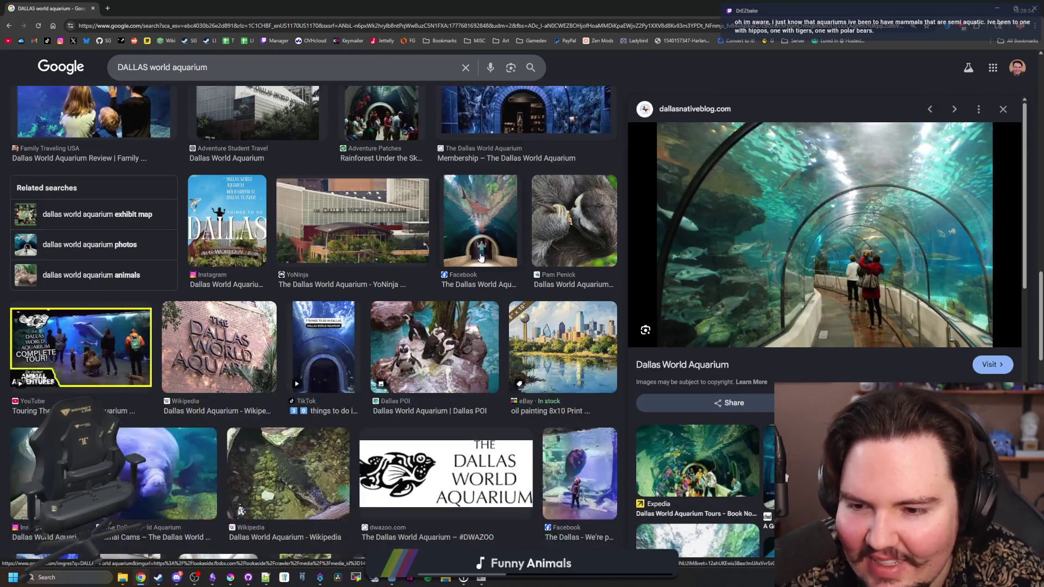
scroll(481, 258, "down", 2)
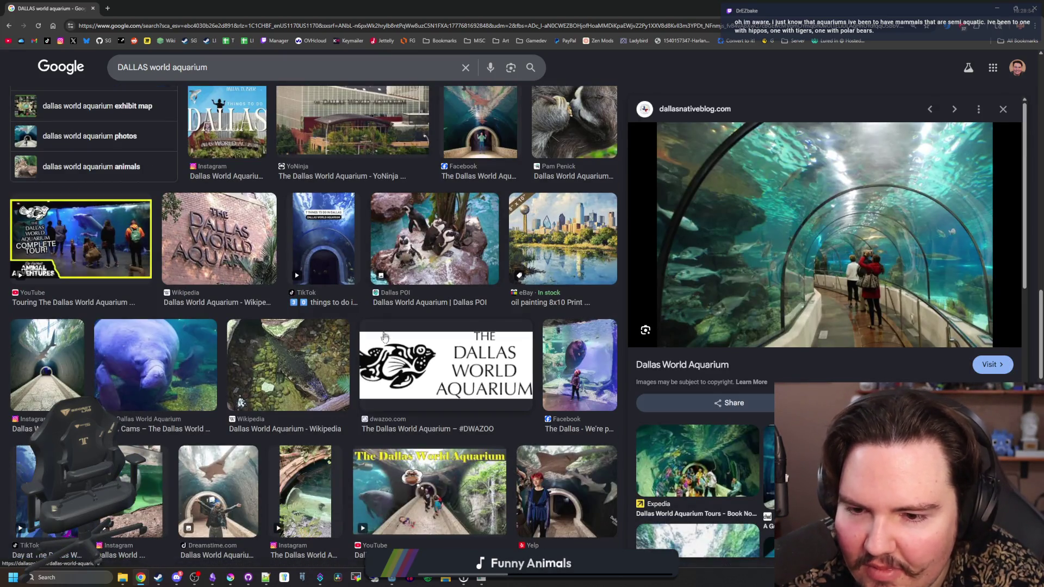
scroll(428, 374, "down", 4)
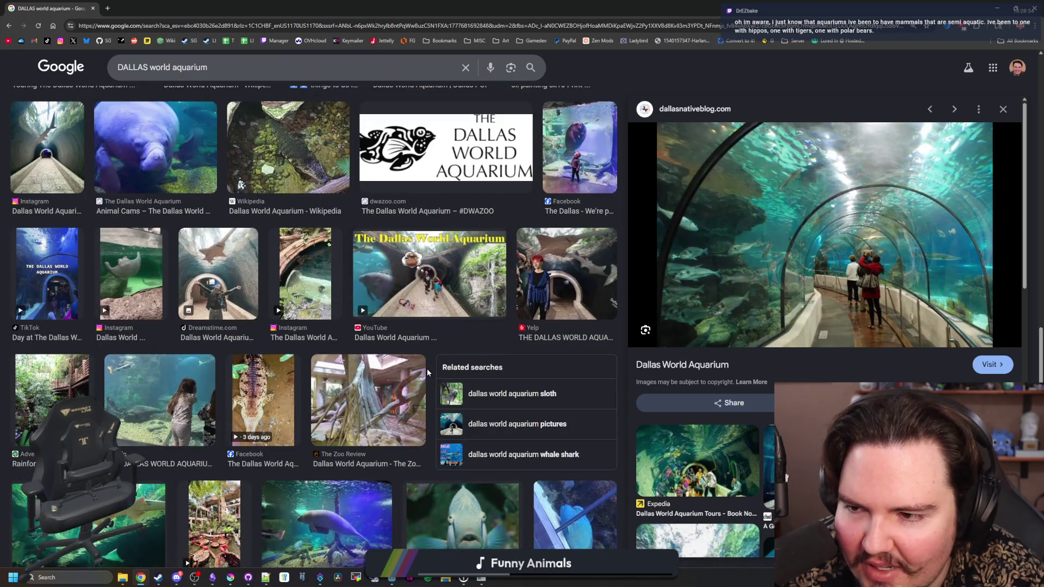
left_click(239, 302)
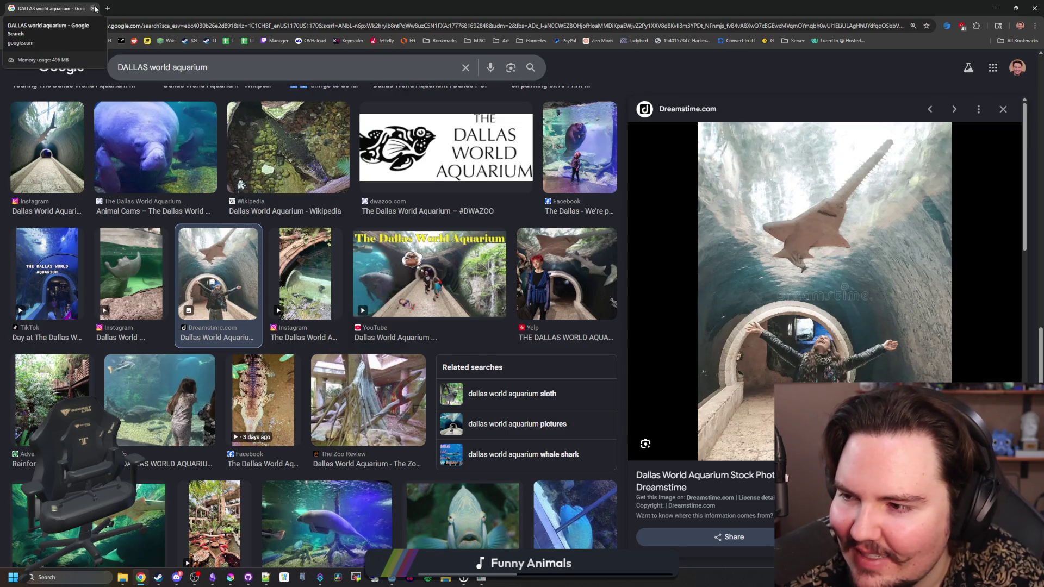
left_click(371, 26)
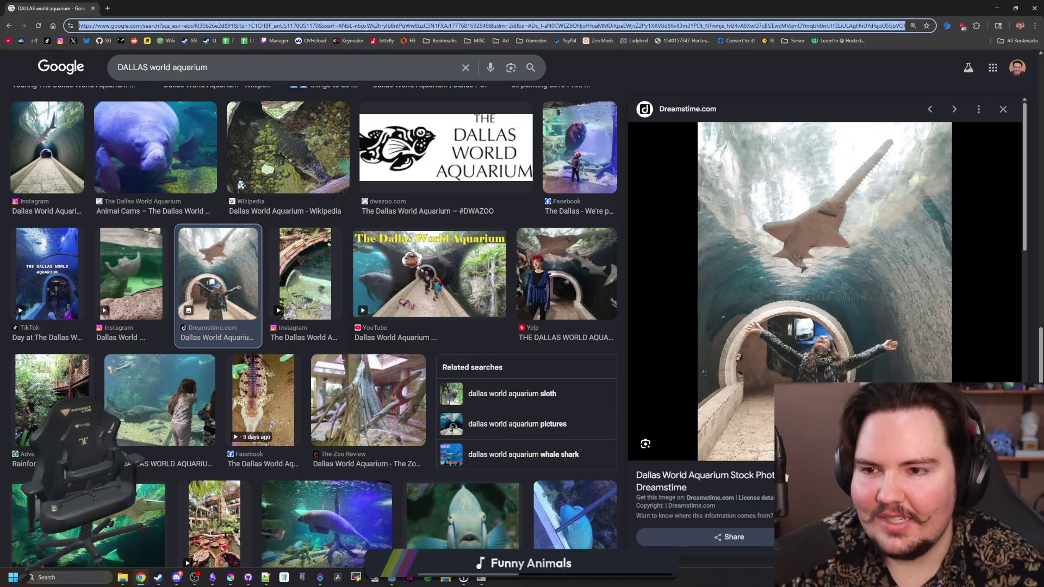
type("sawtooth sh")
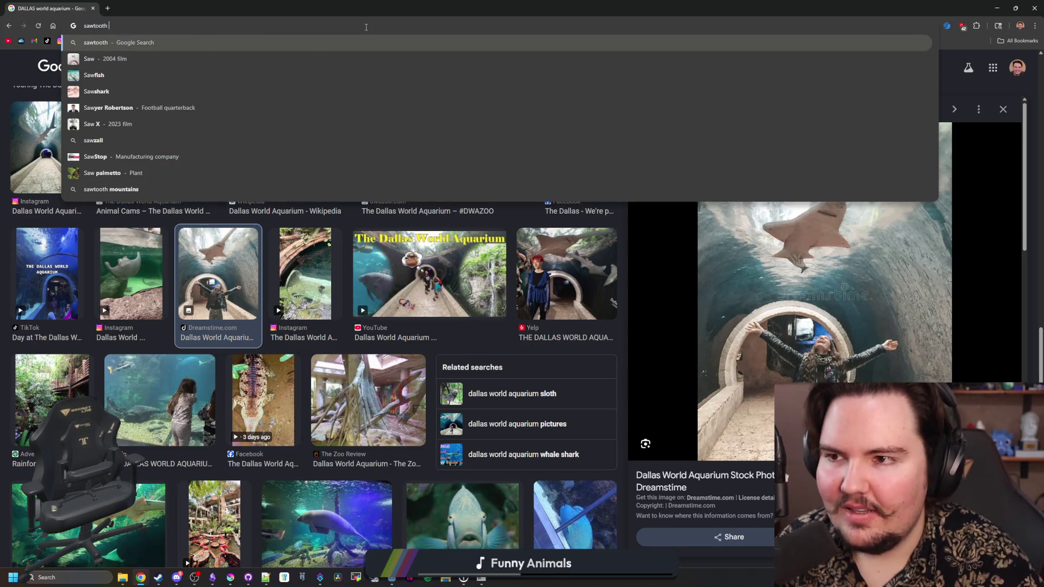
type("ark")
Open image results for the suggested 'sawfish shark' search and preview the first sawfish photos.
key("Return")
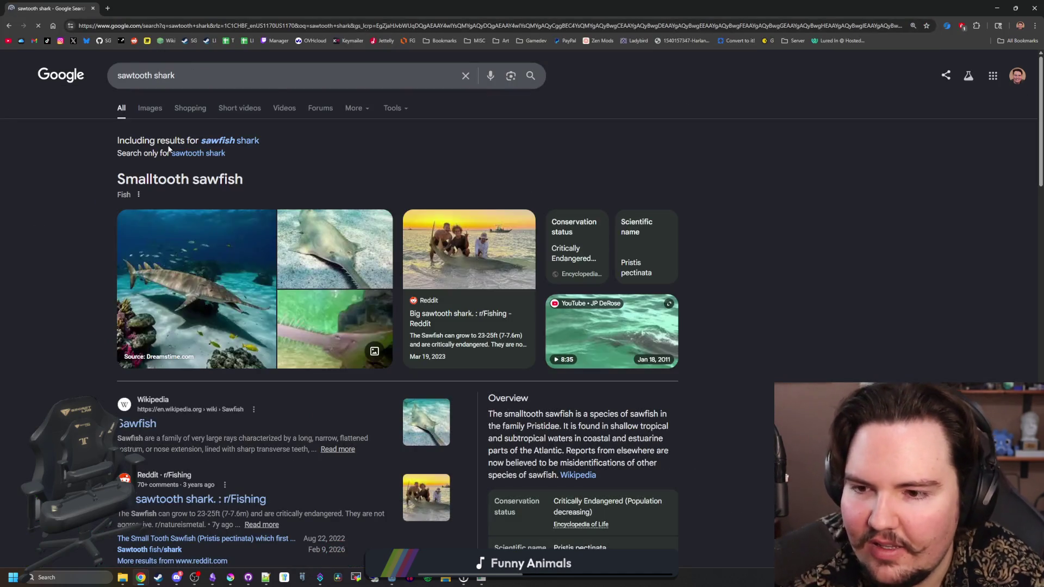
left_click(213, 140)
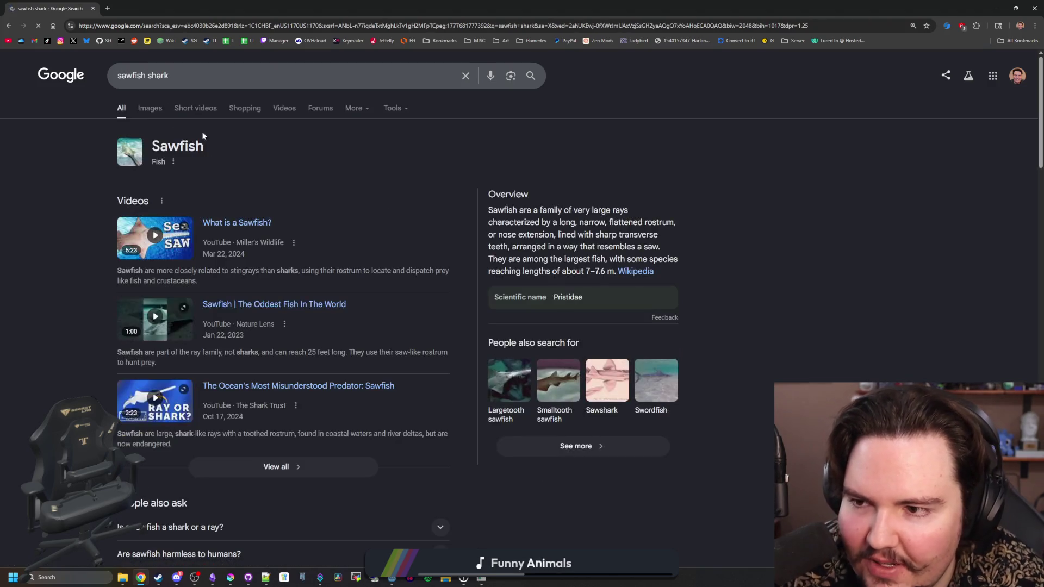
left_click(150, 108)
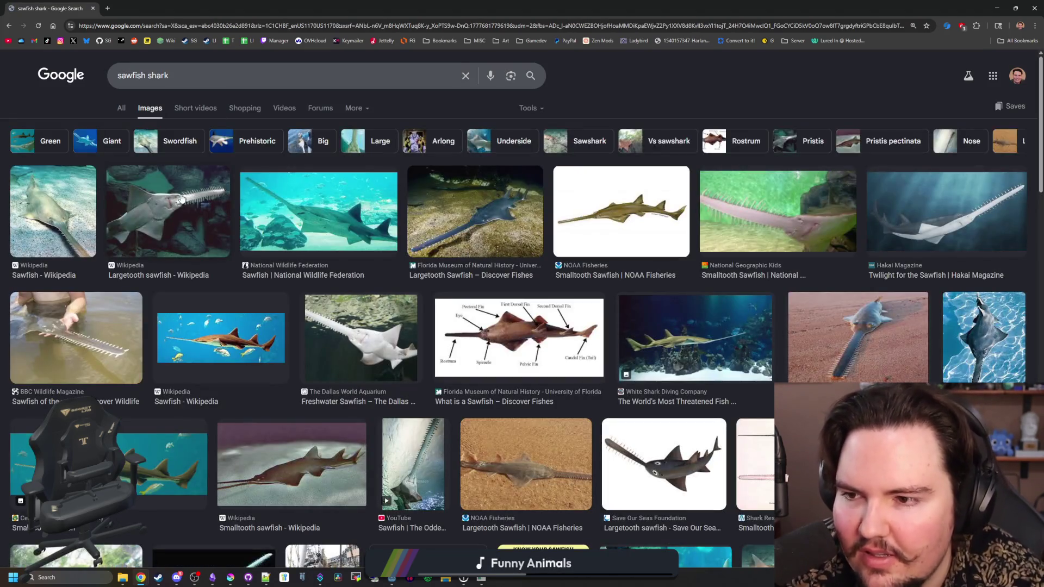
left_click(66, 227)
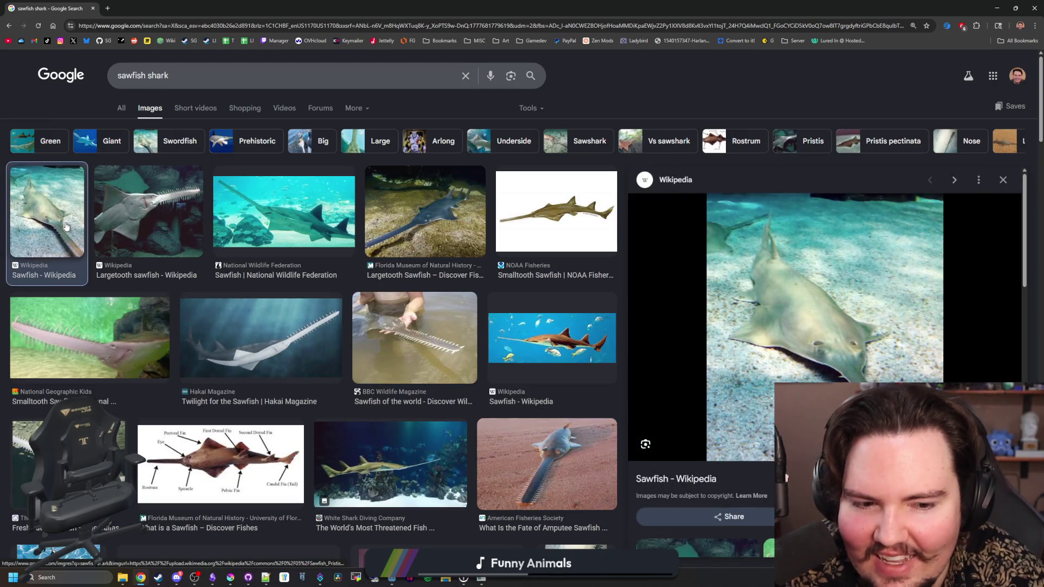
left_click(147, 213)
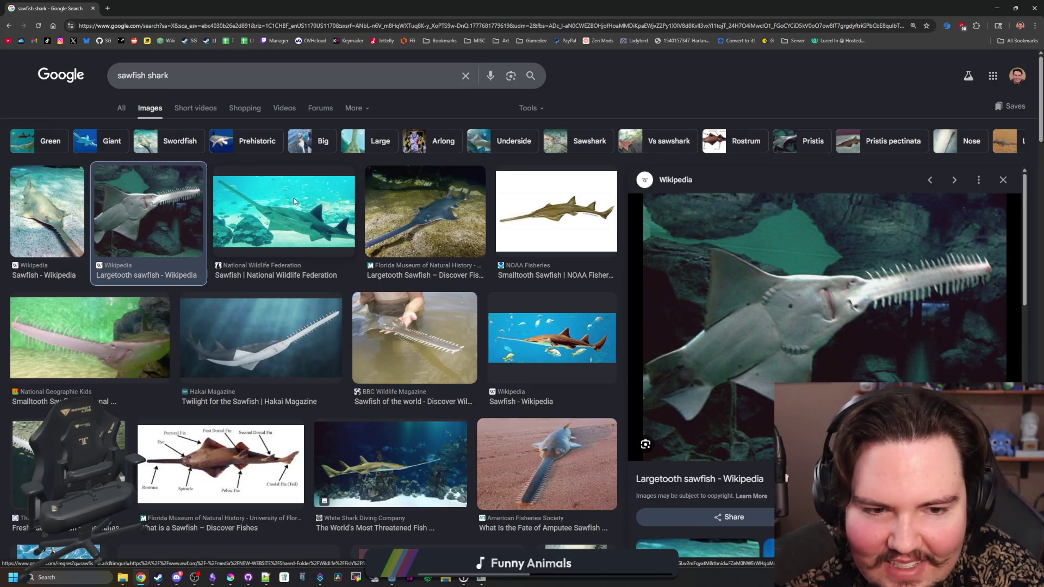
left_click(294, 202)
left_click(425, 213)
left_click(515, 218)
Preview BBC Wildlife, Wikipedia, American Fisheries Society, labelled diagram, and National Geographic Kids sawfish images.
left_click(413, 337)
left_click(552, 338)
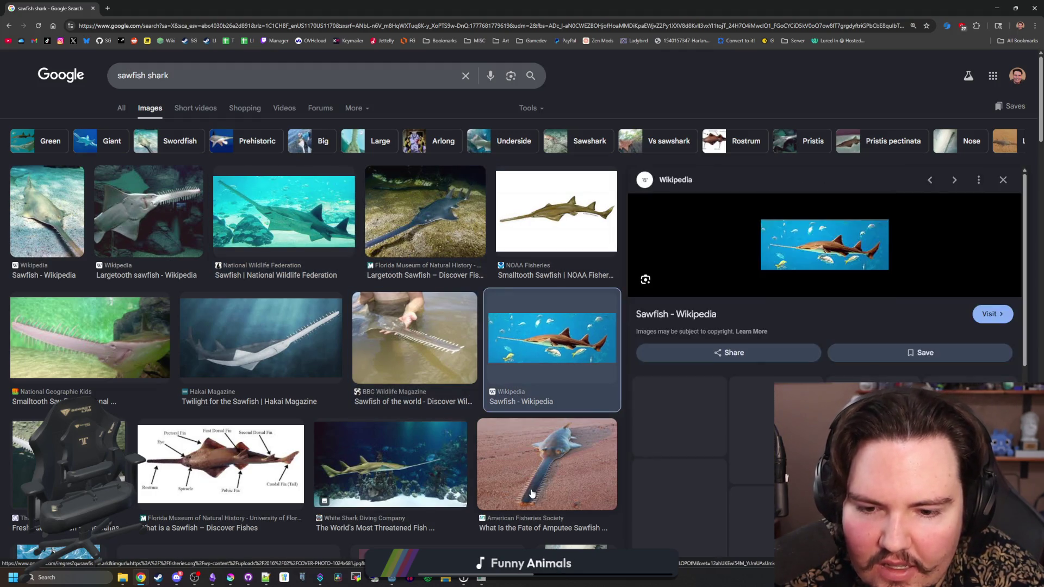
left_click(524, 475)
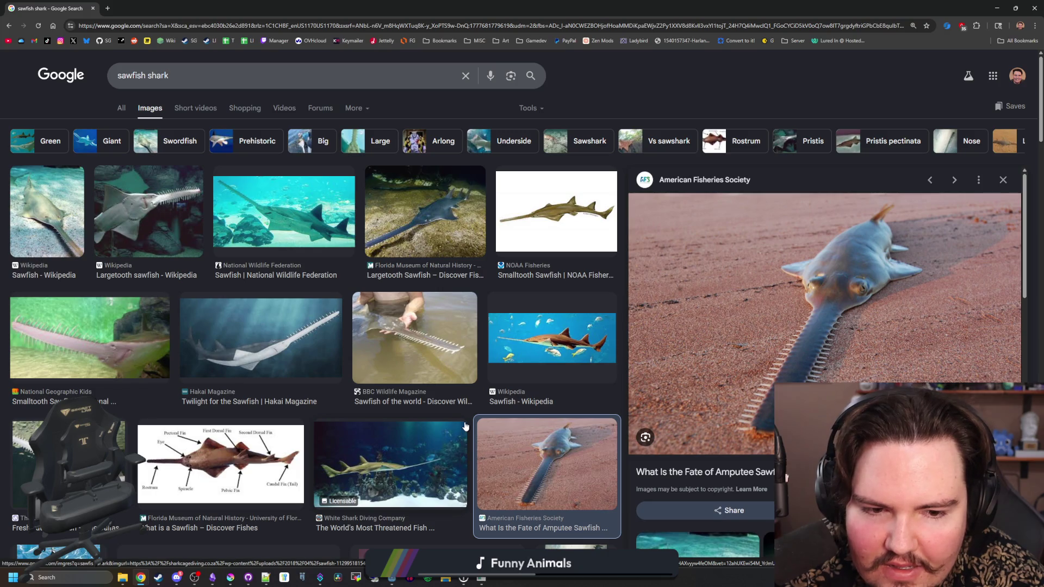
left_click(268, 457)
left_click(71, 462)
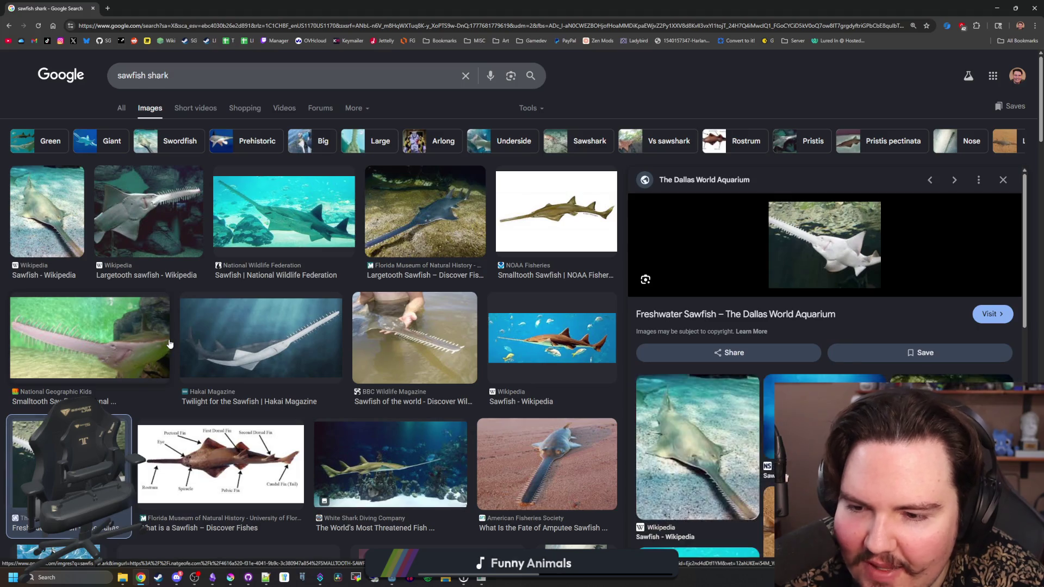
left_click(171, 344)
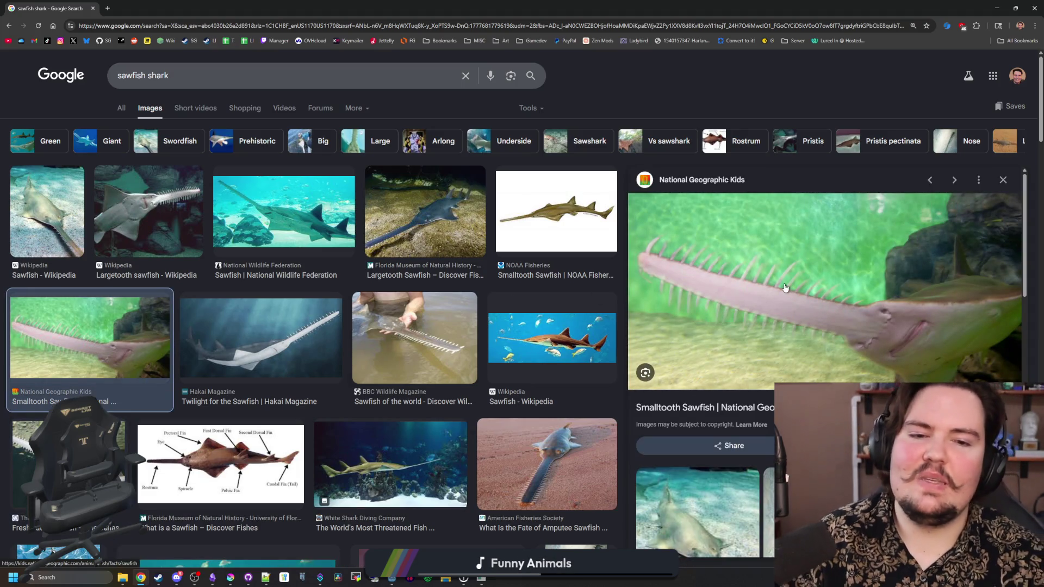
key("Right")
key("Right")
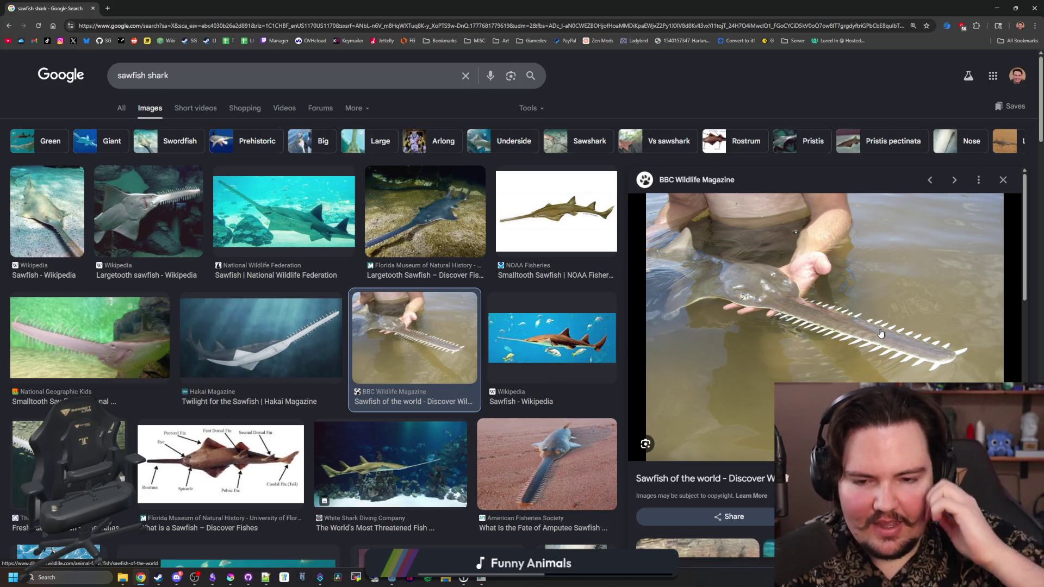
left_click(552, 337)
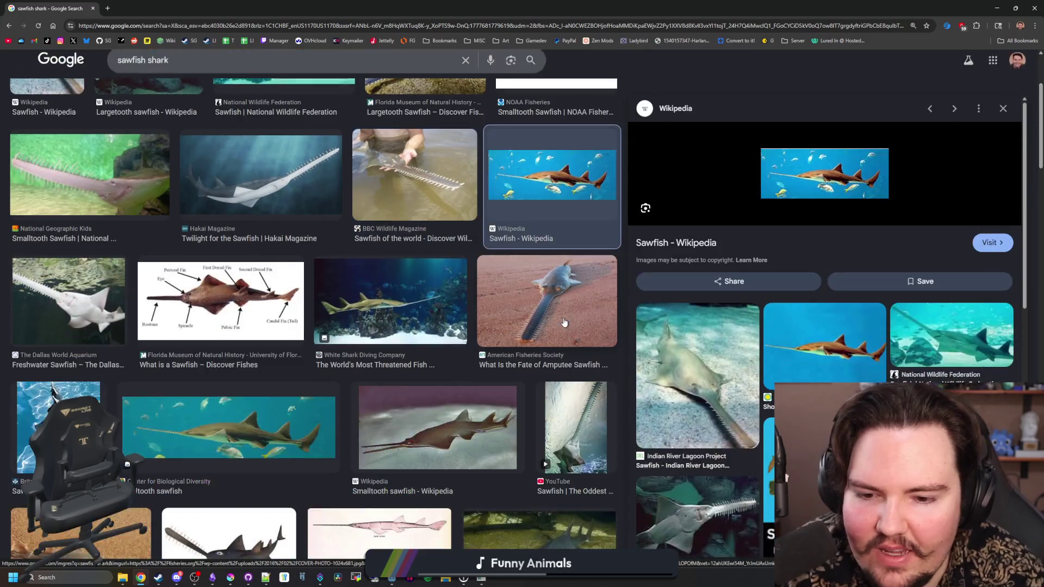
Open the University of Miami sawfish side and under view drawing and study it.
scroll(352, 357, "down", 2)
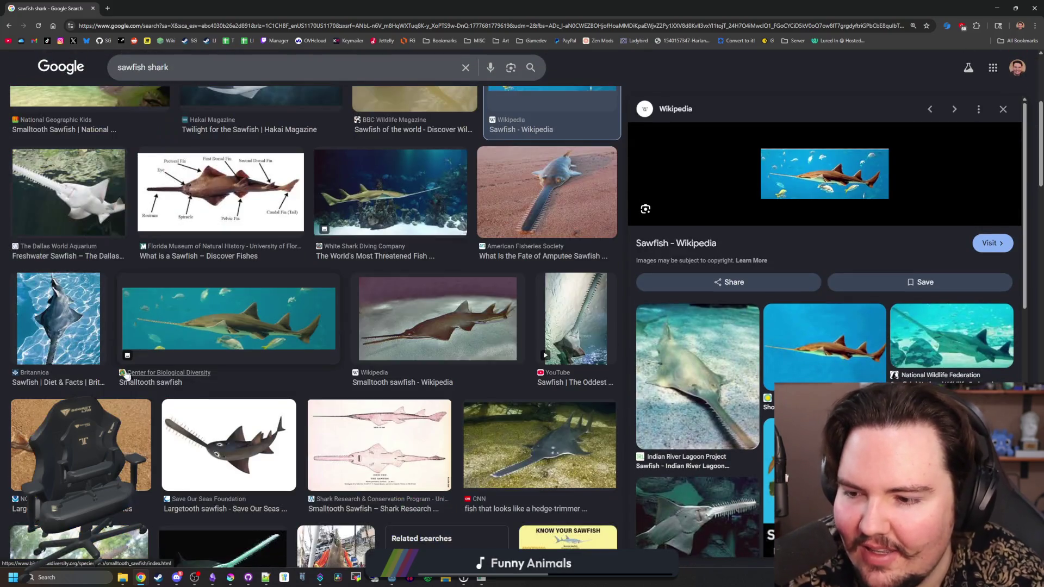
scroll(228, 425, "down", 1)
left_click(381, 397)
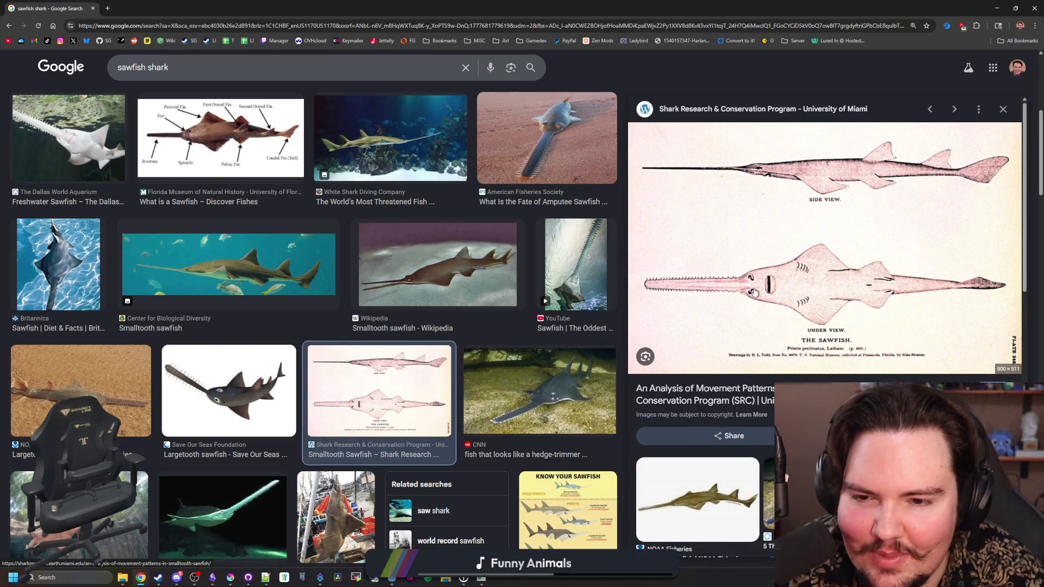
scroll(496, 388, "down", 2)
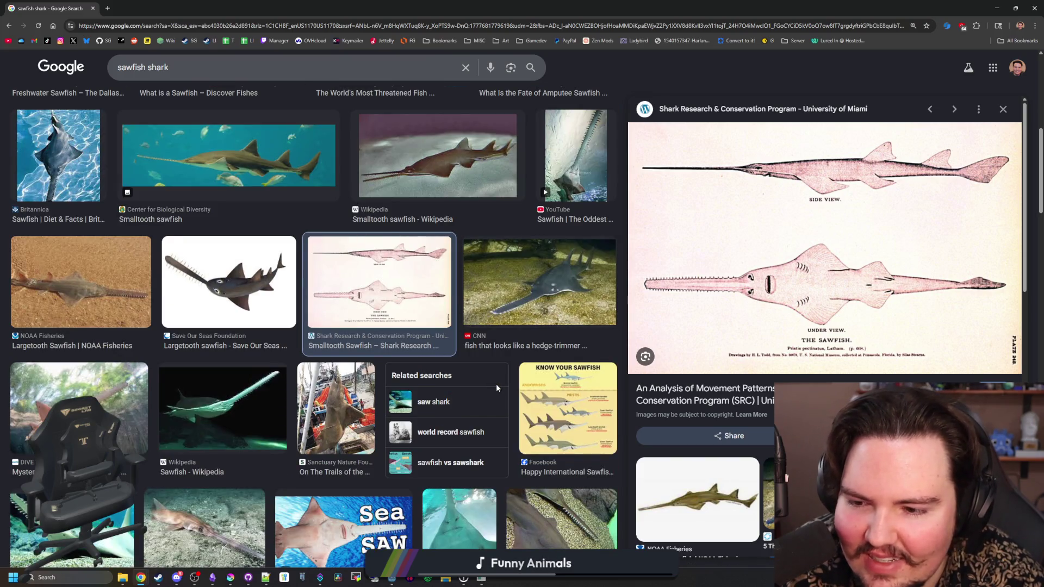
scroll(496, 387, "down", 1)
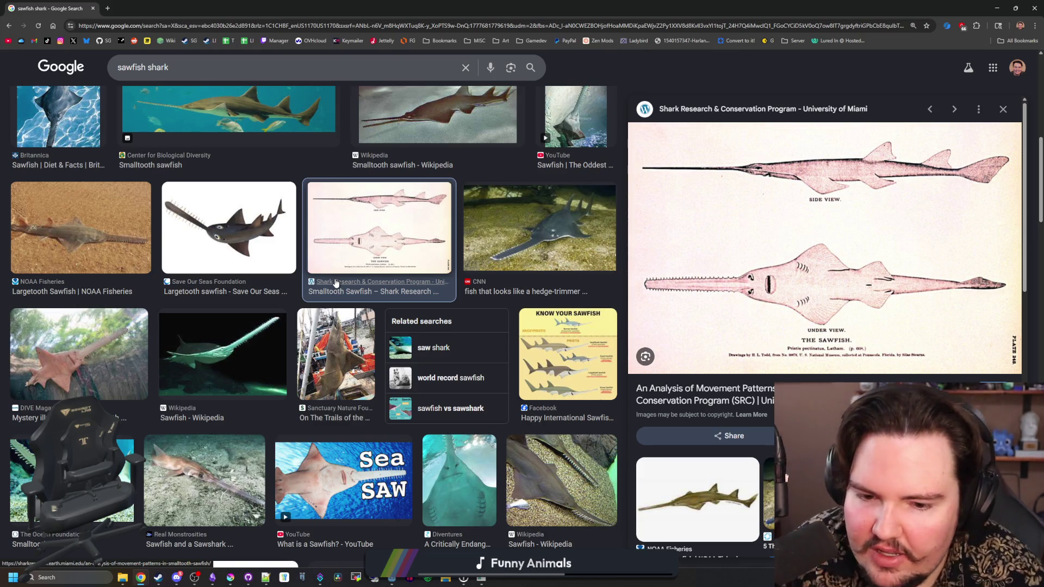
scroll(335, 282, "down", 1)
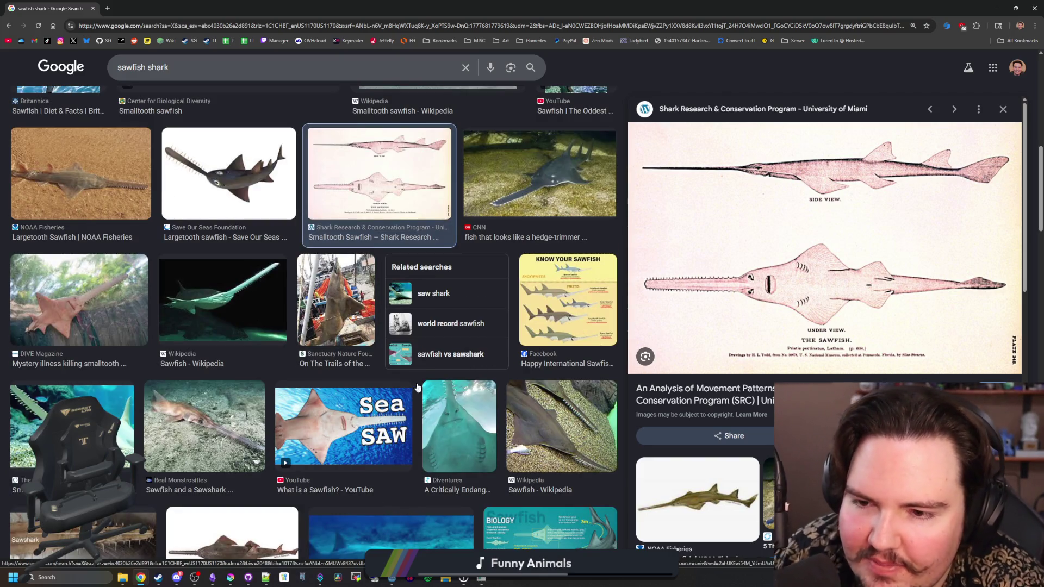
scroll(415, 387, "down", 2)
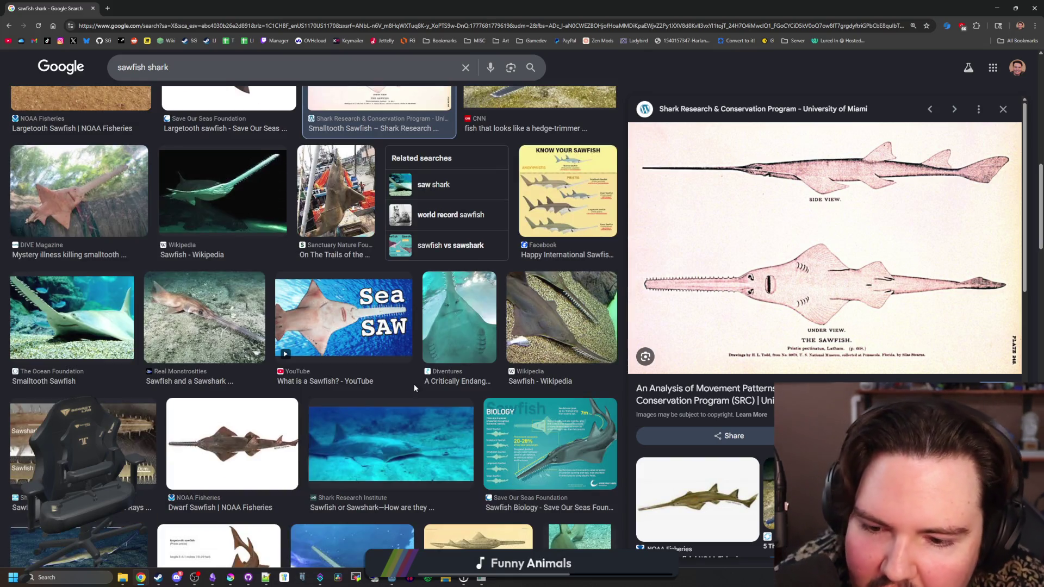
scroll(545, 306, "down", 3)
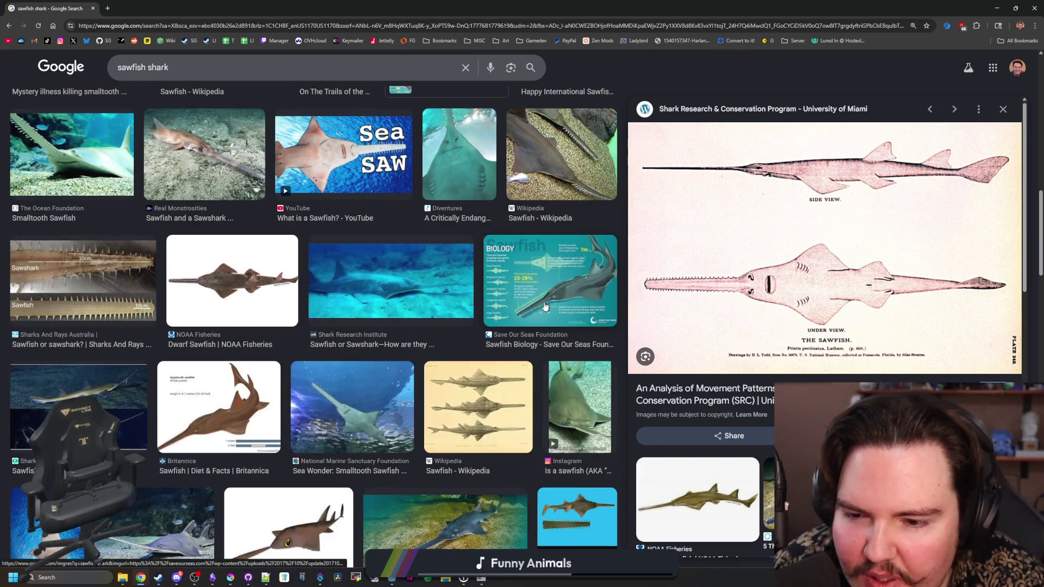
scroll(400, 359, "down", 3)
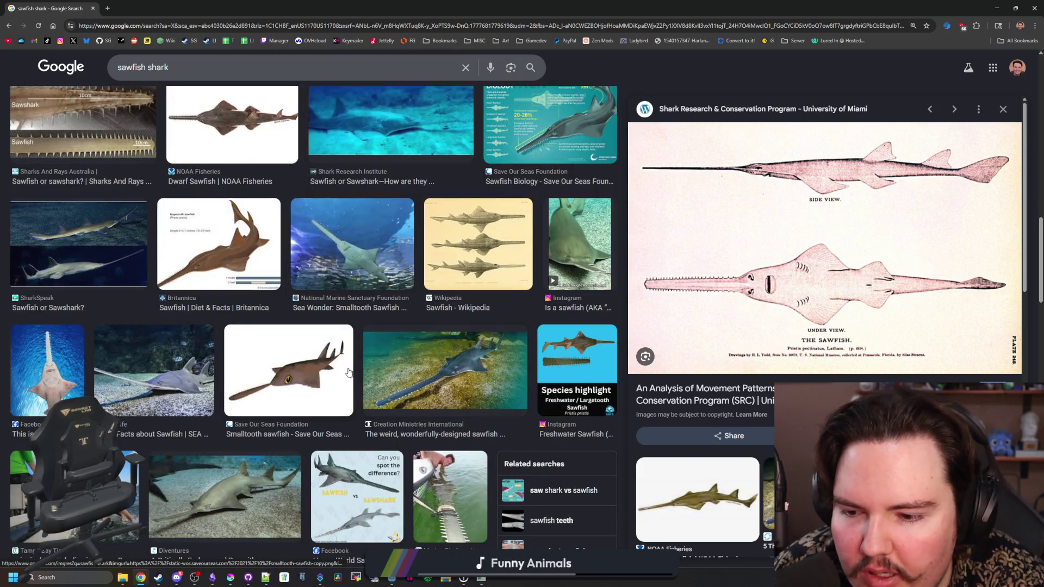
scroll(349, 372, "down", 4)
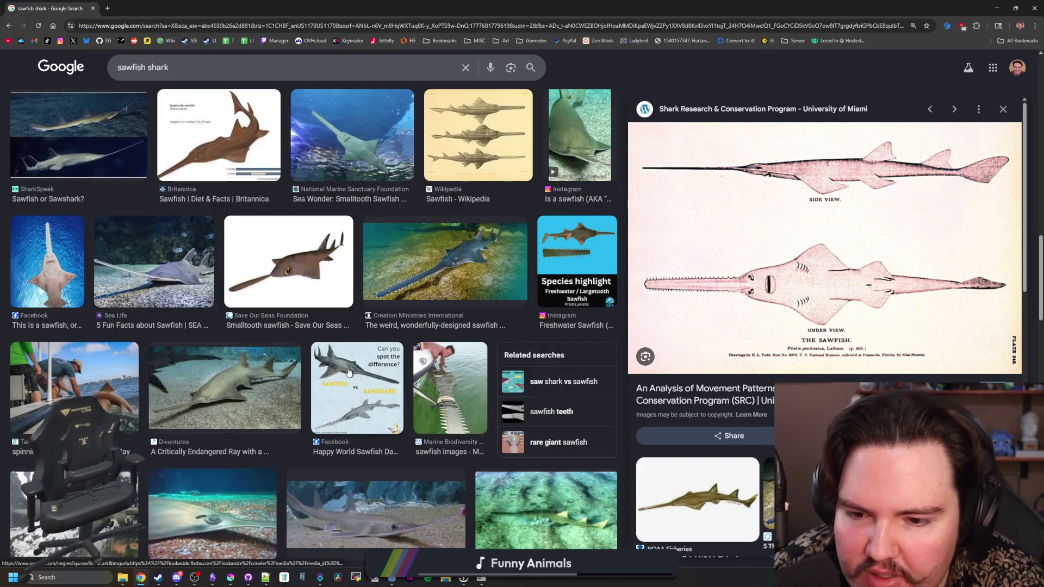
scroll(342, 395, "down", 2)
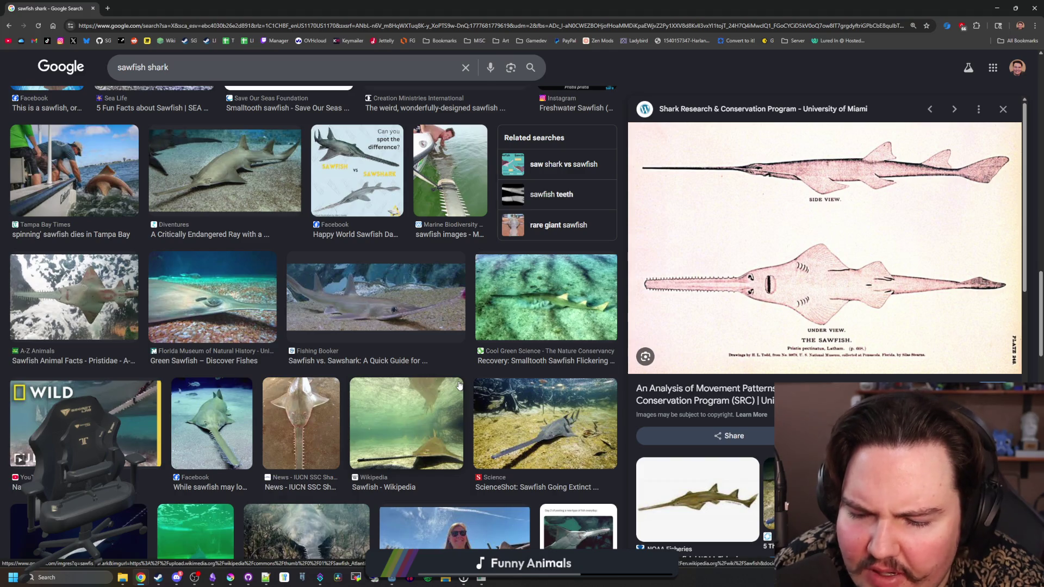
scroll(459, 385, "down", 1)
scroll(352, 372, "up", 4)
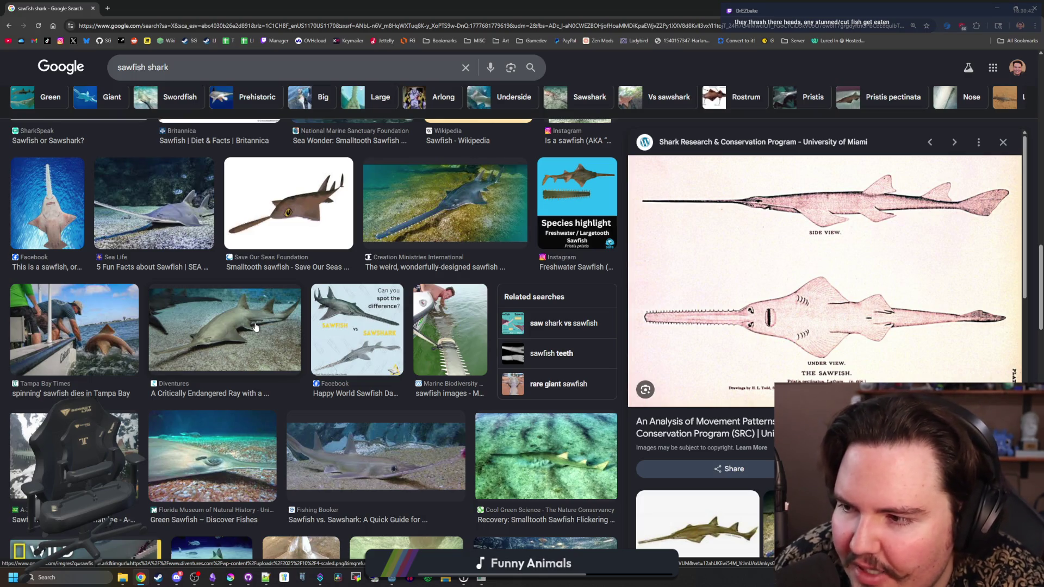
Preview the Diventures, sawfish-vs-sawshark guide, spot-the-difference, and IUCN SSC sawfish images.
left_click(229, 339)
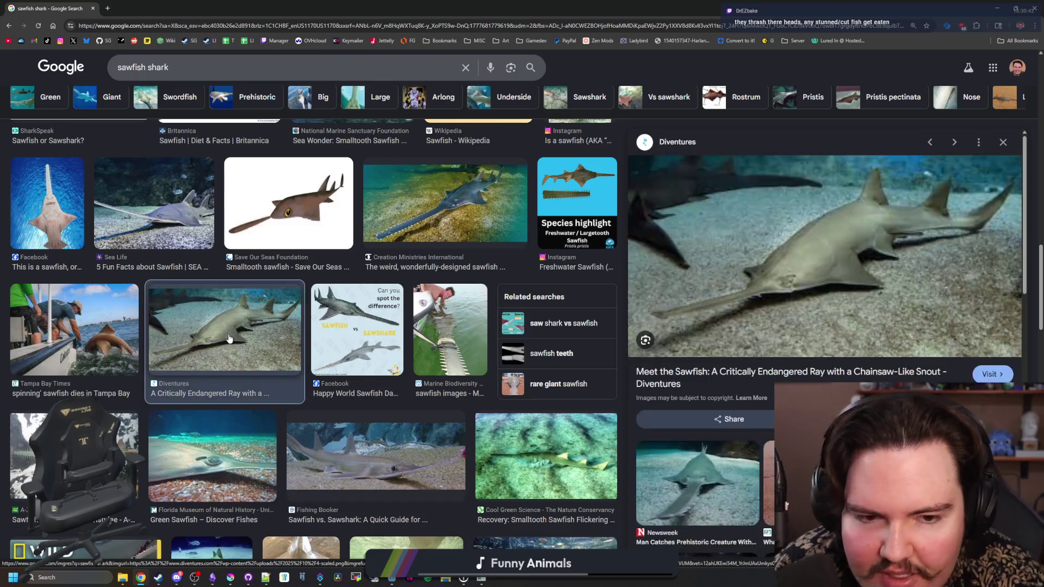
left_click(429, 464)
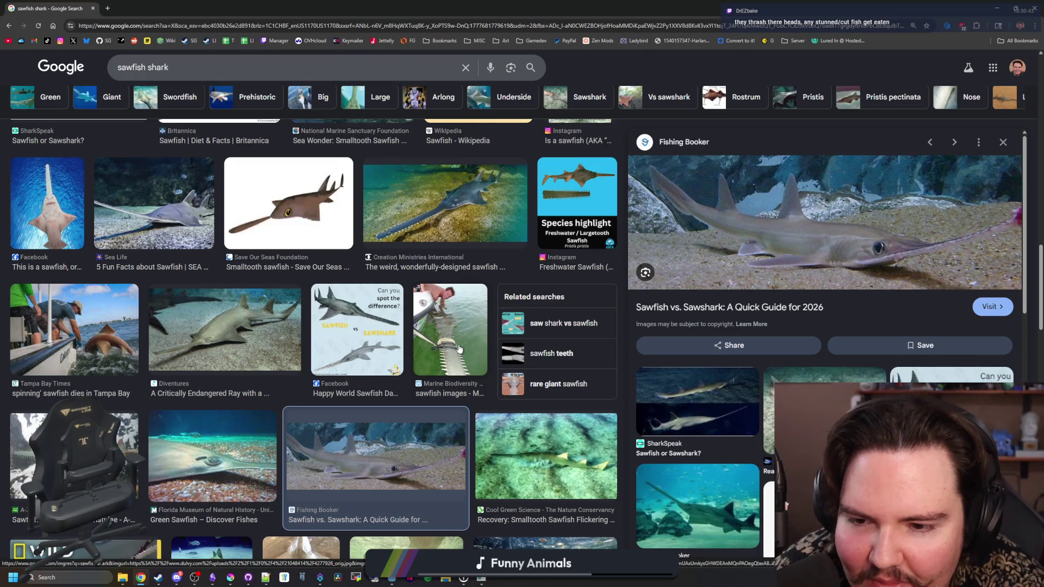
left_click(327, 344)
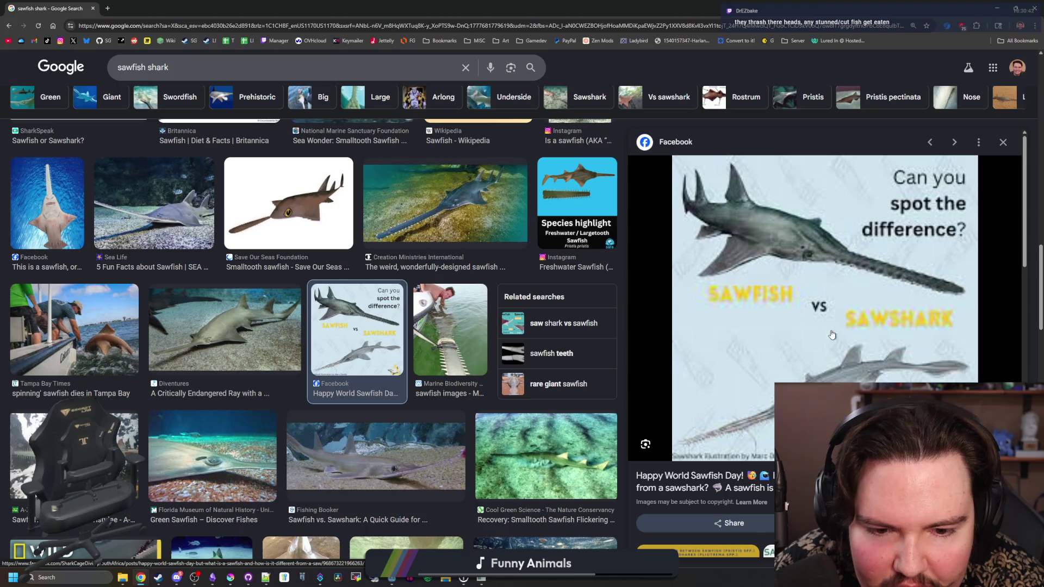
scroll(266, 306, "down", 4)
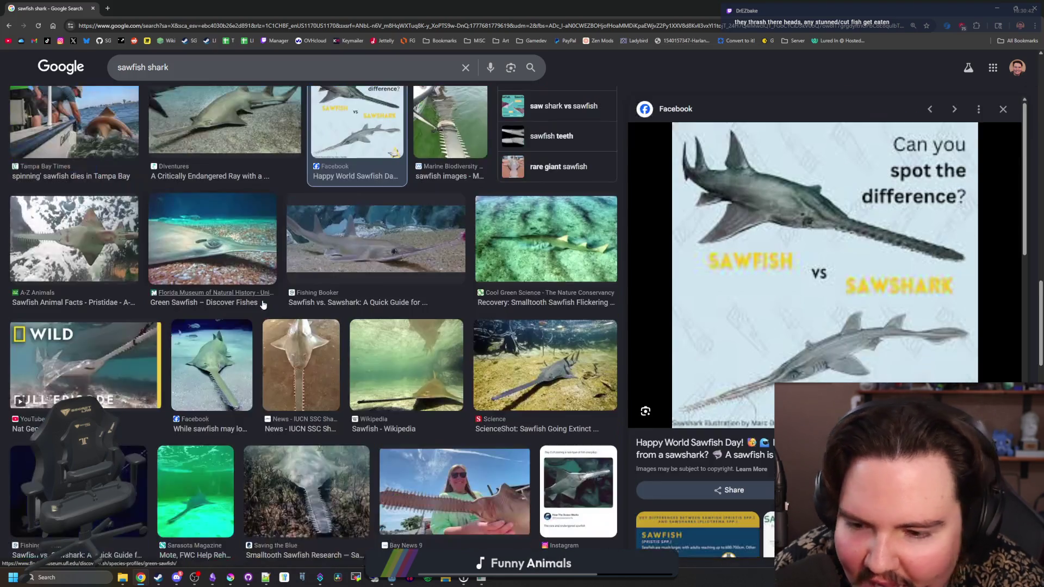
left_click(288, 347)
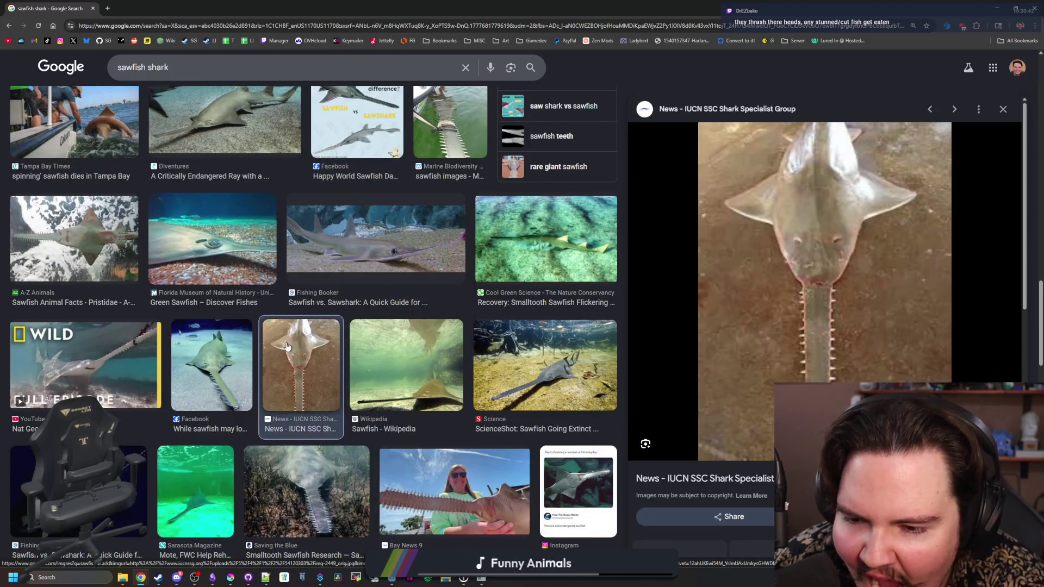
Preview the SAVING SAWFISH, National Geographic Largetooth, Animals Network, and Original Diving sawfish images.
scroll(330, 352, "down", 3)
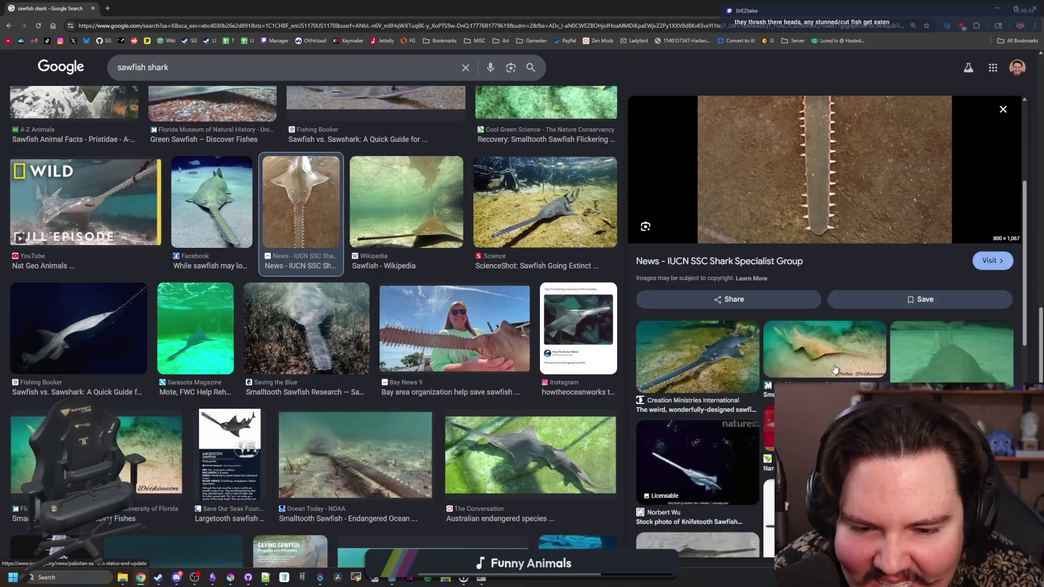
scroll(330, 352, "down", 3)
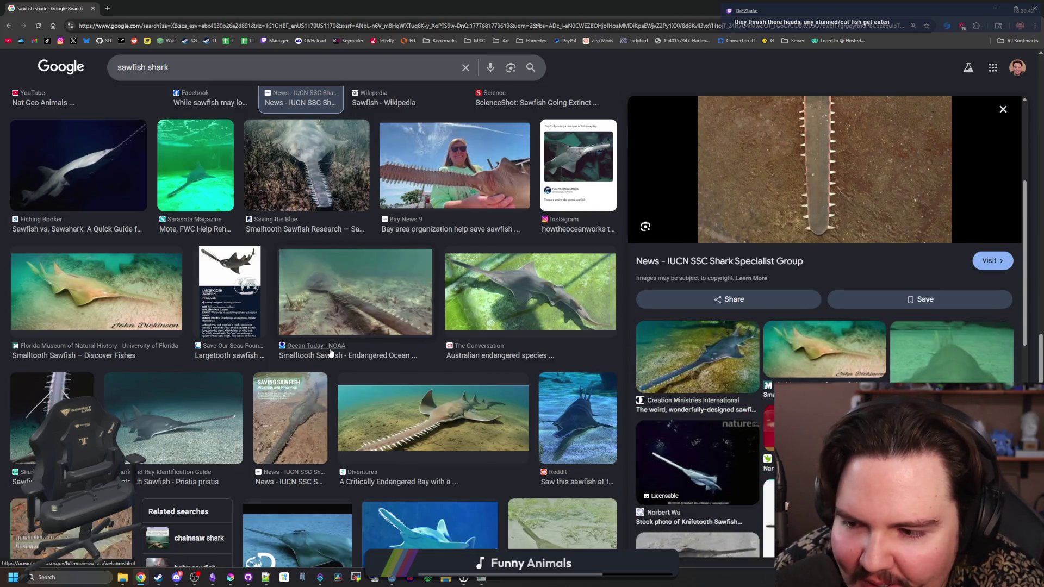
scroll(330, 353, "down", 2)
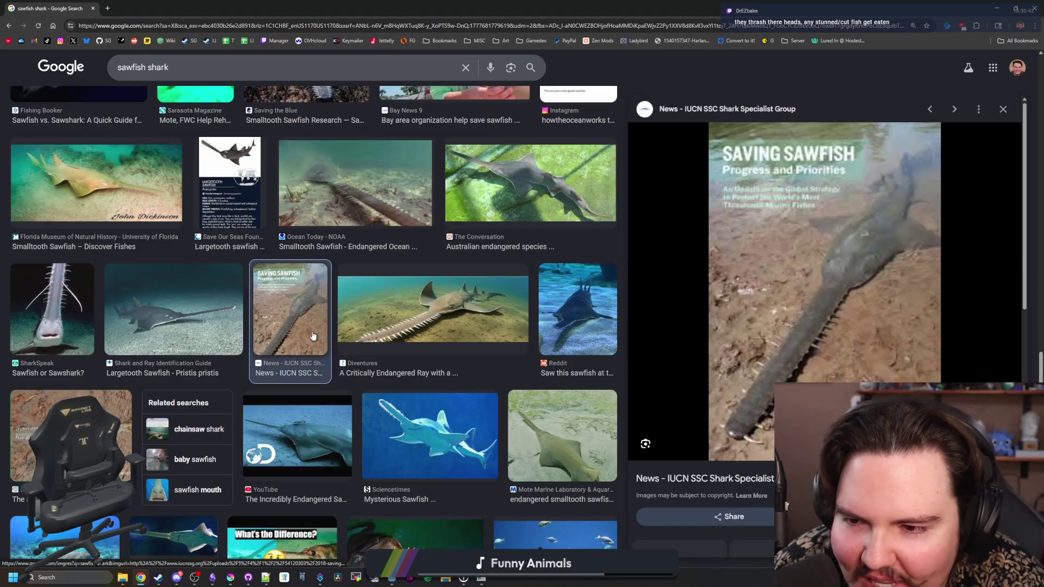
left_click(313, 336)
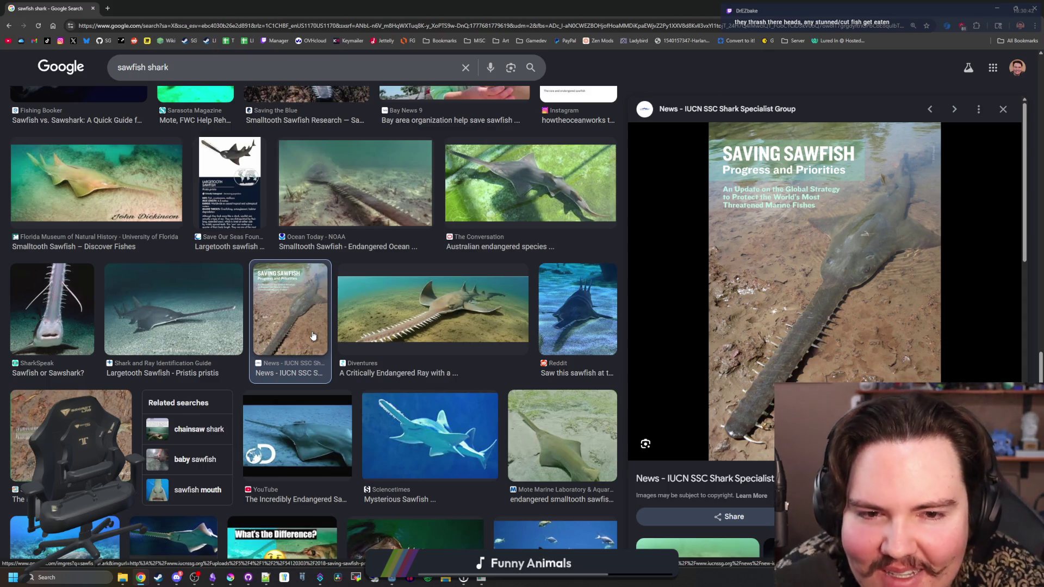
scroll(313, 336, "down", 3)
scroll(313, 335, "down", 2)
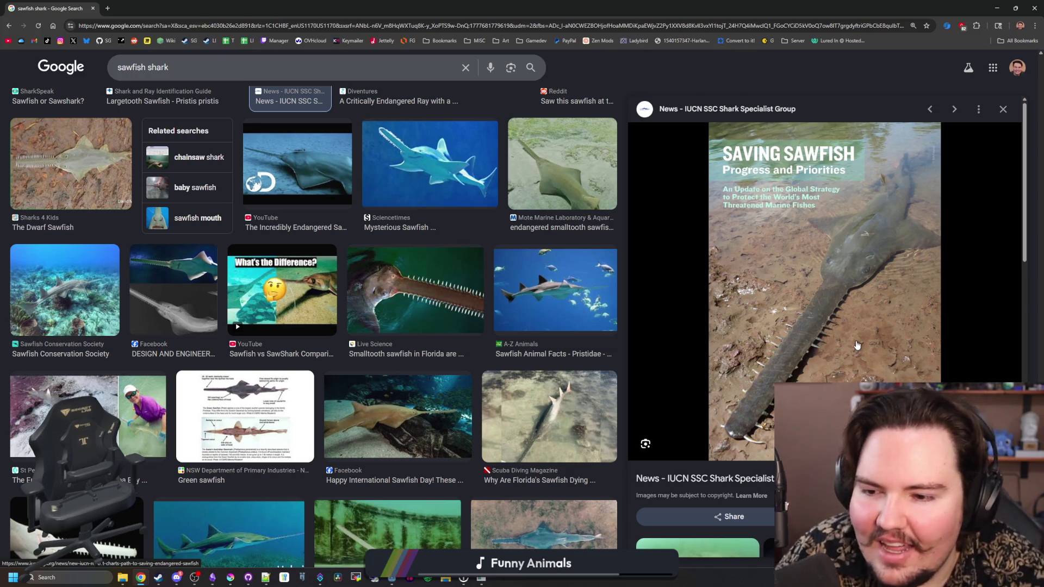
scroll(857, 345, "down", 2)
left_click(701, 516)
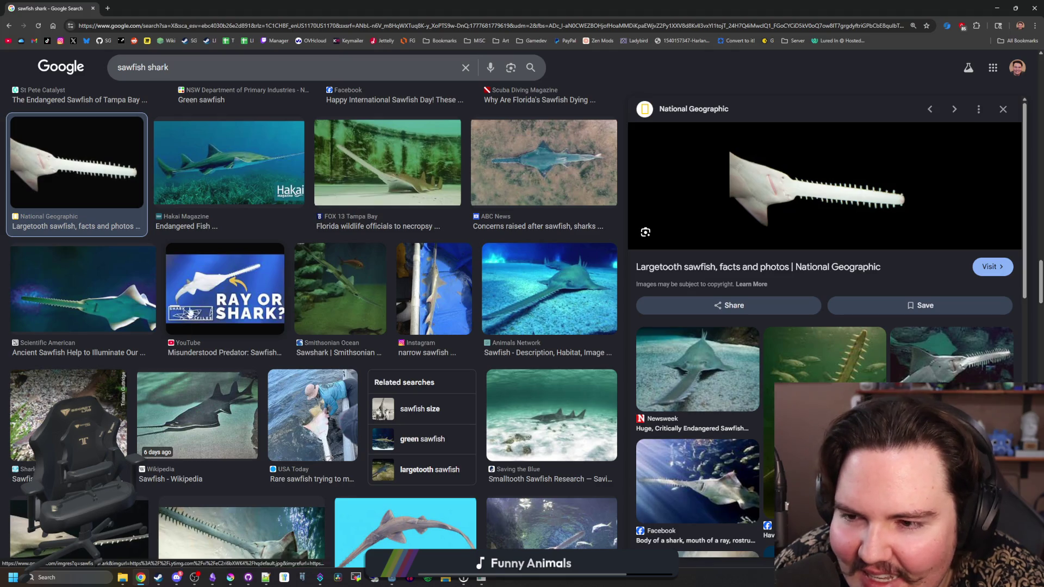
scroll(515, 300, "down", 1)
left_click(514, 300)
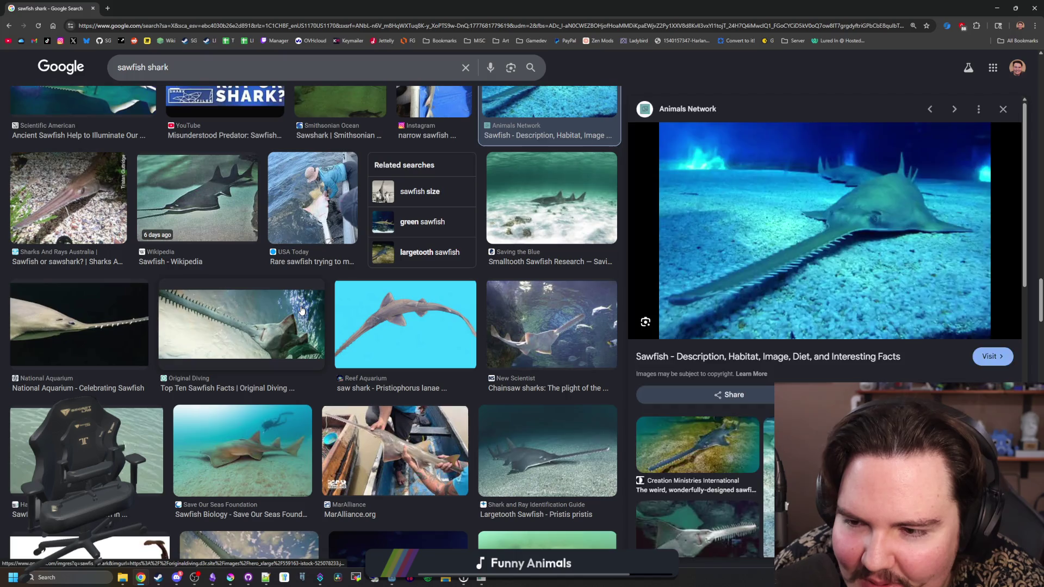
left_click(301, 308)
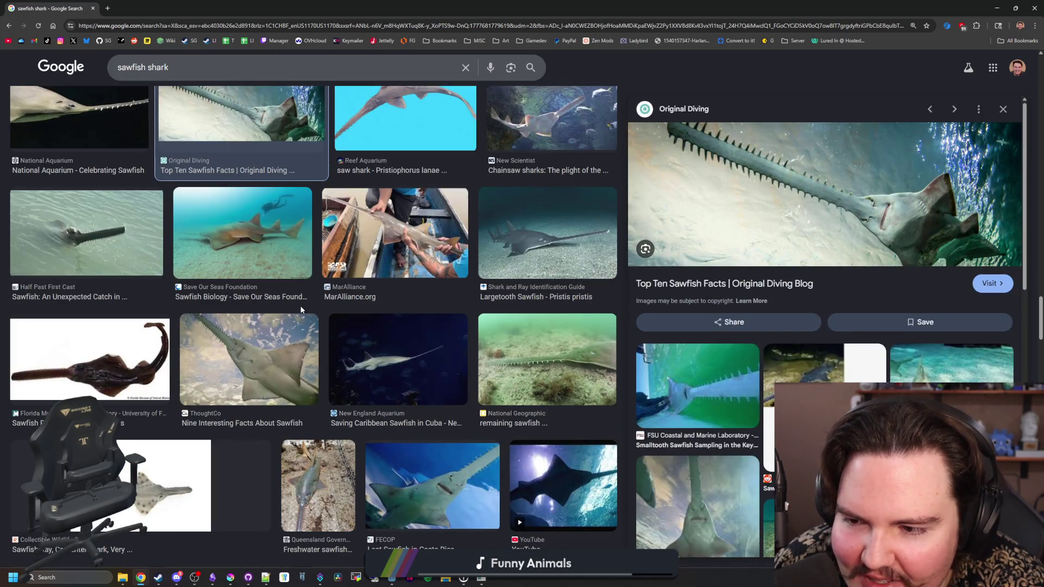
Preview the CGTrader 3D sawfish model and Smithsonian's 'The Sawfish is a Great Slasher'.
scroll(300, 305, "down", 15)
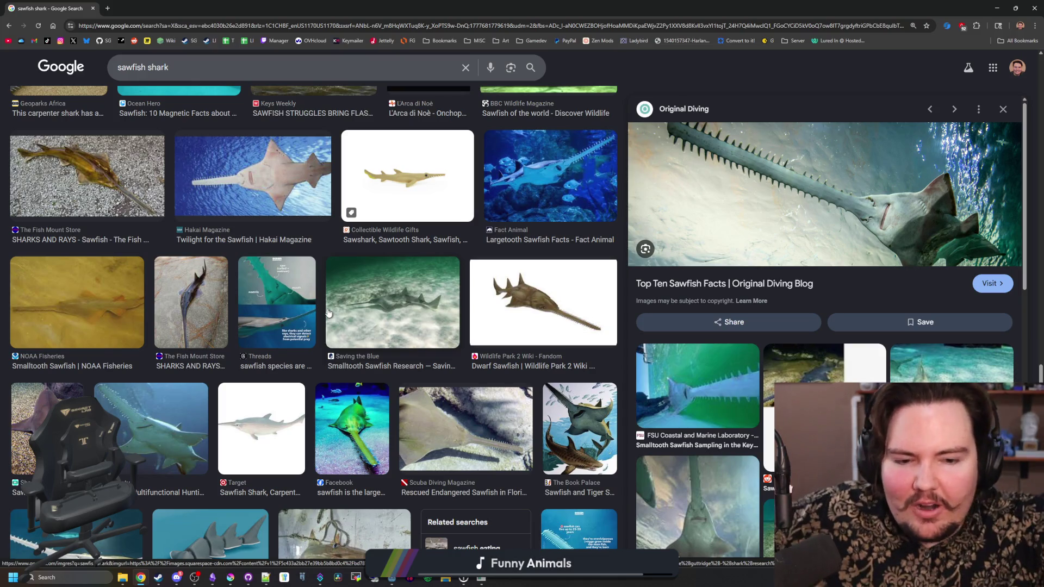
scroll(116, 387, "down", 5)
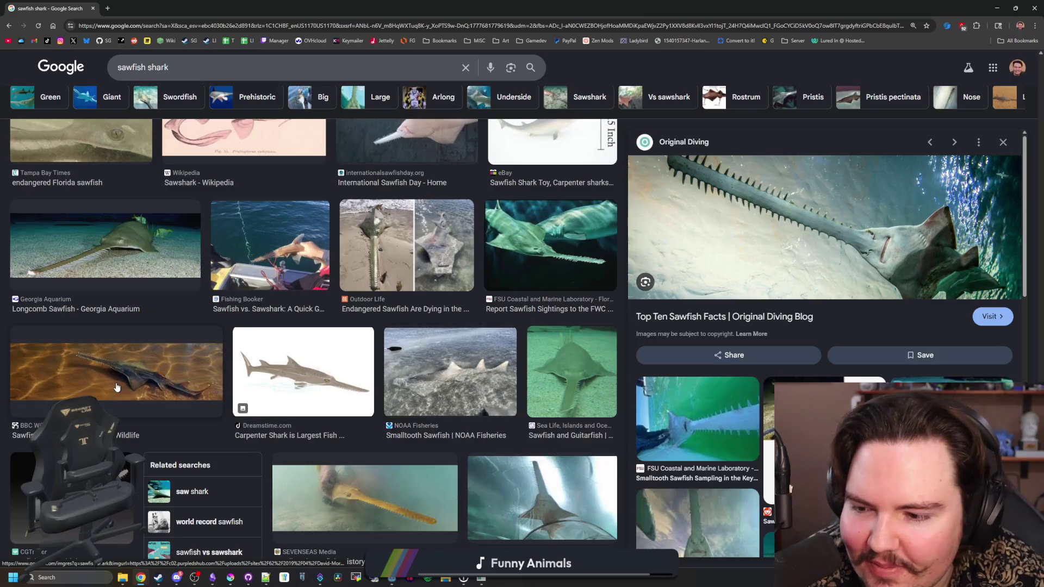
scroll(116, 387, "down", 3)
left_click(71, 334)
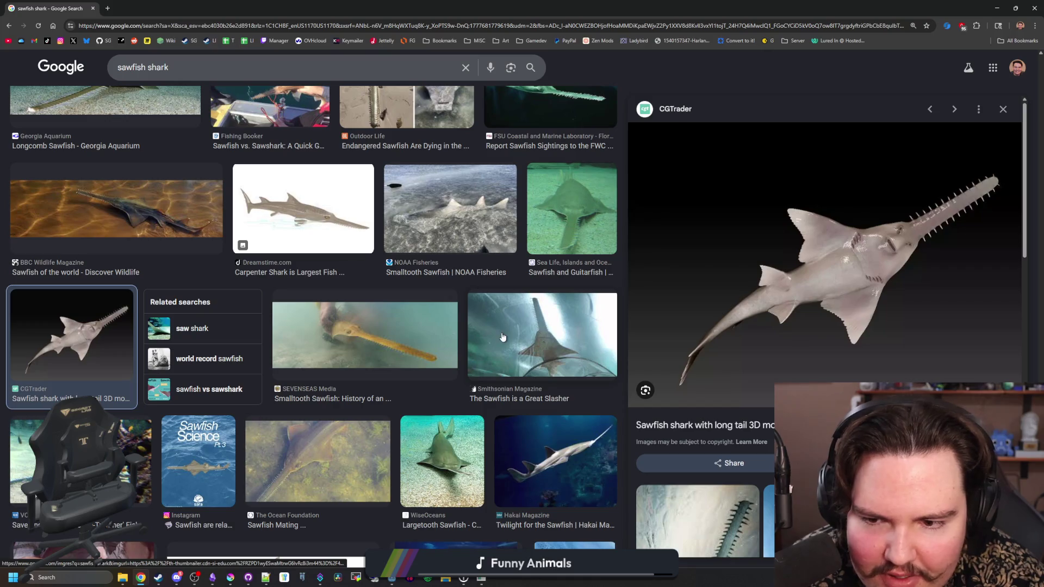
left_click(597, 325)
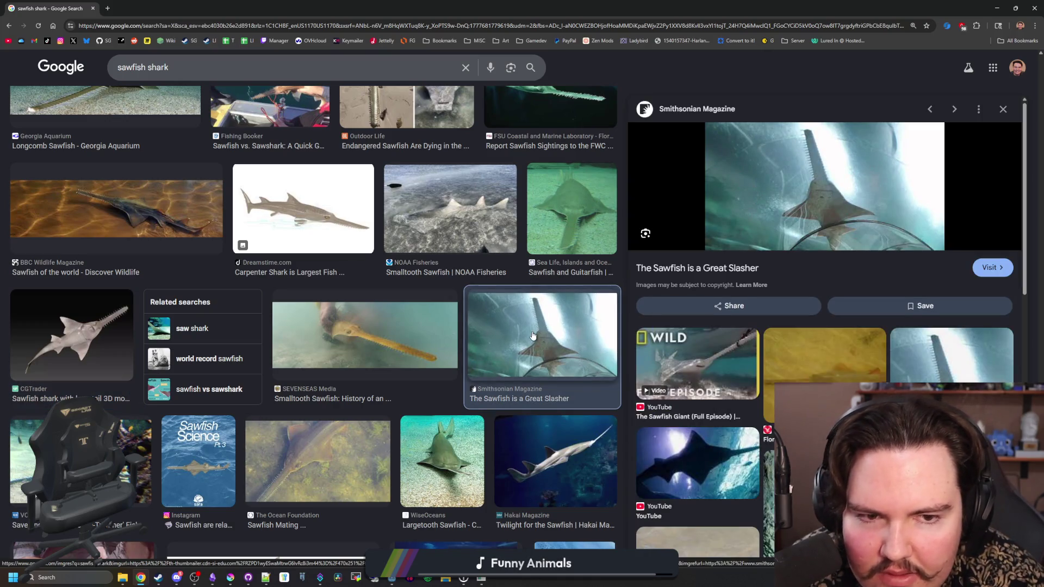
scroll(533, 336, "down", 4)
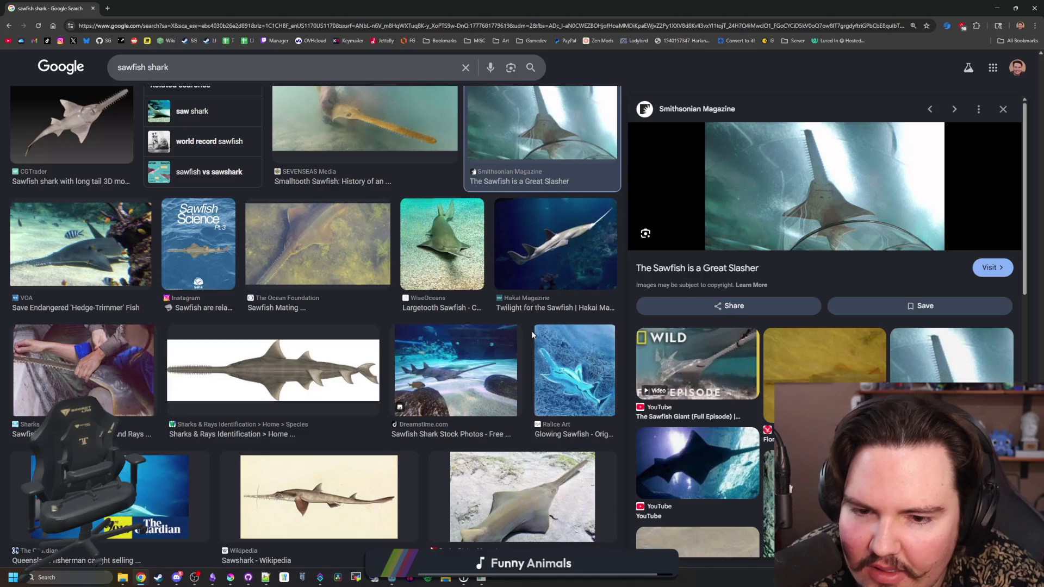
scroll(532, 334, "down", 7)
scroll(533, 336, "down", 5)
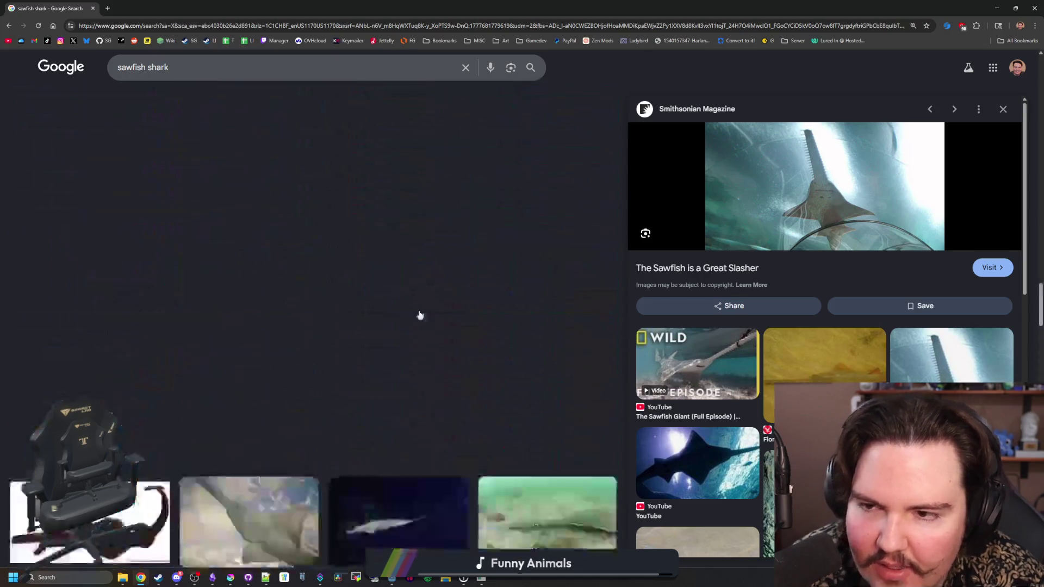
scroll(420, 315, "up", 15)
Glance at the running game, then go back to money_bag.gd in the editor and save it.
key("alt+Tab")
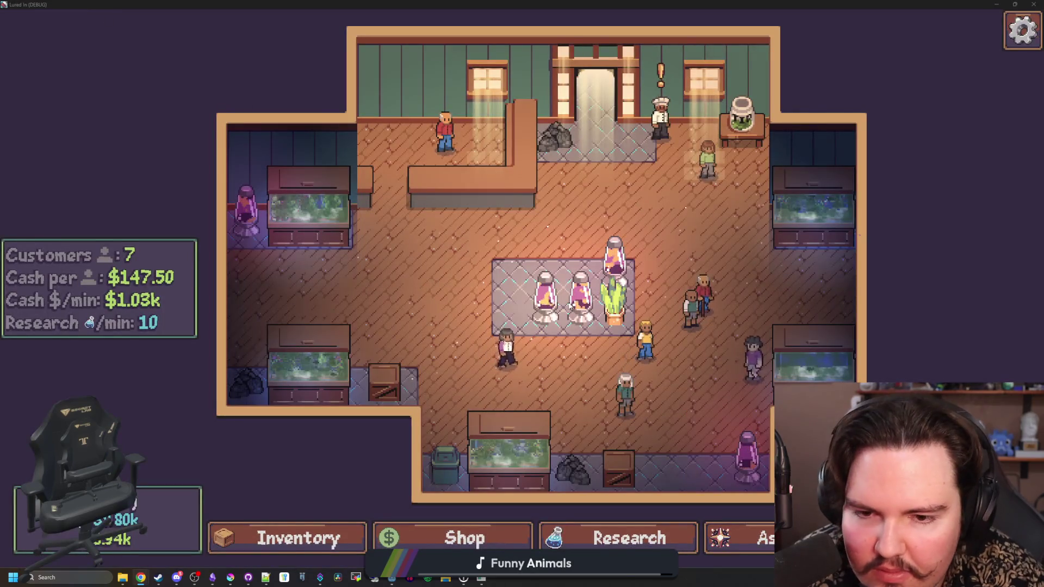
scroll(440, 253, "up", 1)
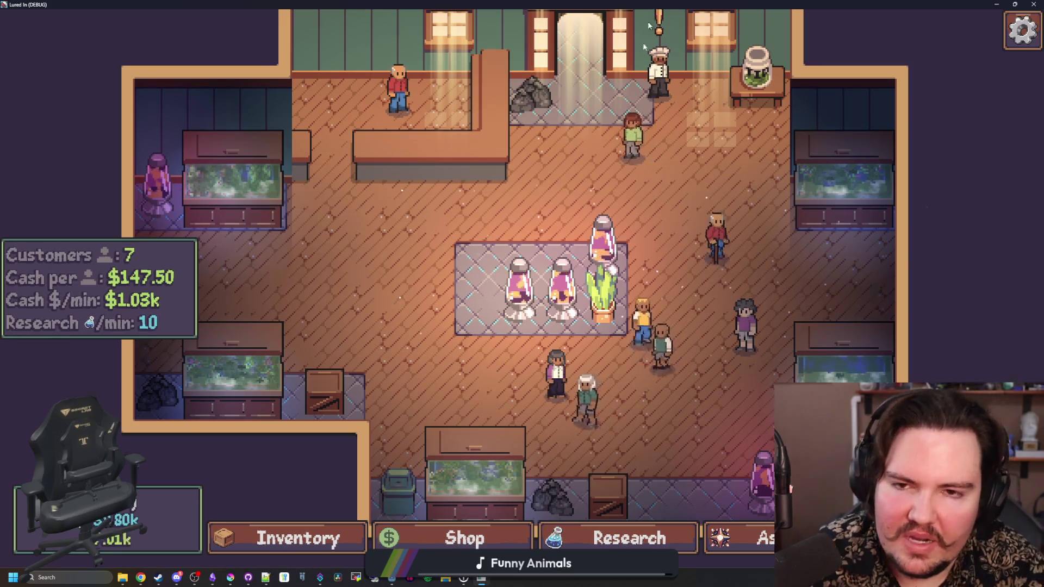
key("alt+Tab")
left_click(300, 225)
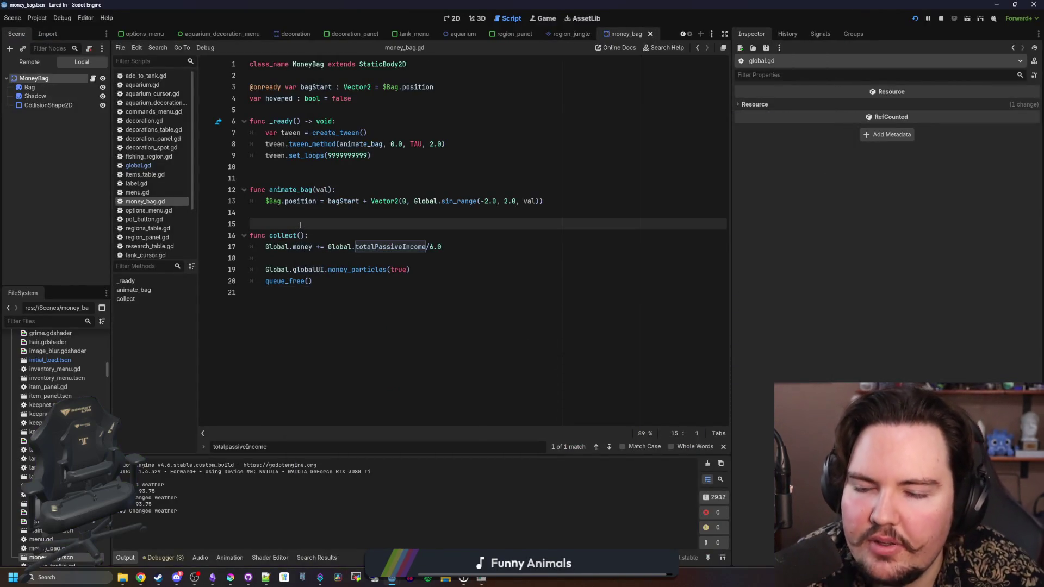
key("ctrl+s")
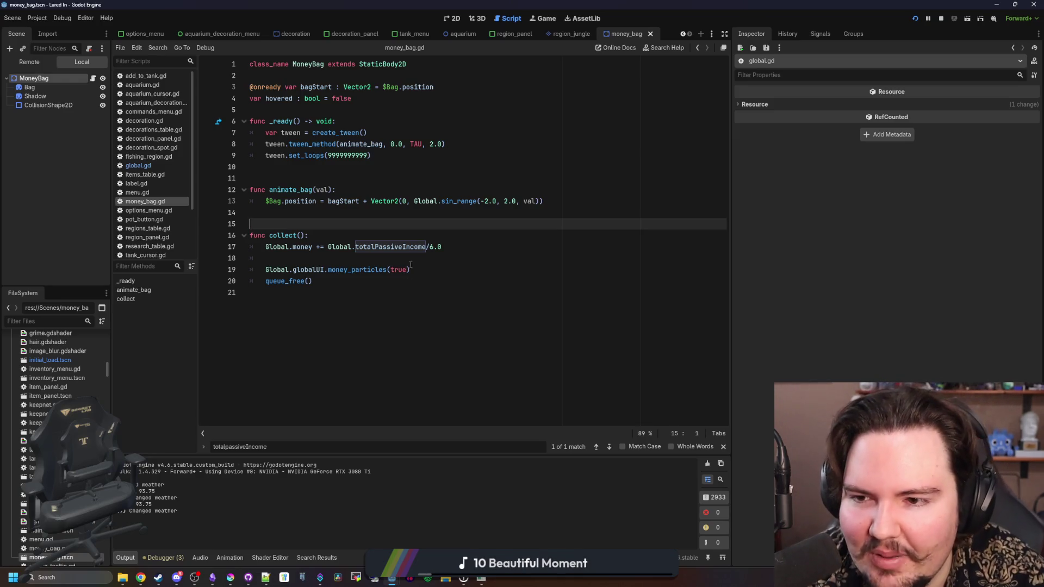
left_click(345, 216)
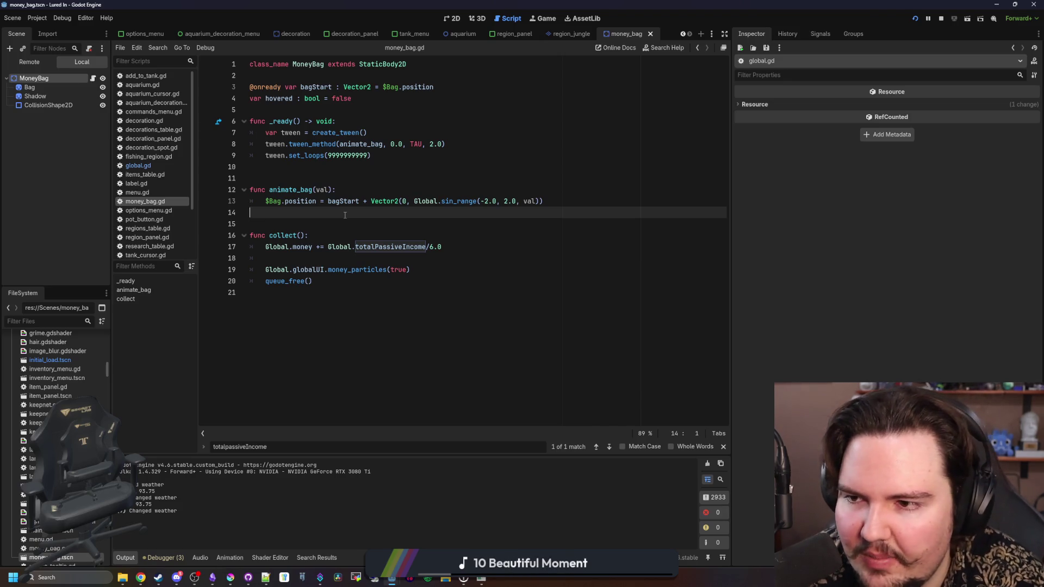
left_click(81, 321)
Open customer.gd from a 'customer' FileSystem filter and add blank lines after navigation_finished.
type("custome")
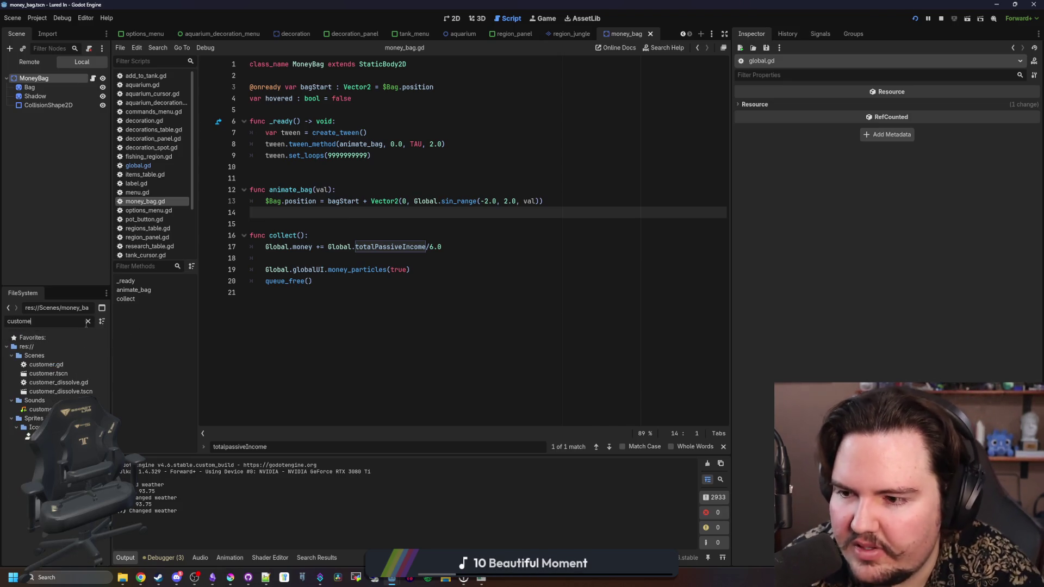
type("r")
double_click(69, 365)
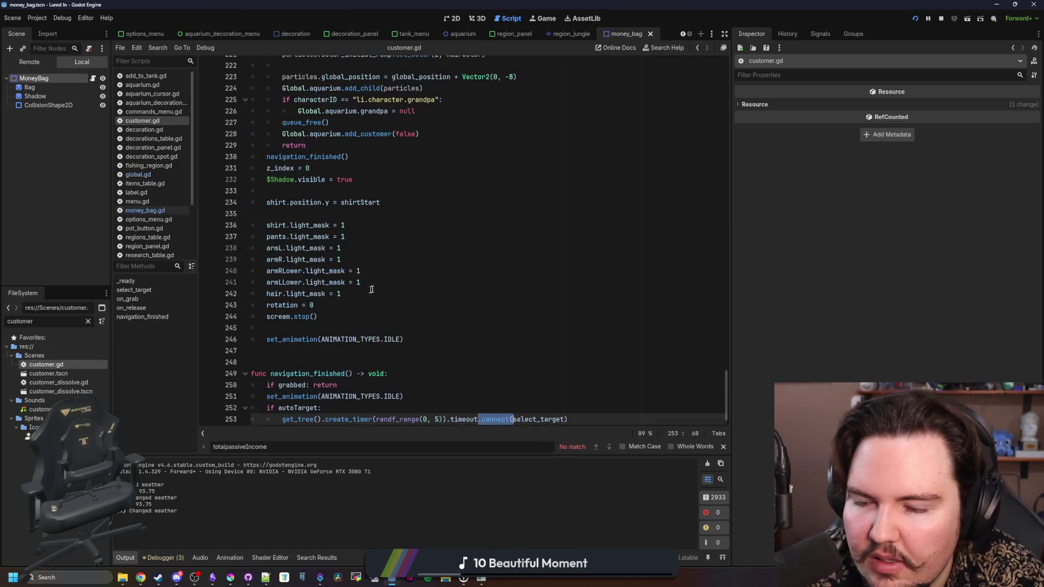
left_click(444, 266)
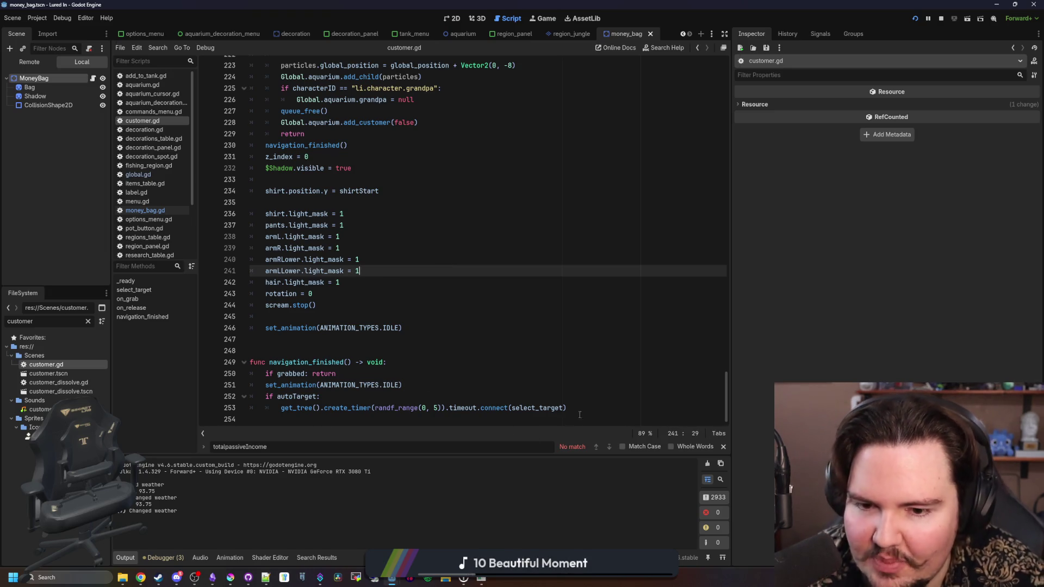
left_click(607, 407)
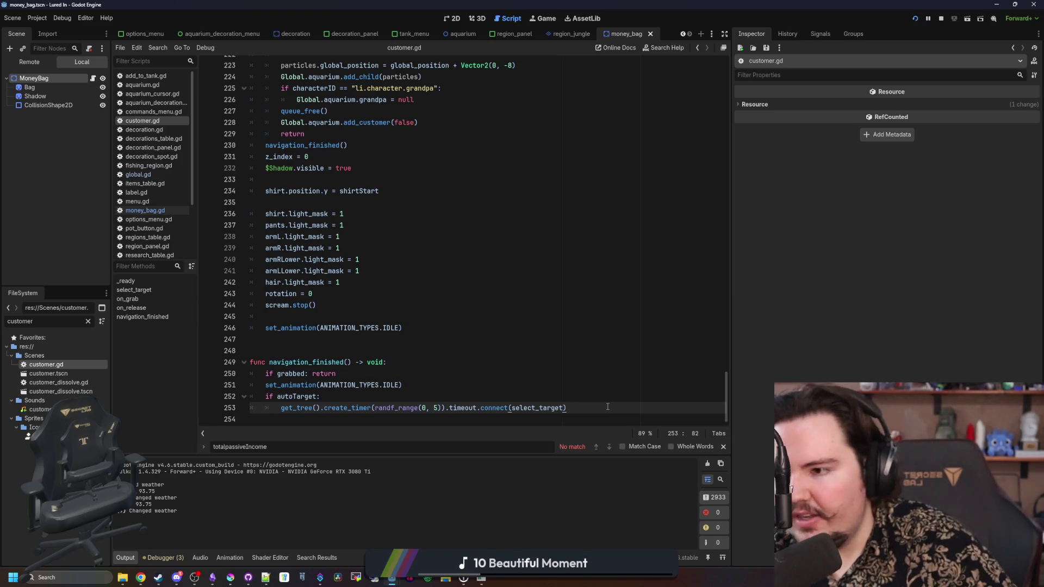
scroll(528, 313, "up", 8)
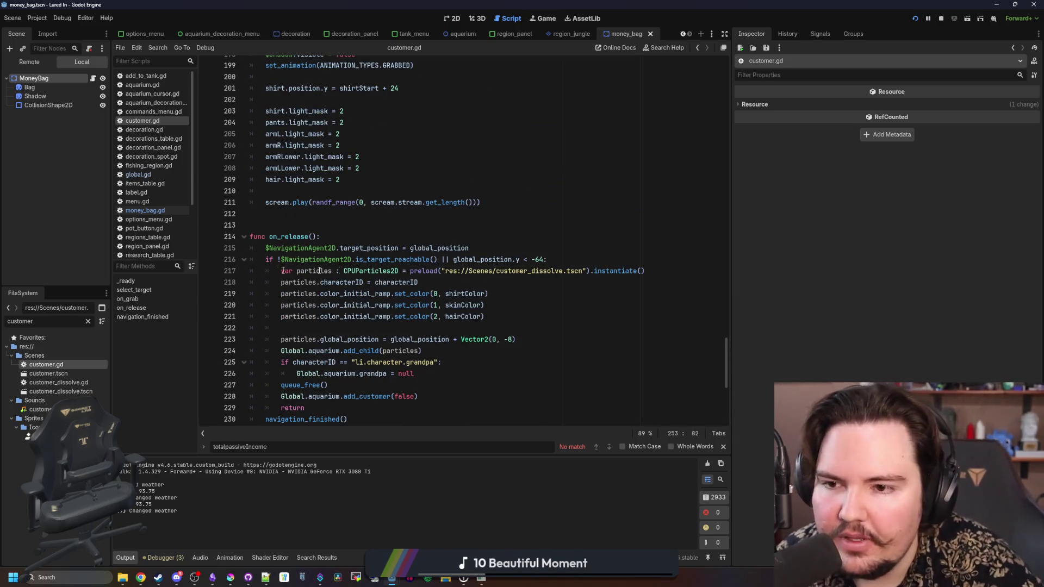
scroll(388, 336, "down", 9)
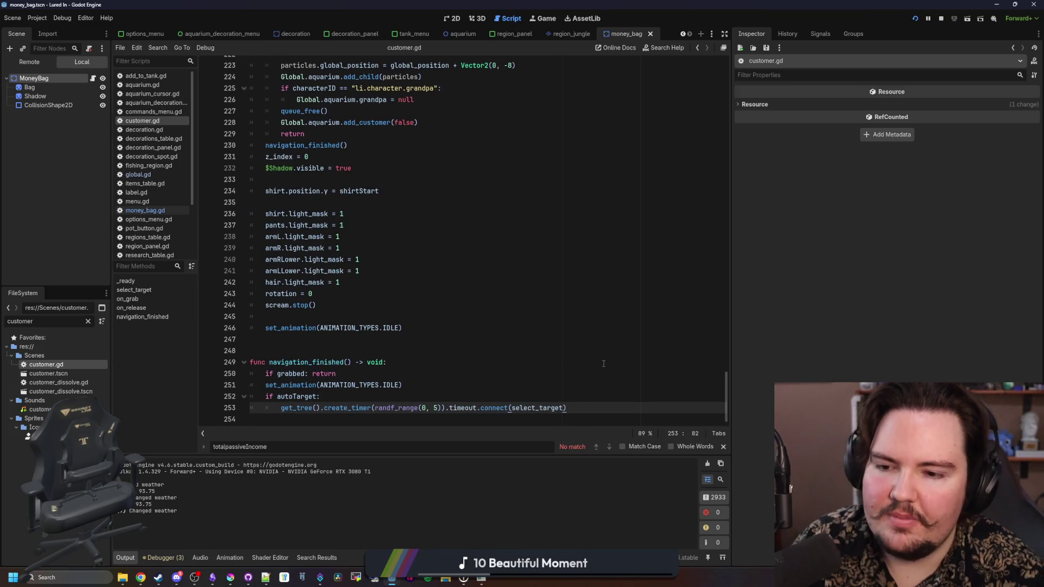
key("Down")
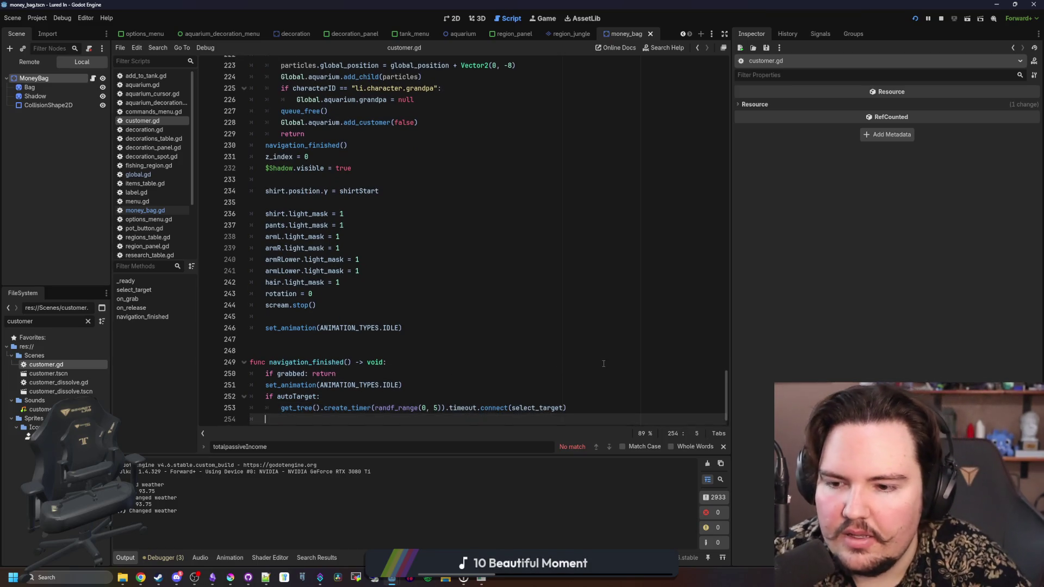
key("Return")
key("Return")
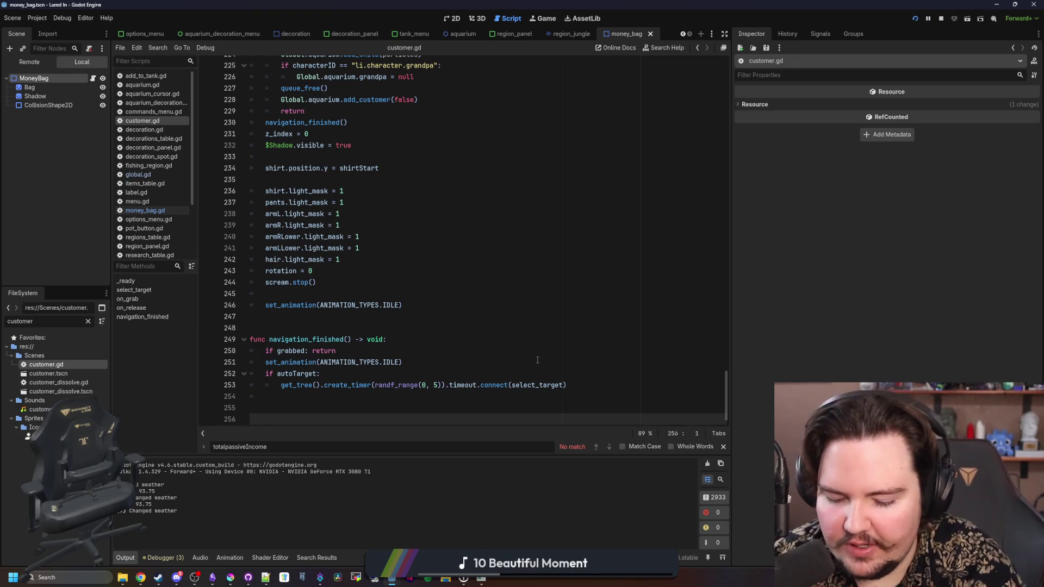
Add func spawn_money_bag() with var moneybag assigned from preload of money_bag.tscn.
type("func spawn_money_bag():")
key("Return")
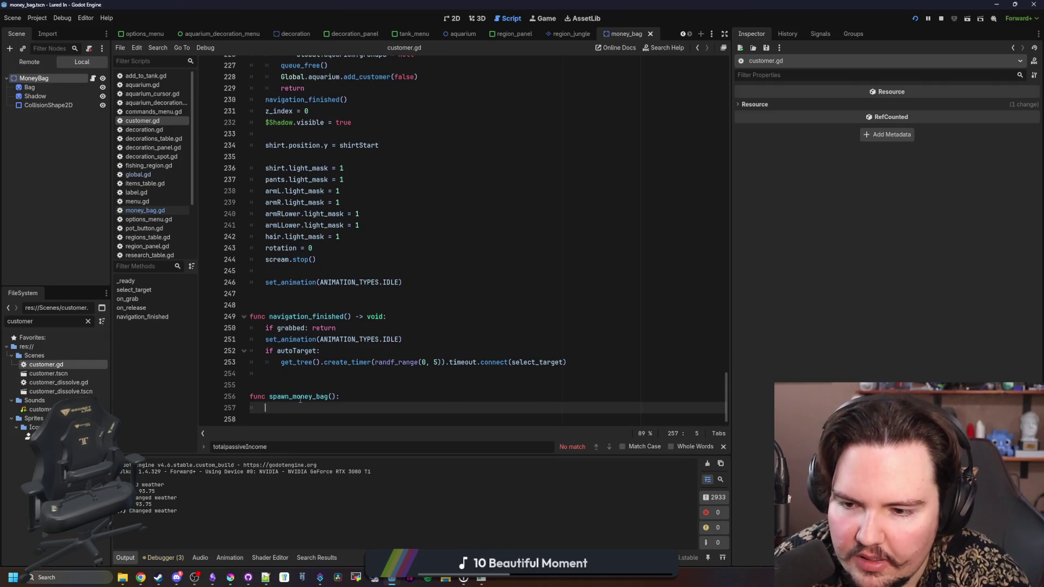
type("p")
key("BackSpace")
type("preload(\"money_b")
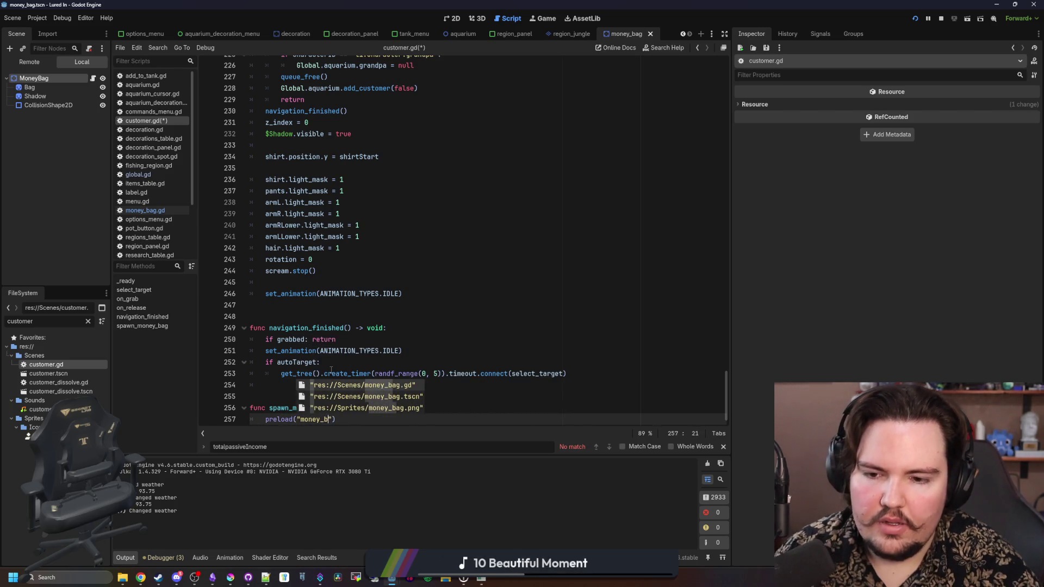
key("Down")
key("Return")
scroll(292, 423, "down", 1)
type("var moneybag :=")
key("BackSpace")
key("BackSpace")
key("BackSpace")
type("=")
Set moneybag.global_position = global_position, call get_parent().add_child(moneybag), then save and run with F5.
left_click(499, 410)
key("Return")
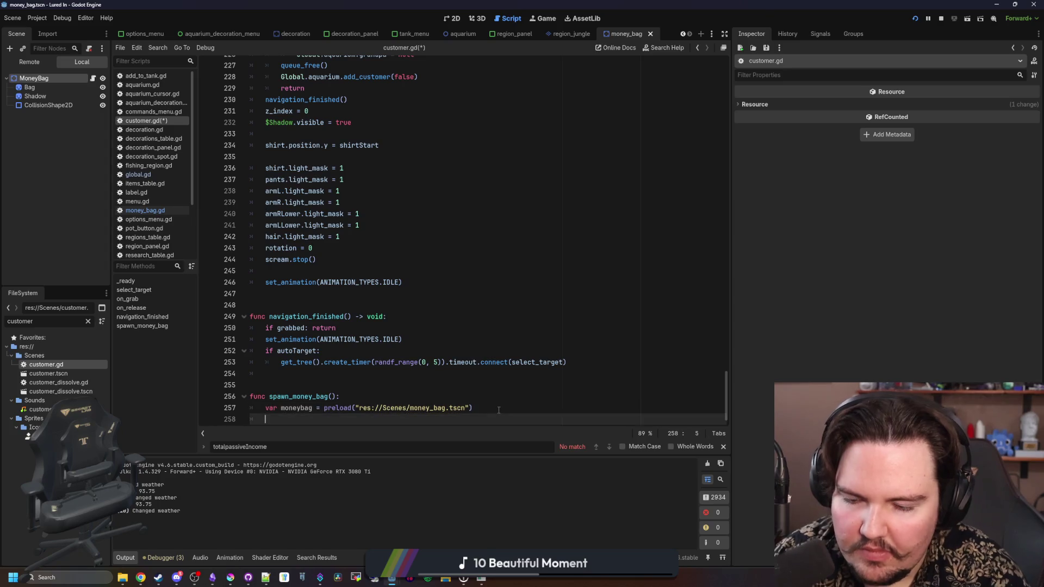
type("get_parent()")
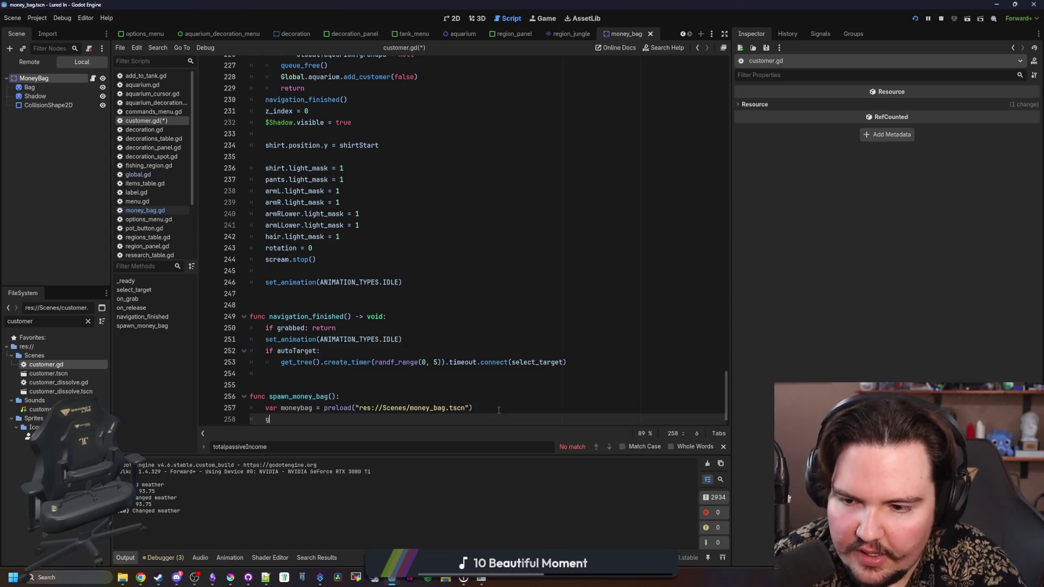
type(".add")
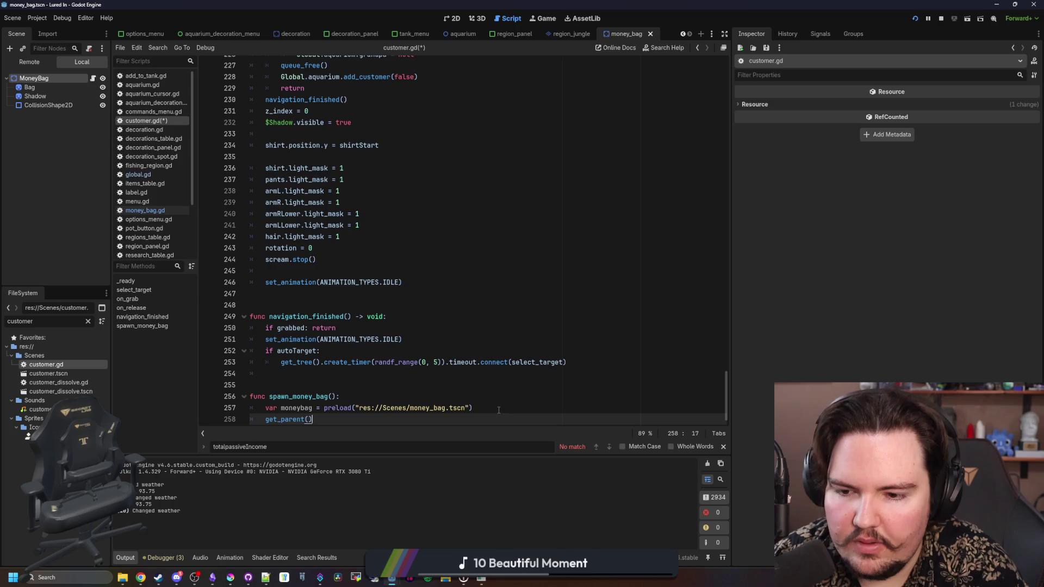
type("_child(moneyba")
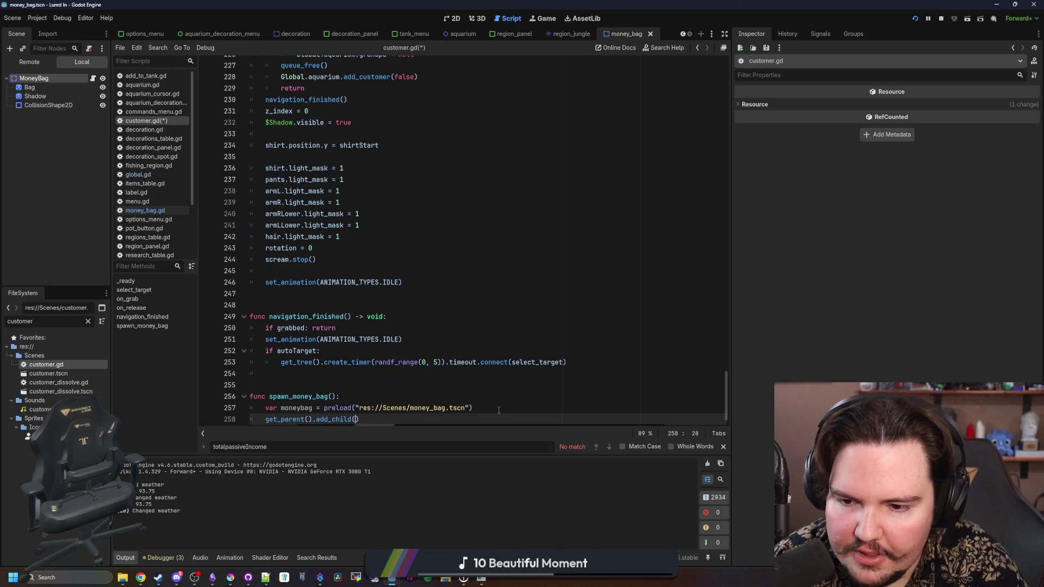
type("g")
left_click(483, 396)
key("Return")
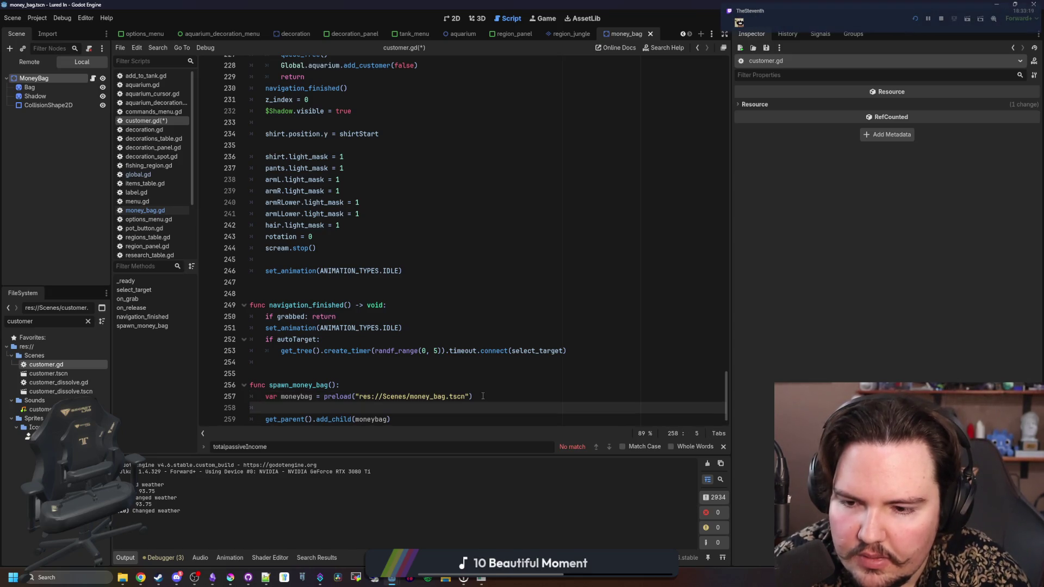
type("moneybag.global_position = ")
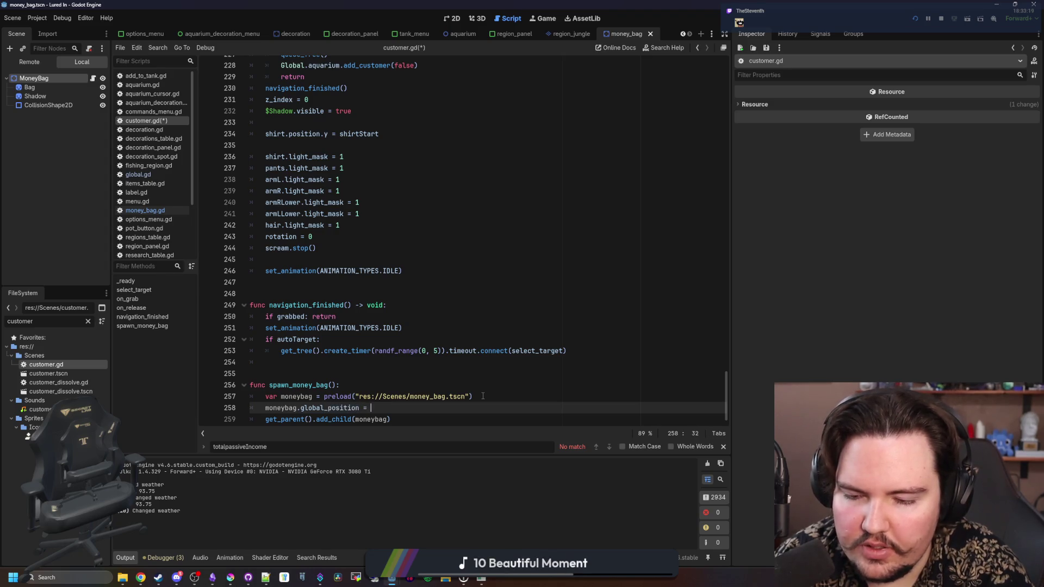
type("global_position")
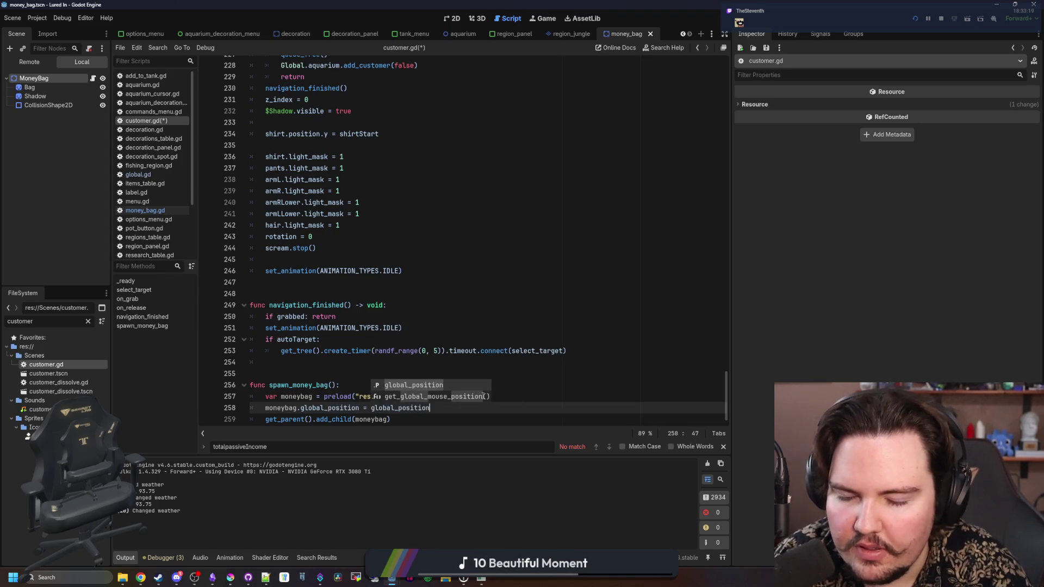
left_click(483, 360)
scroll(483, 360, "down", 1)
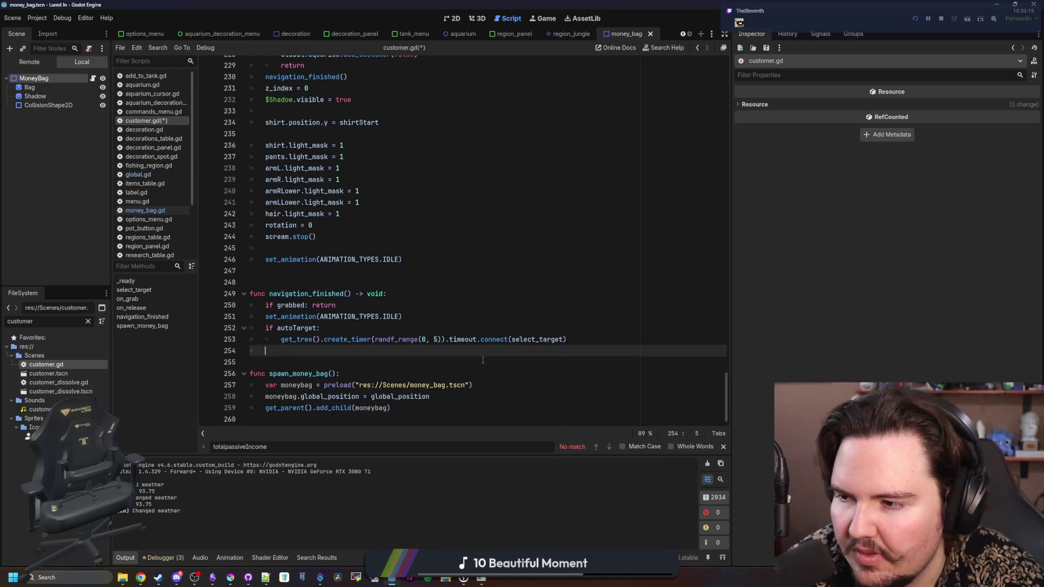
left_click(360, 364)
key("F5")
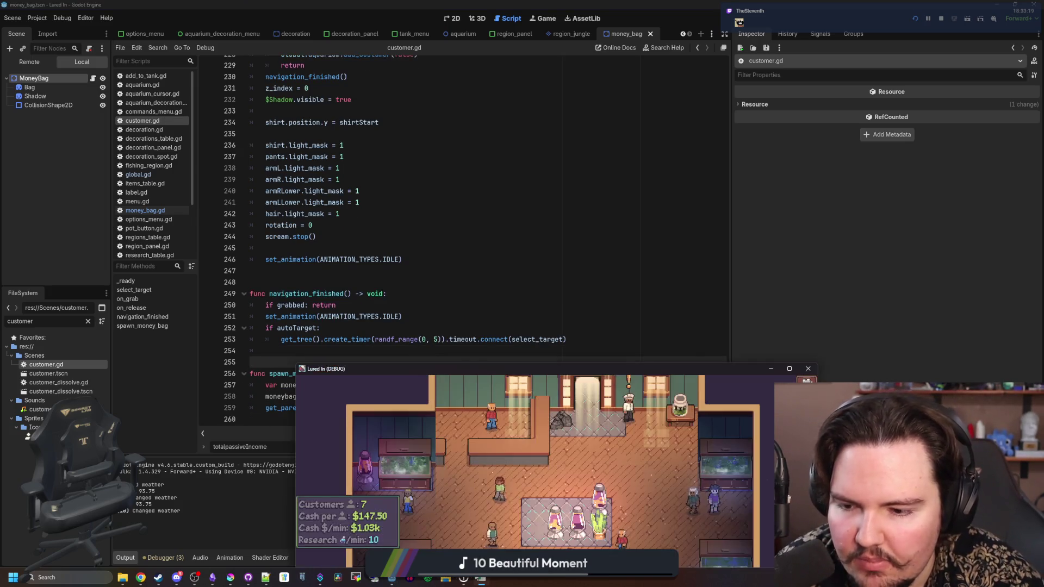
Add a spawn_money_bag() call at the end of navigation_finished and run the game.
left_click_drag(457, 375, 433, 3)
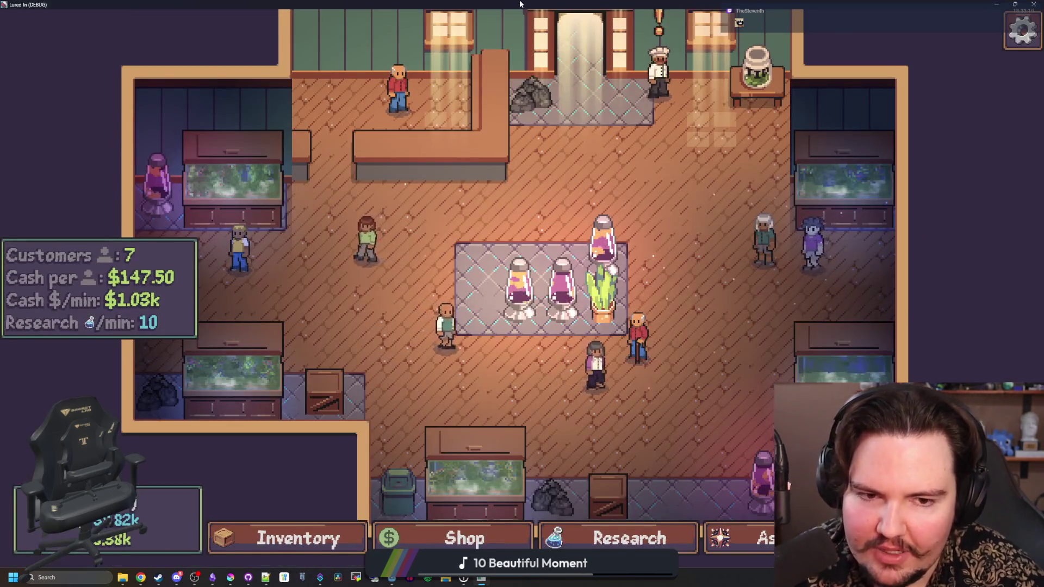
key("F8")
left_click(490, 352)
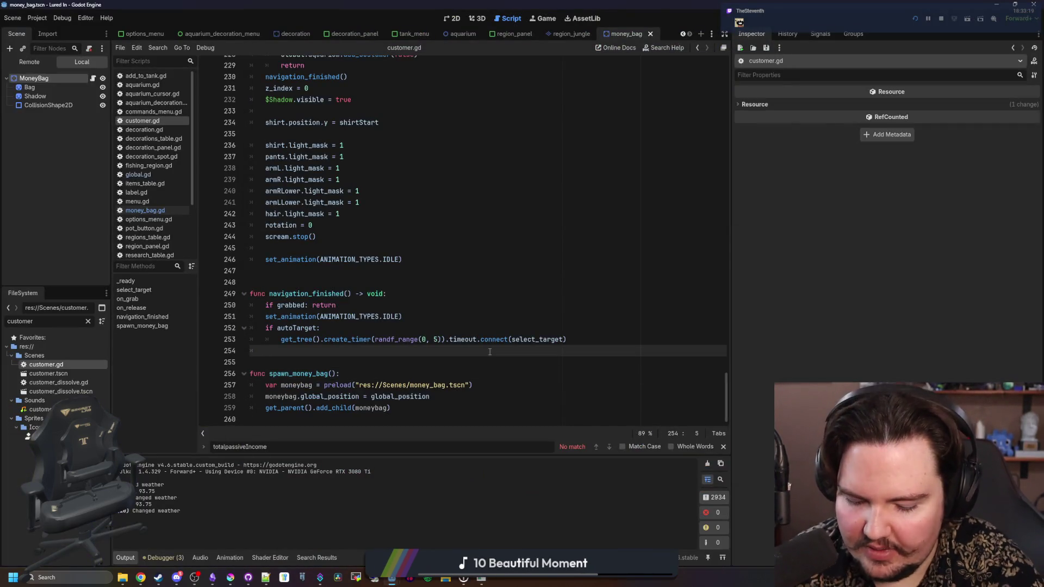
key("Return")
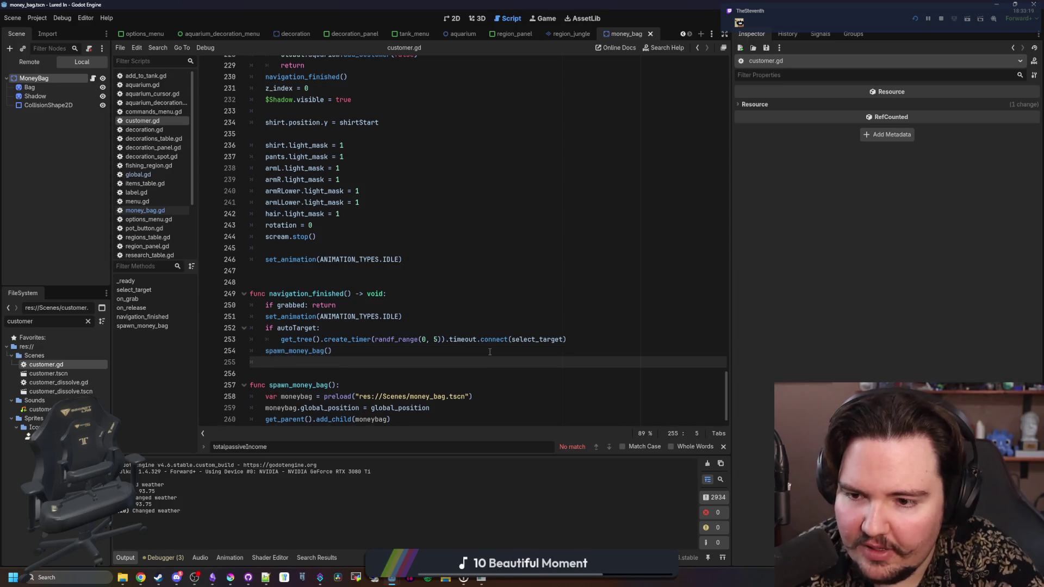
left_click(490, 352)
key("F5")
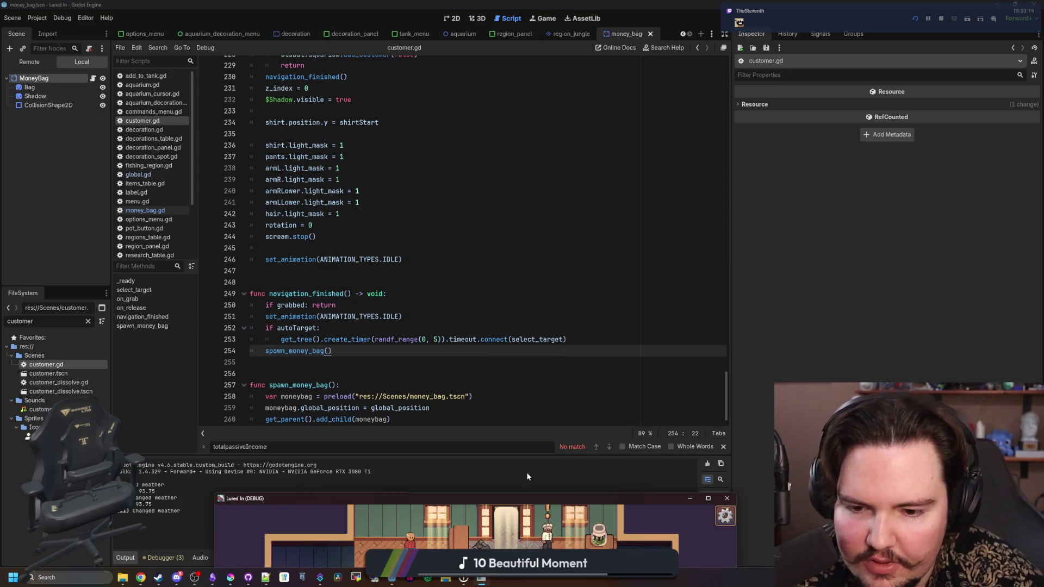
Fix the error by appending .instantiate() to the money bag preload, then rerun and check the bags.
double_click(526, 499)
type("d")
key("BackSpace")
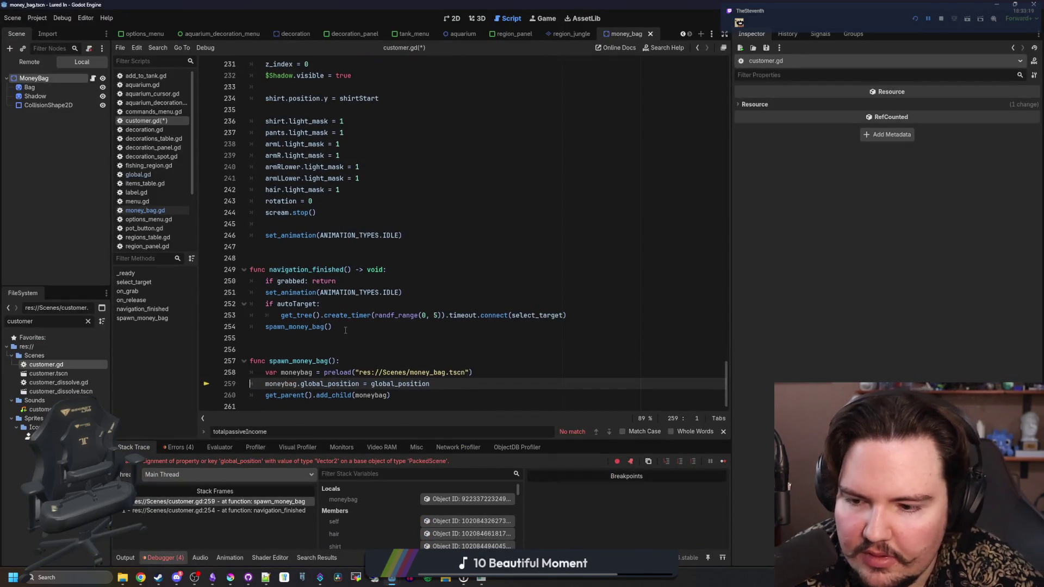
left_click(399, 350)
left_click(493, 375)
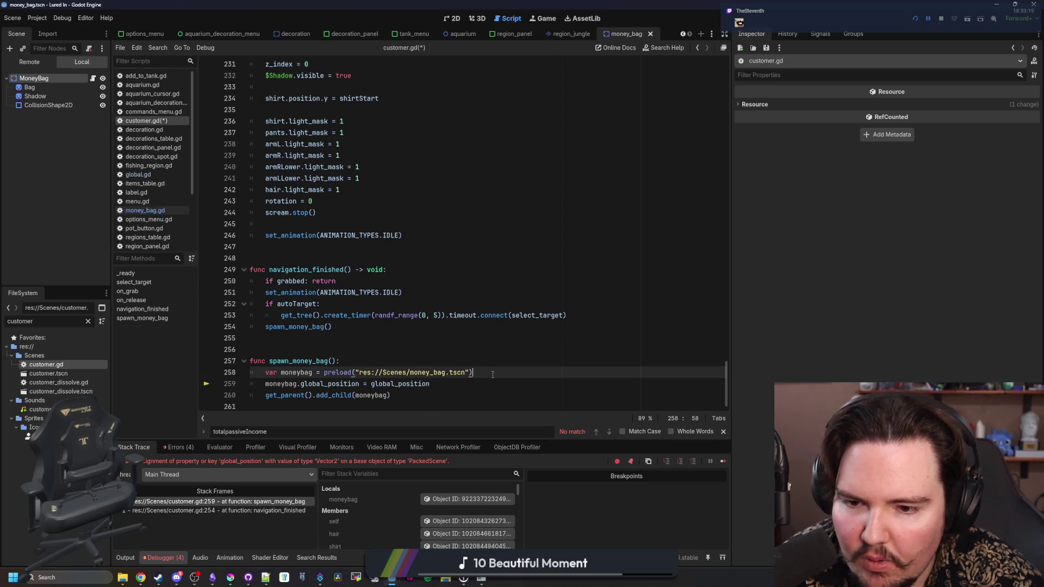
key("Return")
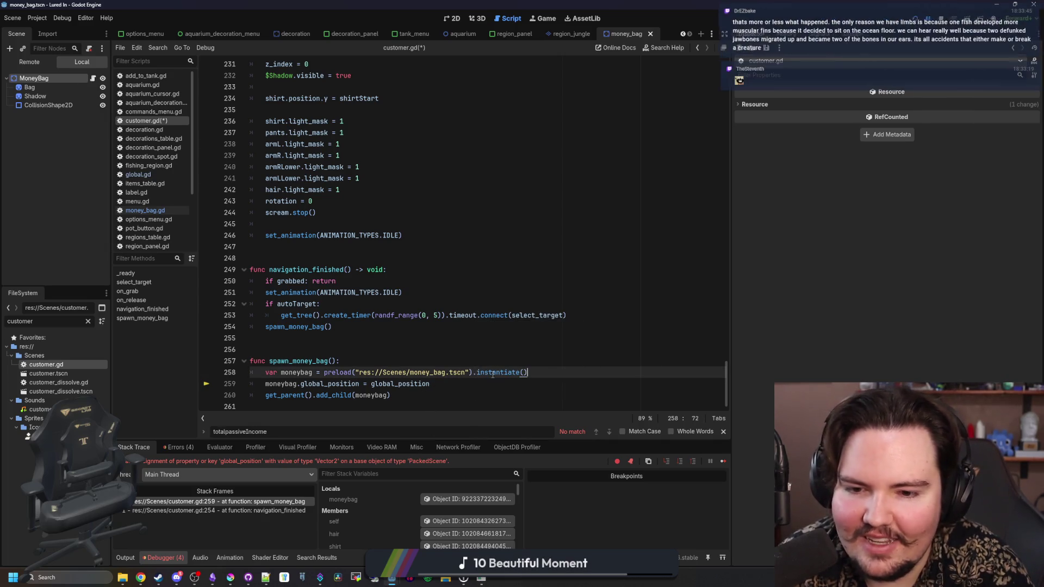
left_click(554, 360)
key("ctrl+s")
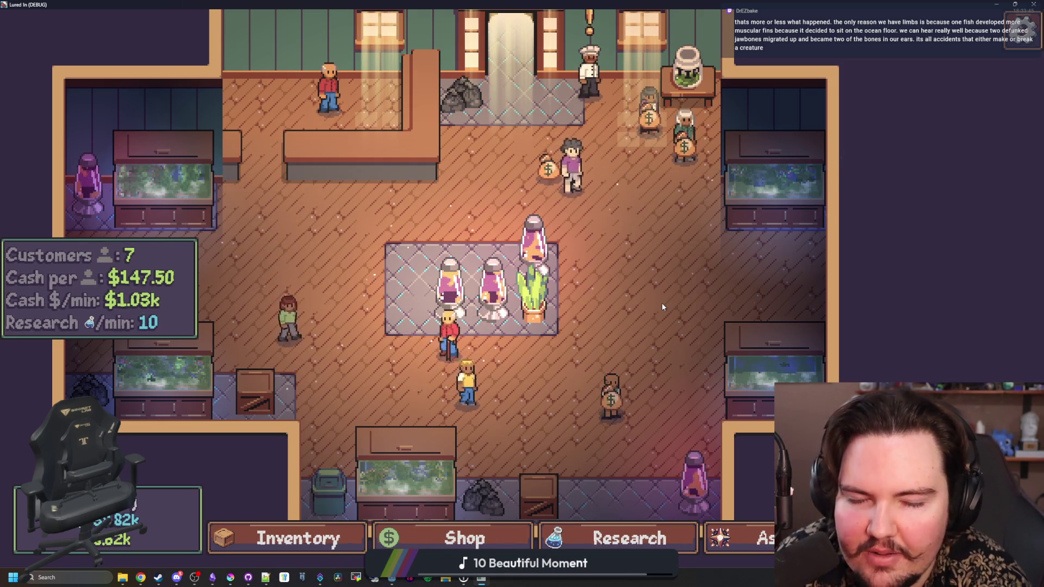
scroll(664, 191, "up", 5)
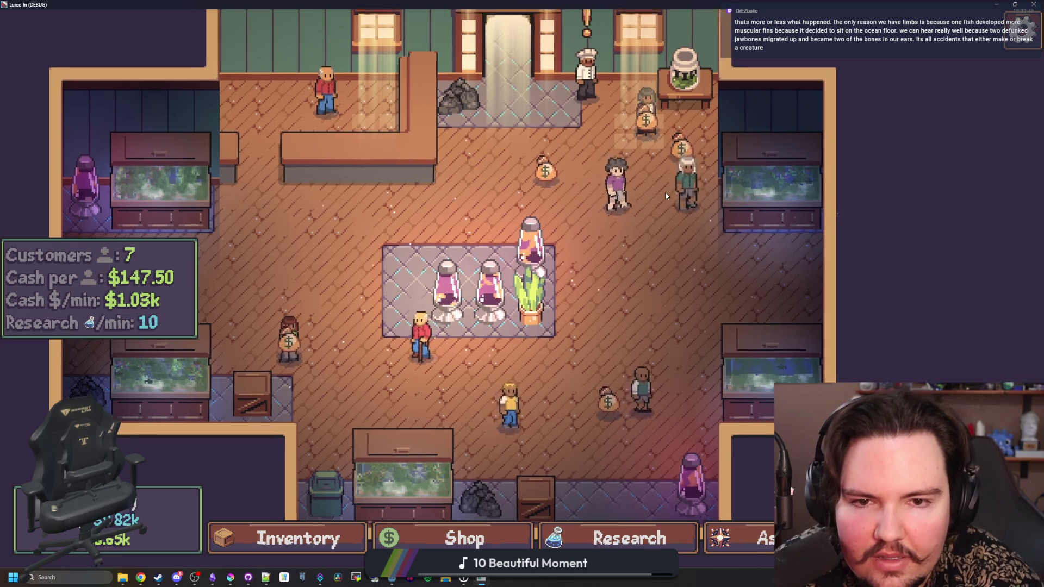
scroll(682, 192, "down", 3)
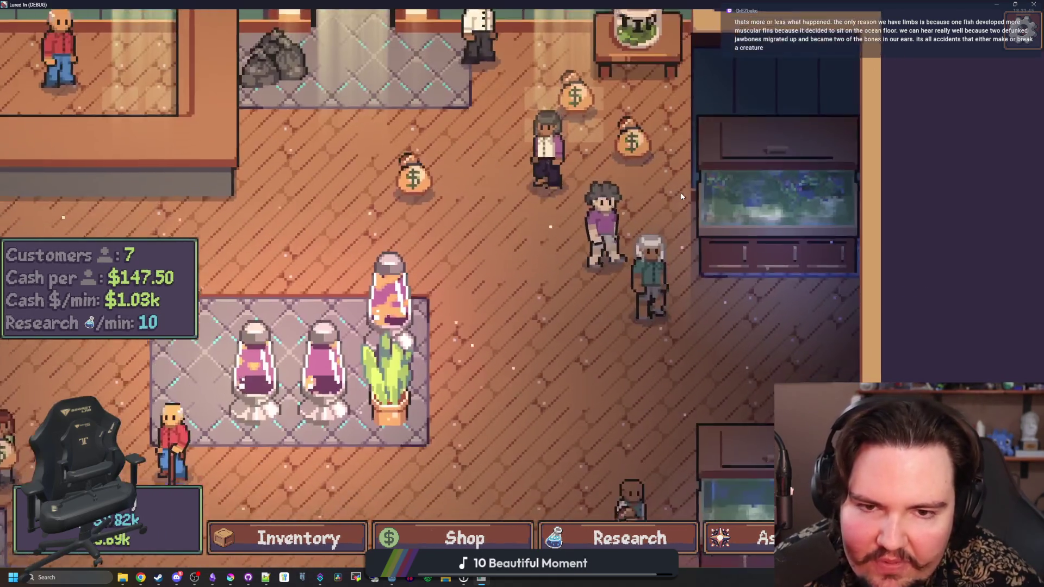
key("F8")
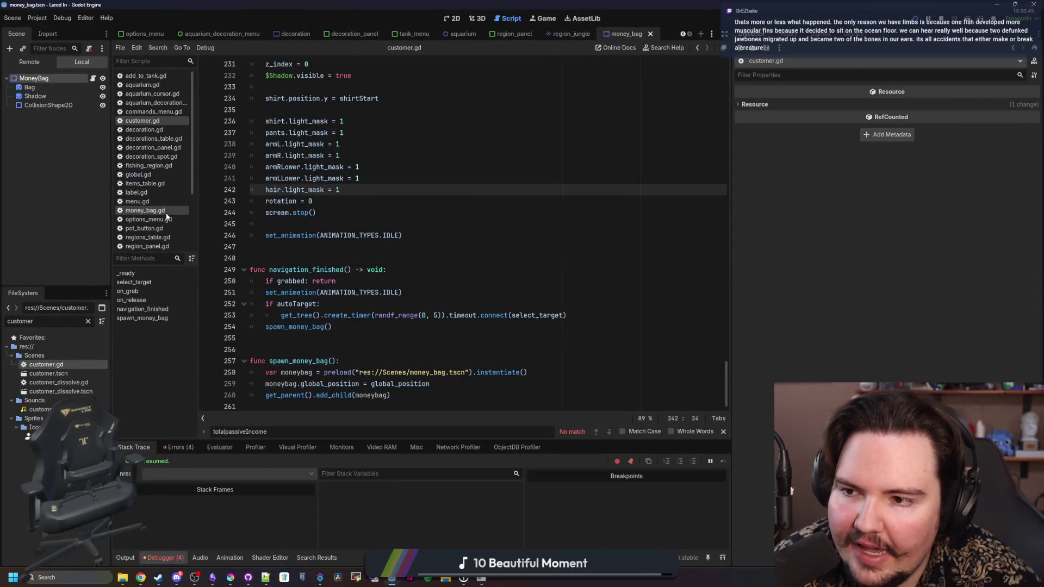
Set the money_bag scene's Bag sprite position y to -7, save, and launch the game.
left_click(167, 212)
left_click(489, 201)
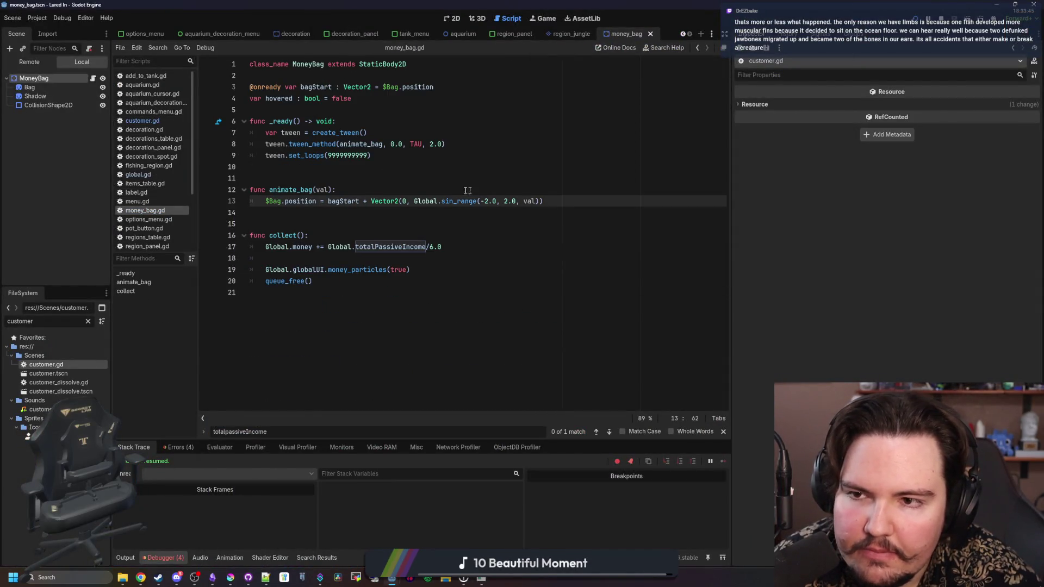
left_click(468, 191)
left_click(32, 87)
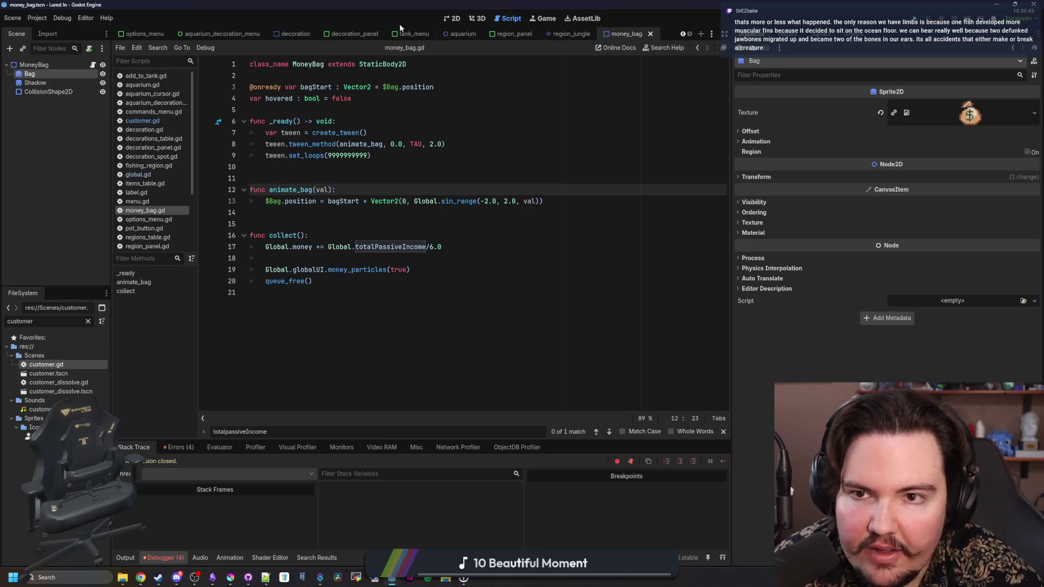
left_click(455, 19)
left_click(774, 177)
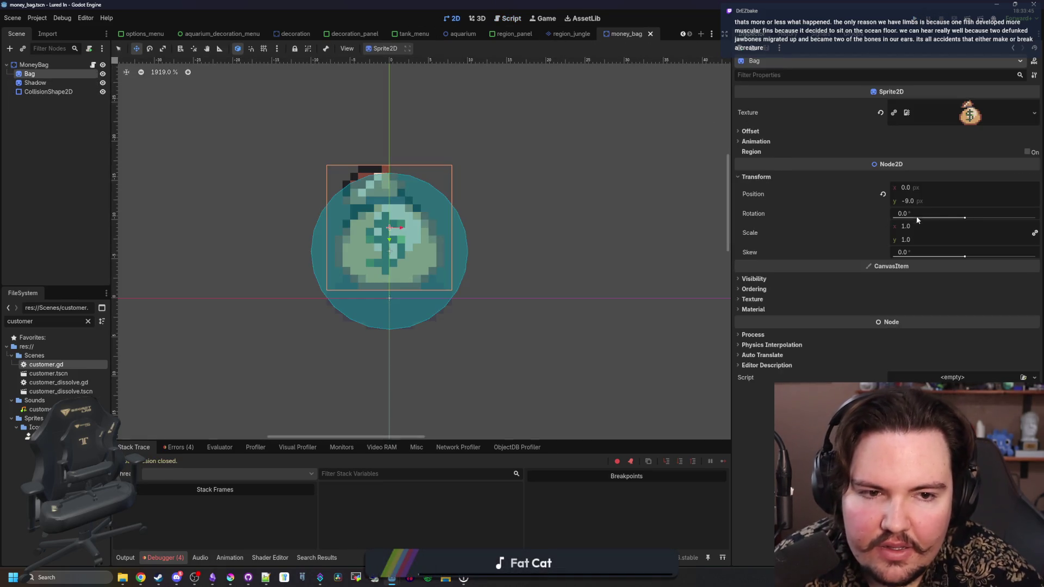
left_click(927, 201)
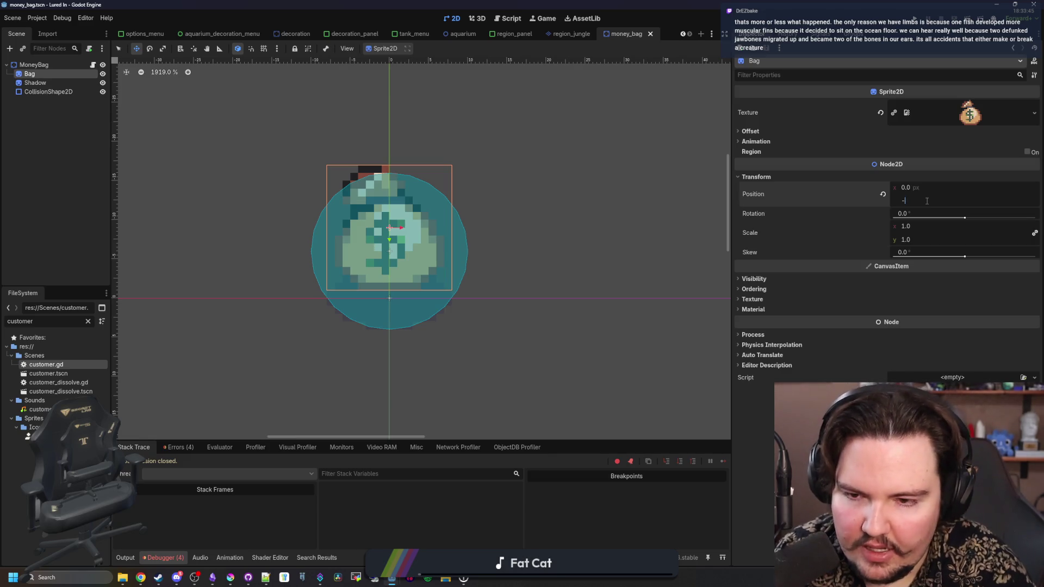
type("7")
key("Return")
key("ctrl+s")
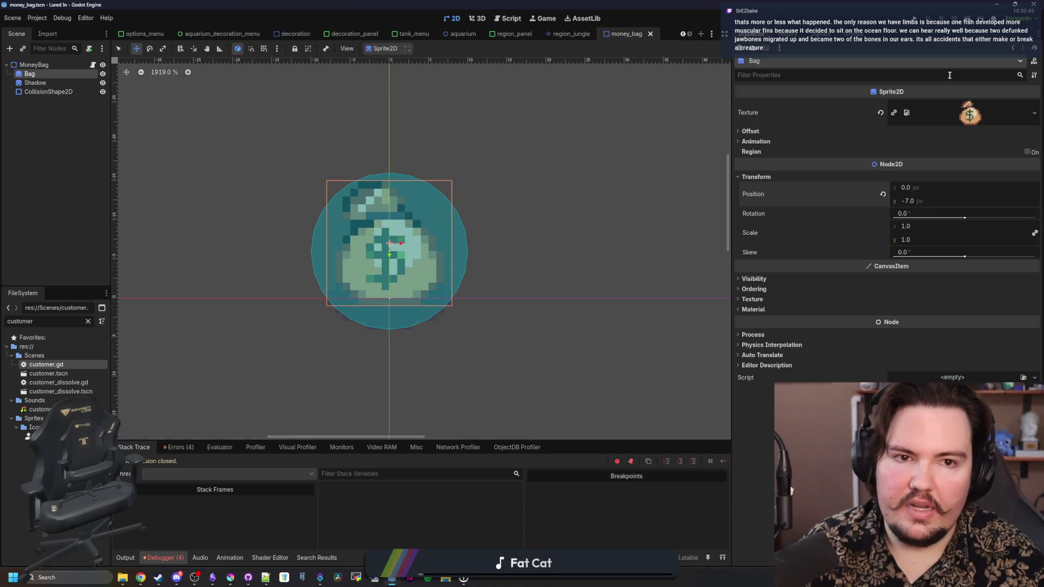
key("F5")
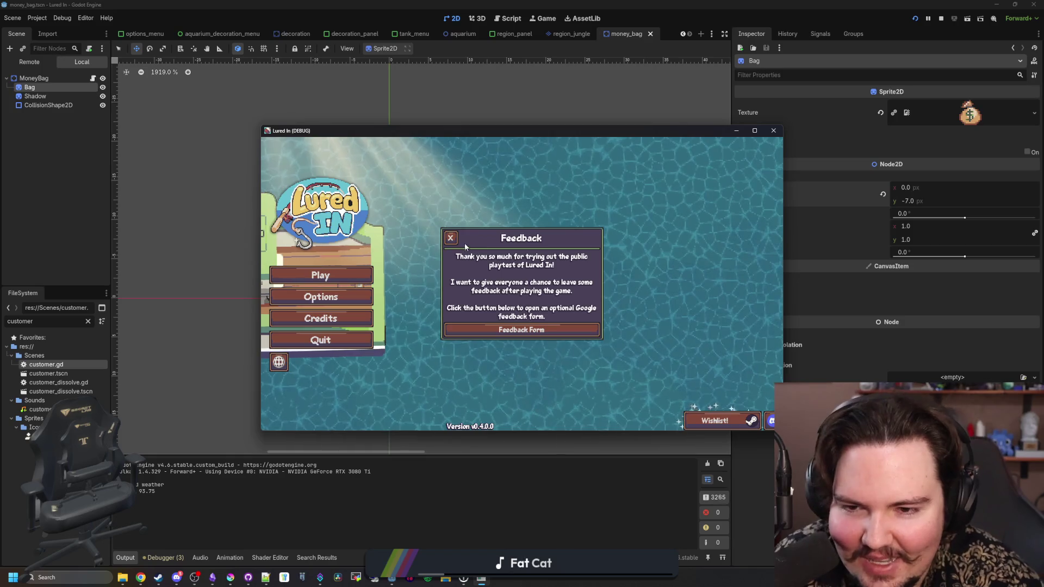
Dismiss the feedback popup and welcome back summary, start playing, and fullscreen the shop view.
left_click(451, 240)
left_click(366, 277)
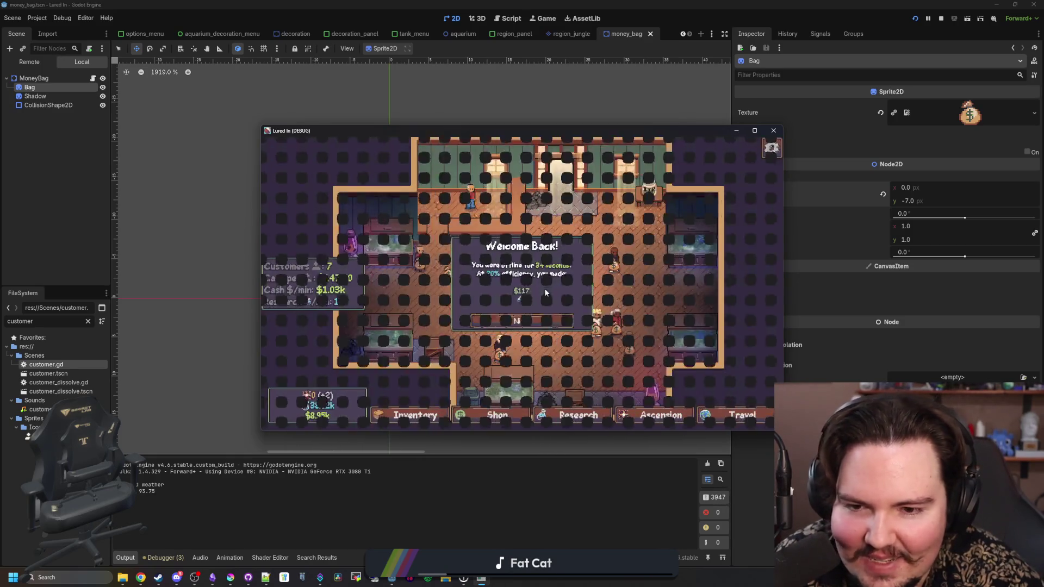
left_click(521, 321)
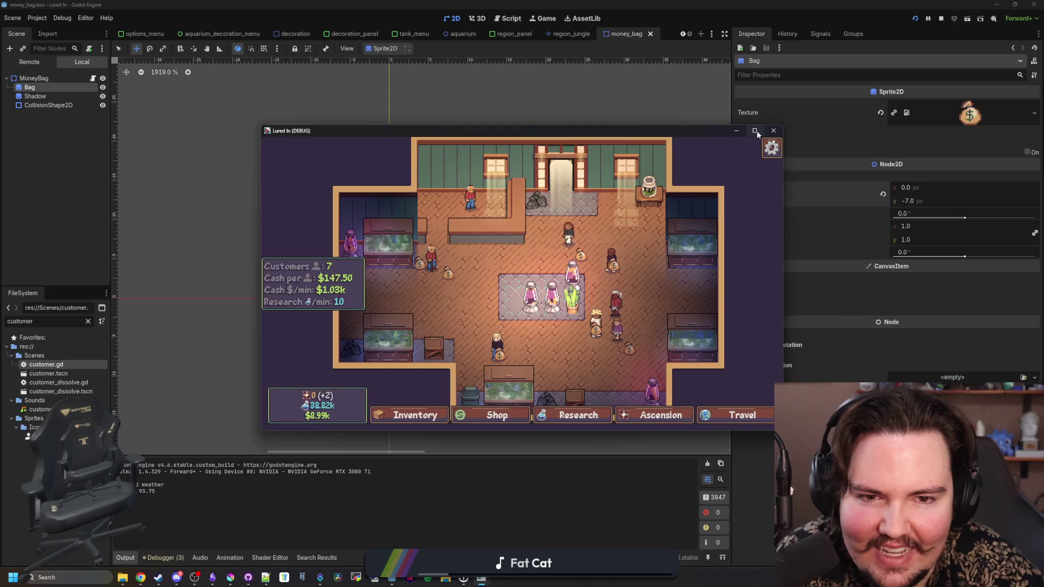
left_click(756, 132)
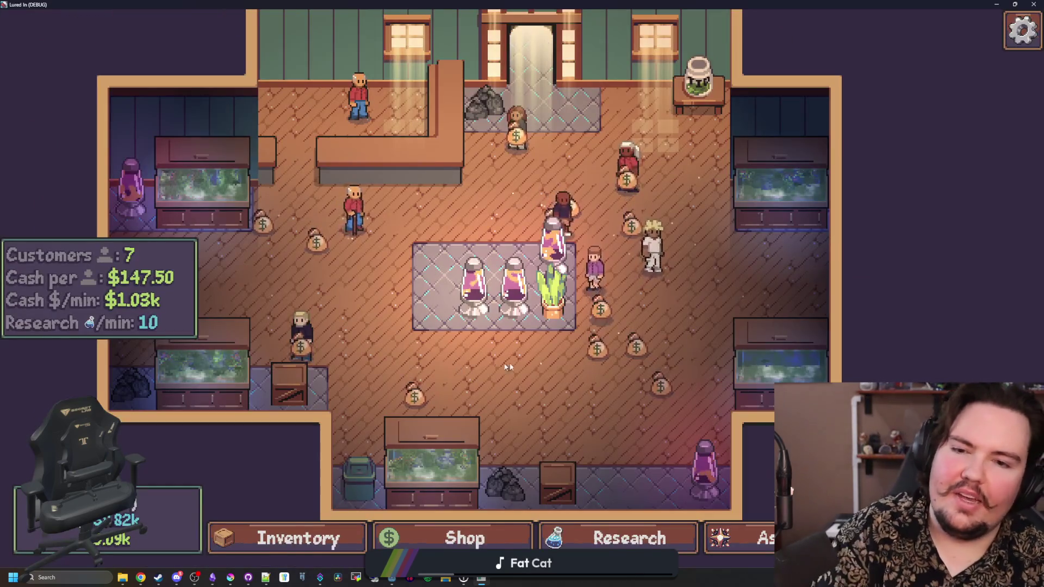
scroll(509, 368, "down", 2)
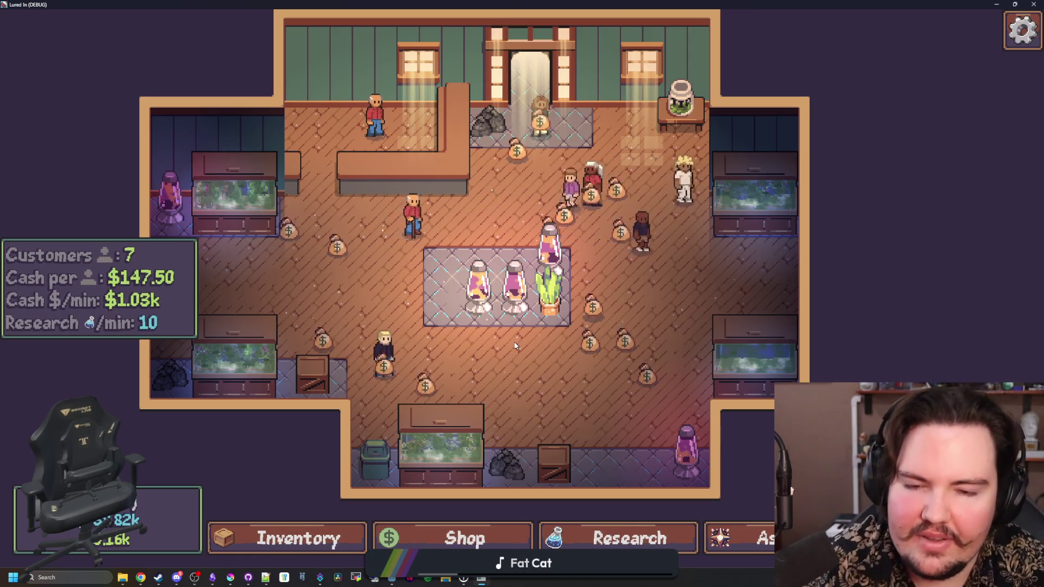
scroll(516, 346, "down", 1)
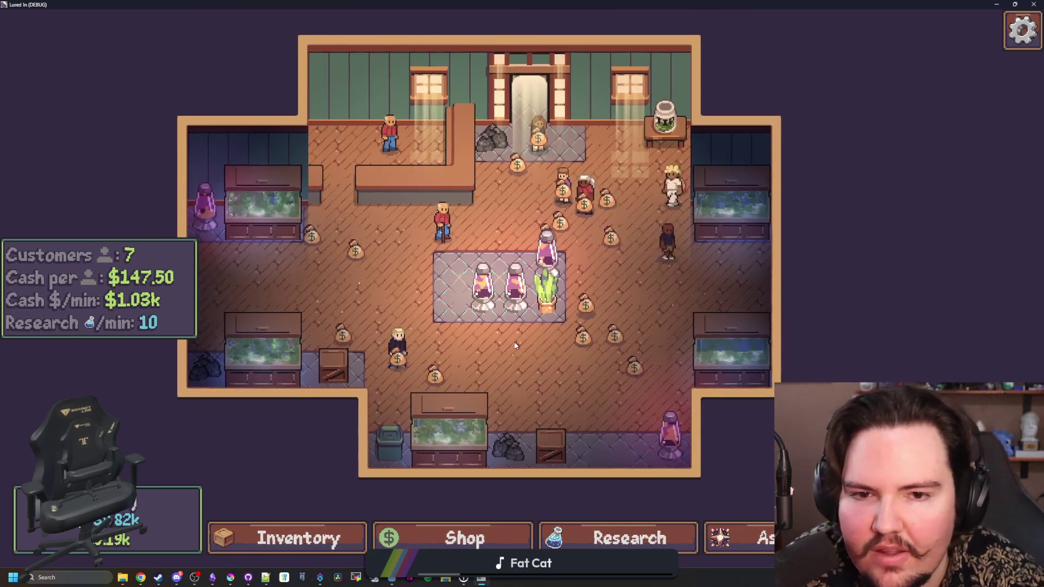
scroll(517, 346, "up", 1)
scroll(520, 344, "down", 1)
scroll(525, 341, "up", 1)
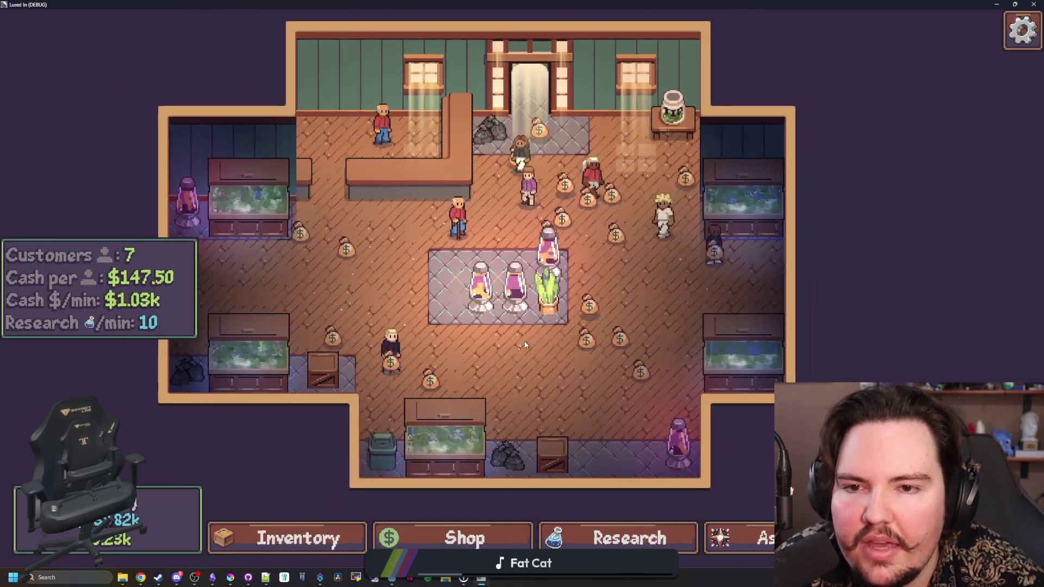
scroll(522, 347, "down", 1)
scroll(517, 351, "up", 1)
scroll(509, 357, "down", 1)
scroll(501, 362, "up", 1)
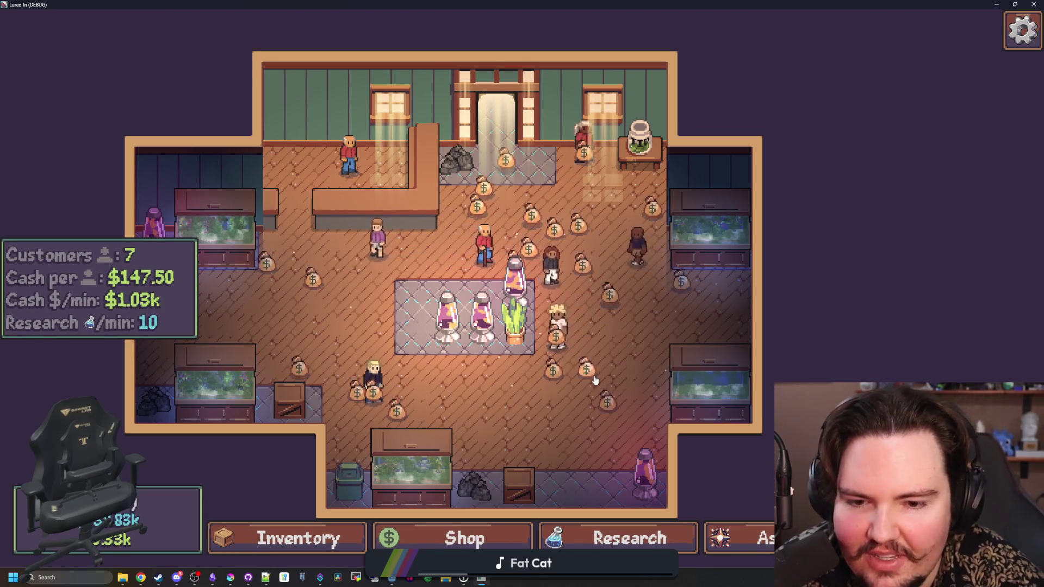
Collect the floor cash pile and the money bags near the door, then quit the game.
left_click(710, 231)
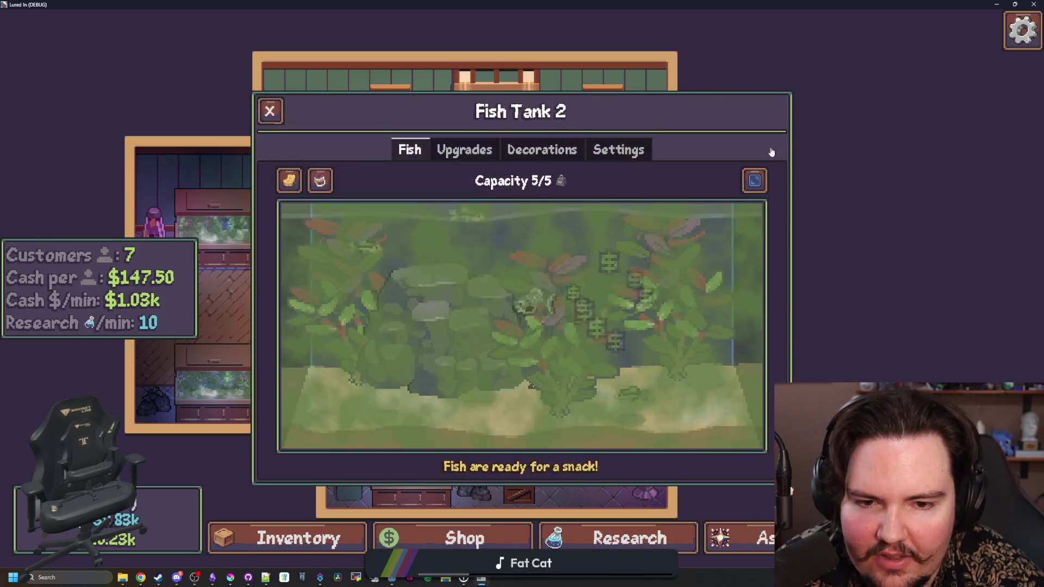
key("Escape")
left_click(640, 218)
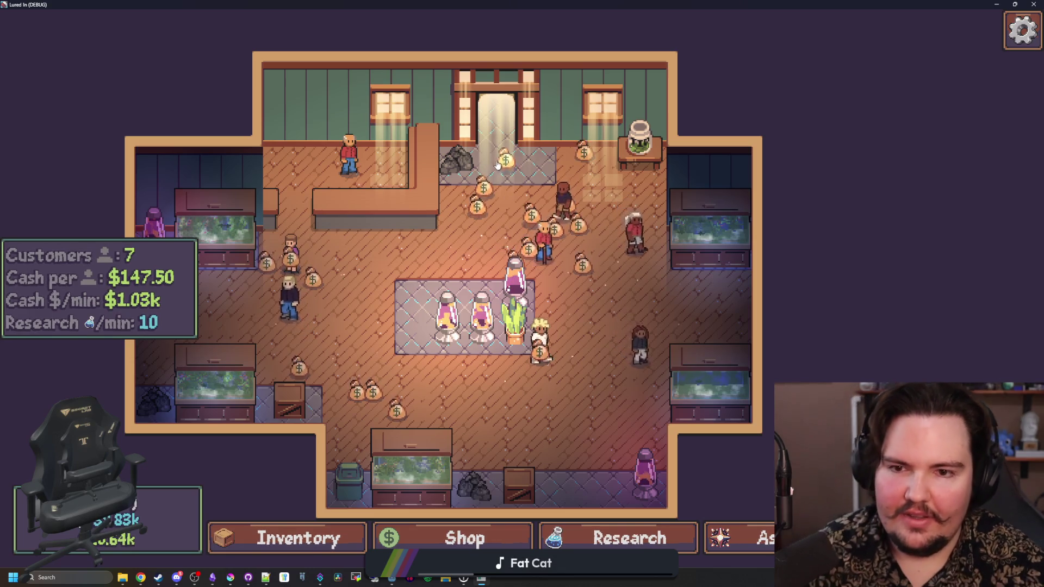
left_click_drag(497, 165, 574, 263)
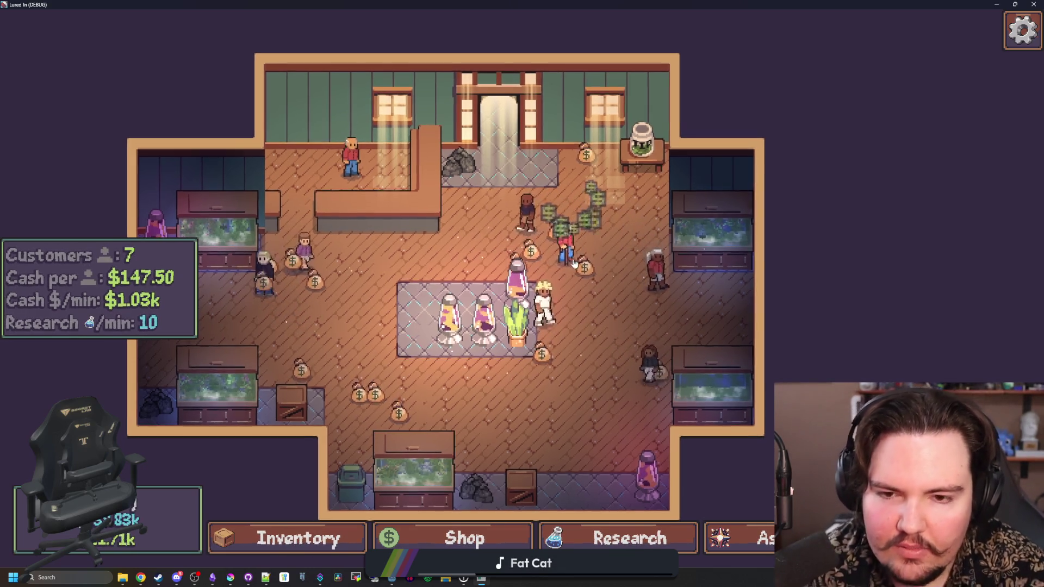
key("F11")
key("alt+F4")
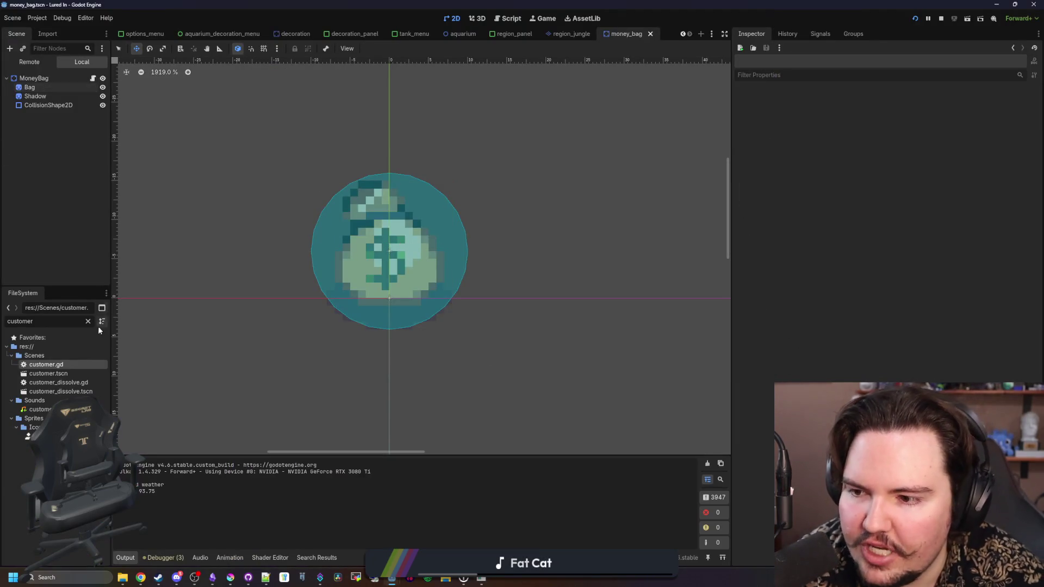
Open aquarium_cursor.gd via a 'cursor' filter and copy the click_left check on line 128.
left_click(88, 322)
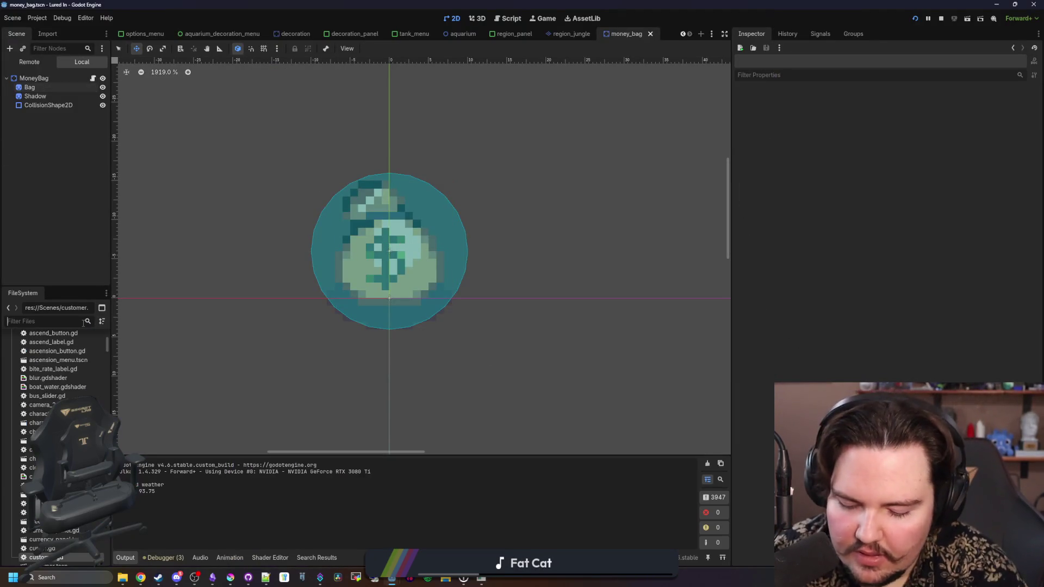
type("cursor")
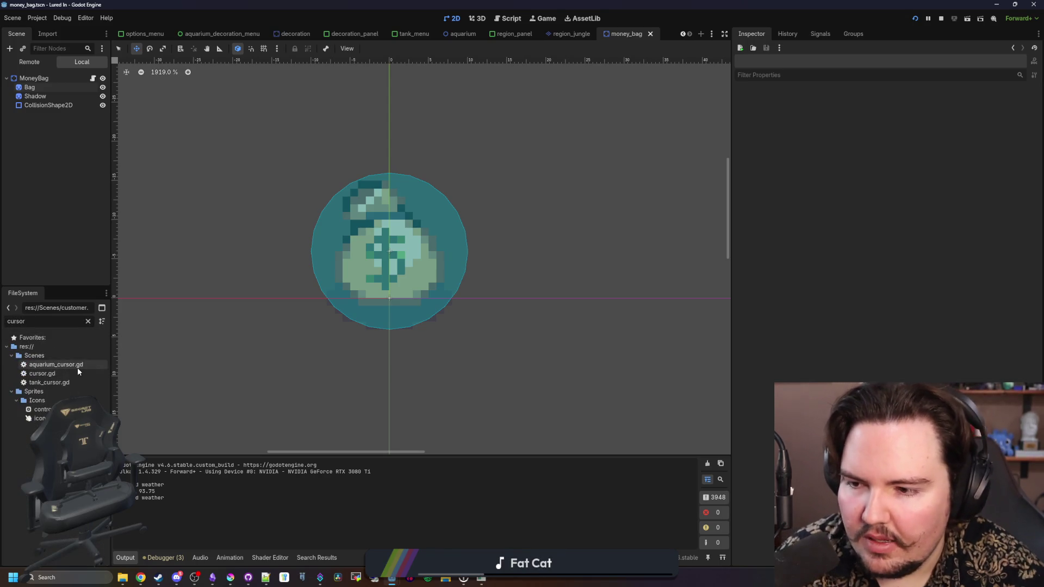
double_click(77, 368)
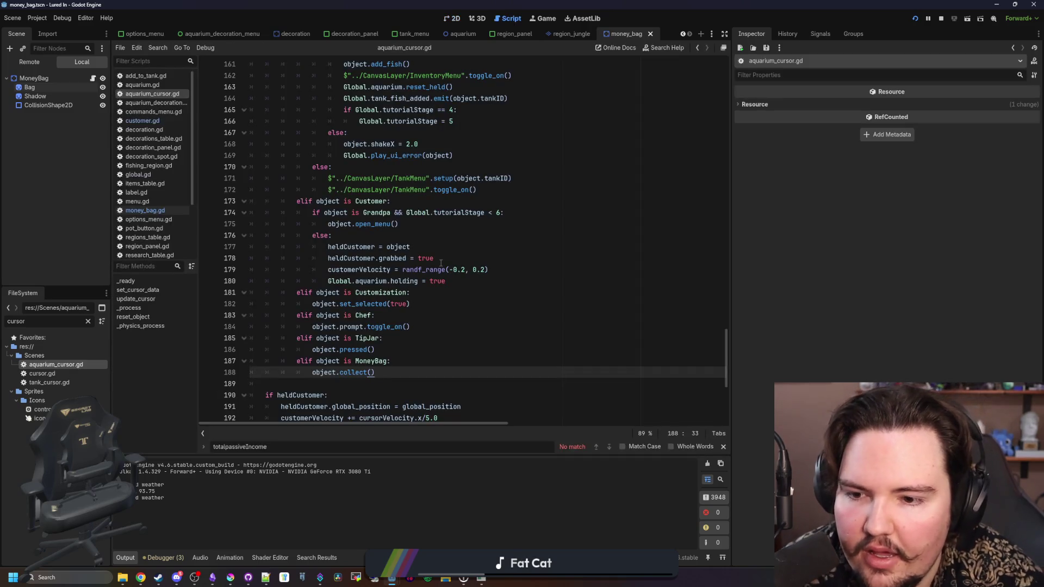
scroll(334, 336, "up", 15)
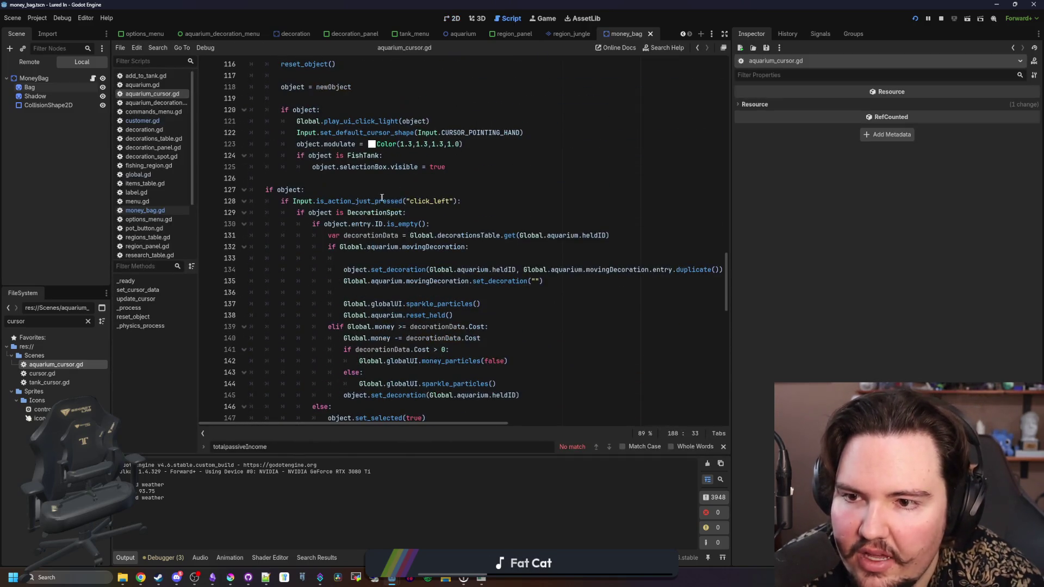
left_click(420, 190)
left_click_drag(463, 201, 276, 203)
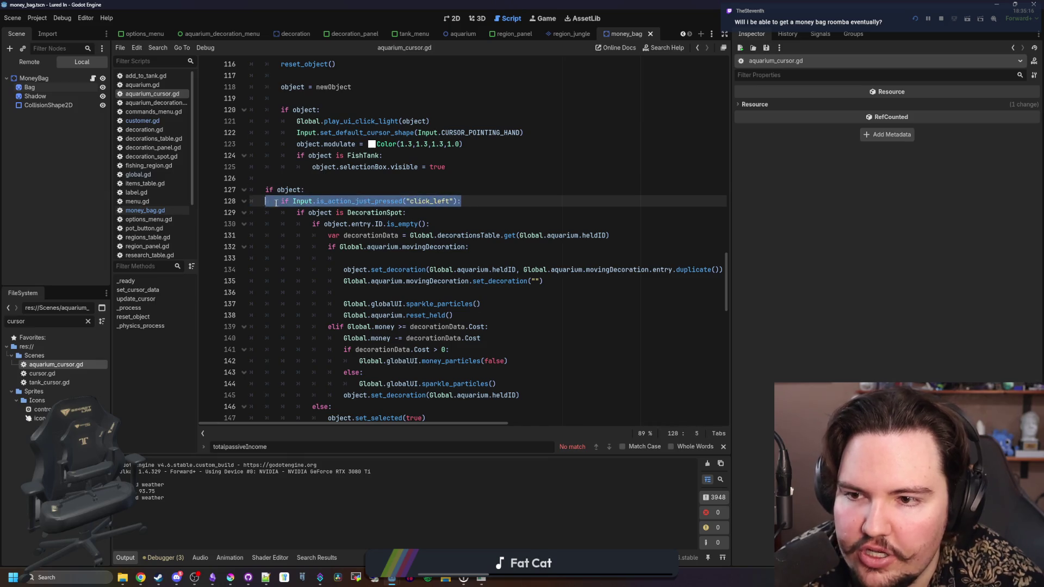
Wrap the MoneyBag collect in its own is_action_pressed("click_left") check and relaunch the game.
scroll(328, 264, "down", 16)
left_click(402, 325)
key("ctrl+shift+Return")
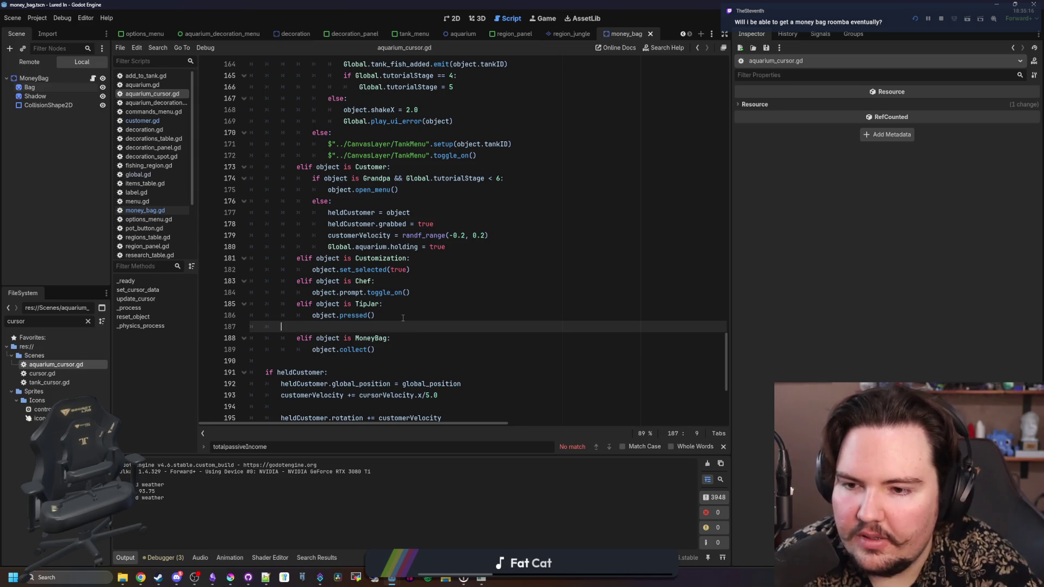
key("ctrl+shift+Return")
left_click(375, 338)
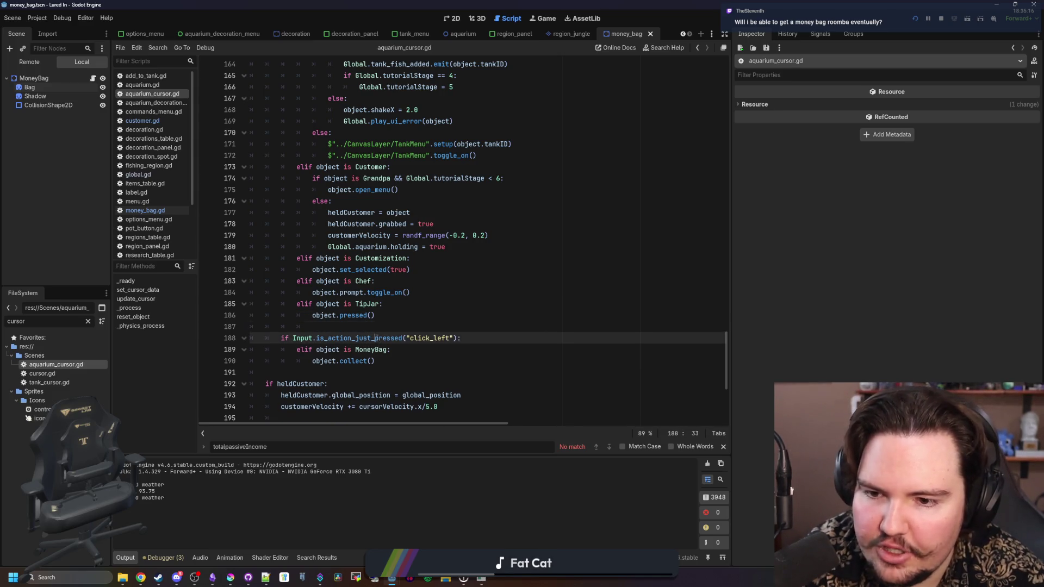
left_click(303, 349)
left_click(403, 345)
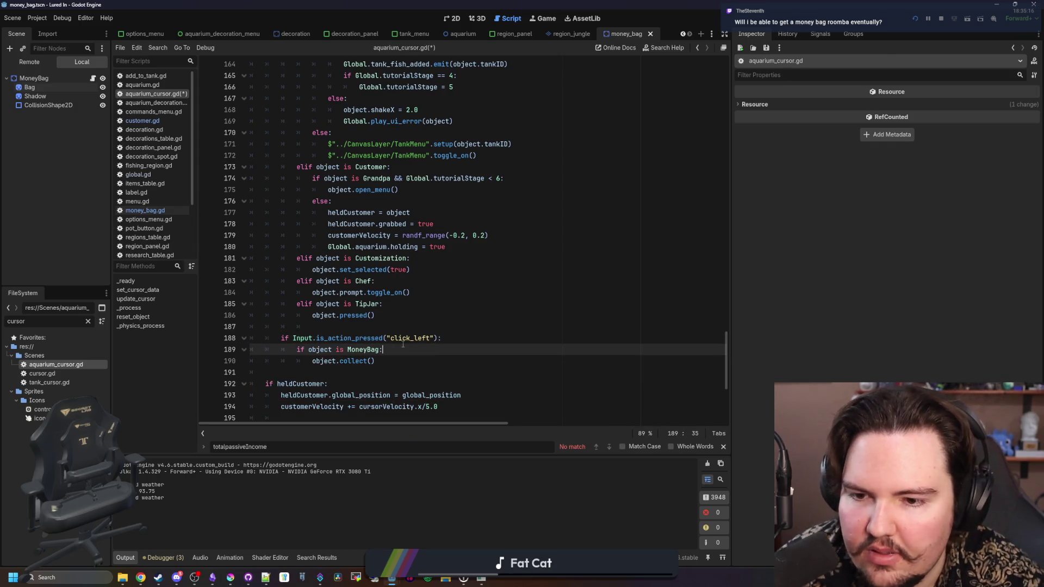
double_click(508, 401)
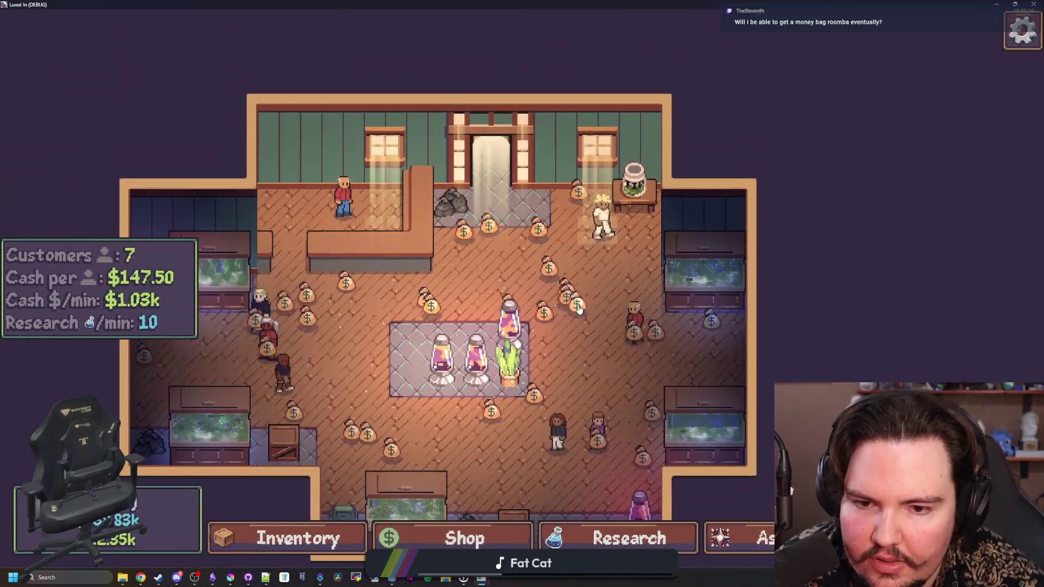
Hold-drag across the shop floor to sweep up the money bags, then return the game to a window.
mouse_move(579, 309)
left_mouse_down()
mouse_move(549, 267)
mouse_move(599, 207)
mouse_move(489, 229)
mouse_move(460, 216)
mouse_move(468, 244)
mouse_move(424, 274)
mouse_move(266, 307)
mouse_move(303, 396)
mouse_move(391, 423)
mouse_move(533, 373)
mouse_move(642, 430)
mouse_move(581, 397)
mouse_move(707, 256)
mouse_move(598, 304)
mouse_move(540, 346)
left_mouse_up()
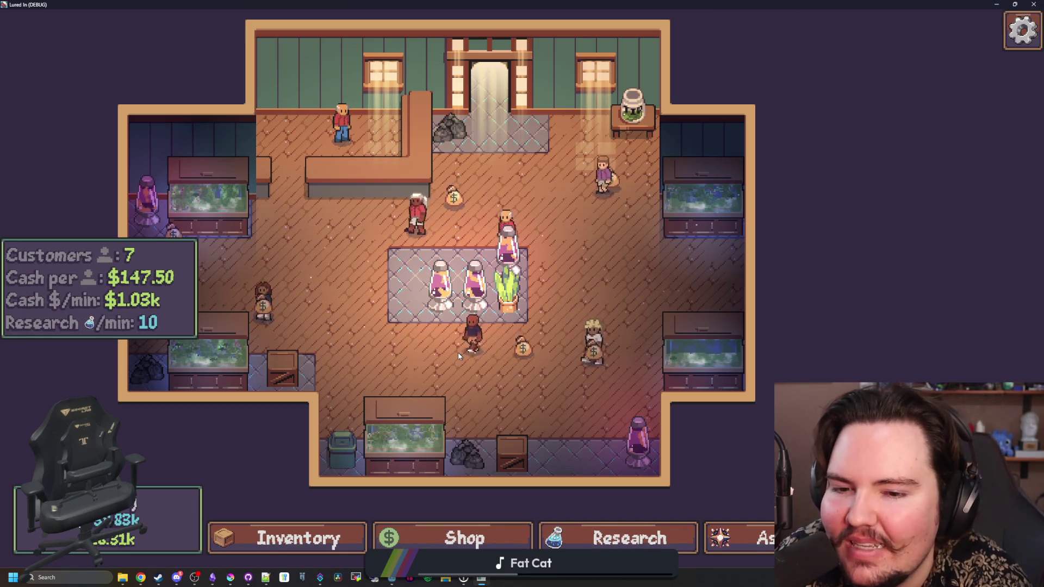
left_click_drag(290, 4, 646, 286)
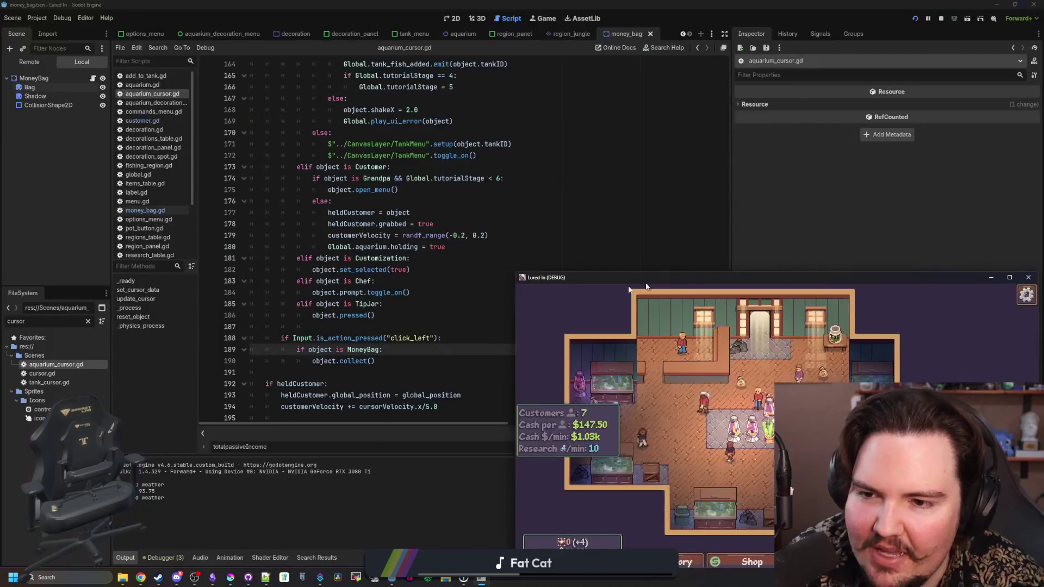
Add 'money bag roomba' under Ascensions after 'offline crab pot', then bring the game back fullscreen.
left_click(212, 579)
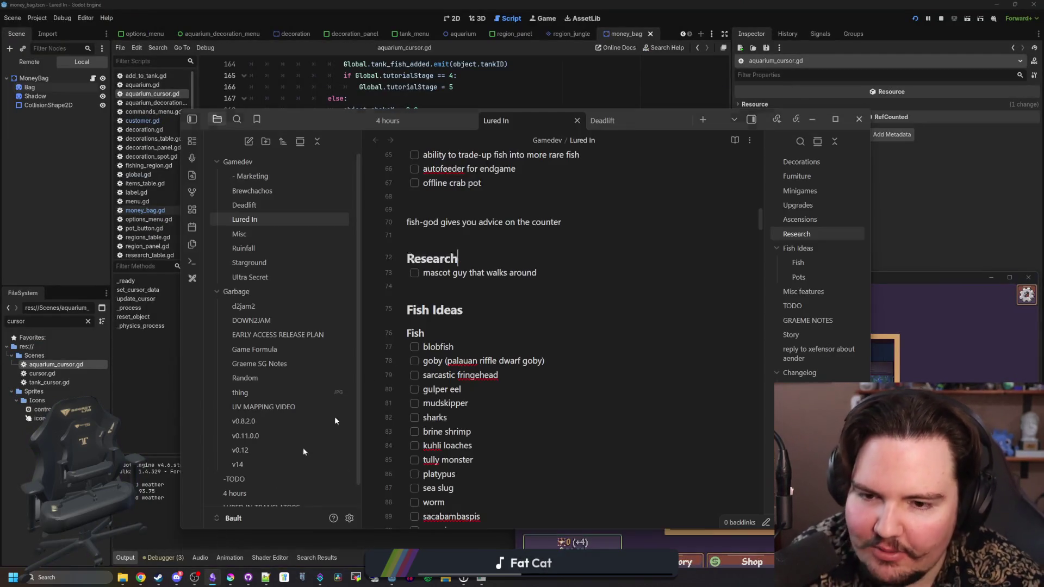
scroll(428, 334, "up", 8)
scroll(489, 381, "down", 3)
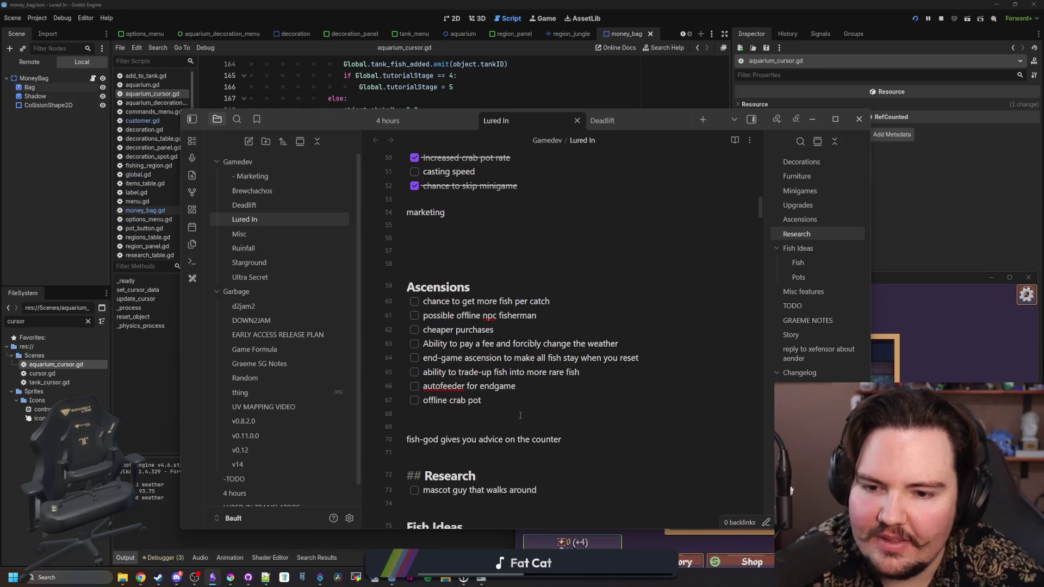
left_click(519, 400)
key("Return")
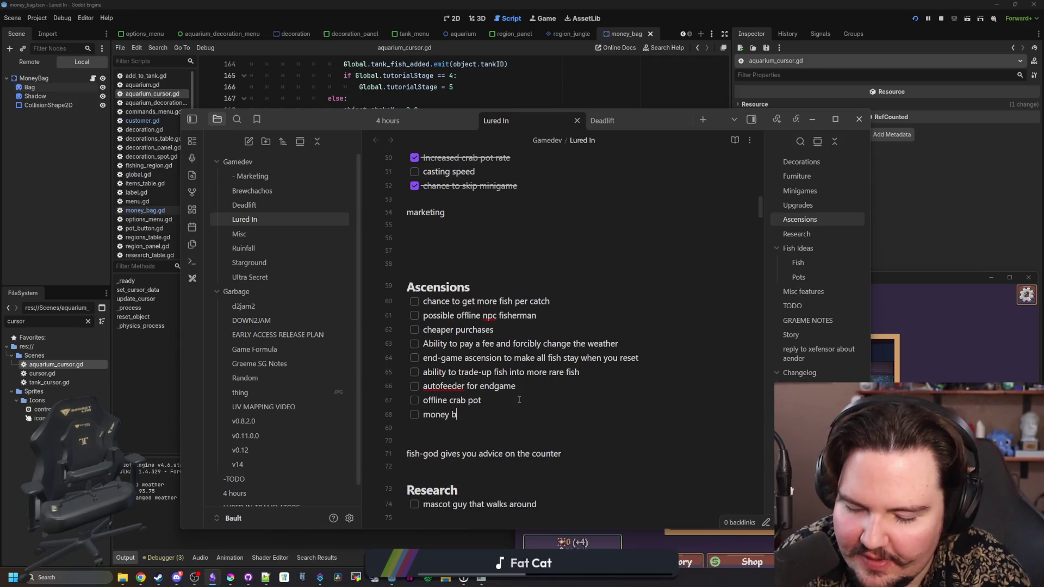
type("tting")
left_click_drag(925, 280, 673, 8)
scroll(634, 236, "up", 2)
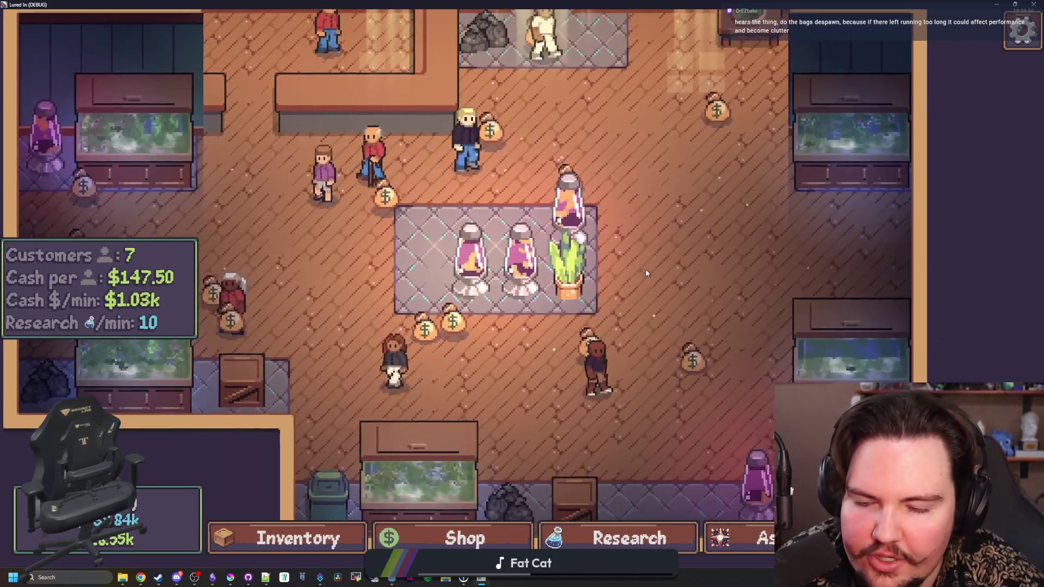
scroll(645, 269, "down", 2)
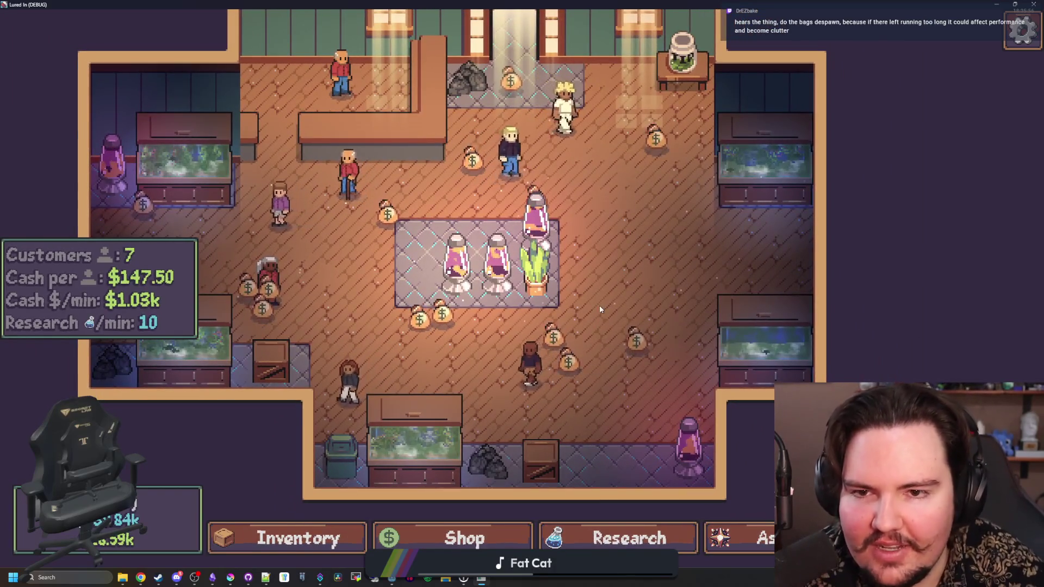
scroll(600, 309, "down", 1)
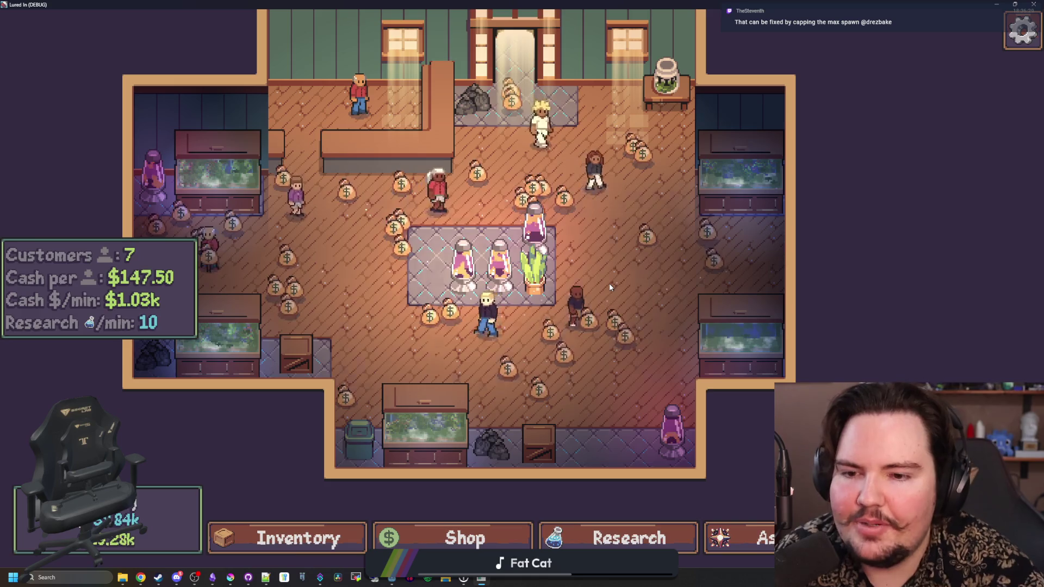
key("Escape")
left_click(523, 288)
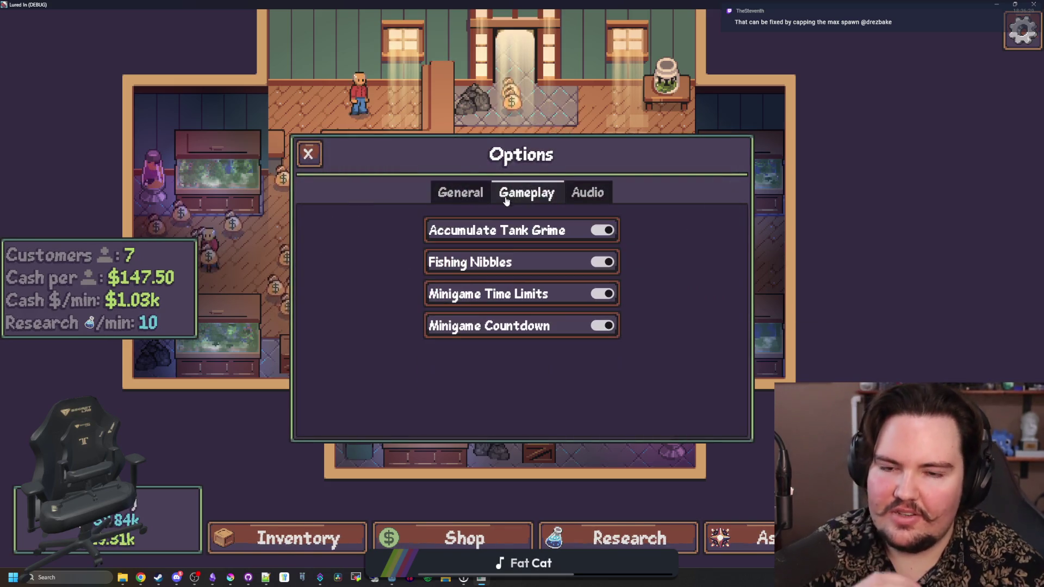
Close Options and the pause menu, pan around collecting money bags, then close the game.
left_click(319, 163)
left_click(473, 240)
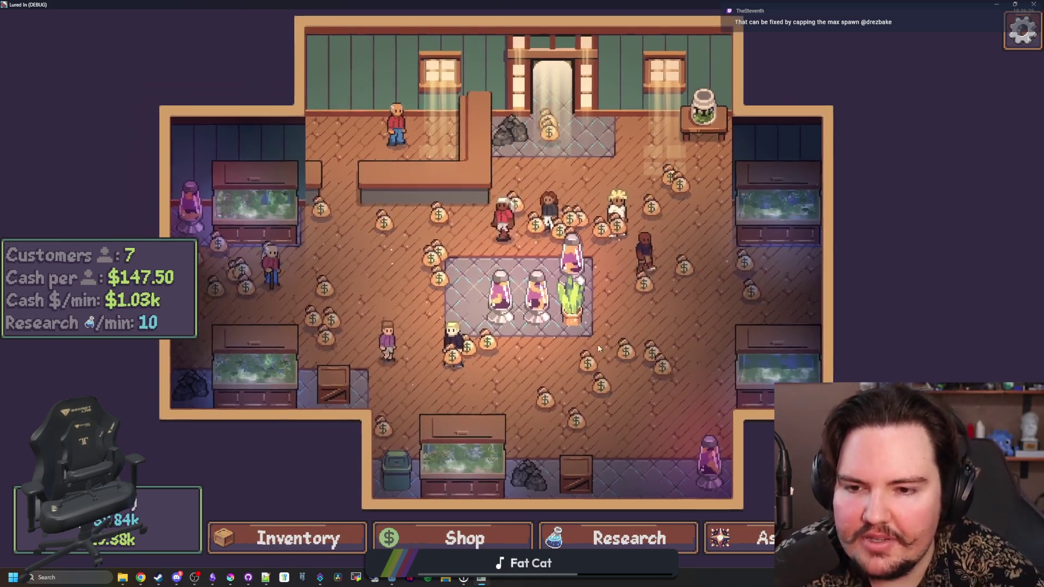
left_click_drag(599, 348, 528, 342)
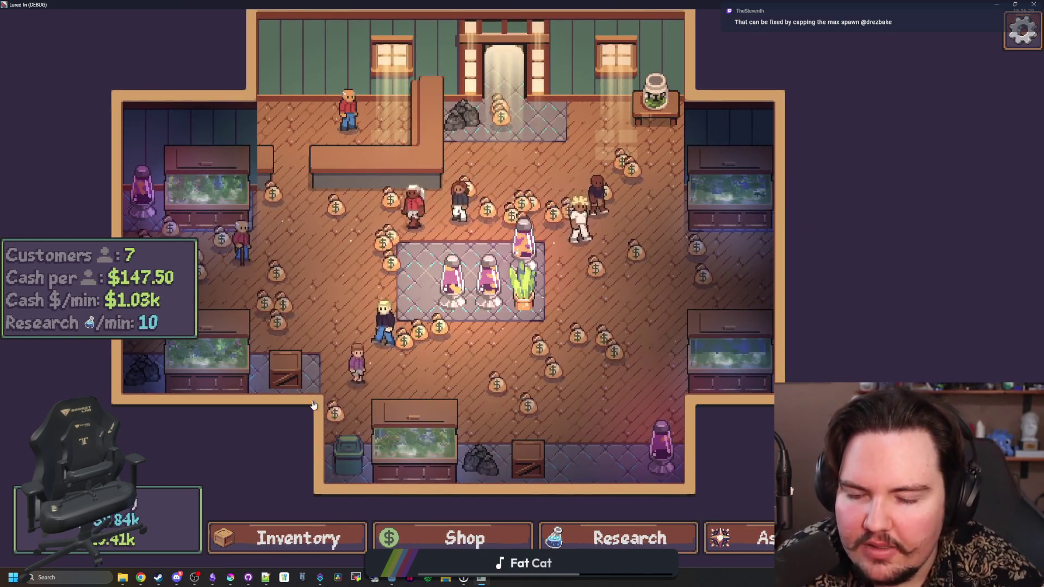
scroll(487, 367, "down", 2)
scroll(488, 367, "up", 2)
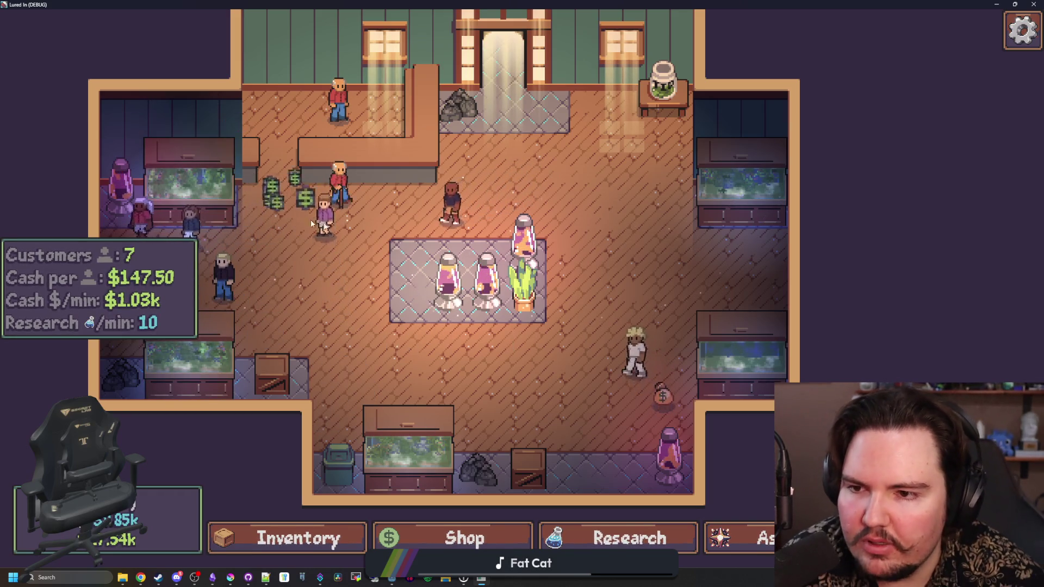
scroll(275, 256, "down", 2)
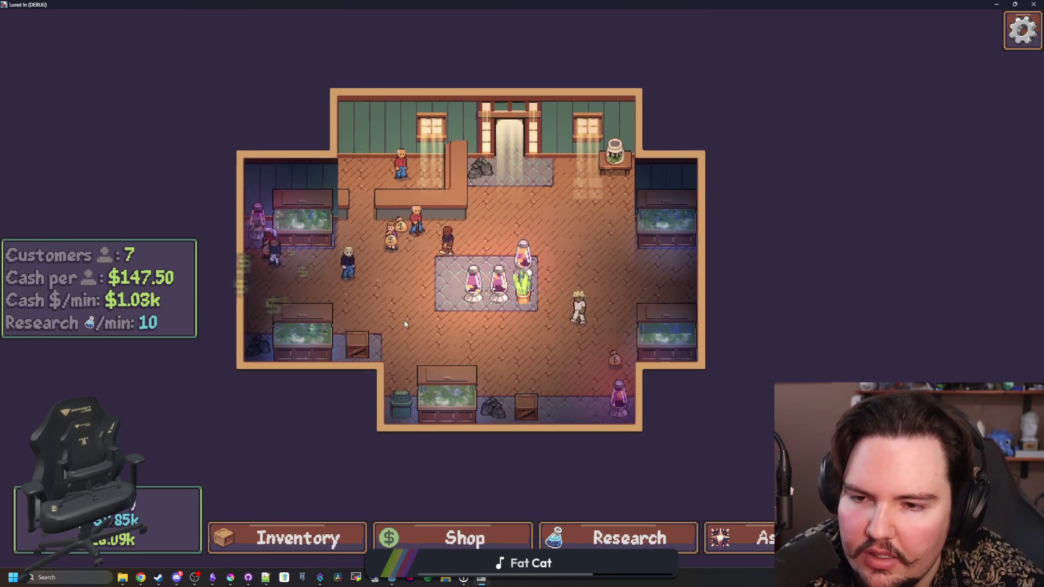
scroll(434, 229, "up", 1)
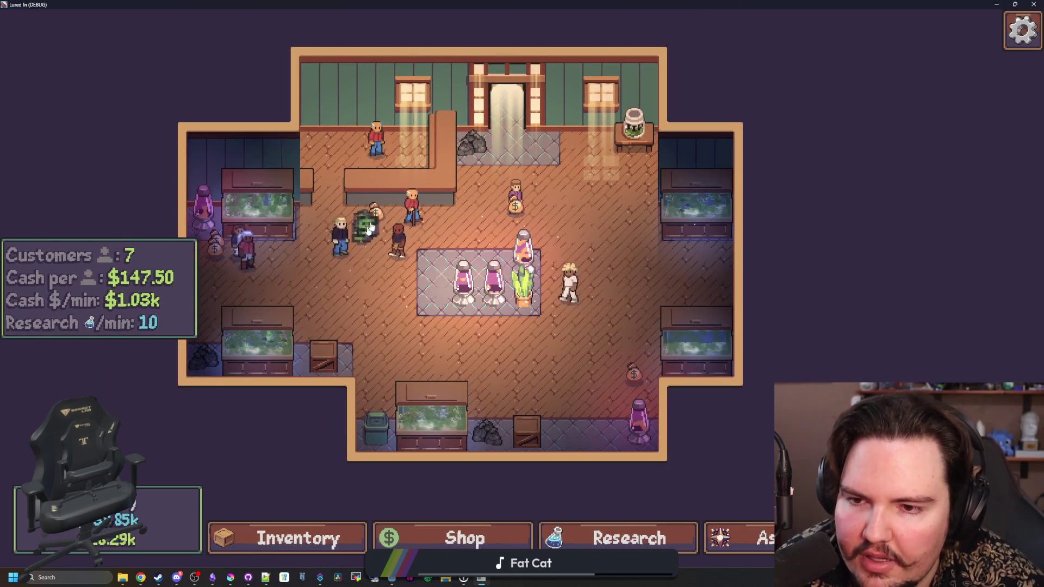
scroll(500, 280, "up", 1)
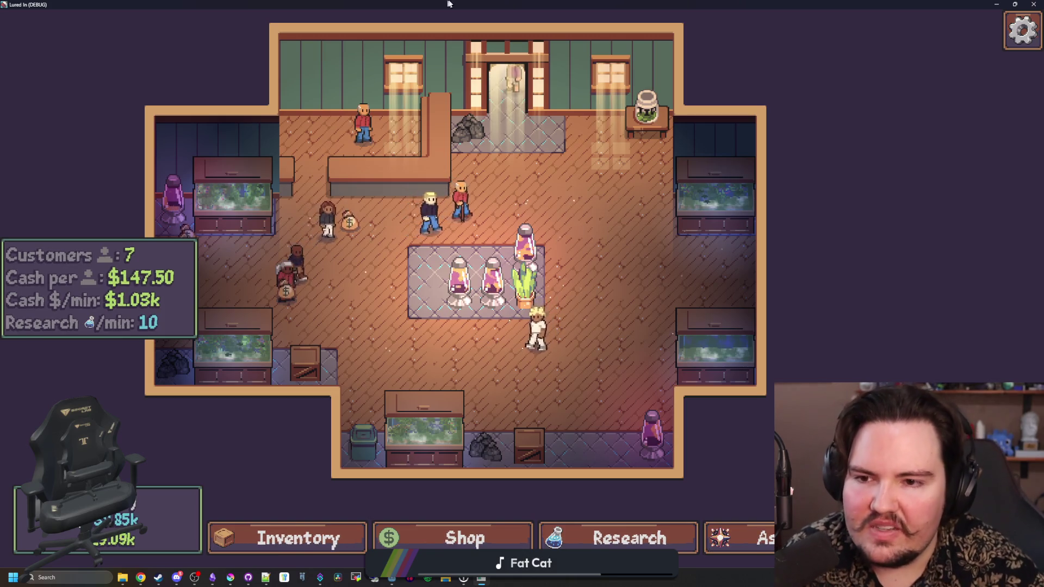
key("F8")
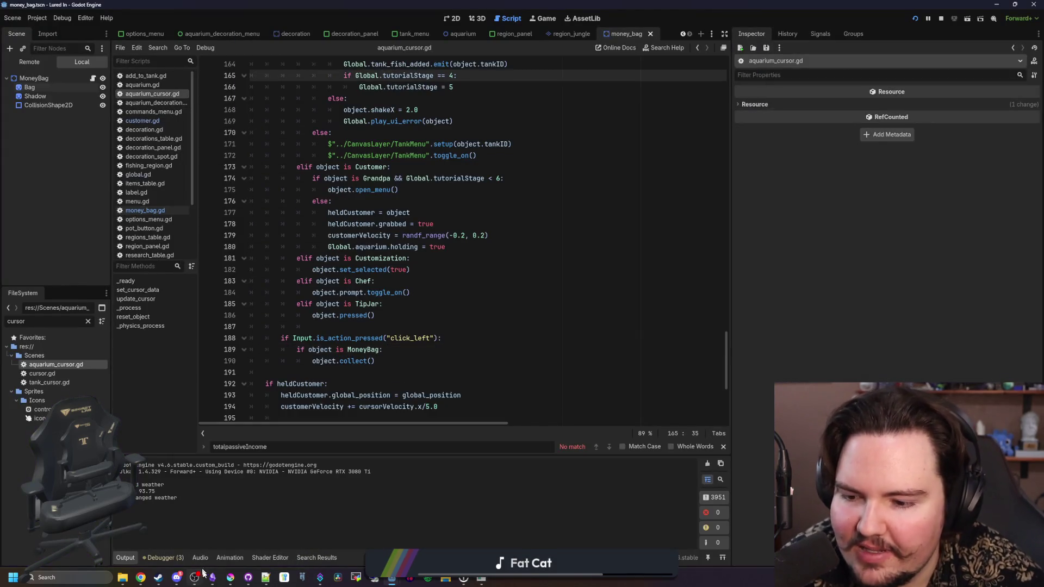
In Krita, set the Fill tool to fill similar colours and recolour cream pixels pale yellow ede19e.
left_click(212, 577)
left_click(231, 578)
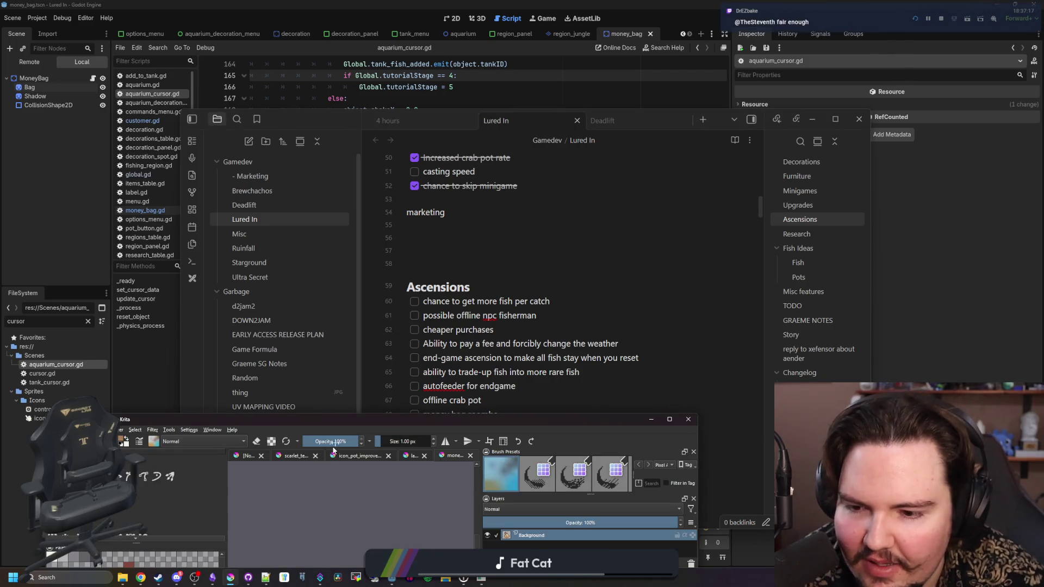
scroll(343, 373, "up", 5)
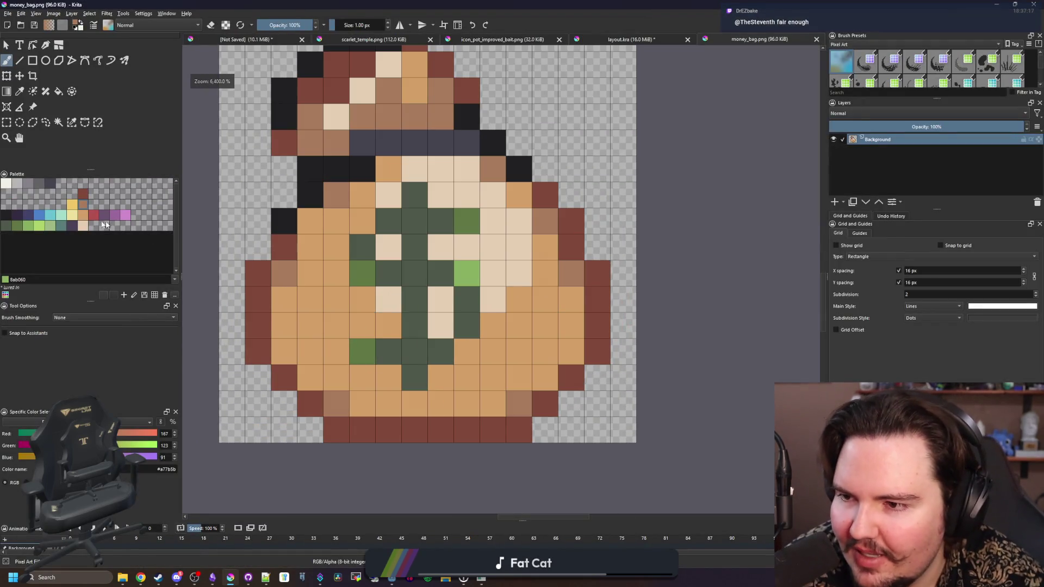
left_click(72, 215)
key("f")
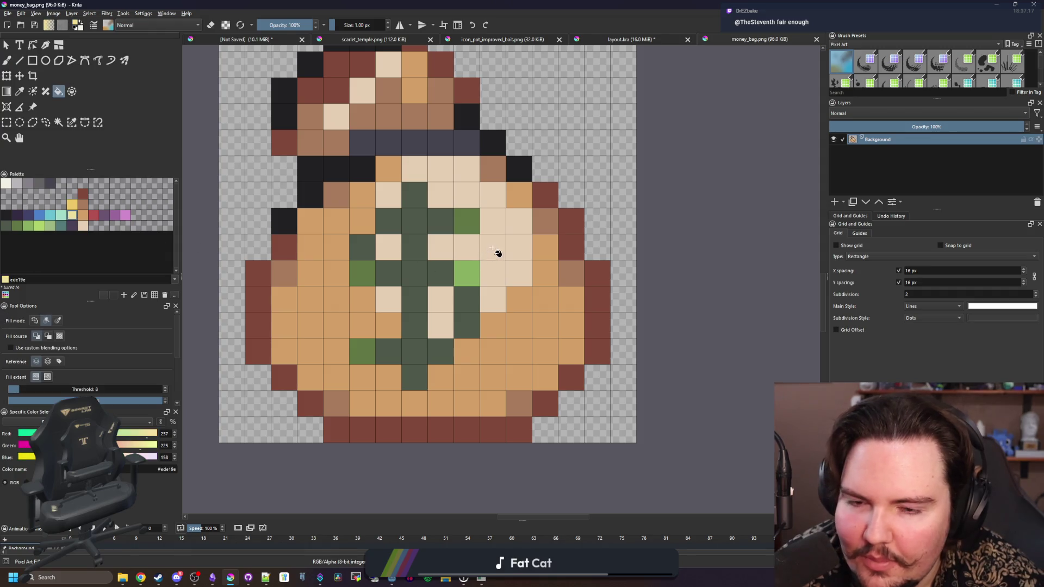
scroll(499, 254, "down", 3)
scroll(459, 310, "up", 3)
left_click(58, 321)
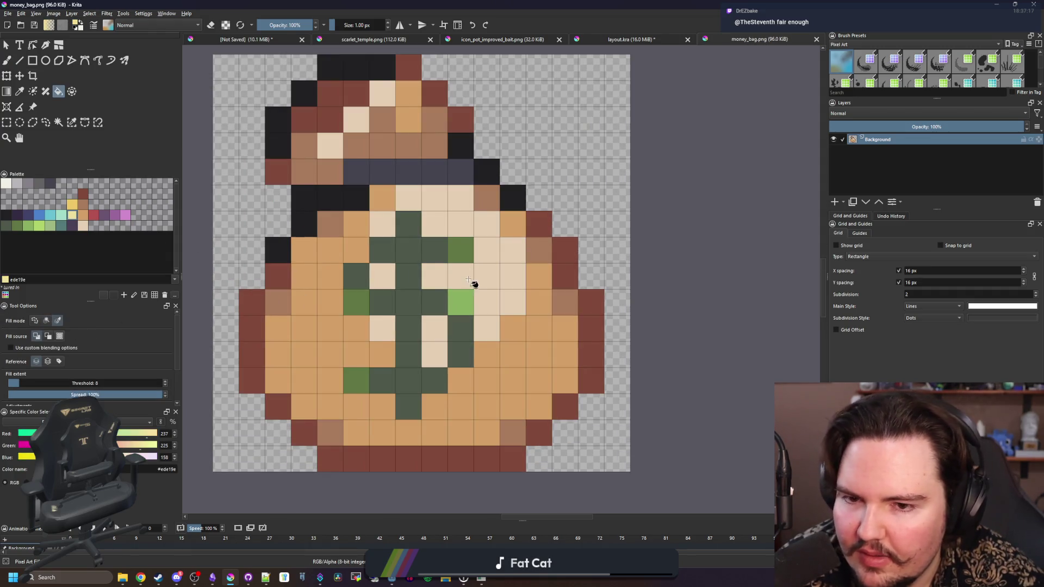
left_click(468, 280)
Recolour the bag's tan body gold edc766 and its medium-brown shading tan d3a068.
left_click(76, 206)
left_click(365, 252)
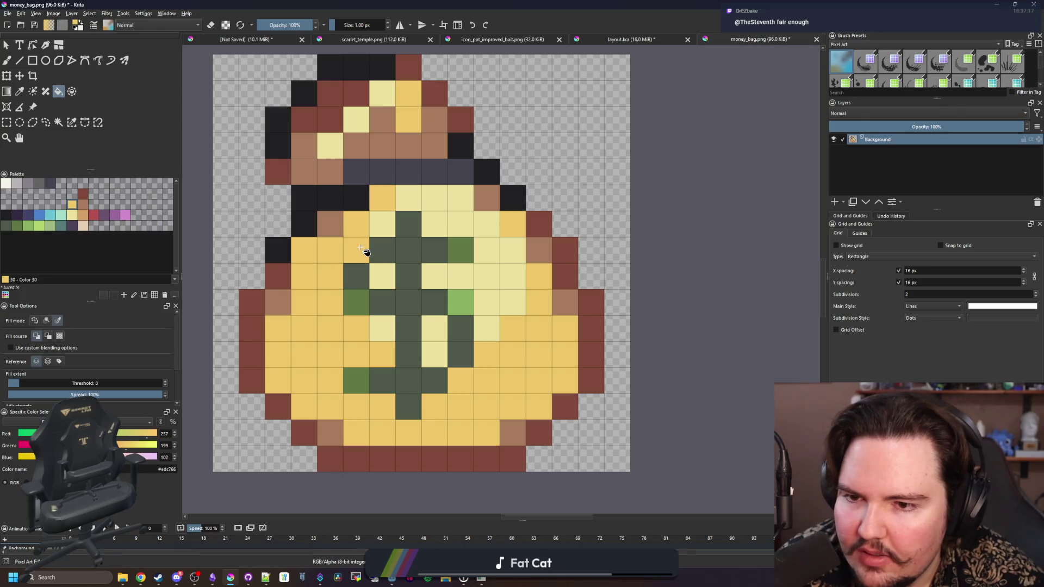
left_click(81, 216)
left_click(281, 299)
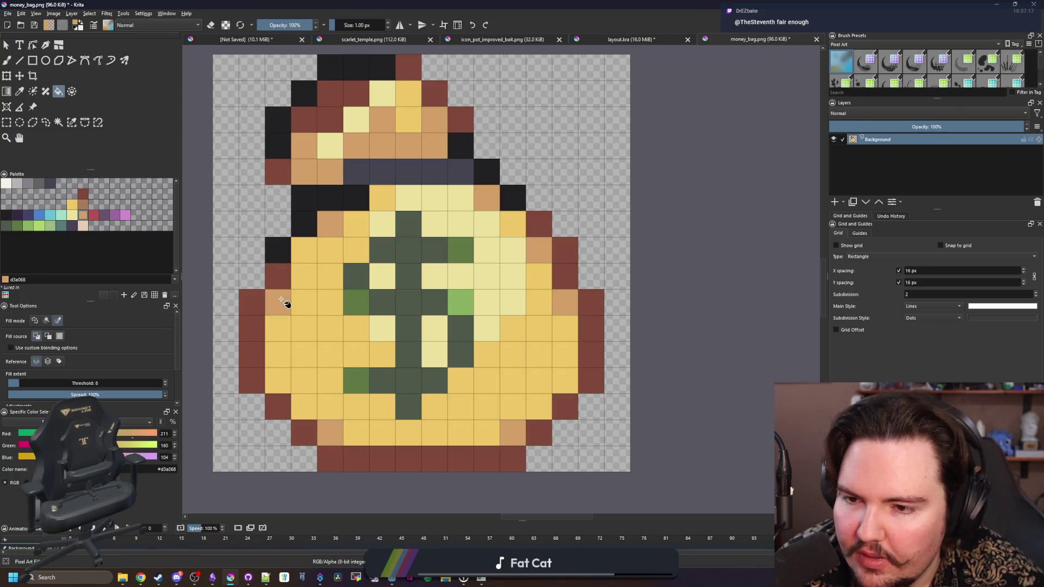
scroll(375, 337, "down", 7)
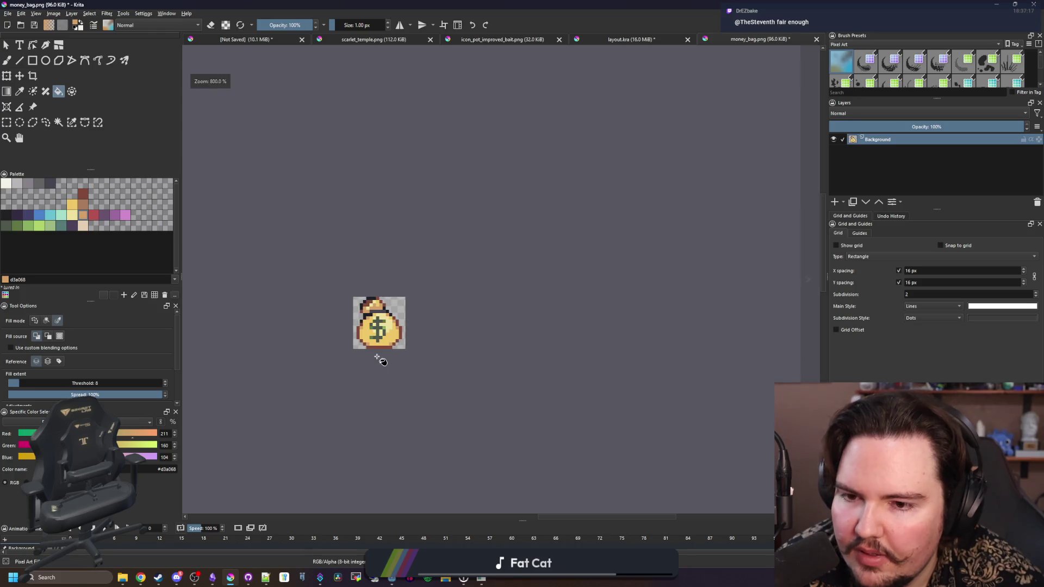
scroll(378, 353, "up", 7)
Recolour the dark red outline brown a77b5b and the black outline navy 43436a.
left_click(83, 204)
left_click(263, 333)
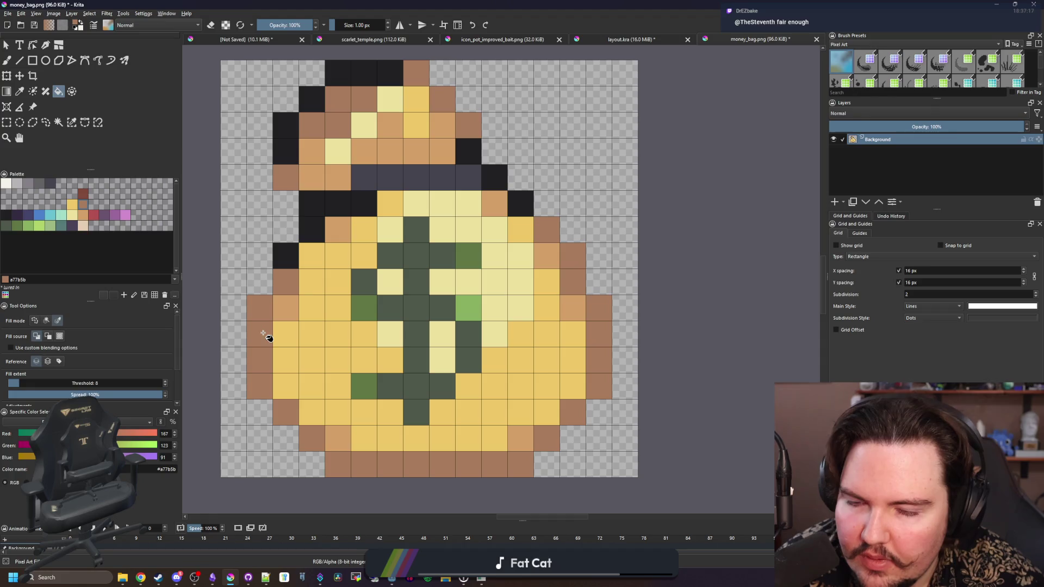
scroll(265, 335, "down", 5)
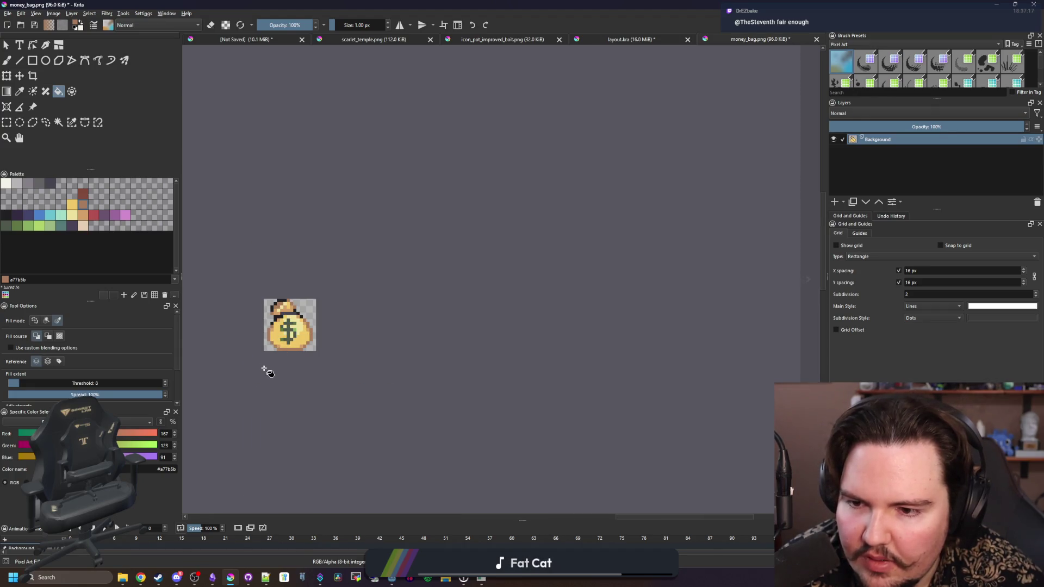
scroll(279, 334, "up", 5)
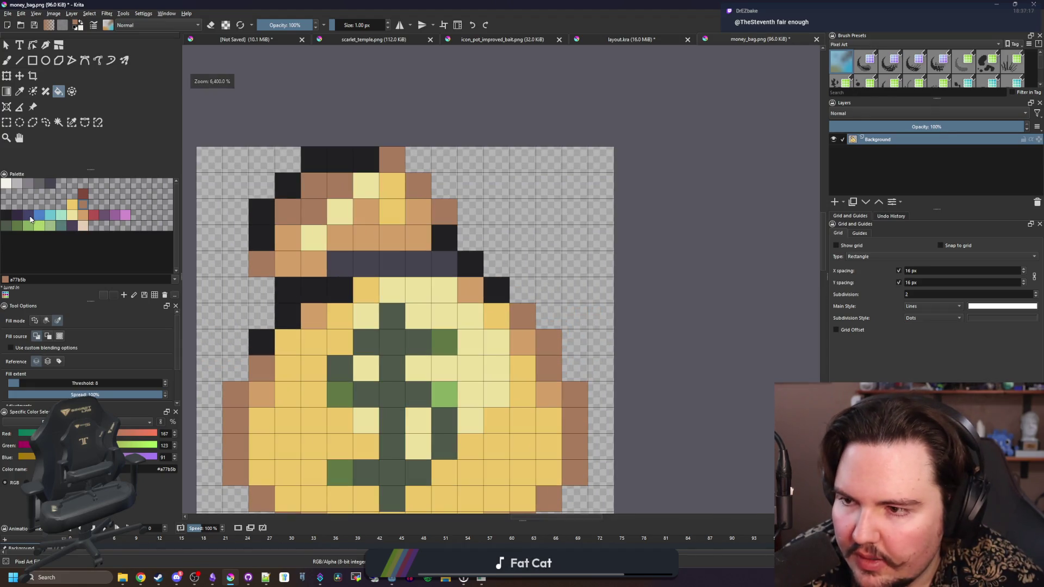
left_click(29, 215)
left_click(316, 313)
scroll(308, 296, "down", 6)
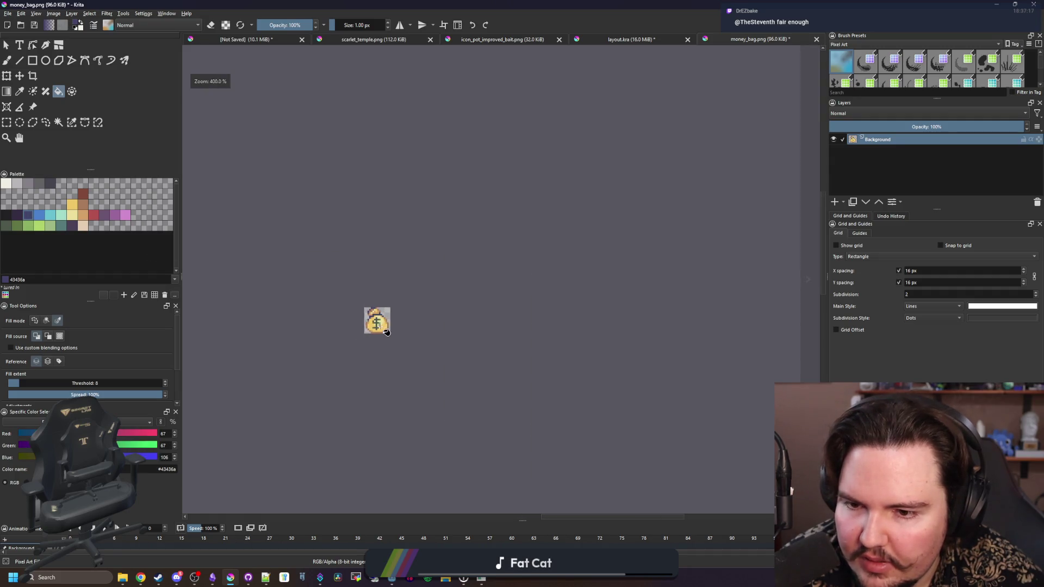
scroll(387, 332, "up", 5)
key("b")
scroll(387, 331, "up", 3)
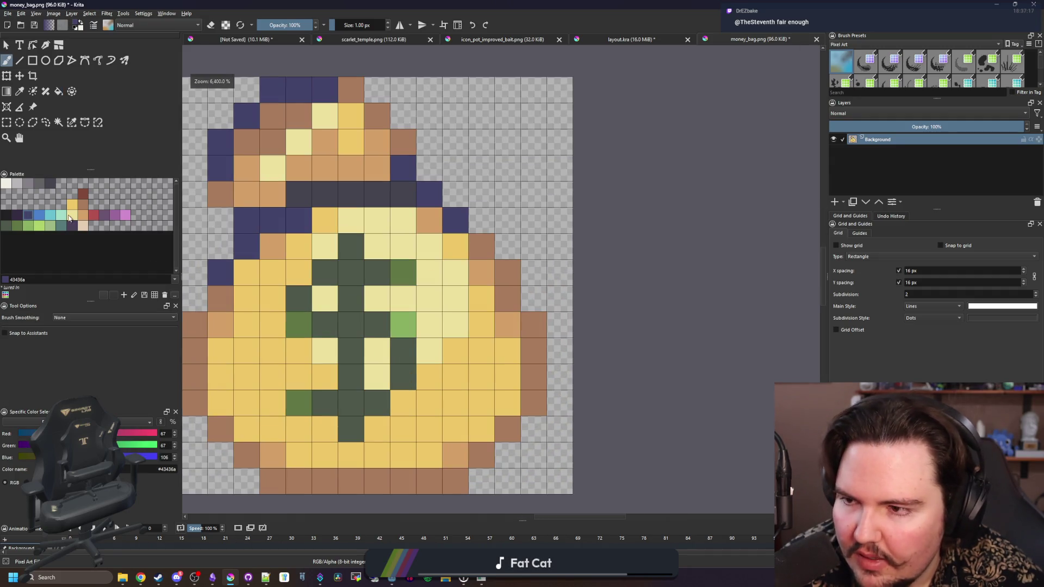
Pick off-white f2f0e5, try a highlight right of the dollar sign, then undo it.
left_click(6, 185)
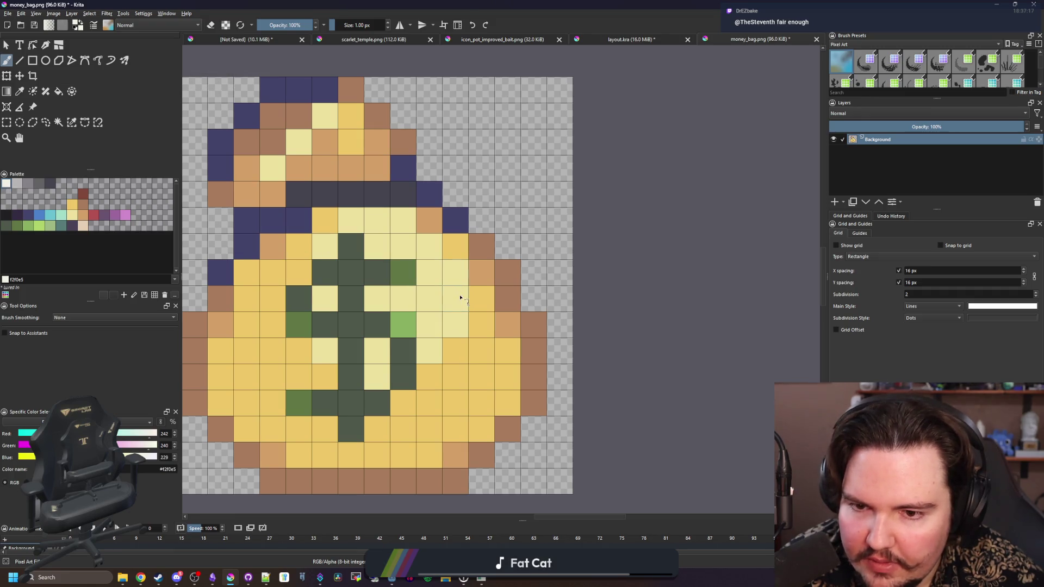
mouse_move(450, 267)
left_mouse_down()
mouse_move(429, 268)
mouse_move(451, 247)
left_mouse_up()
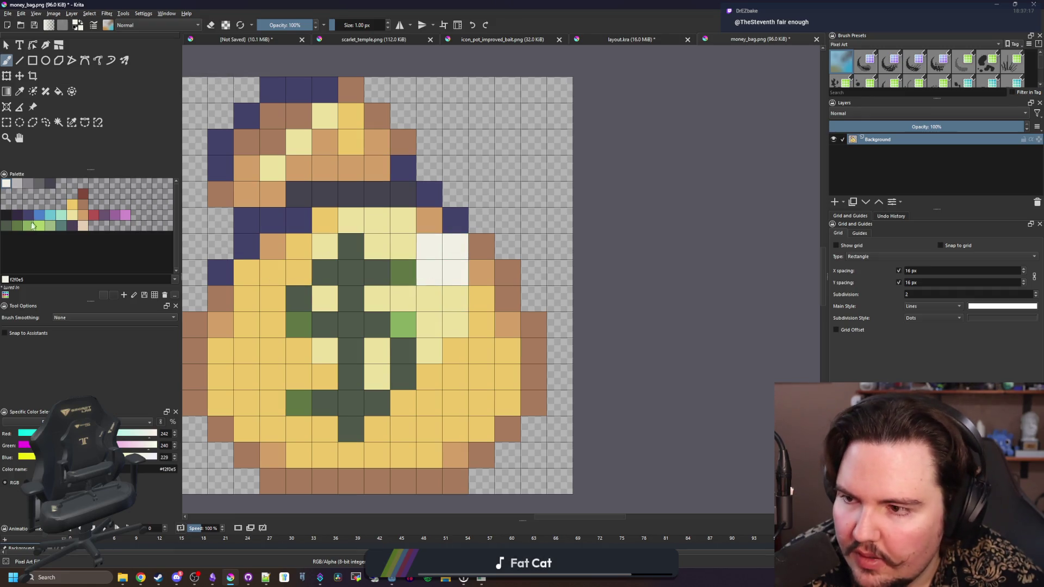
scroll(383, 285, "down", 8)
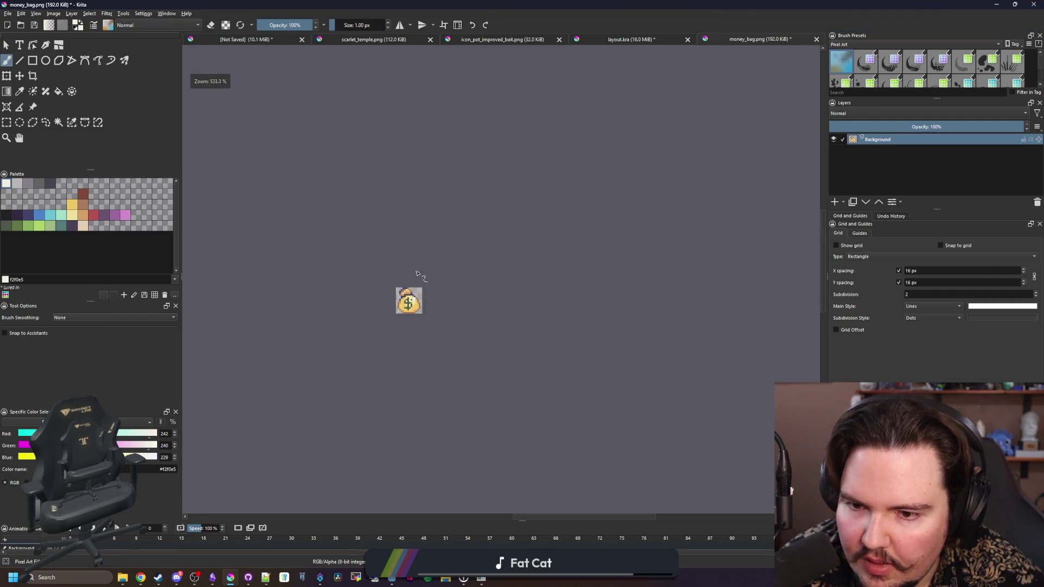
scroll(392, 284, "up", 7)
scroll(397, 283, "down", 1)
scroll(397, 282, "down", 7)
scroll(394, 282, "up", 8)
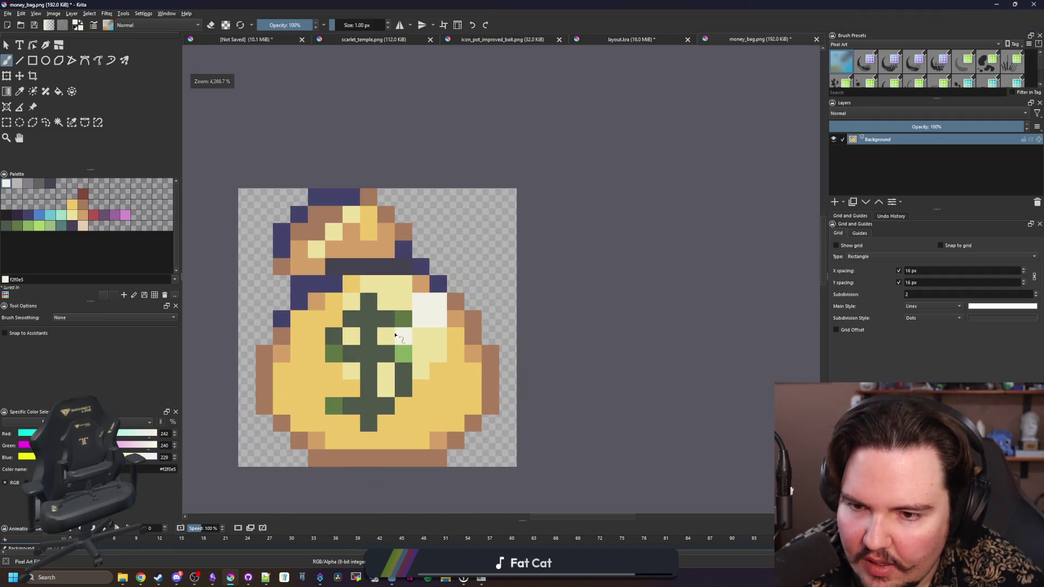
key("ctrl+z")
scroll(420, 358, "up", 1)
scroll(425, 359, "down", 1)
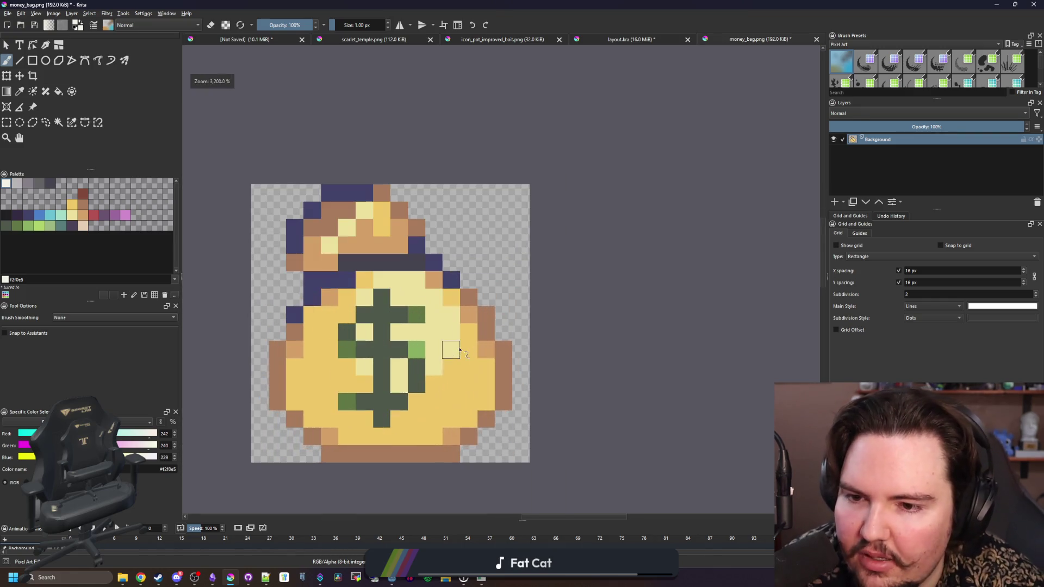
scroll(429, 366, "up", 2)
scroll(191, 251, "down", 2)
scroll(262, 290, "up", 2)
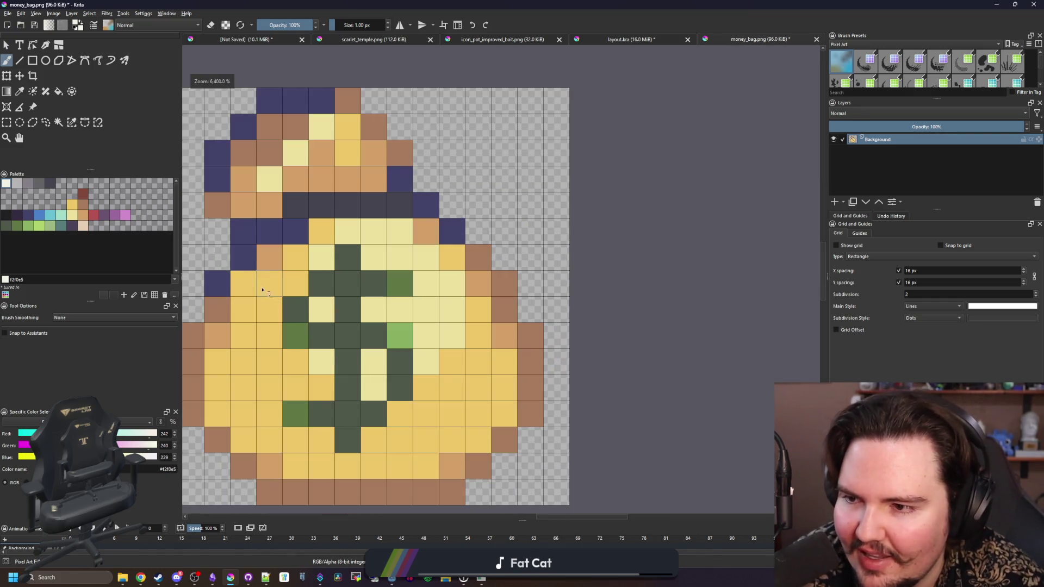
scroll(314, 351, "down", 2)
scroll(316, 356, "up", 2)
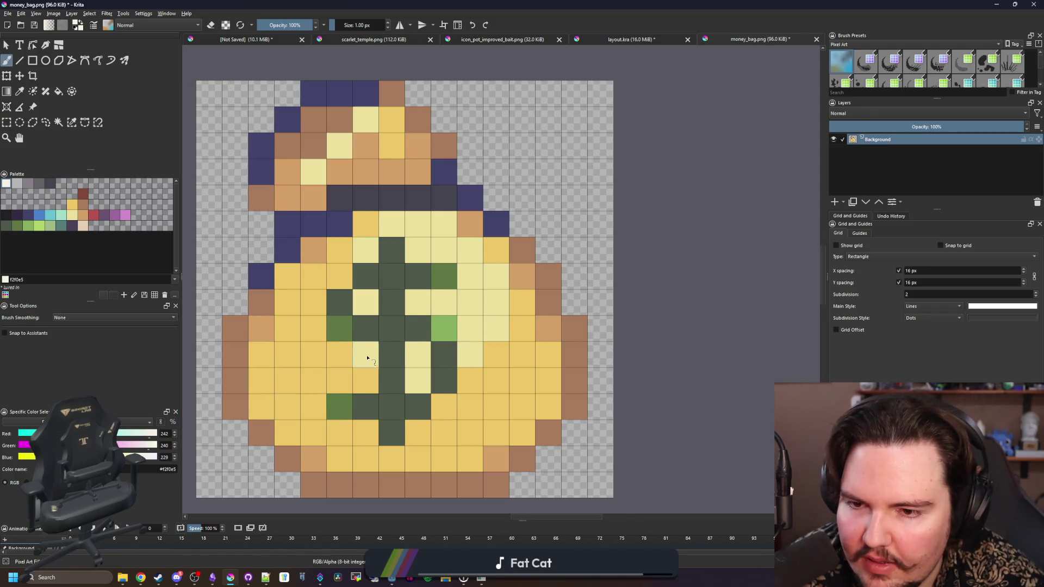
scroll(367, 358, "down", 2)
scroll(435, 299, "up", 2)
Paint smaller off-white highlights beside the dollar sign and shine pixels on the bag's lower left.
left_click_drag(451, 302, 439, 284)
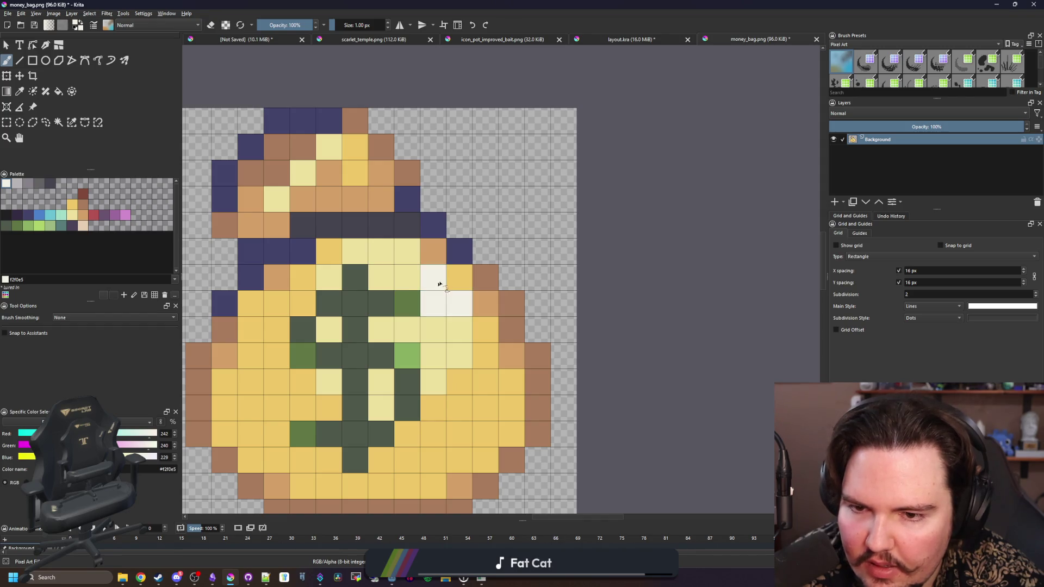
left_click(459, 277)
left_click(382, 277)
scroll(402, 351, "down", 3)
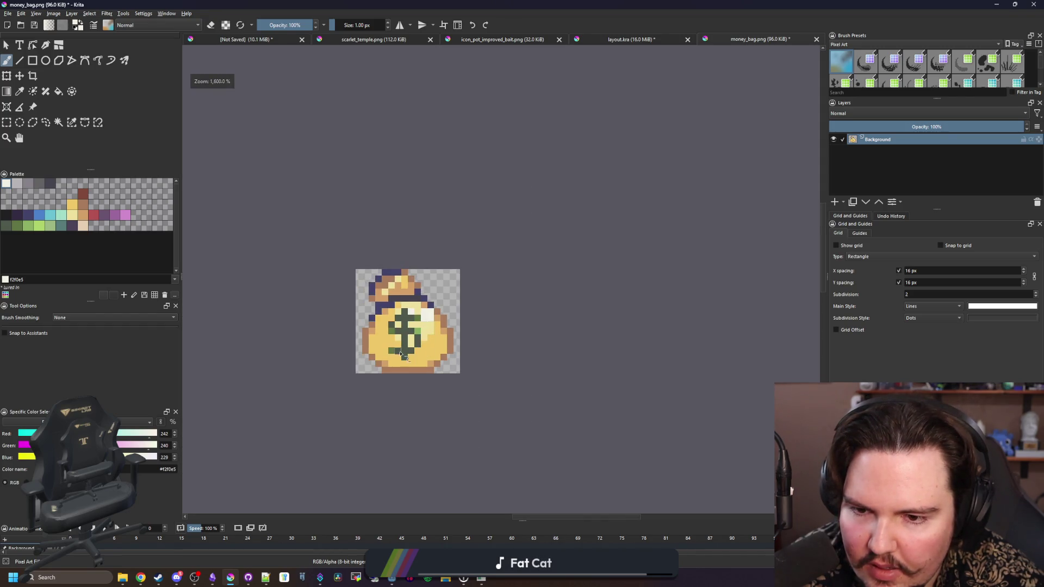
scroll(401, 355, "up", 3)
left_click_drag(314, 327, 315, 298)
left_click(342, 350)
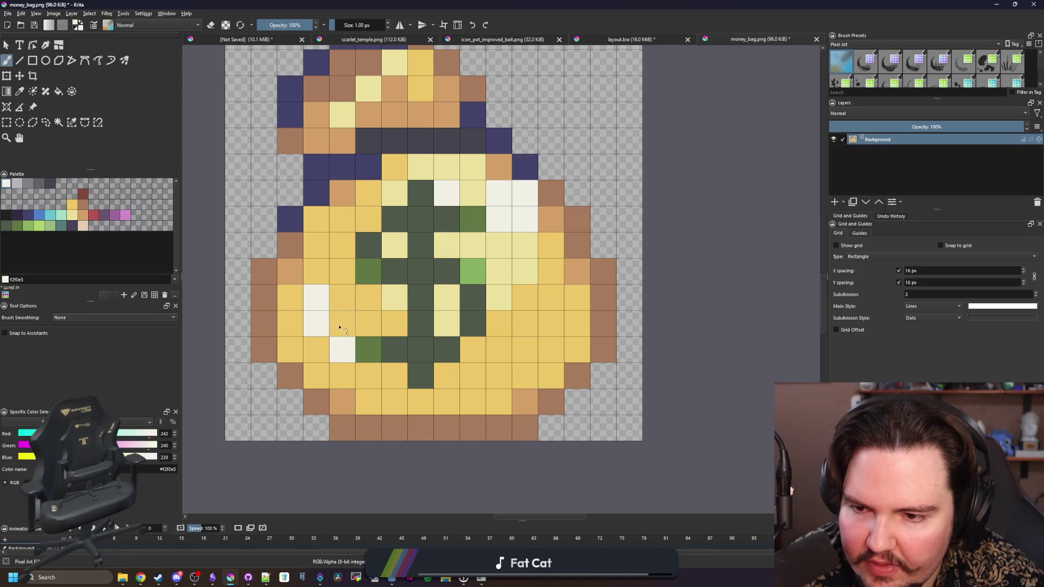
left_click(342, 324)
Sample the bag's pale yellow and soften part of the lower-left shine with it.
key("p")
left_click(393, 289)
key("b")
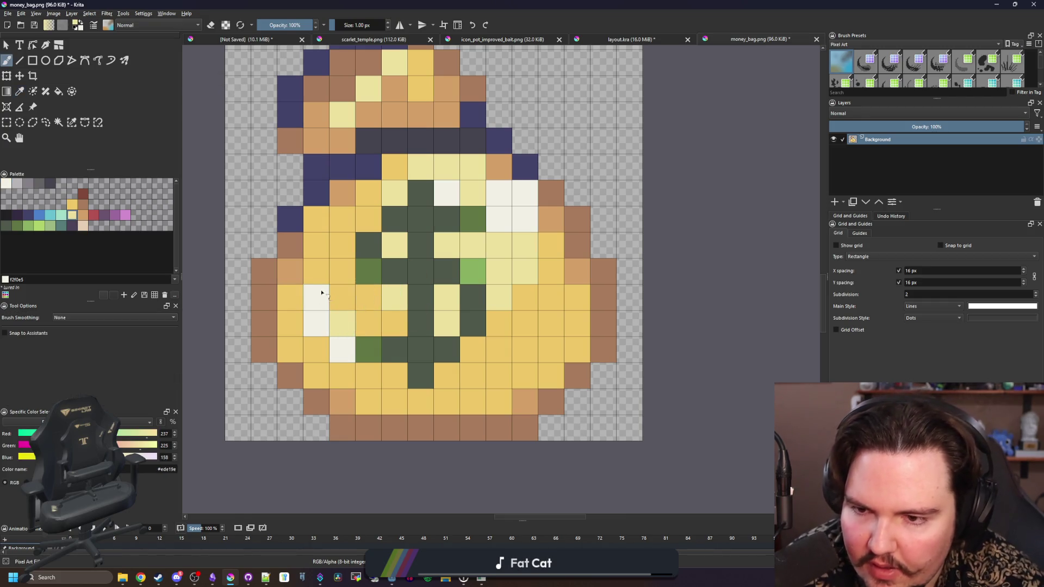
scroll(322, 292, "down", 5)
scroll(335, 346, "up", 6)
left_click(380, 374)
left_click(354, 374)
scroll(333, 257, "down", 5)
scroll(333, 257, "down", 2)
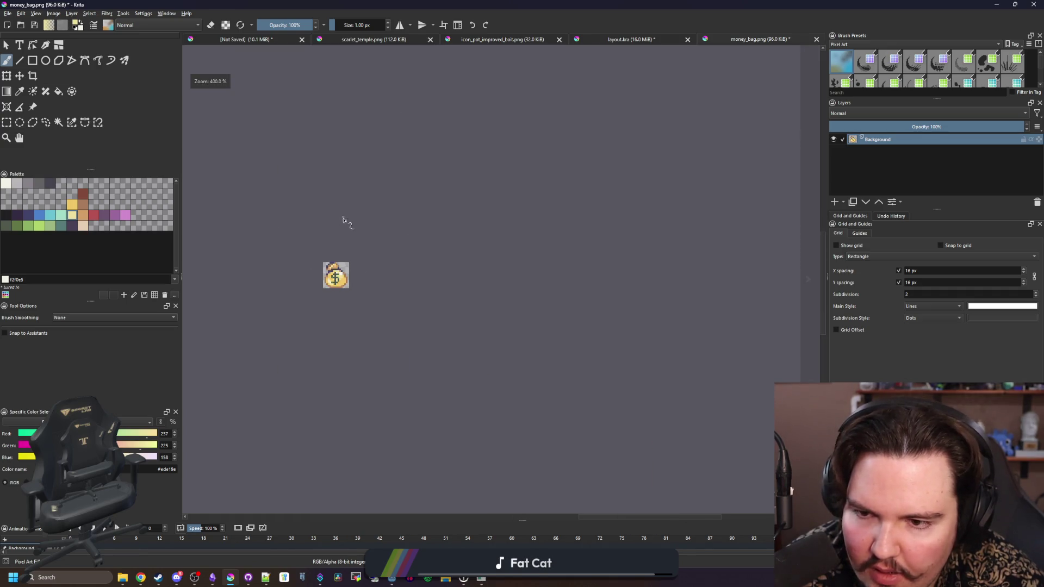
scroll(333, 269, "up", 8)
Add off-white shine dots on the lower right, restoring one stray pixel to pale yellow.
key("p")
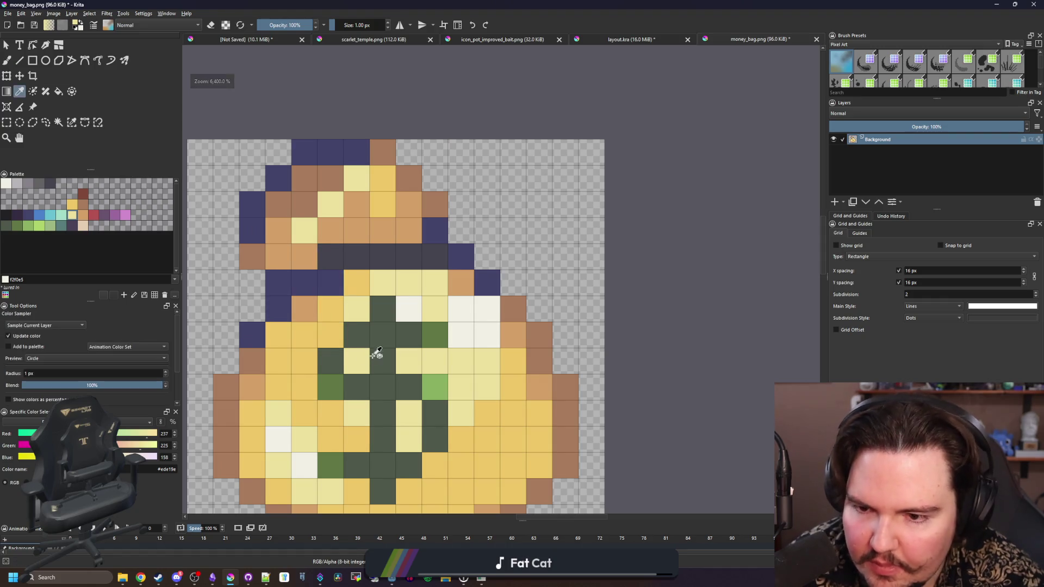
key("b")
scroll(403, 242, "down", 3)
scroll(445, 309, "up", 3)
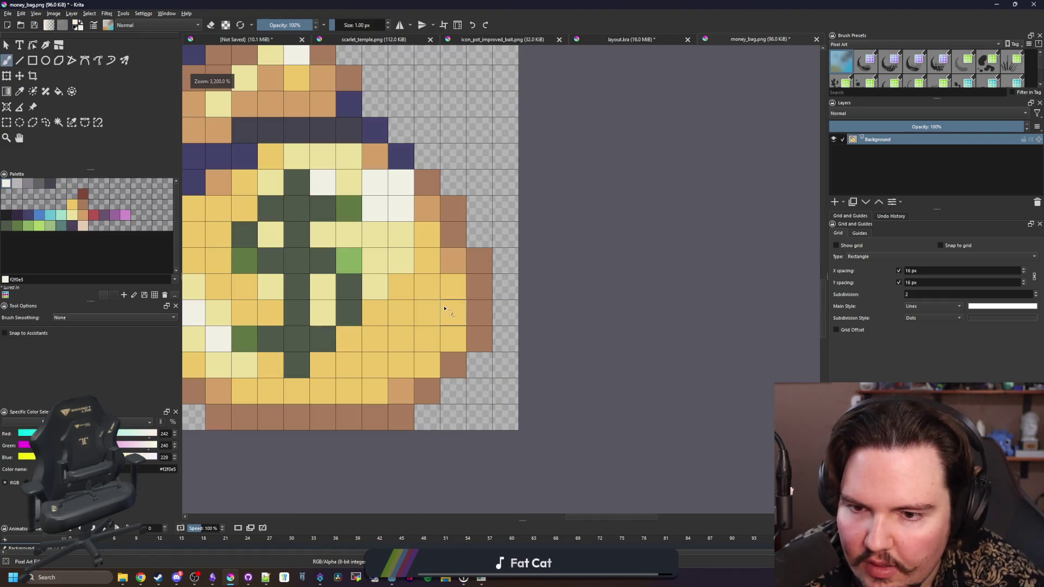
left_click(426, 317)
left_click(401, 338)
key("p")
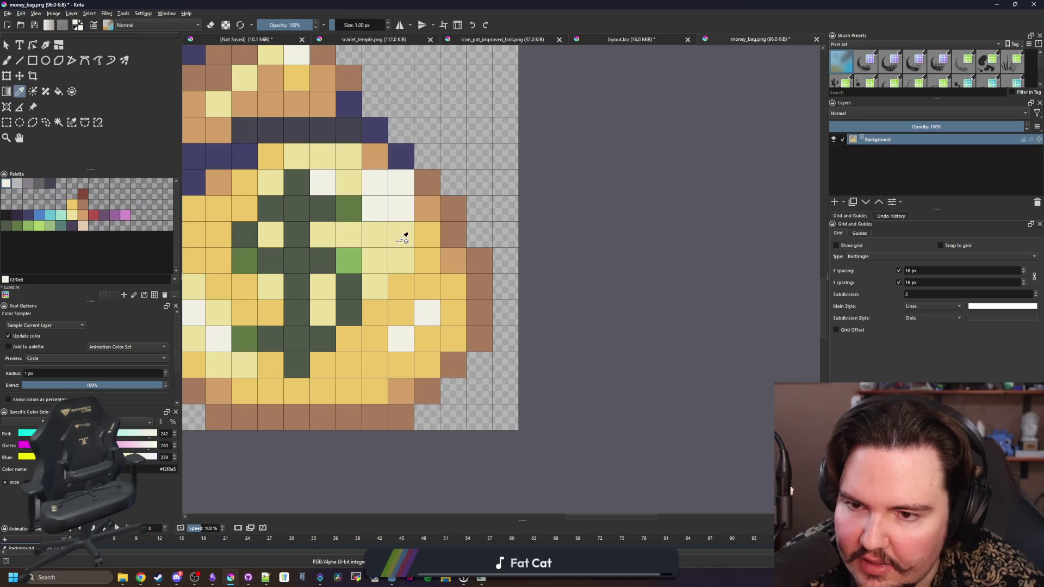
left_click(403, 238)
key("b")
left_click(402, 339)
scroll(415, 353, "down", 5)
scroll(419, 338, "up", 3)
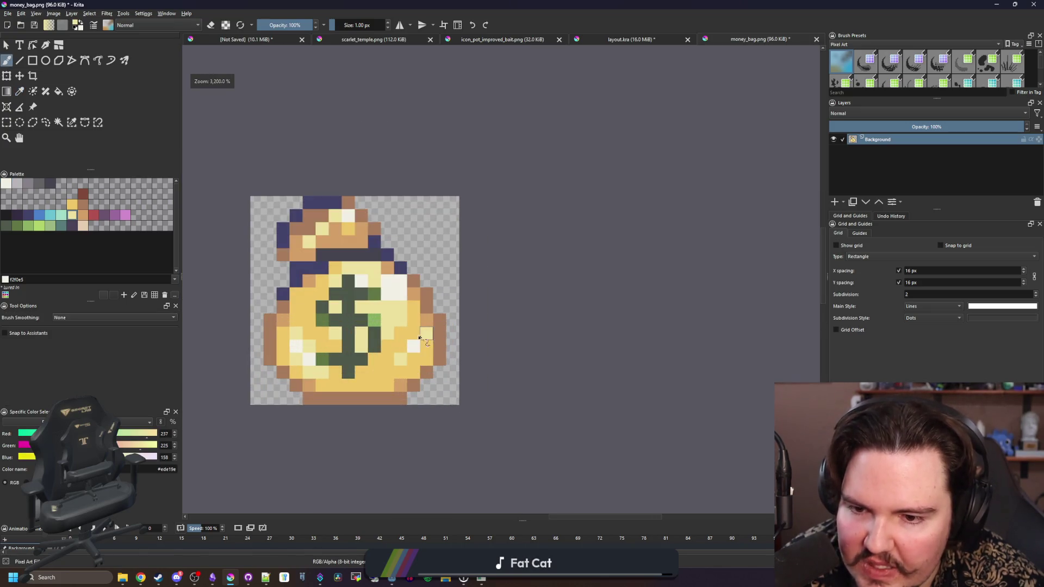
scroll(419, 336, "down", 5)
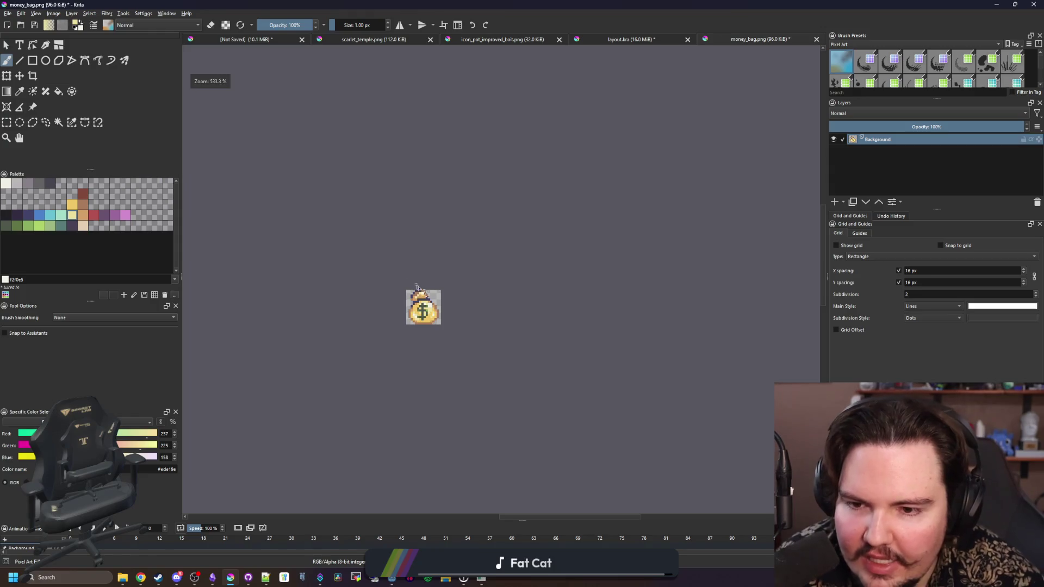
scroll(418, 287, "up", 5)
scroll(395, 373, "up", 2)
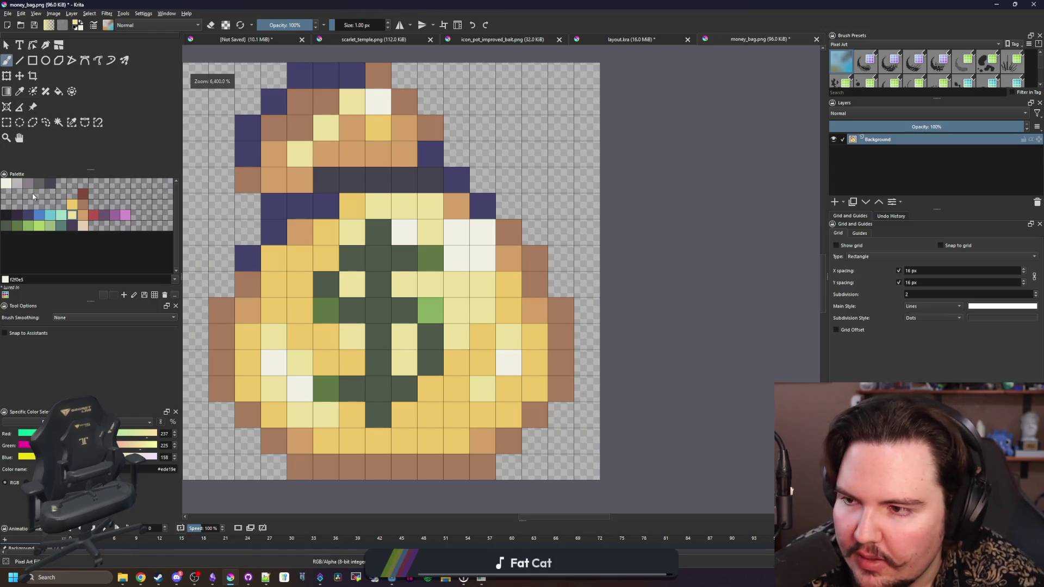
Try filling the dollar sign red and then pink, undoing each.
left_click(91, 216)
key("f")
left_click(380, 302)
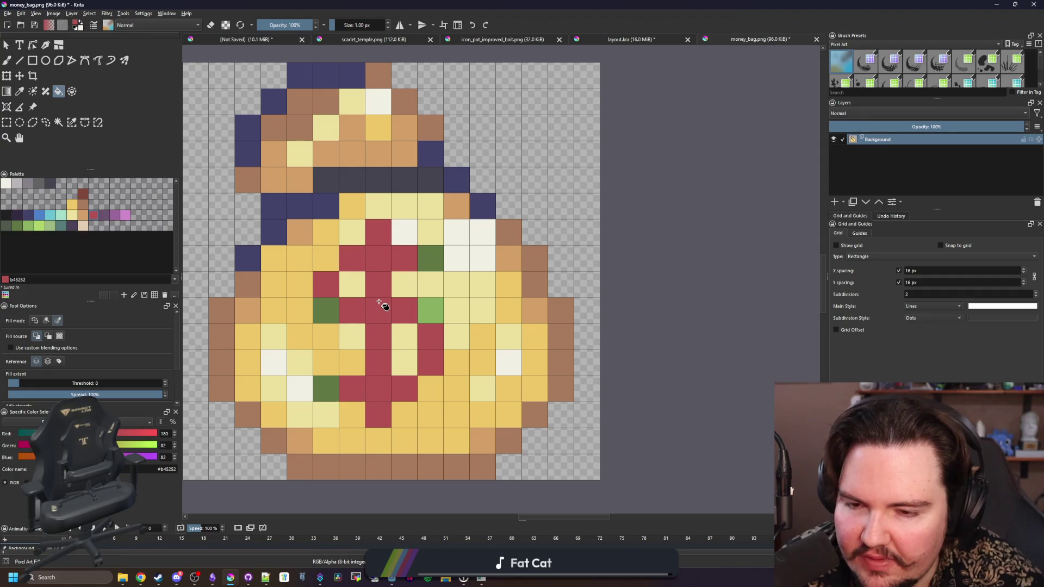
key("ctrl+z")
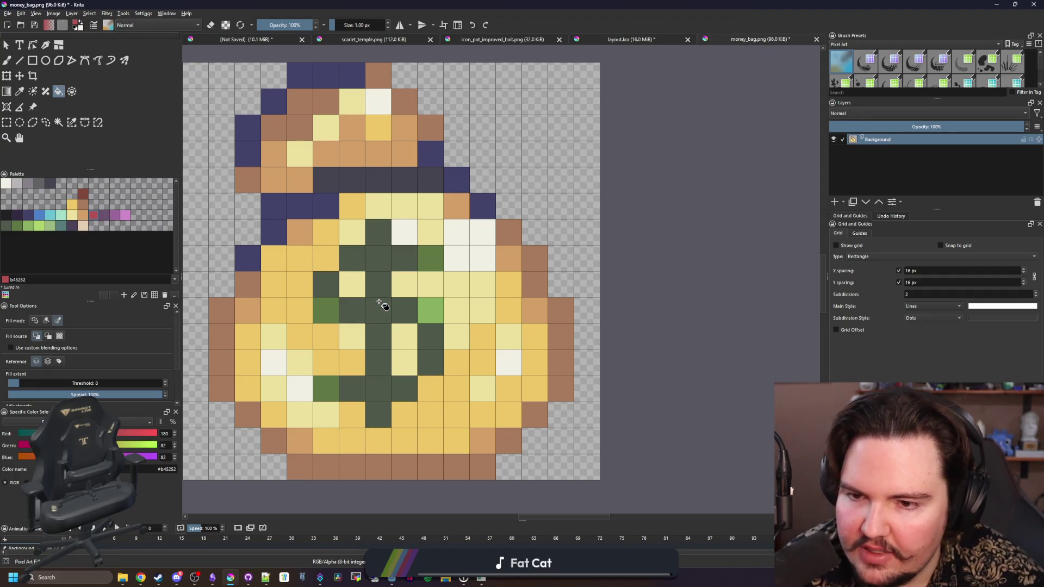
left_click(125, 215)
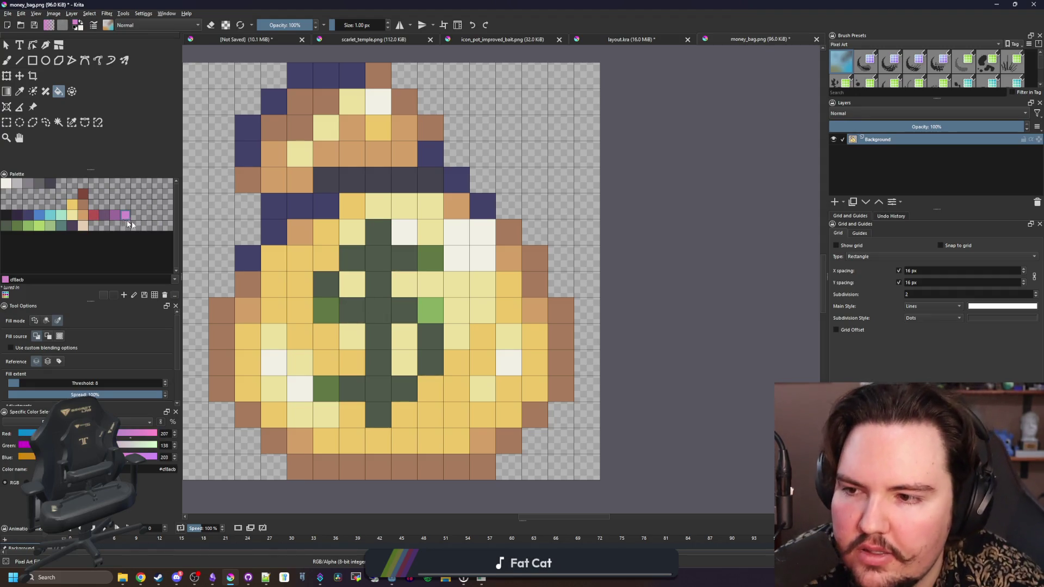
left_click(397, 317)
key("ctrl+z")
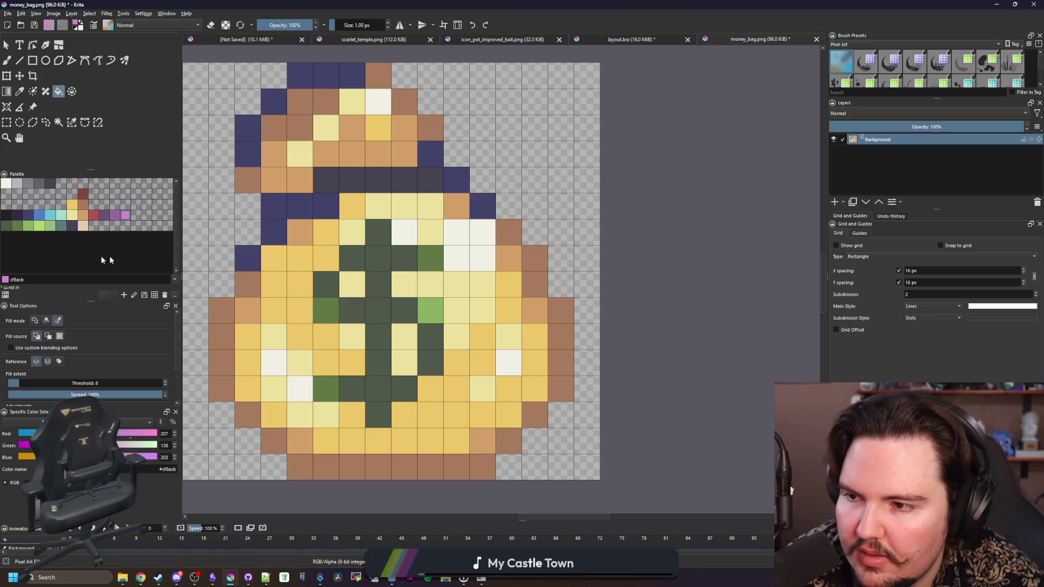
Flood-fill the dollar sign with grey 868188.
left_click(6, 216)
scroll(375, 313, "down", 5)
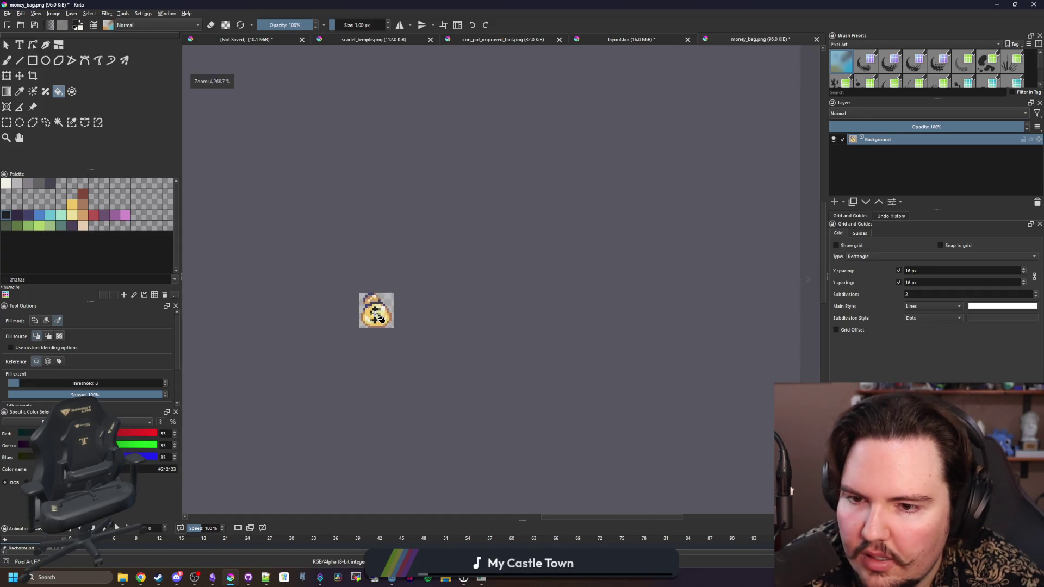
scroll(380, 303, "up", 4)
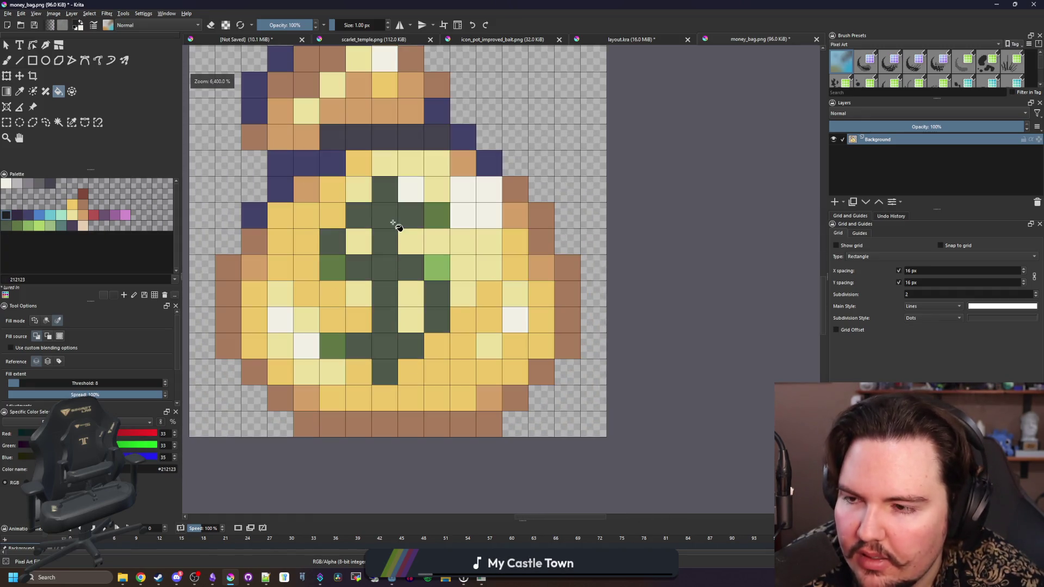
left_click(28, 183)
left_click(401, 268)
scroll(407, 240, "down", 6)
scroll(406, 221, "down", 1)
scroll(408, 249, "up", 8)
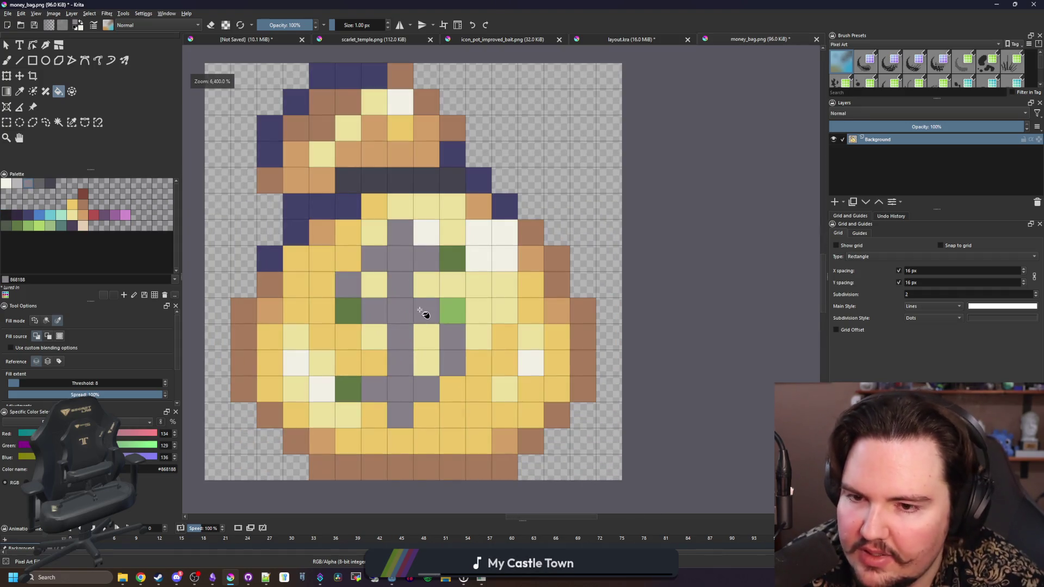
key("ctrl+z")
left_click(420, 314)
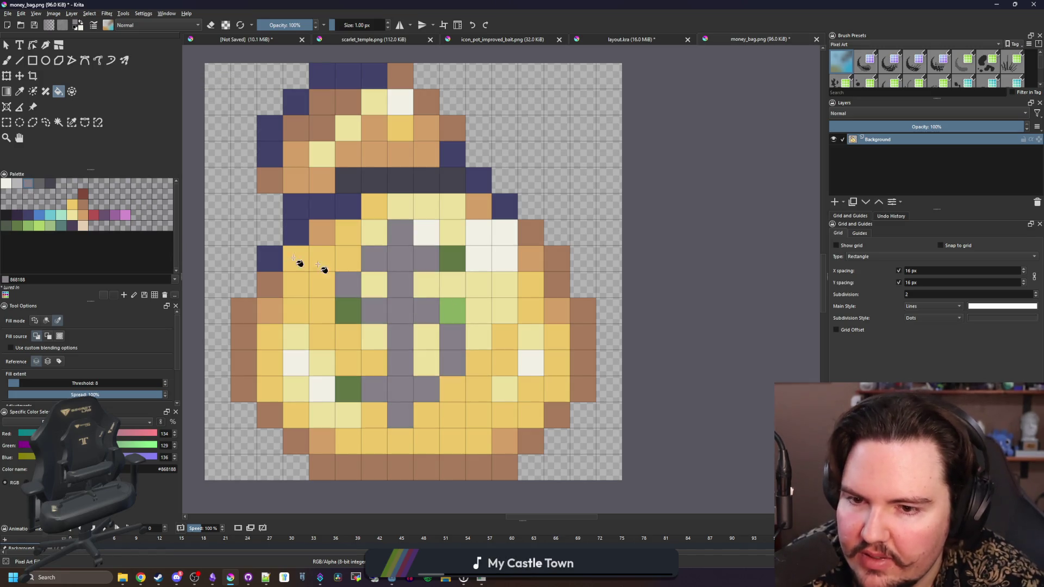
Turn the remaining light-green dollar-sign pixels light grey b8b5b9.
left_click(18, 184)
left_click(355, 310)
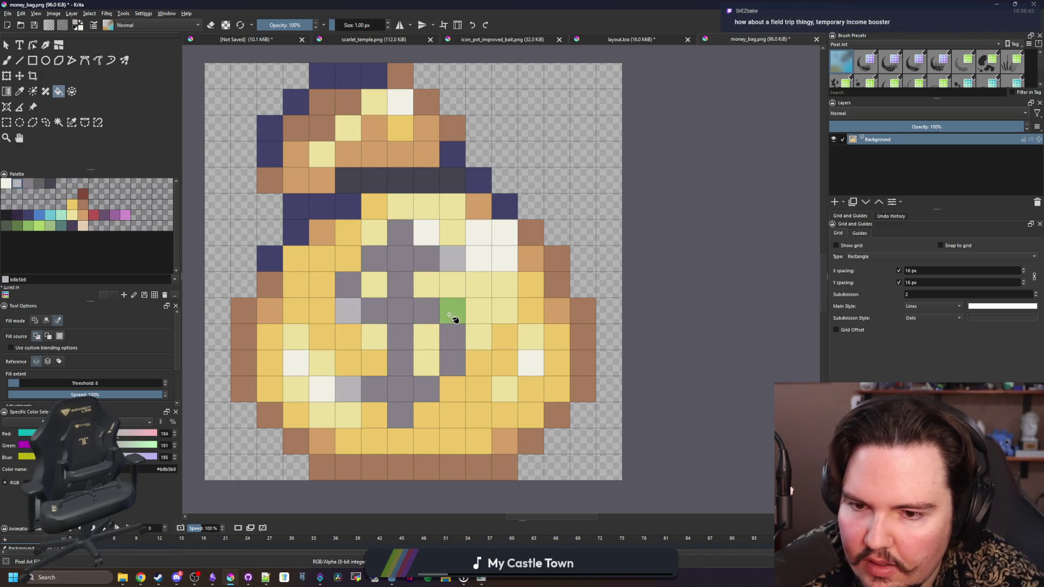
left_click(451, 316)
scroll(435, 305, "down", 6)
scroll(430, 243, "down", 1)
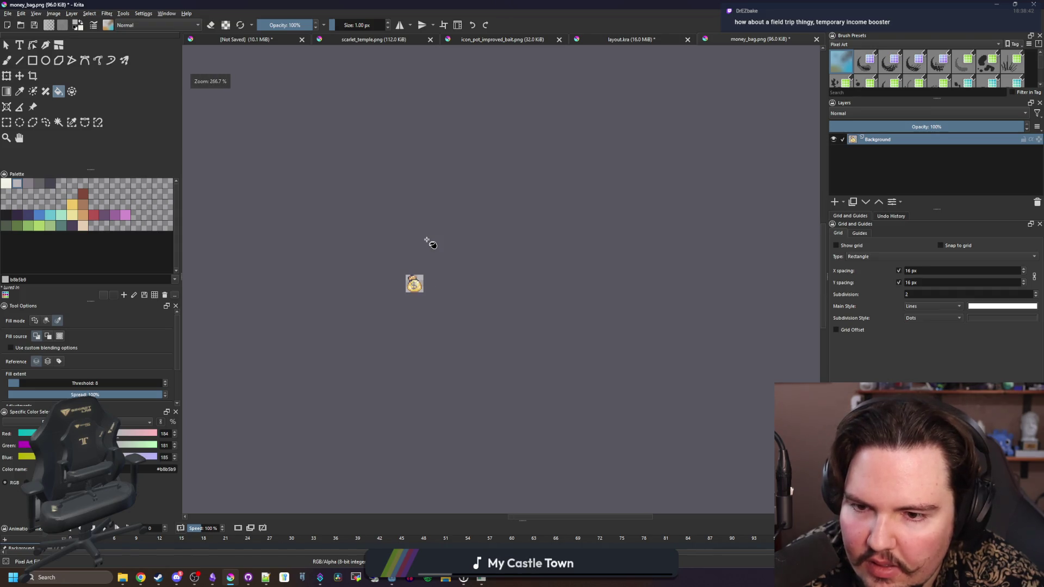
scroll(429, 297, "up", 6)
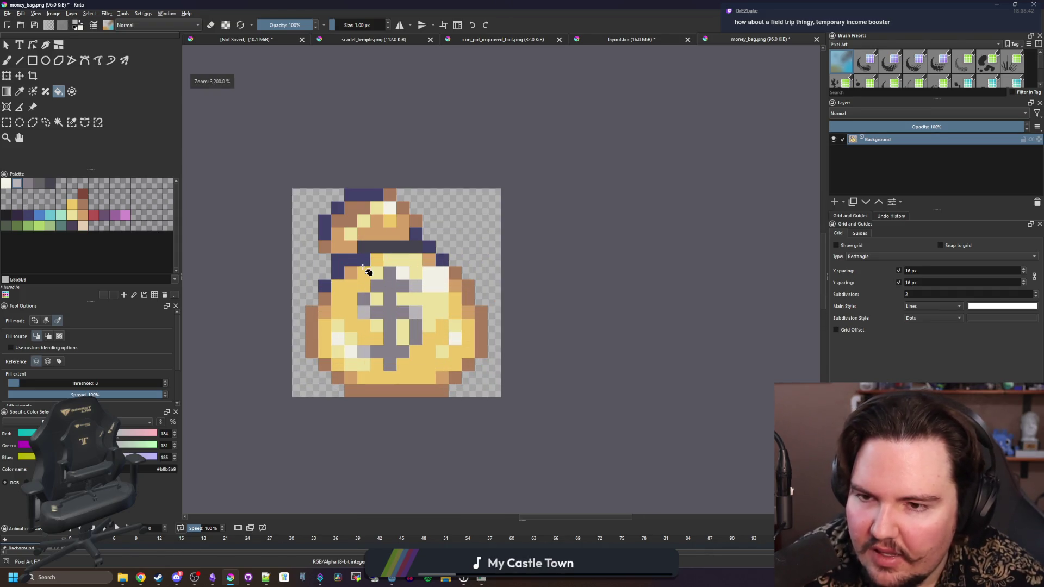
scroll(369, 272, "up", 1)
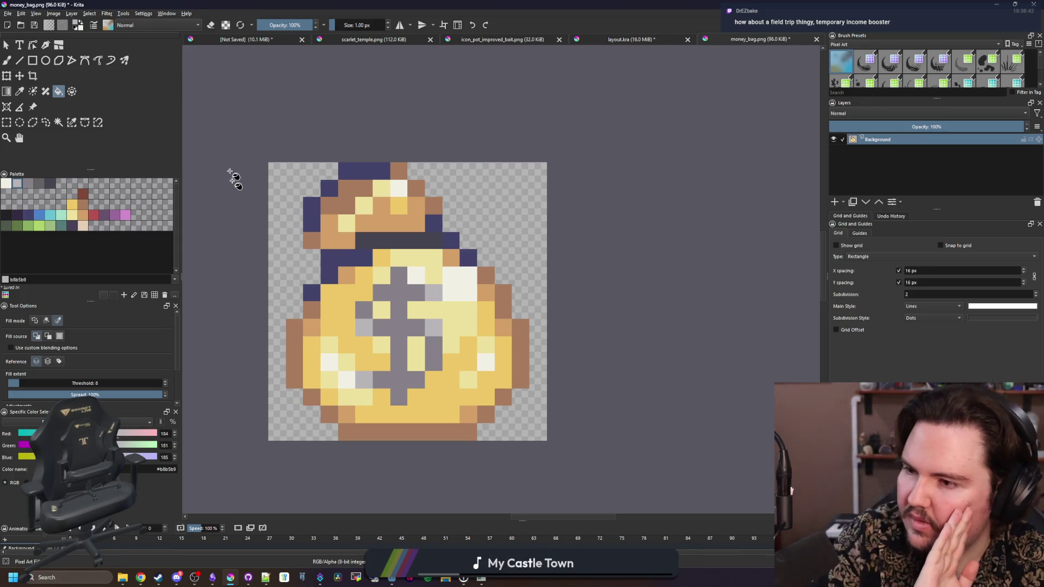
left_click(7, 13)
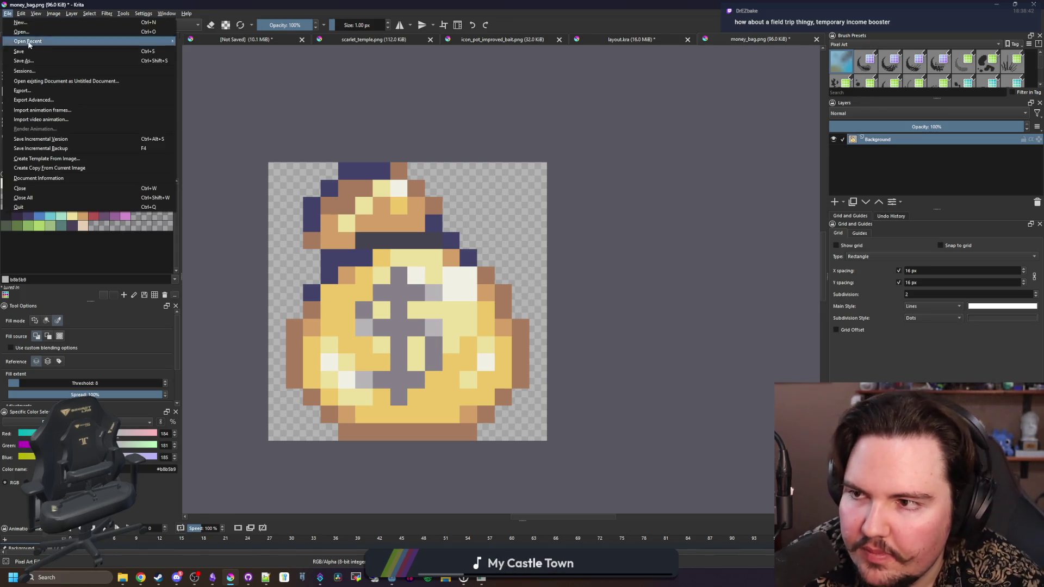
Save the sprite as money_bag_rare.png in the Sprites folder, accepting the PNG options.
key("Escape")
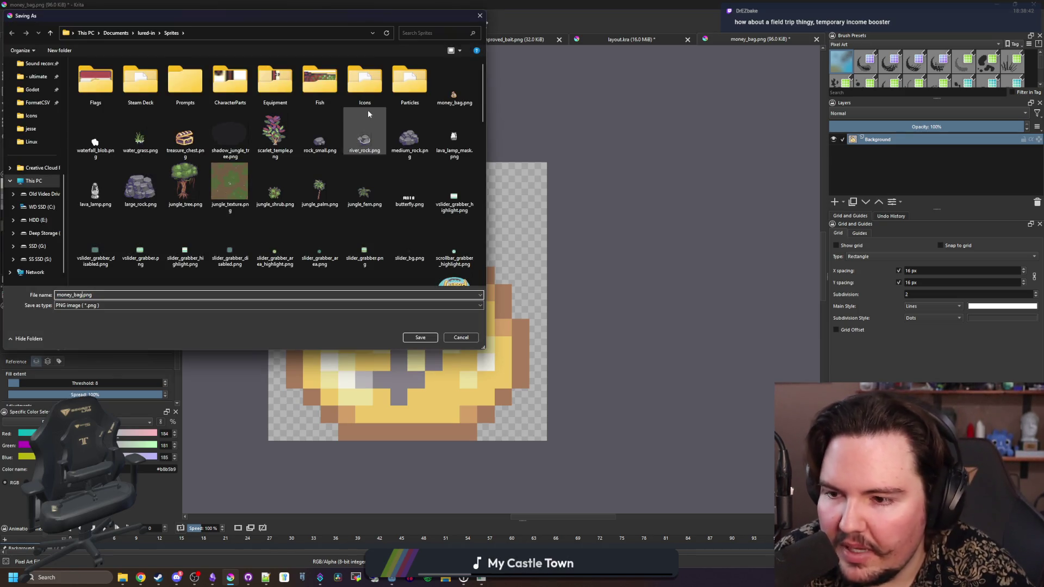
left_click(425, 337)
left_click(558, 362)
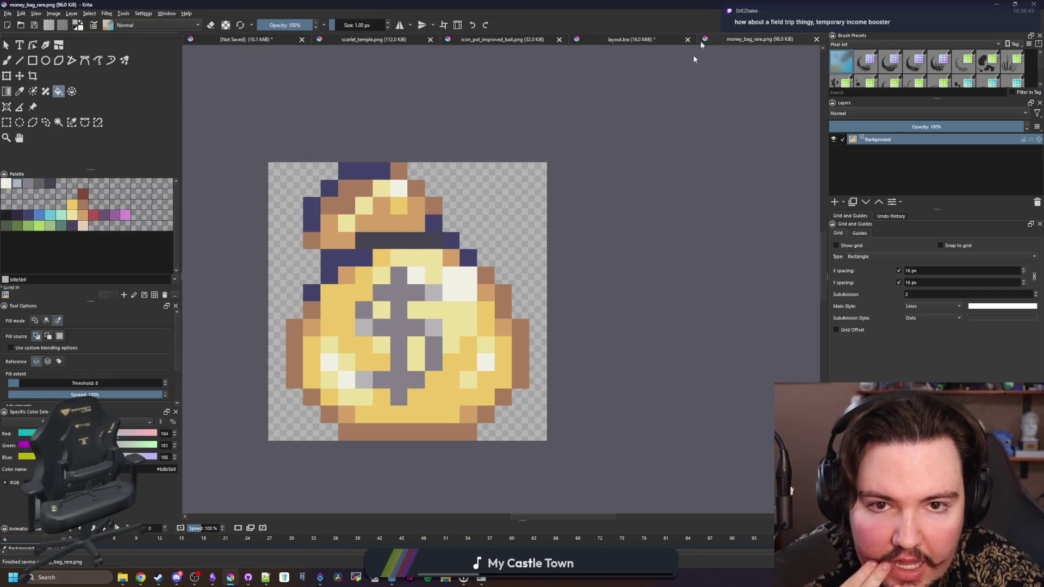
key("alt+Tab")
left_click(497, 252)
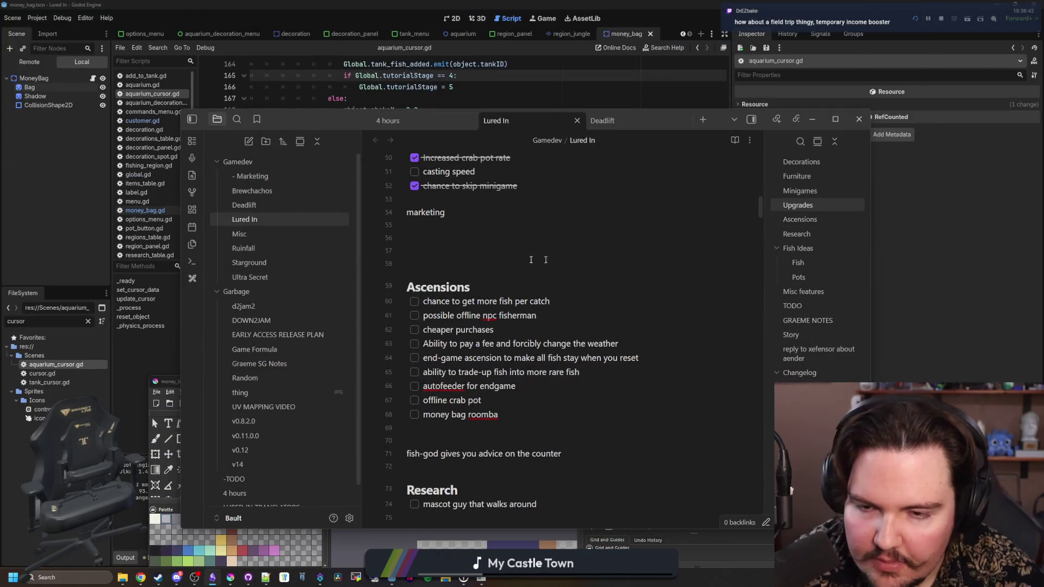
In money_bag.gd, declare a rare boolean defaulting to false and save.
key("alt+Tab")
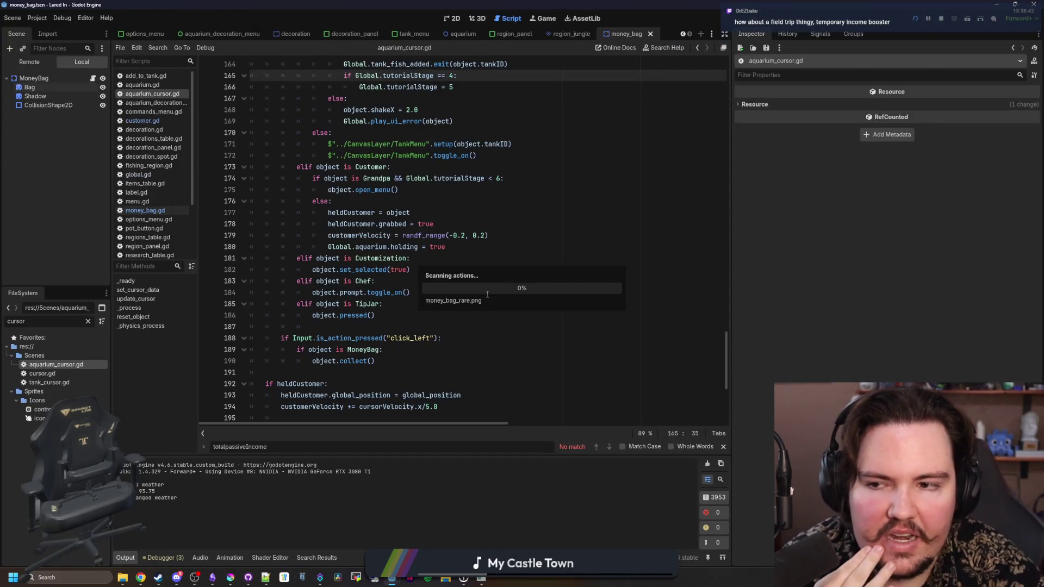
left_click(163, 212)
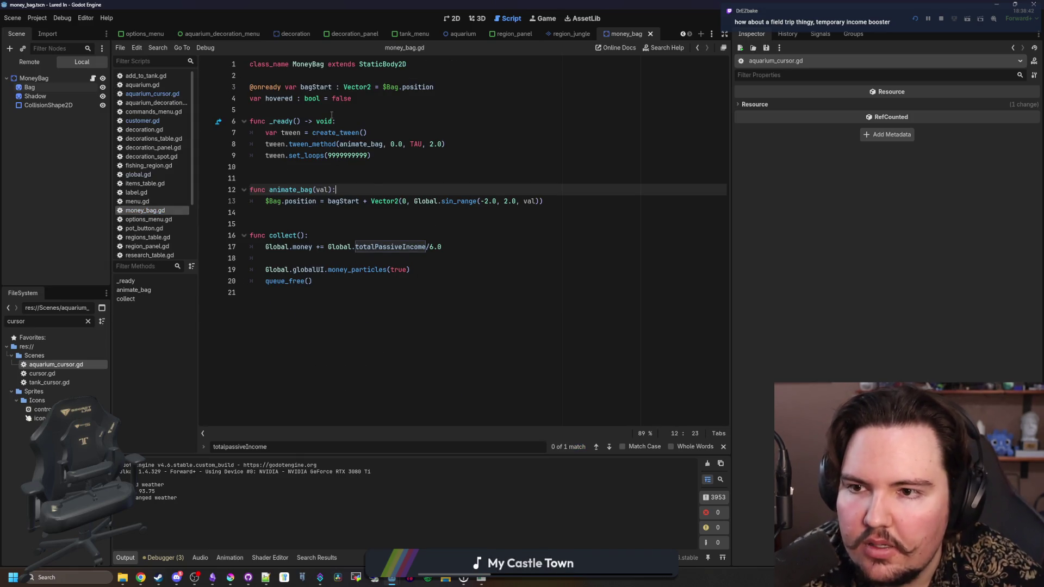
left_click(388, 99)
key("Return")
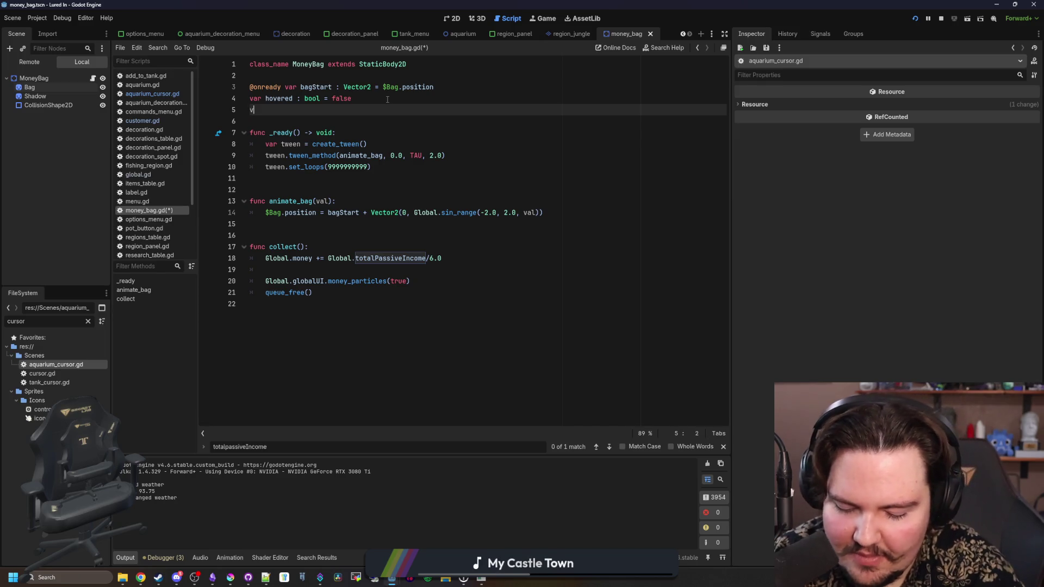
type("ool = ")
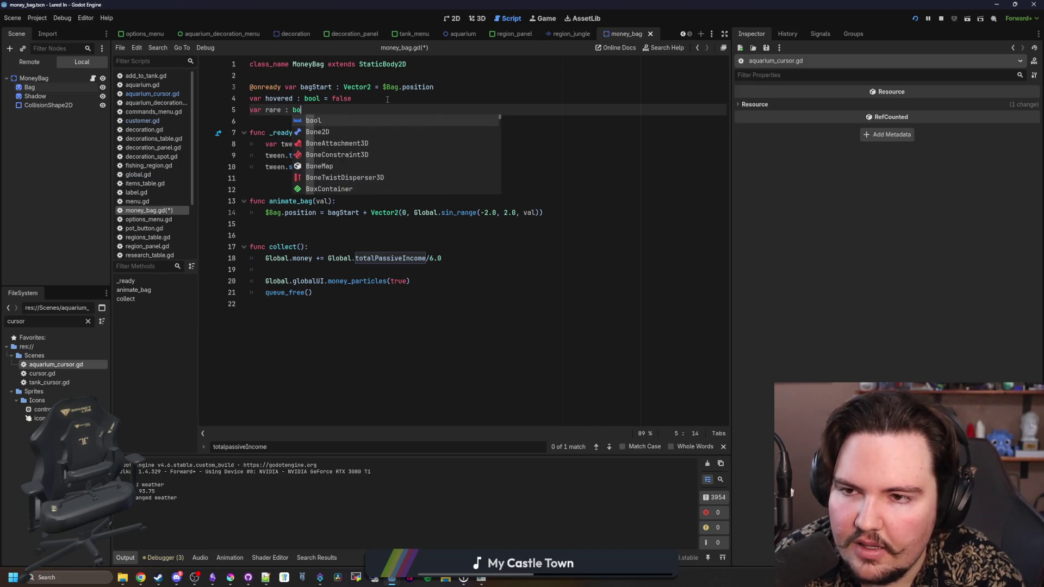
type("false")
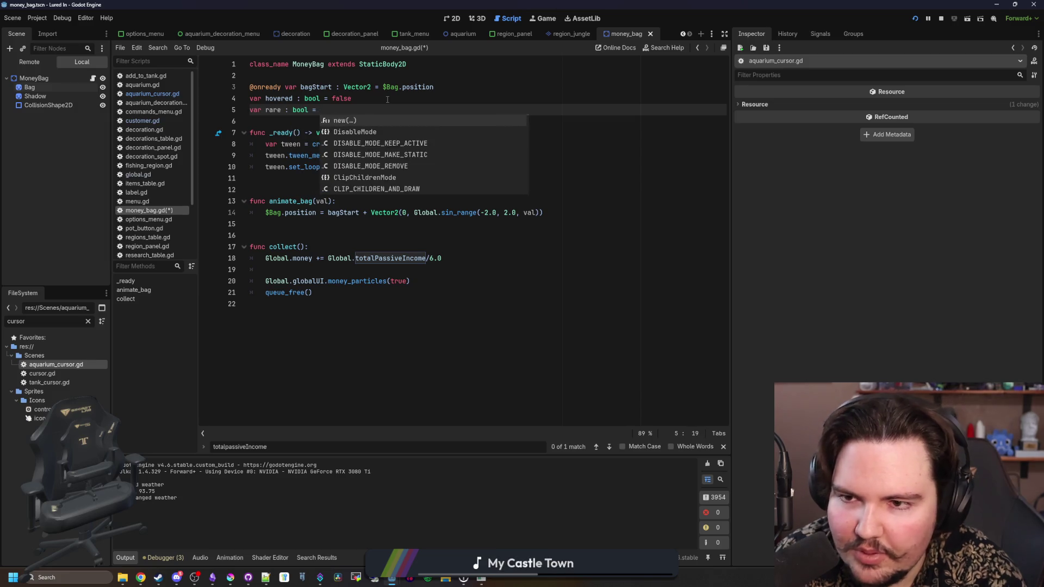
left_click(387, 98)
double_click(274, 110)
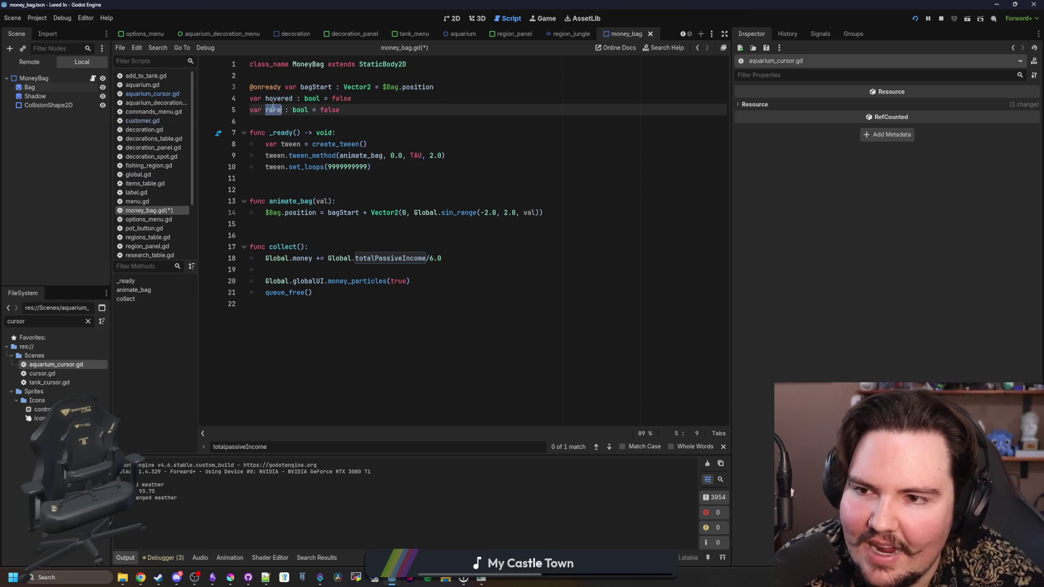
left_click(282, 132)
key("ctrl+s")
Add lines in _ready() setting $Bag.texture to preload money_bag_rare.png.
left_click(348, 179)
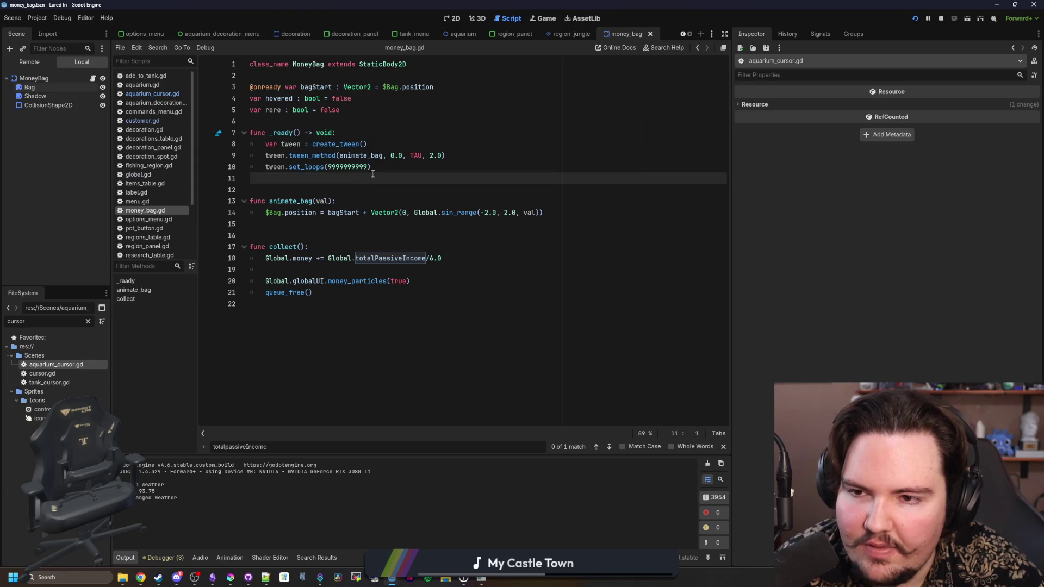
left_click(376, 121)
left_click(375, 132)
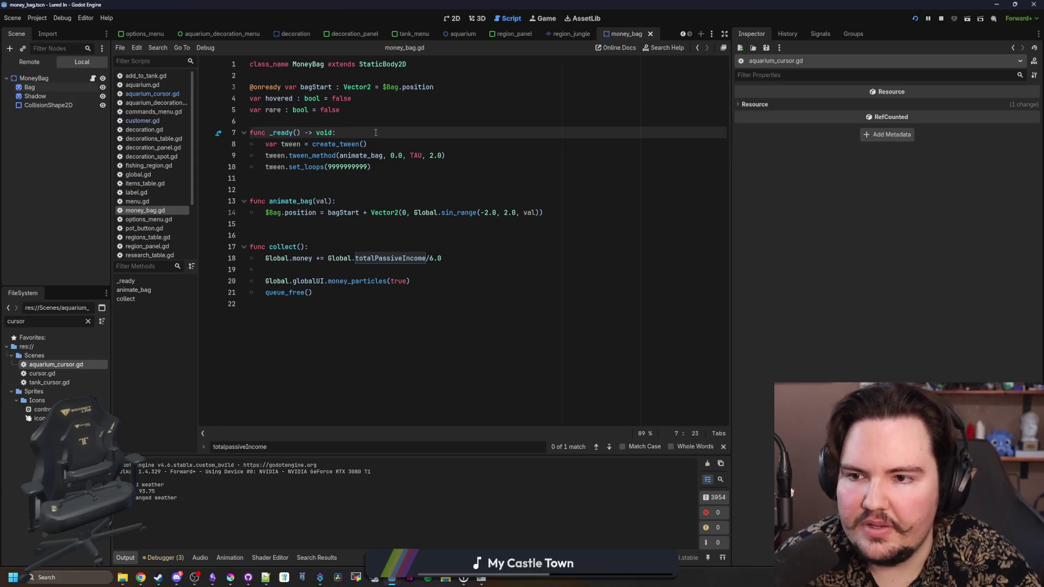
key("Return")
key("Return")
key("Up")
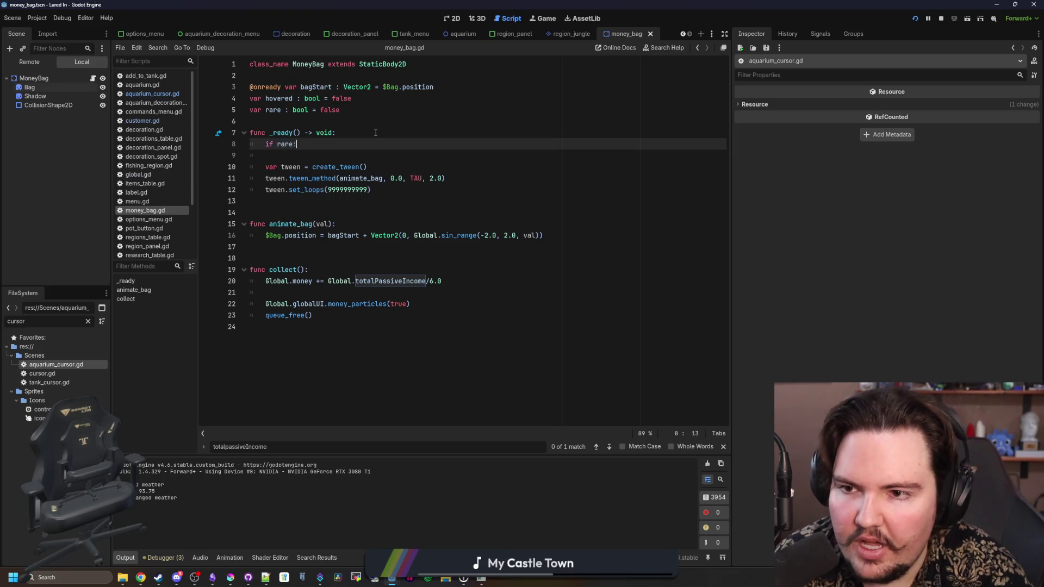
key("Return")
key("Return")
key("Return")
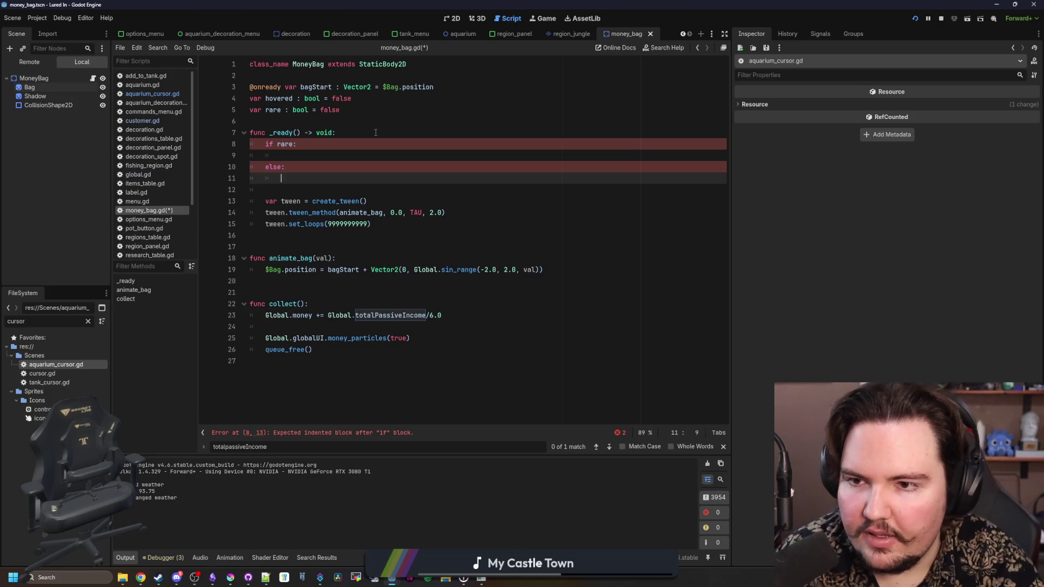
type("$Bag.texture")
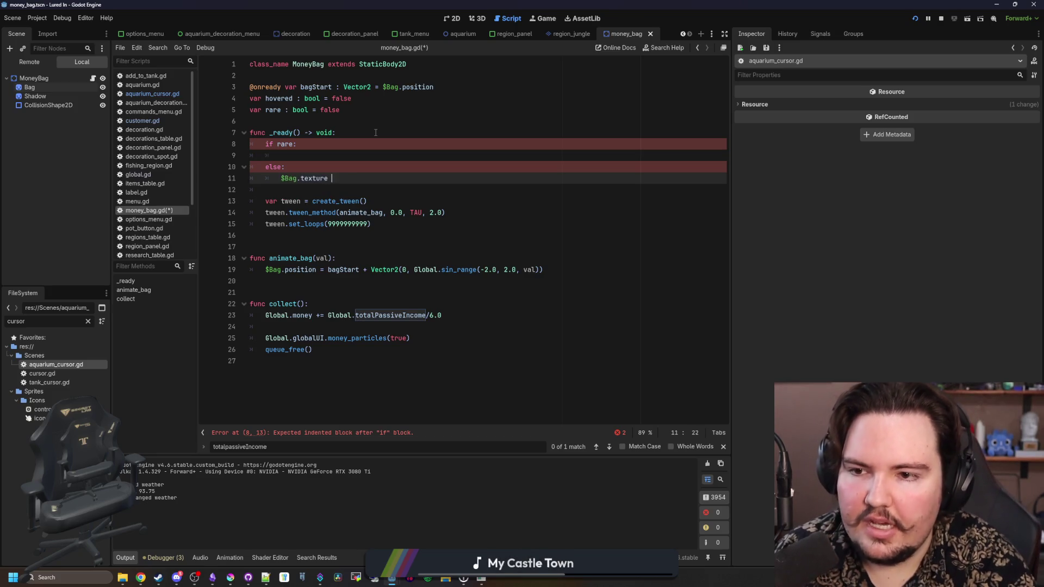
type("\"money")
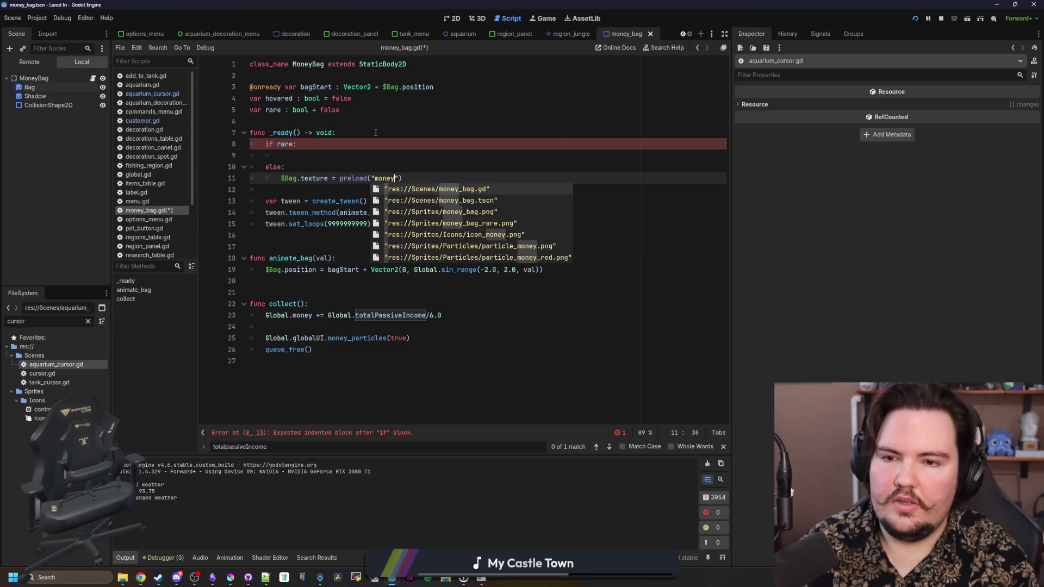
key("Down")
key("Down")
key("Down")
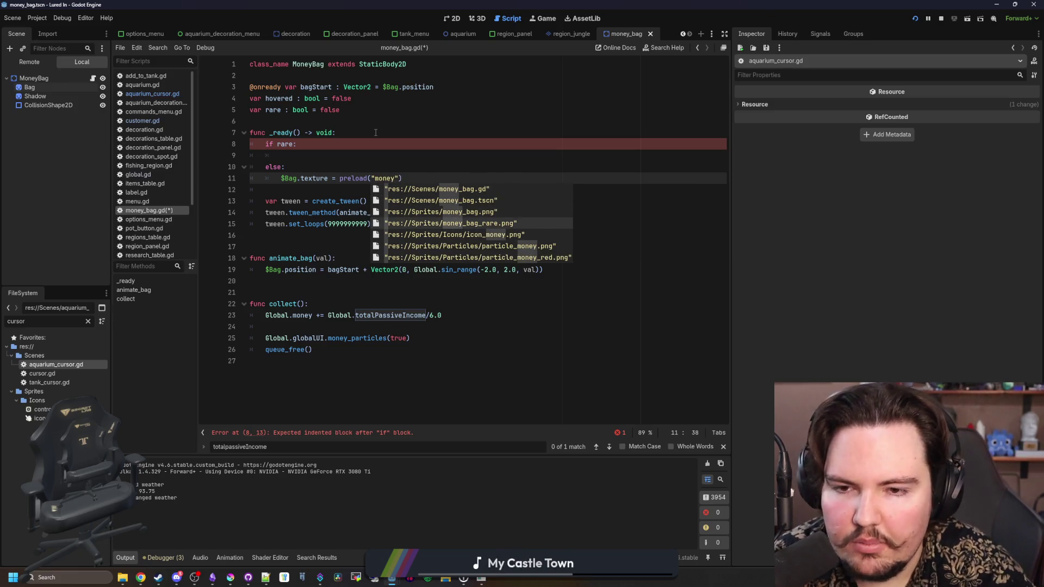
key("Return")
Copy the texture line under 'if rare:', fixing paths so others load money_bag.png, and save.
left_click_drag(510, 176, 285, 178)
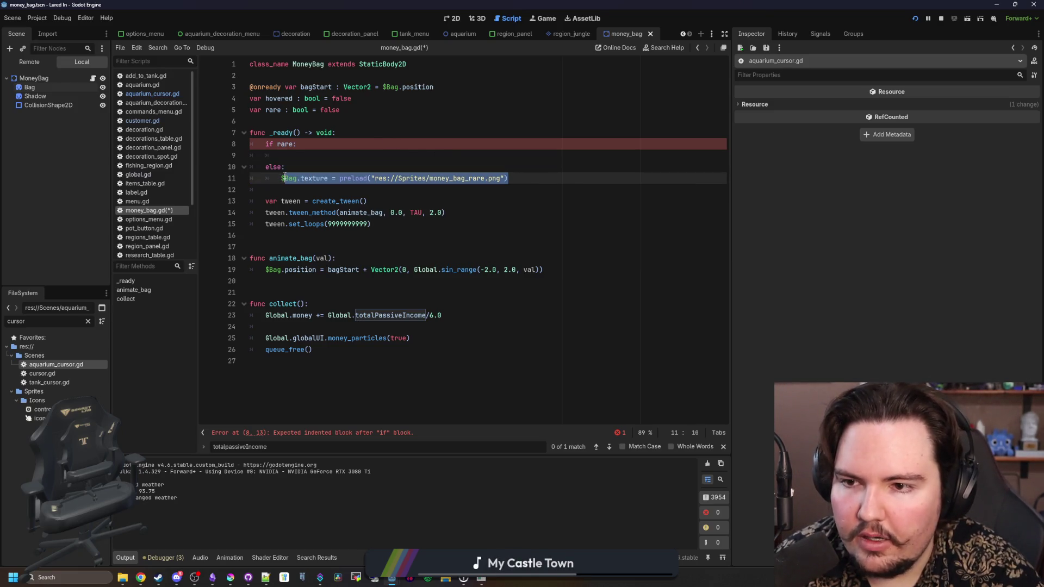
key("ctrl+c")
left_click(281, 156)
key("ctrl+v")
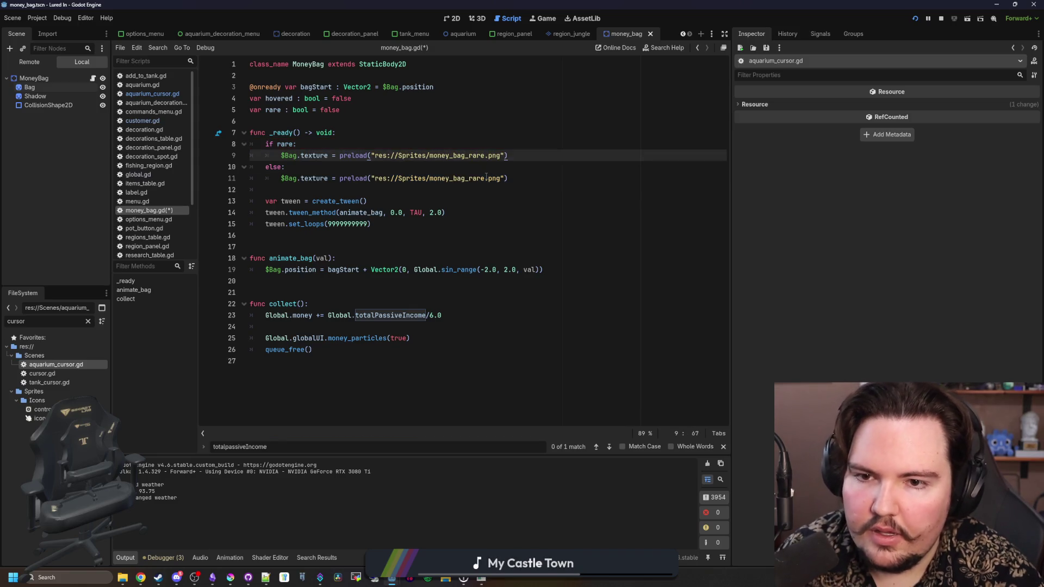
left_click(489, 178)
key("BackSpace")
key("BackSpace")
left_click(463, 167)
key("ctrl+s")
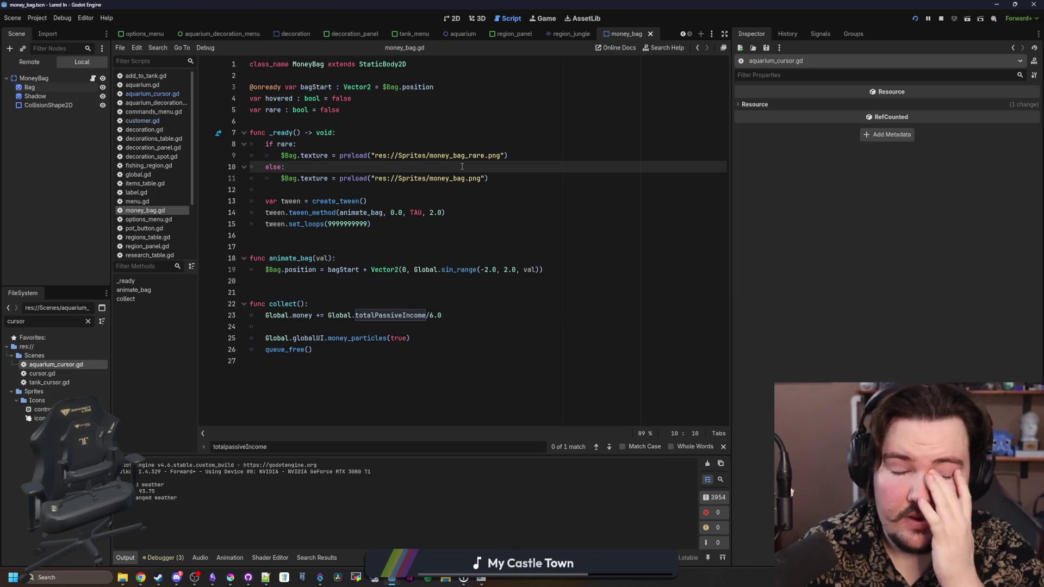
left_click(449, 19)
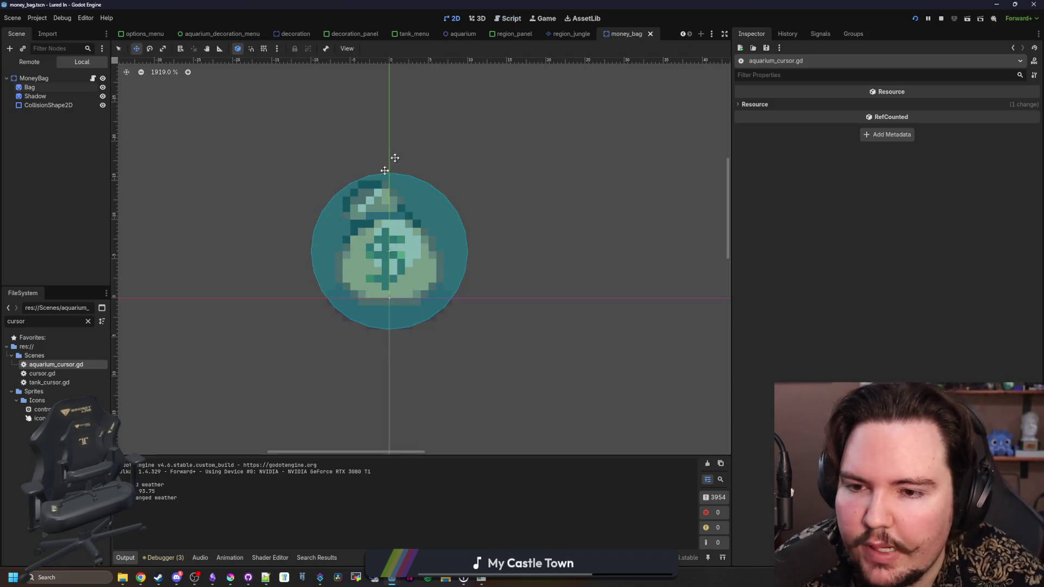
Add a CPUParticles2D child node to MoneyBag.
right_click(46, 78)
left_click(74, 92)
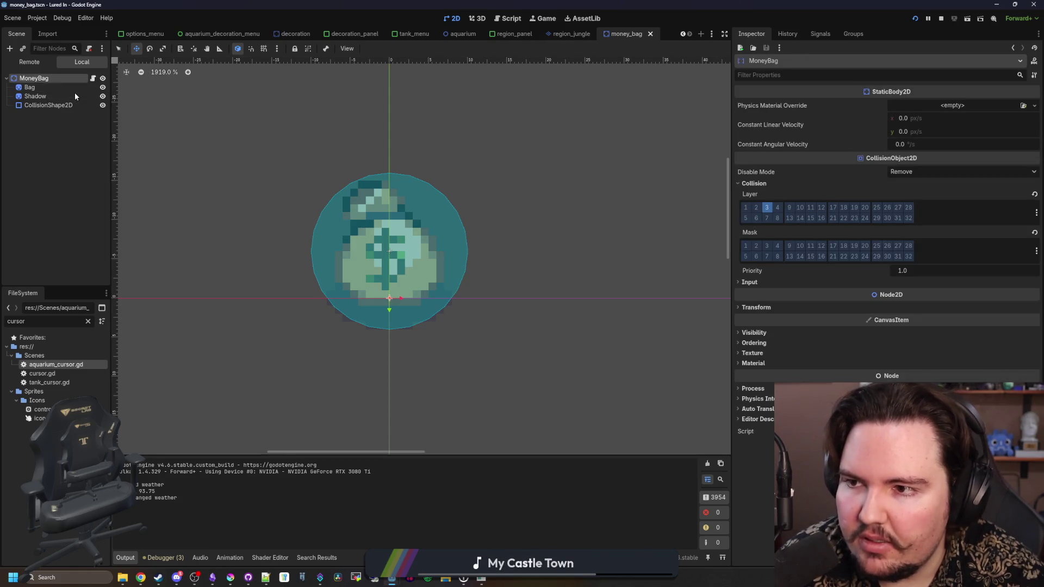
type("cpu")
key("Return")
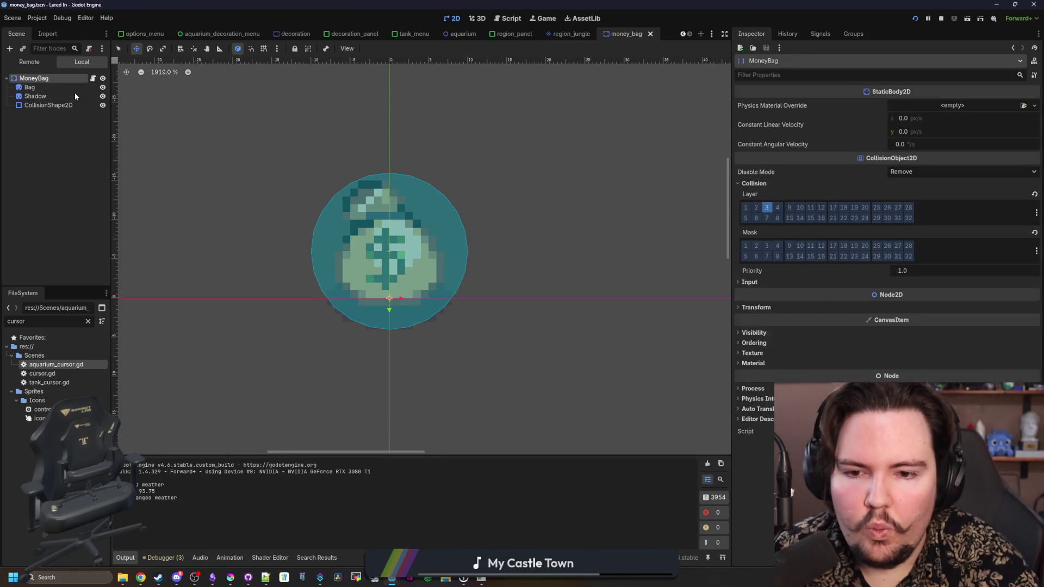
Set the particles' Amount to 4 and load particle_sparkle as their Texture.
scroll(399, 269, "up", 3)
scroll(399, 269, "up", 1)
left_click(907, 117)
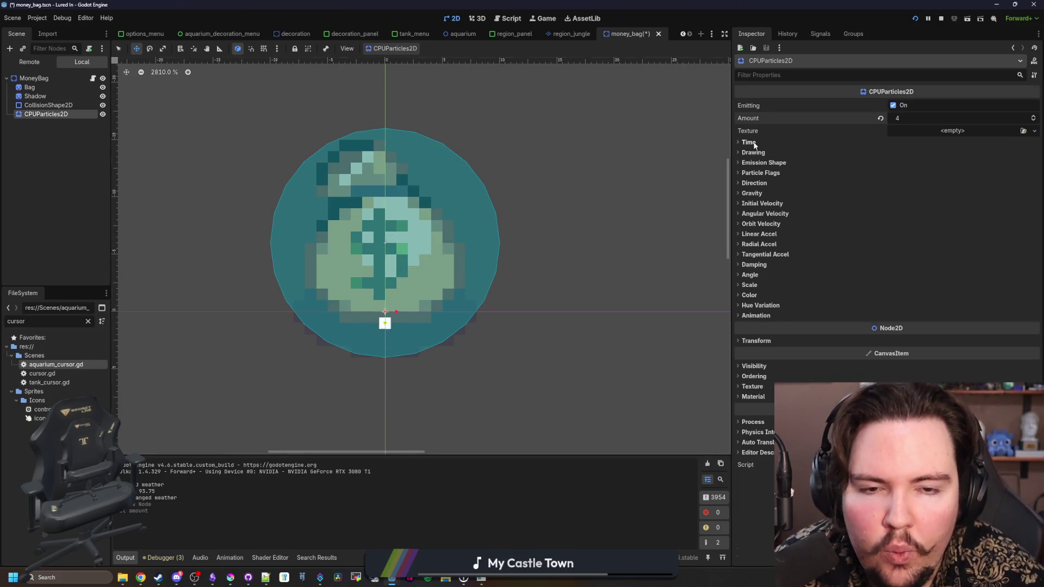
left_click(816, 143)
left_click(947, 130)
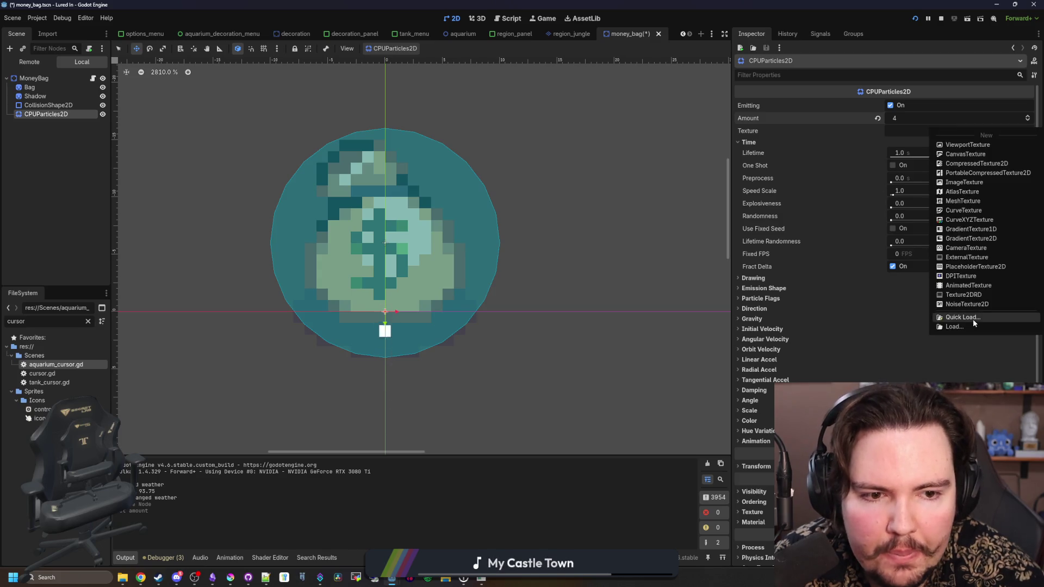
left_click(973, 318)
type("spar")
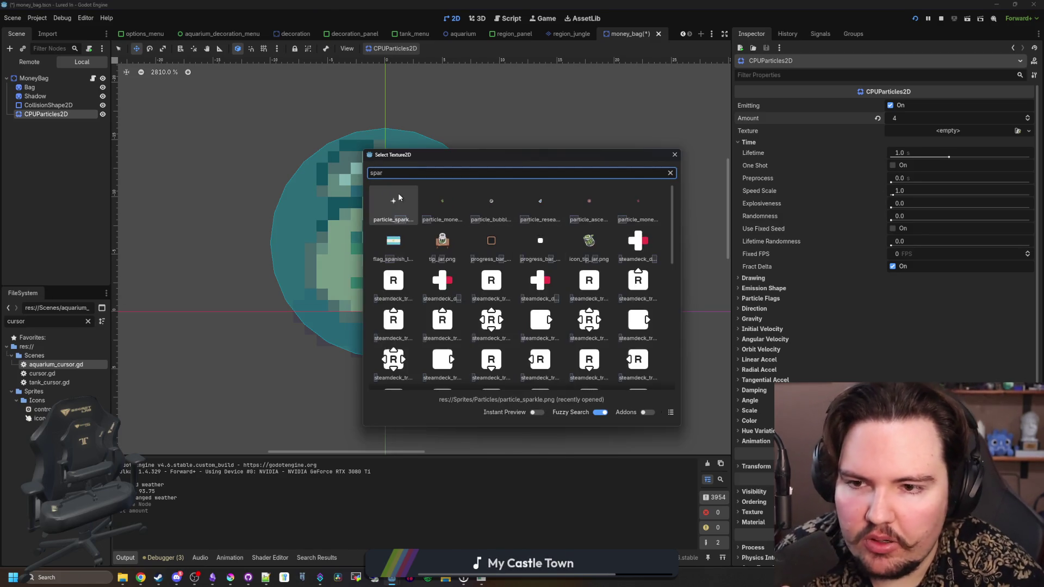
double_click(399, 195)
Reopen the texture Quick Load picker, then bring Krita forward maximized.
scroll(409, 222, "up", 1)
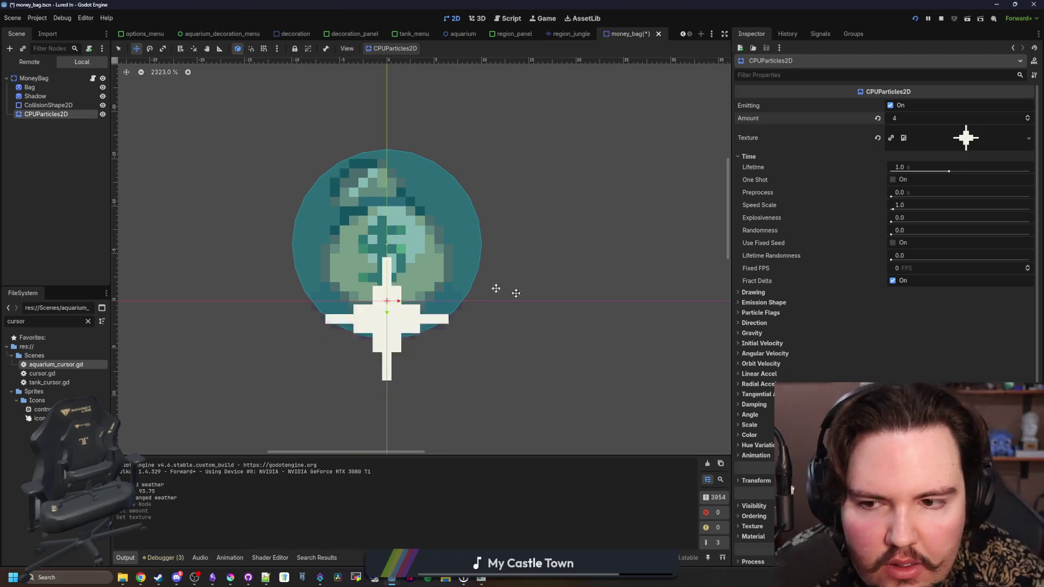
scroll(351, 256, "up", 1)
left_click(1028, 138)
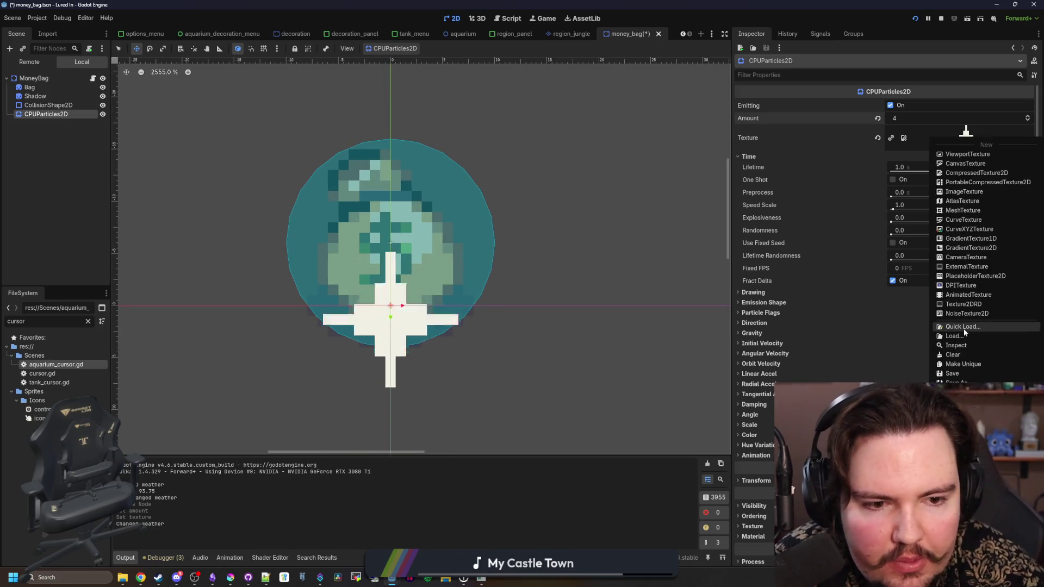
left_click(964, 329)
scroll(435, 348, "down", 10)
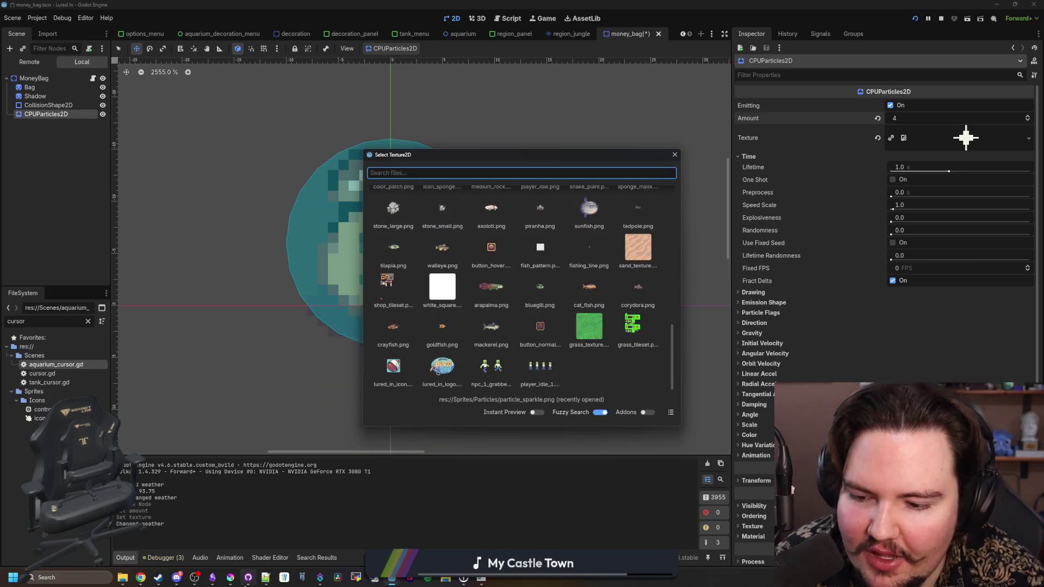
left_click(232, 577)
double_click(343, 381)
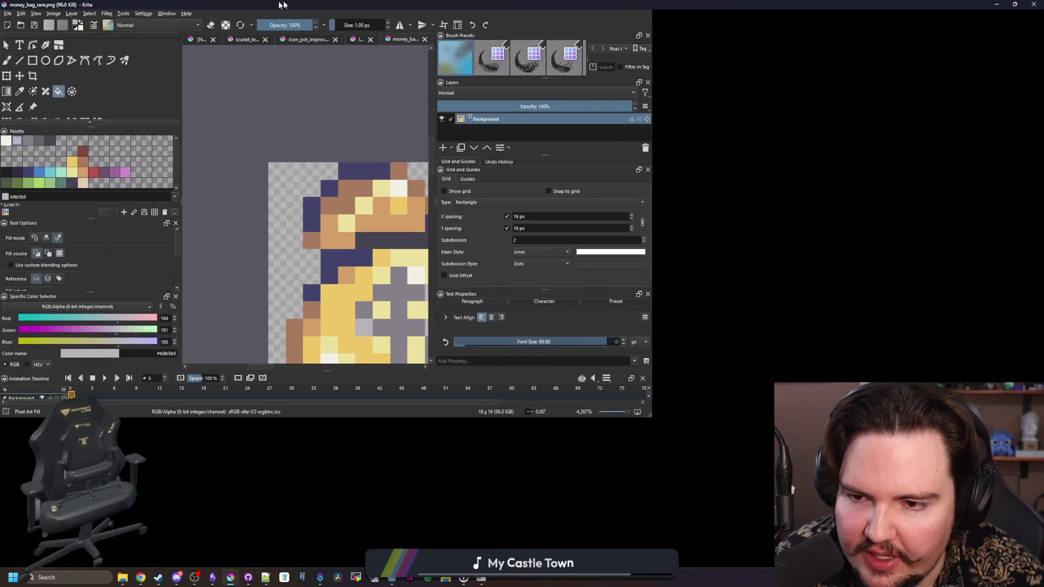
Create a new 3×3-pixel image in Krita.
left_click(8, 14)
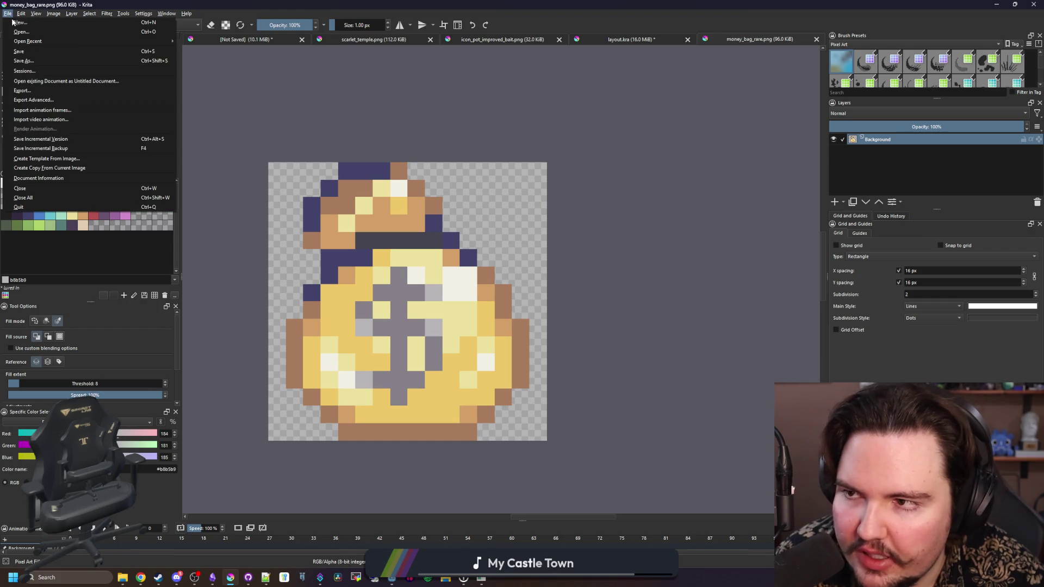
left_click(12, 22)
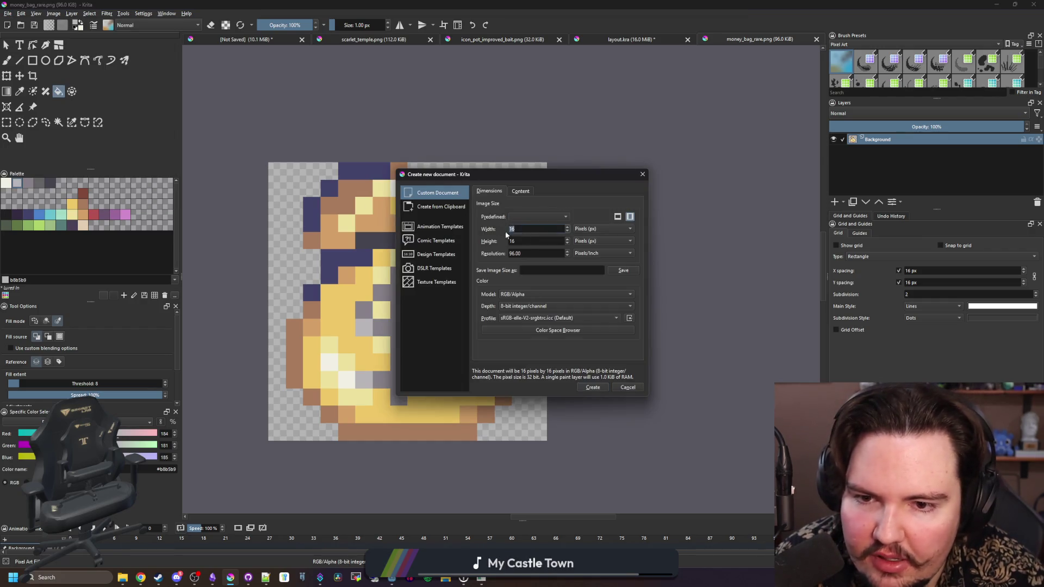
left_click(594, 388)
scroll(334, 260, "down", 1)
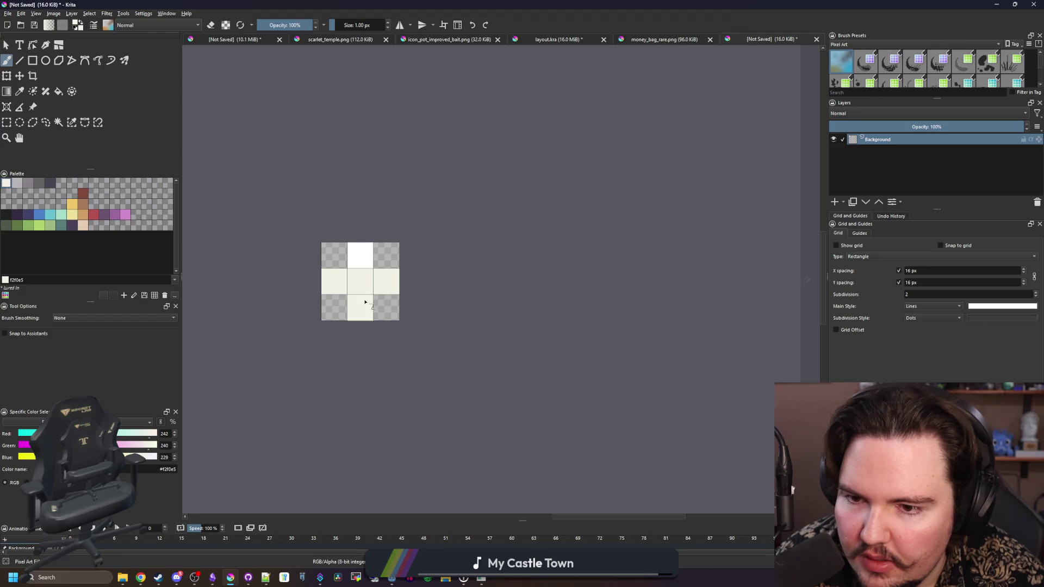
Save the image as a PNG named sparkle_tiny.png among the game's sprites.
left_click(10, 14)
key("Escape")
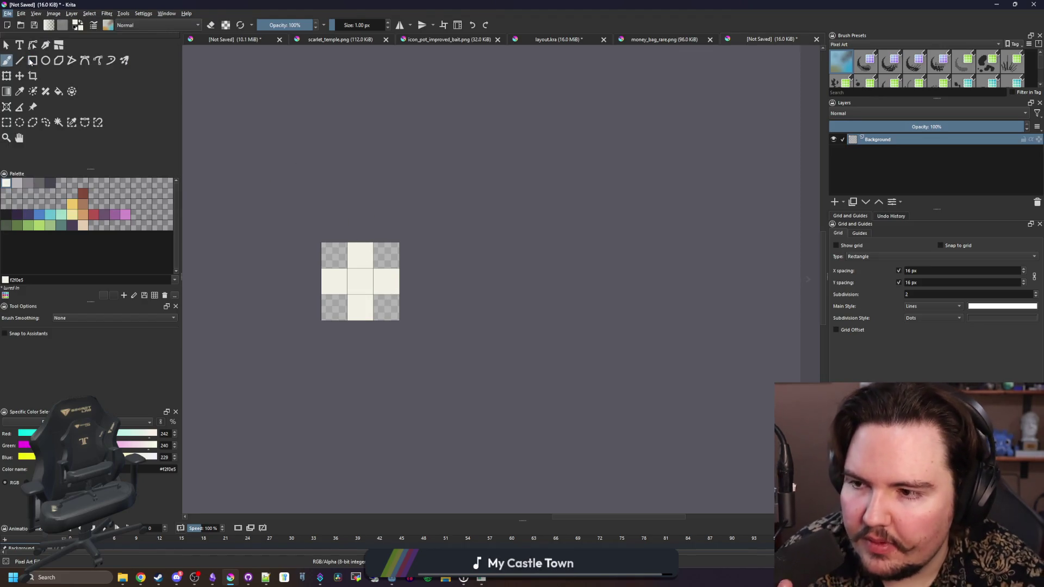
key("ctrl+shift+s")
type("sparkle_tiny")
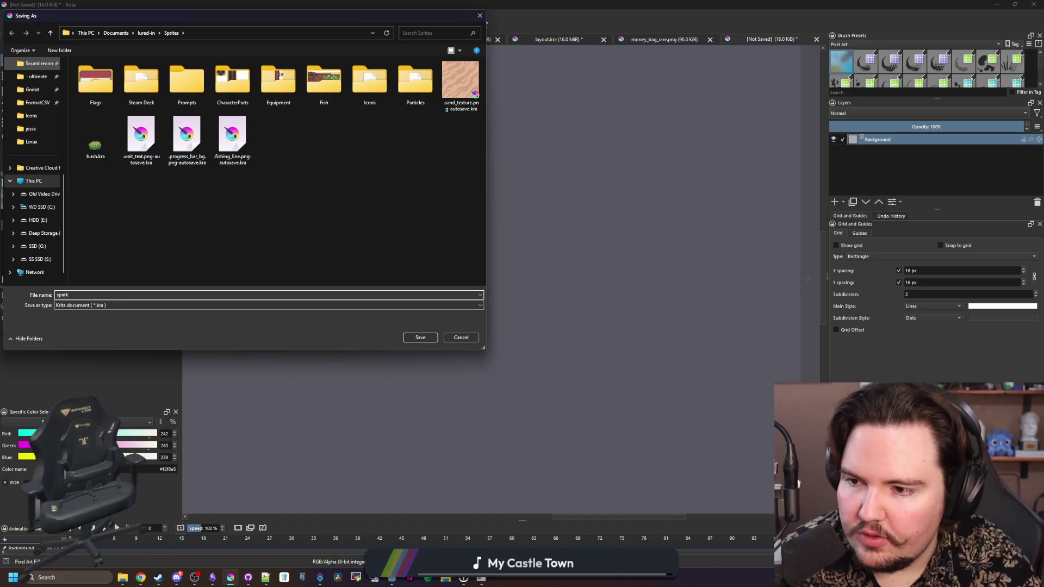
left_click(158, 306)
left_click(353, 412)
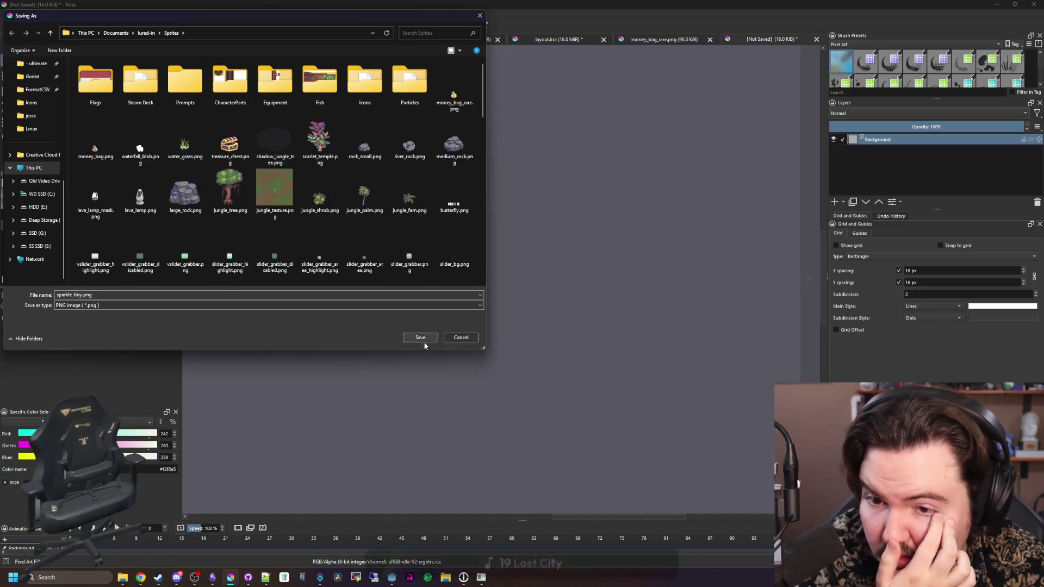
left_click(416, 339)
left_click(547, 363)
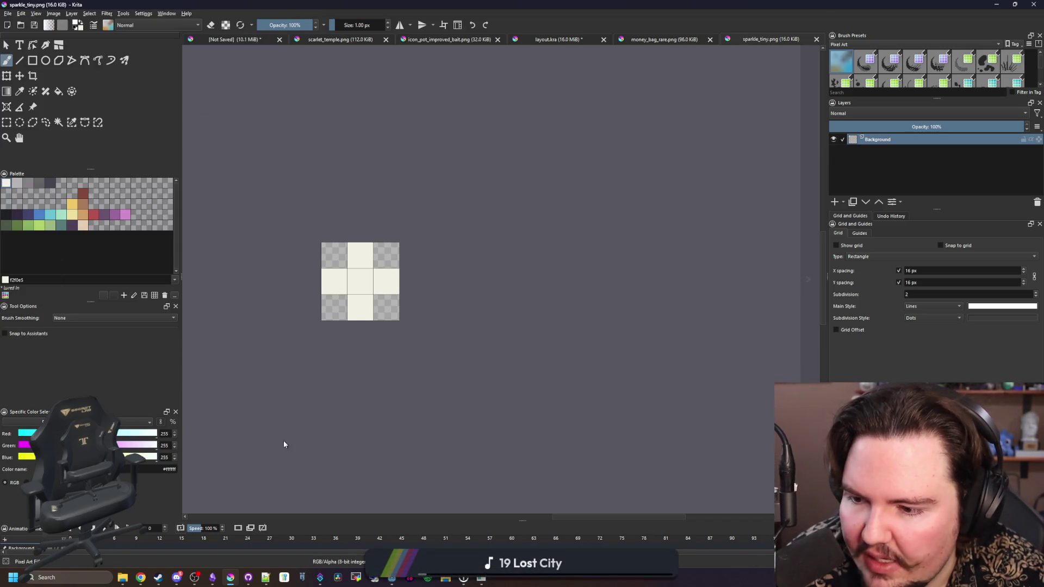
Fill the plus sign with pure white, re-save the PNG, and return to Godot.
key("f")
left_click(360, 283)
key("ctrl+s")
key("Return")
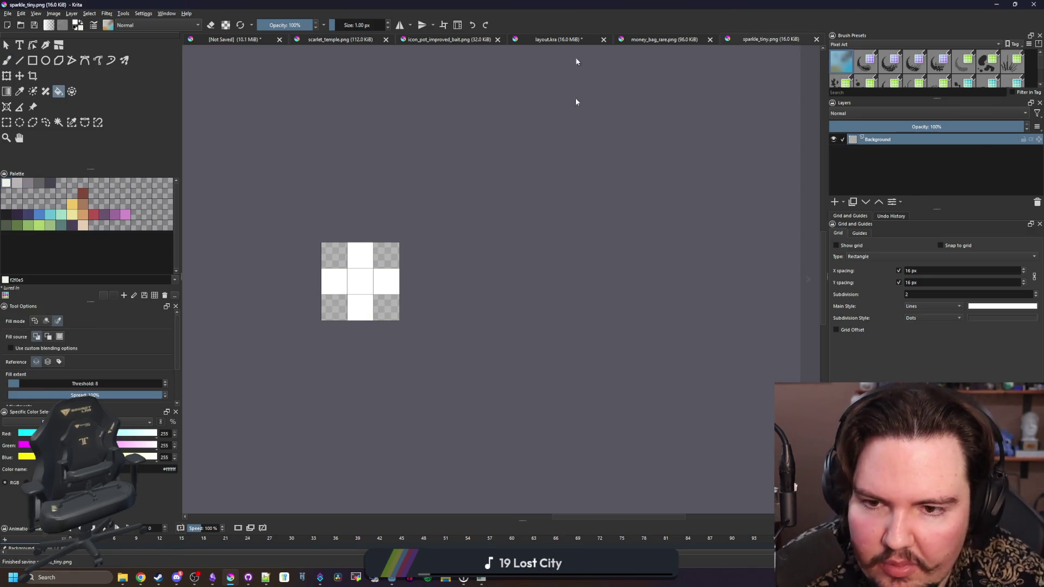
key("super+Down")
left_click(660, 367)
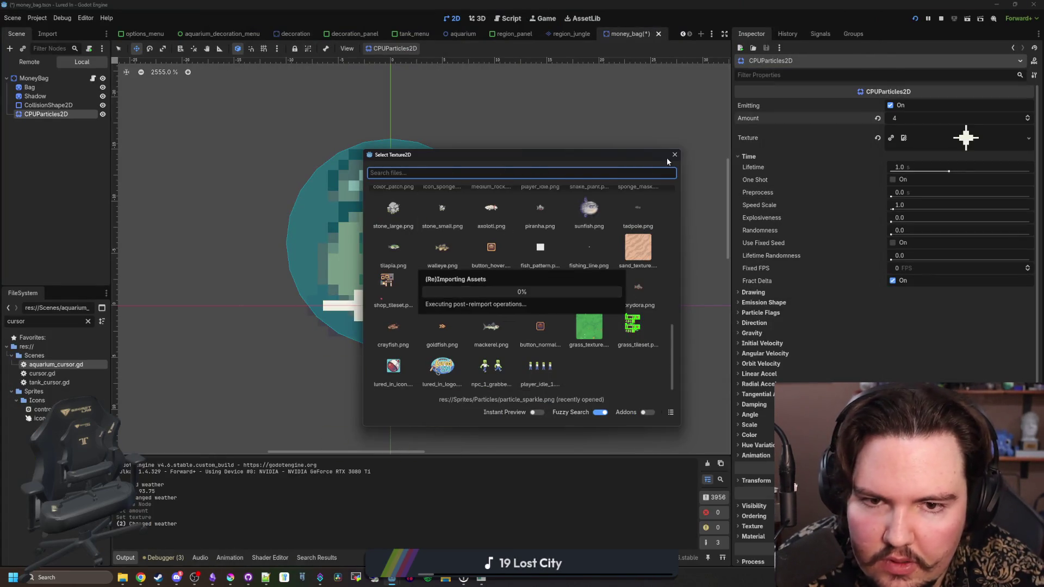
Quick-load sparkle_tiny as the particle texture.
left_click(674, 155)
right_click(983, 143)
left_click(977, 324)
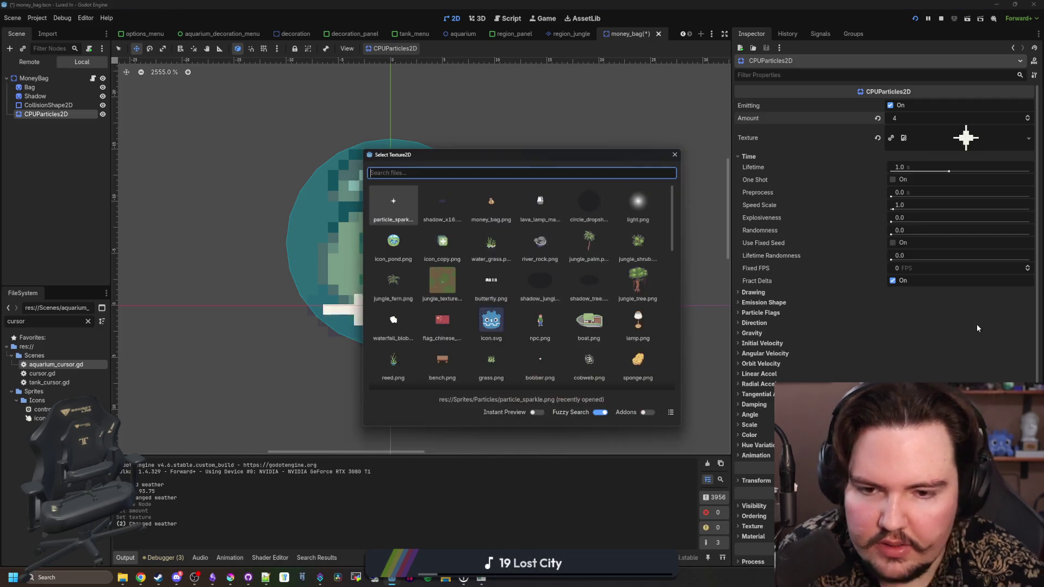
type("sparkle")
key("Return")
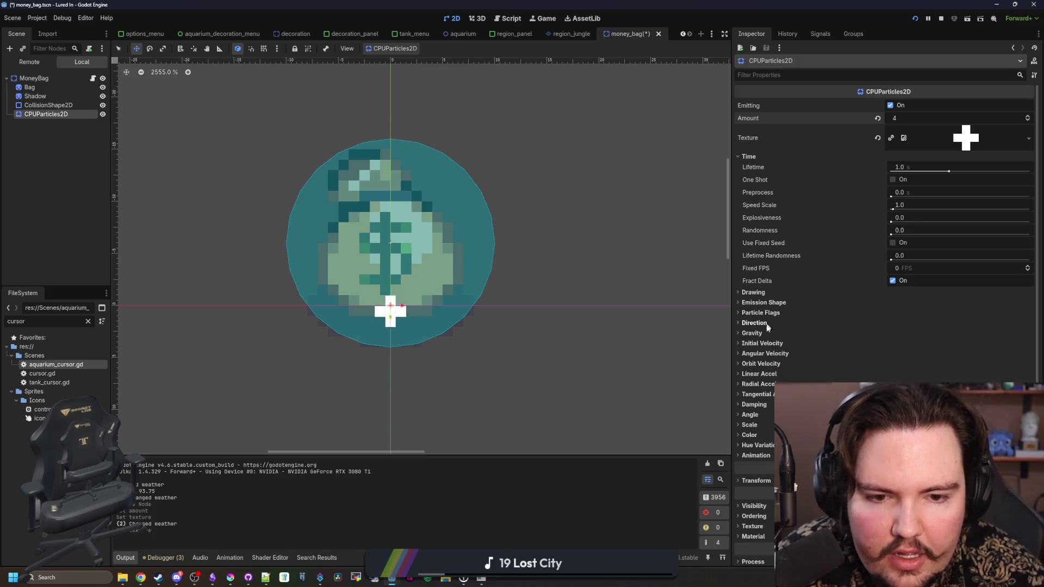
Set gravity y to 0 and initial velocity min and max to 10.
left_click(753, 333)
left_click(908, 355)
type("0")
key("Return")
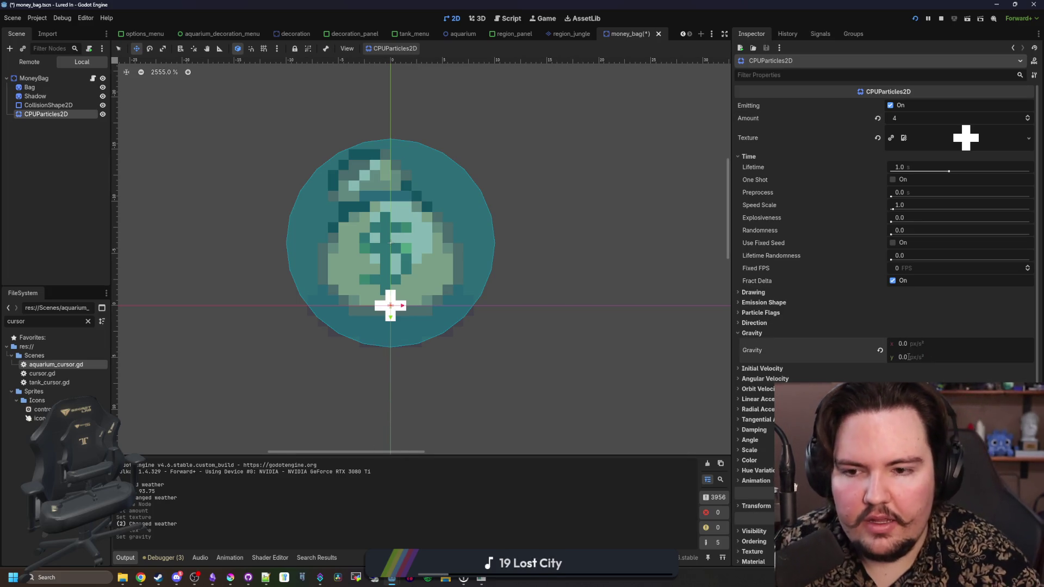
left_click(762, 369)
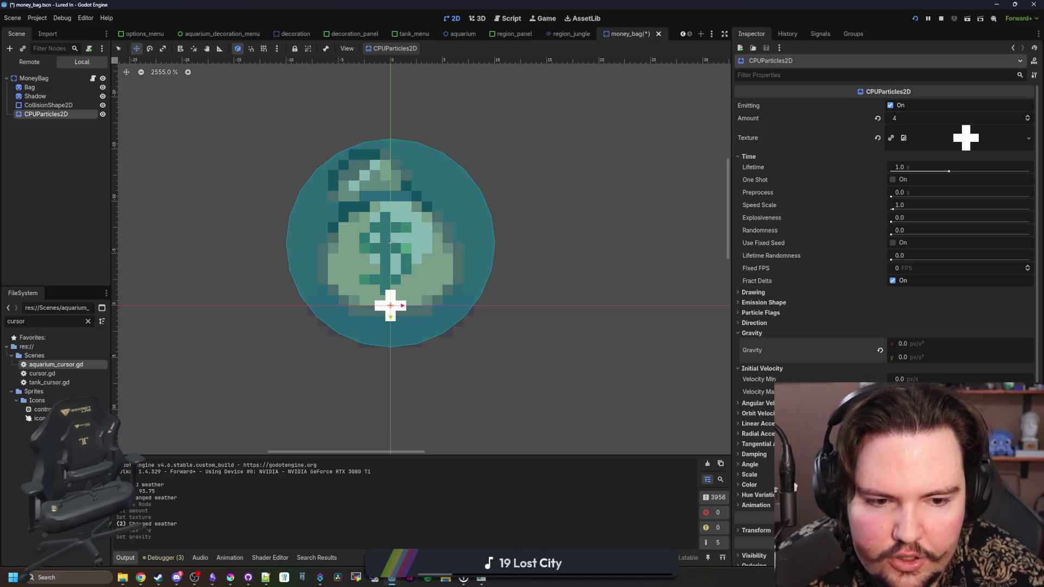
type("10")
key("Return")
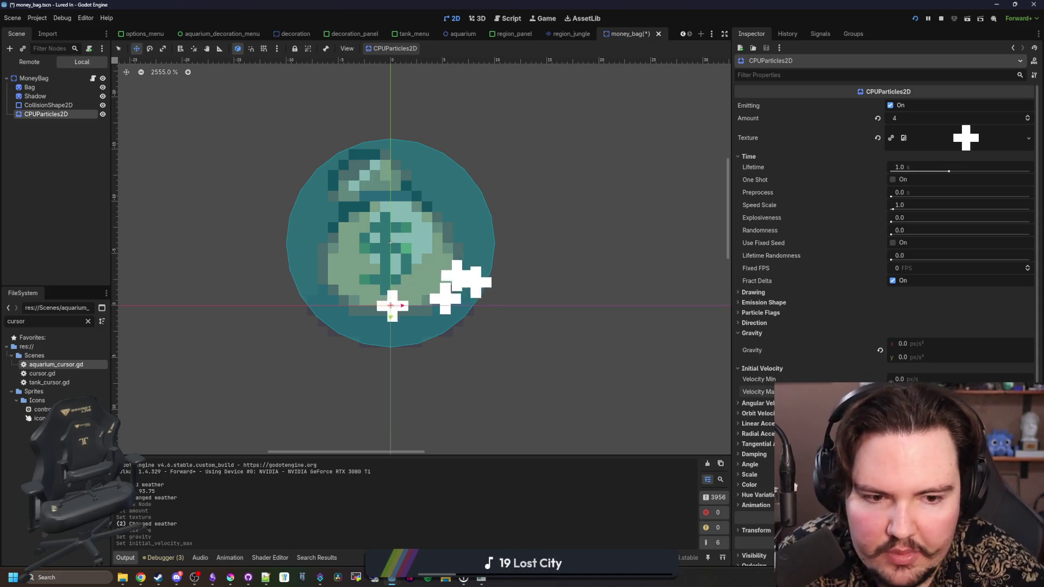
left_click(905, 379)
type("10")
key("Return")
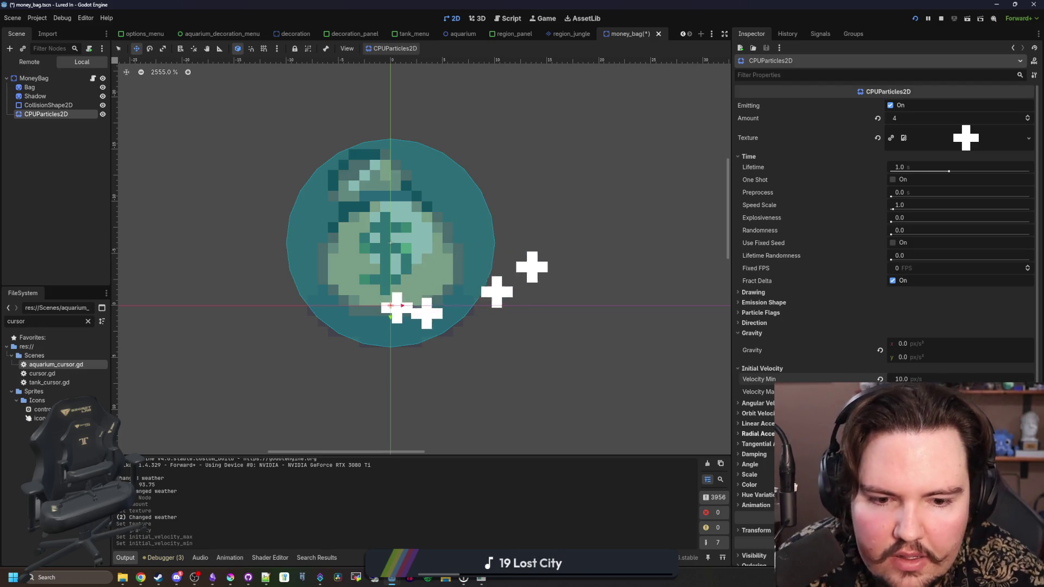
Set the particle angle to 360 and widen the direction spread to 180°.
left_click(750, 464)
left_click(905, 475)
type("360")
key("Return")
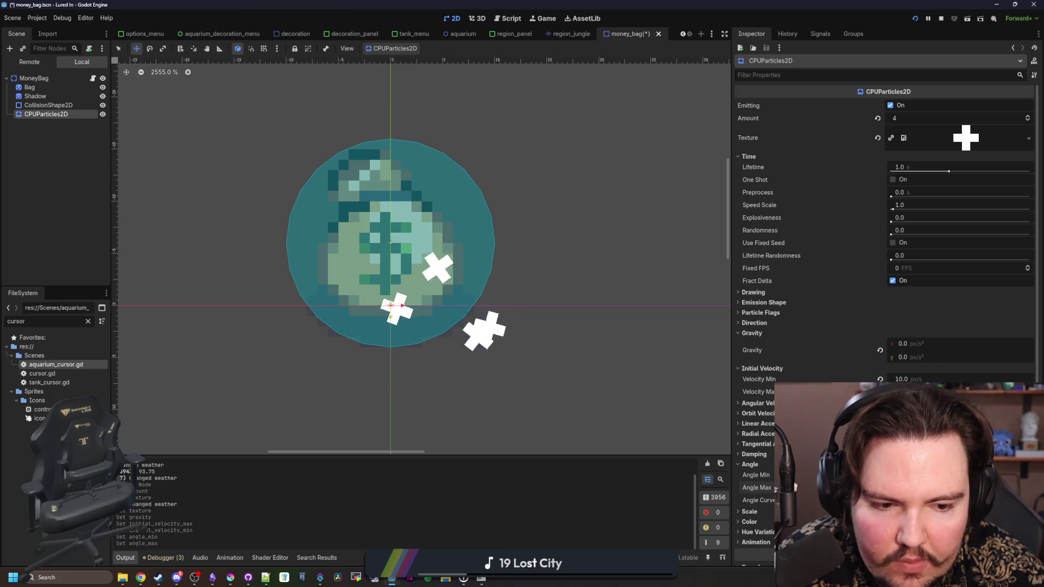
key("Return")
left_click(758, 466)
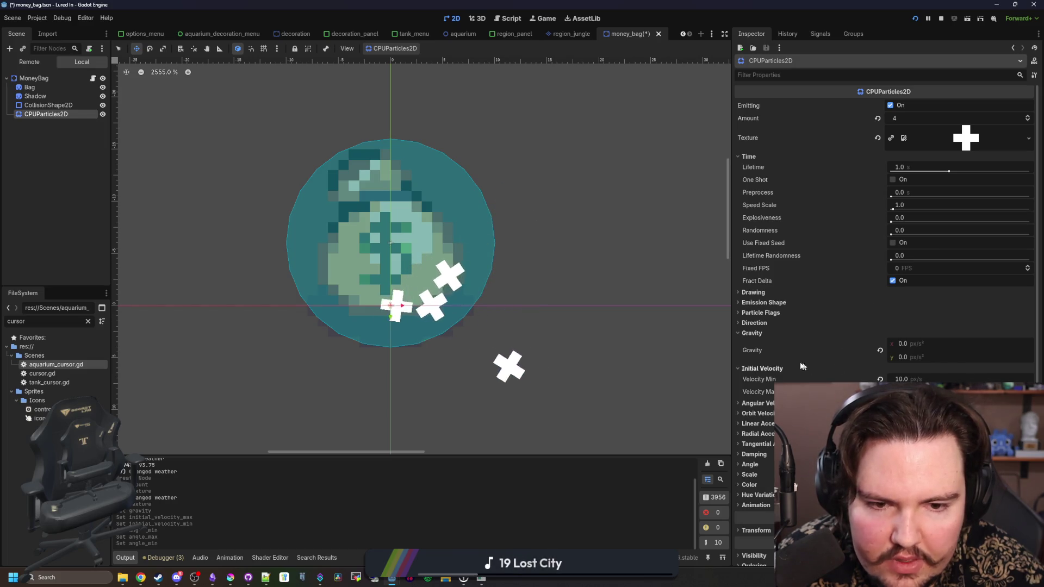
left_click(768, 322)
left_click_drag(927, 364, 1029, 364)
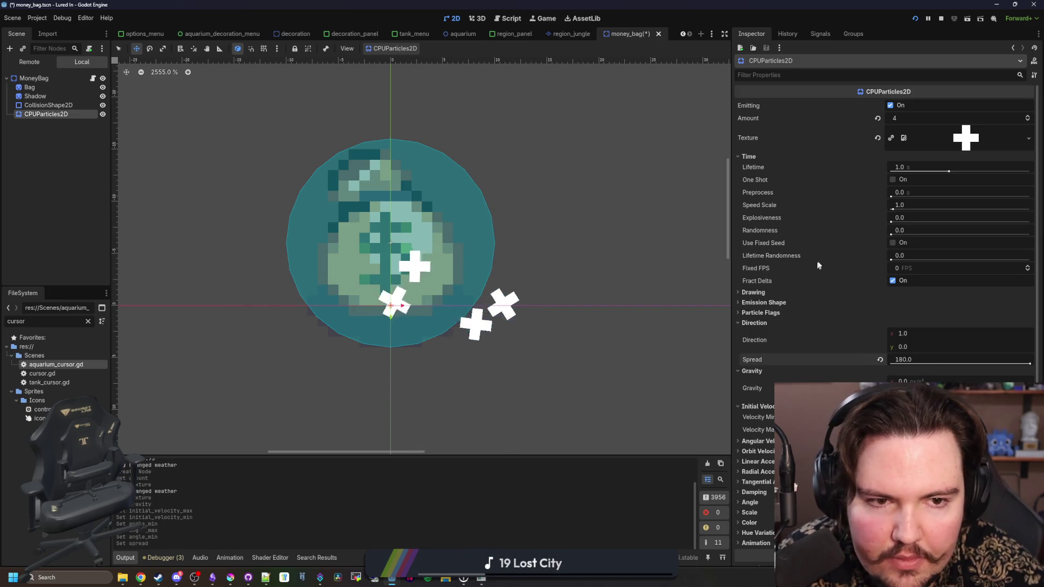
scroll(916, 158, "down", 5)
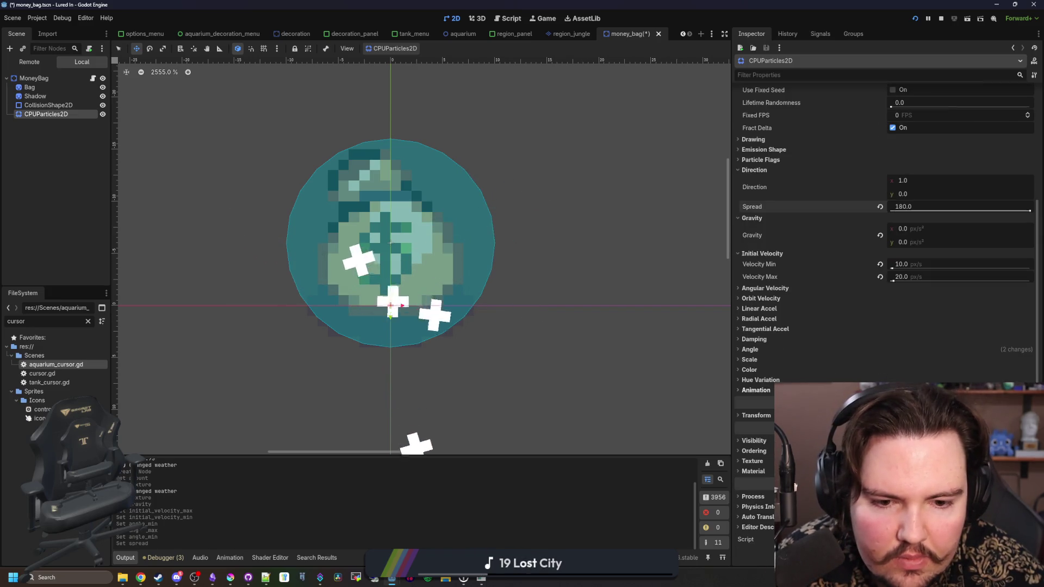
Make the particle node a child of Bag, positioned at the bag's centre.
left_click(749, 370)
left_click_drag(47, 117, 43, 84)
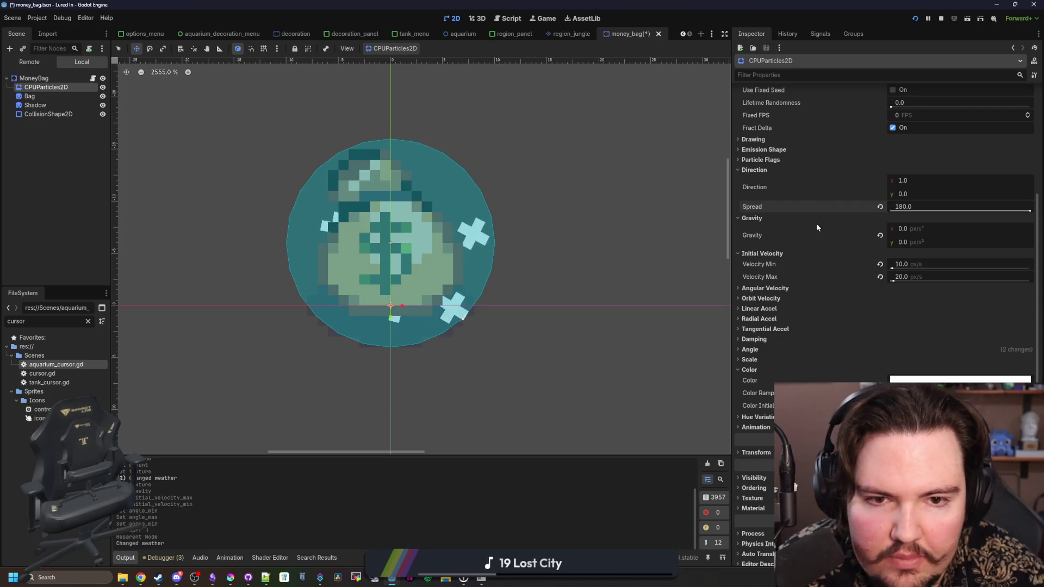
scroll(811, 245, "down", 2)
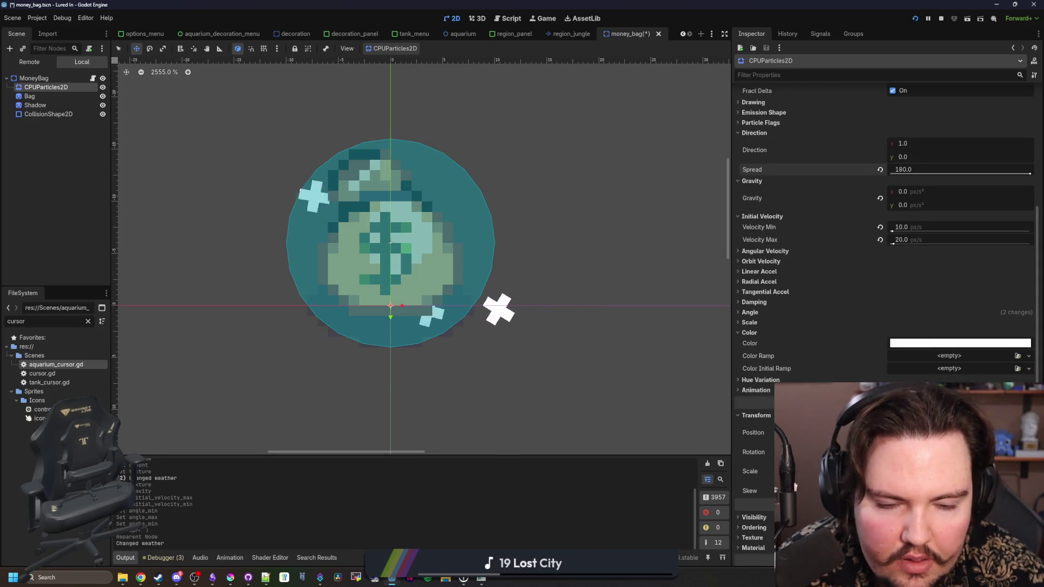
left_click_drag(267, 251, 266, 190)
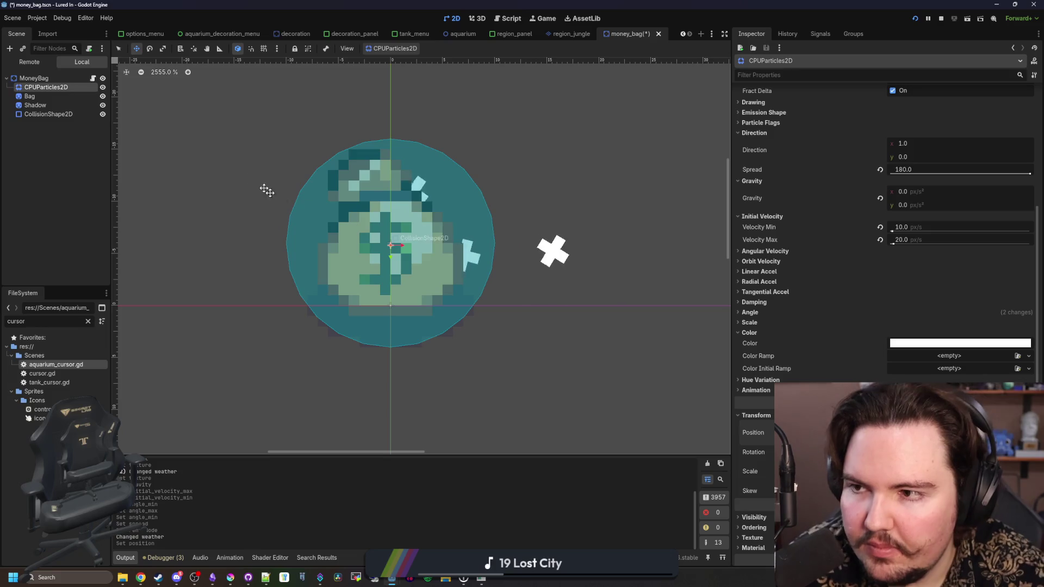
left_click_drag(46, 87, 46, 96)
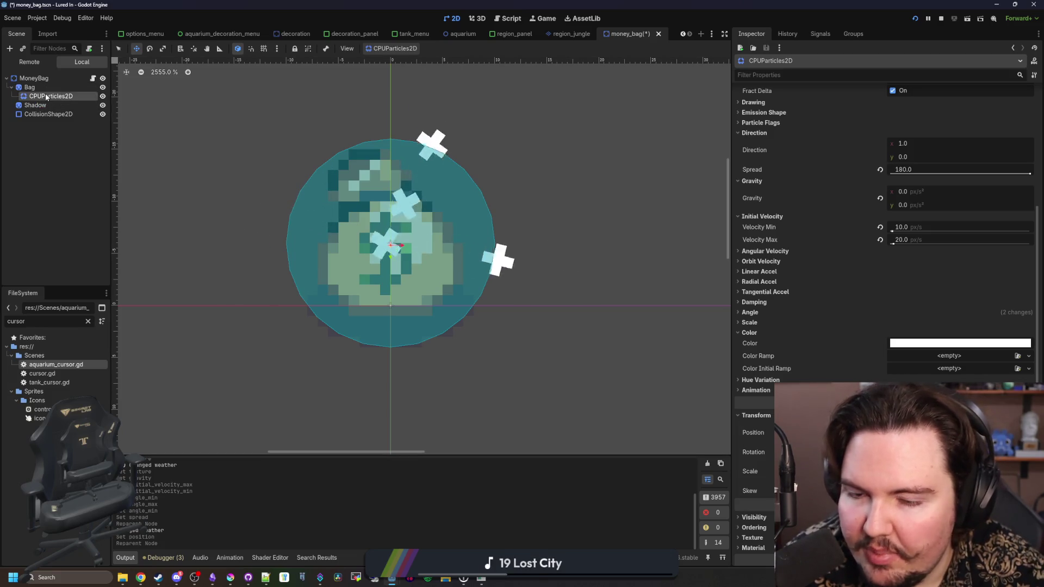
Rename the particle node to Sparkles and enable Show Behind Parent.
double_click(47, 96)
type("Spar")
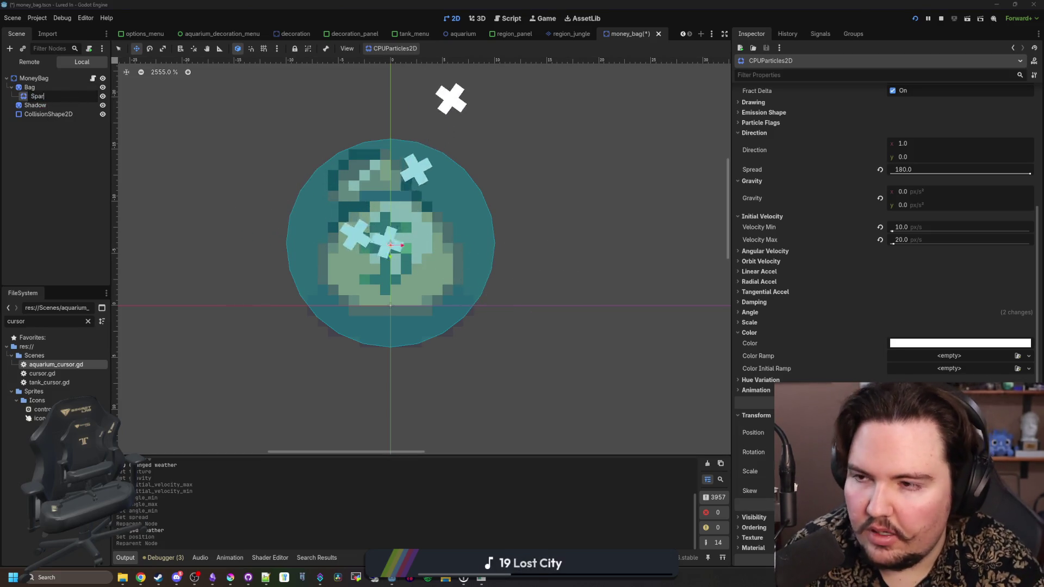
type("kles")
key("Return")
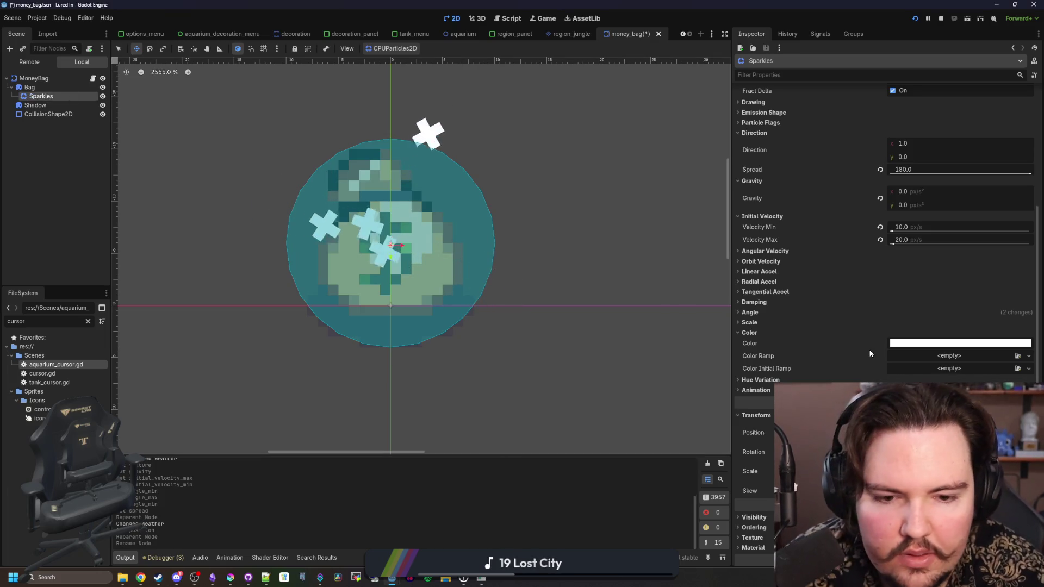
scroll(870, 352, "down", 3)
left_click(898, 489)
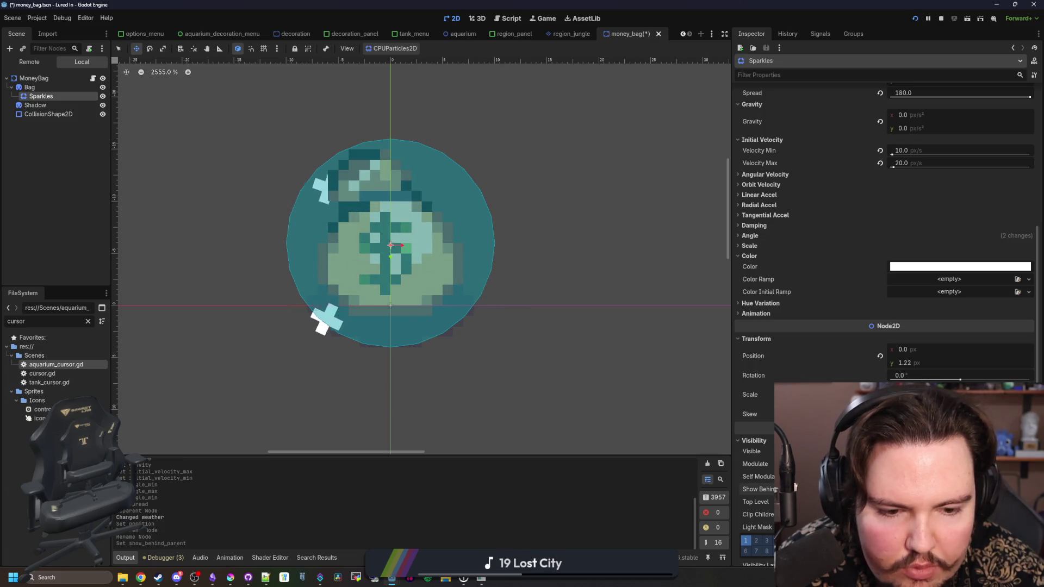
scroll(838, 259, "up", 7)
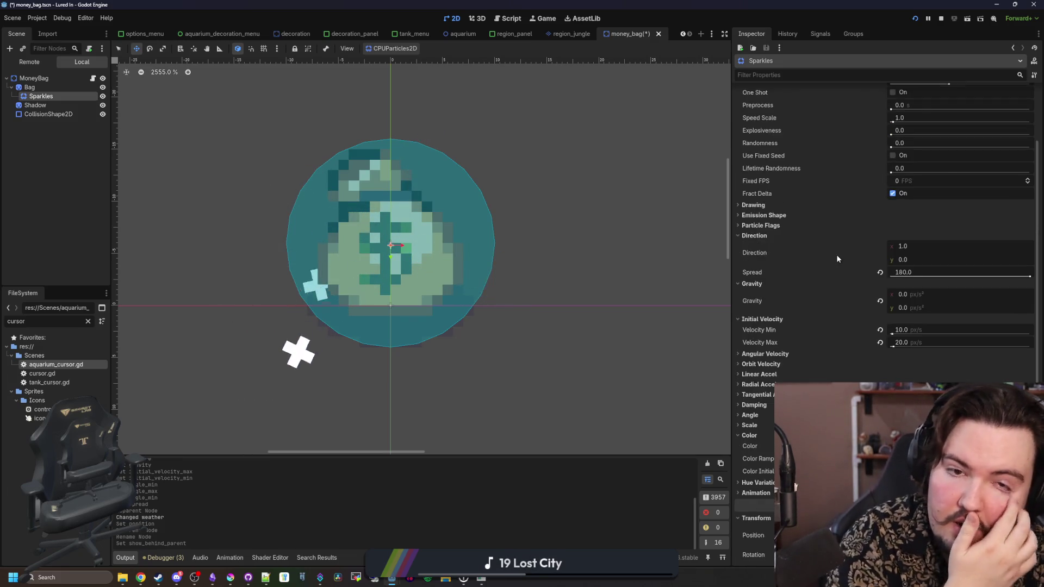
scroll(837, 259, "up", 3)
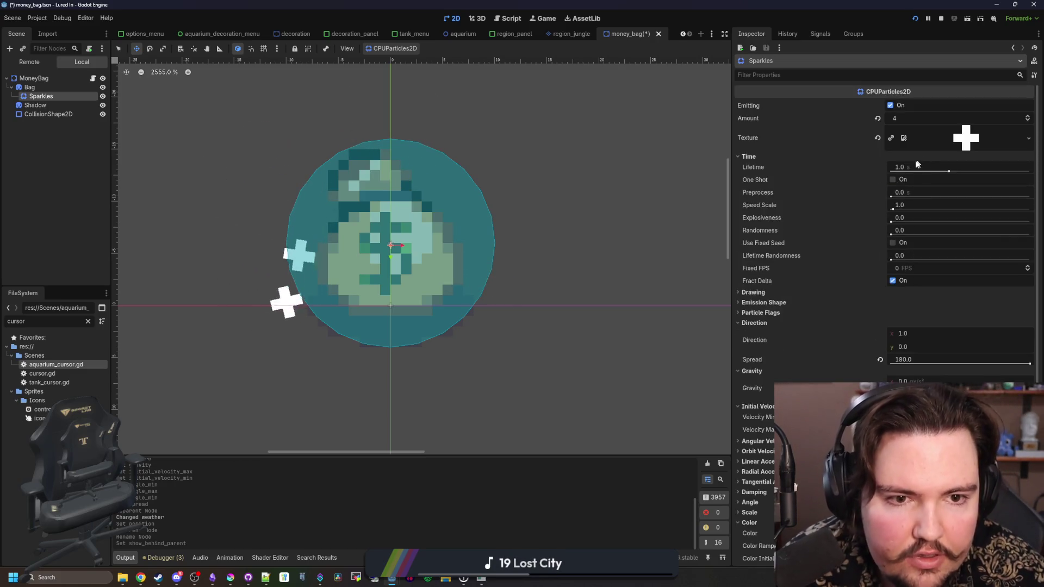
Set lifetime to 2 s and initial velocity to min 5, max 8.
left_click_drag(918, 164, 926, 165)
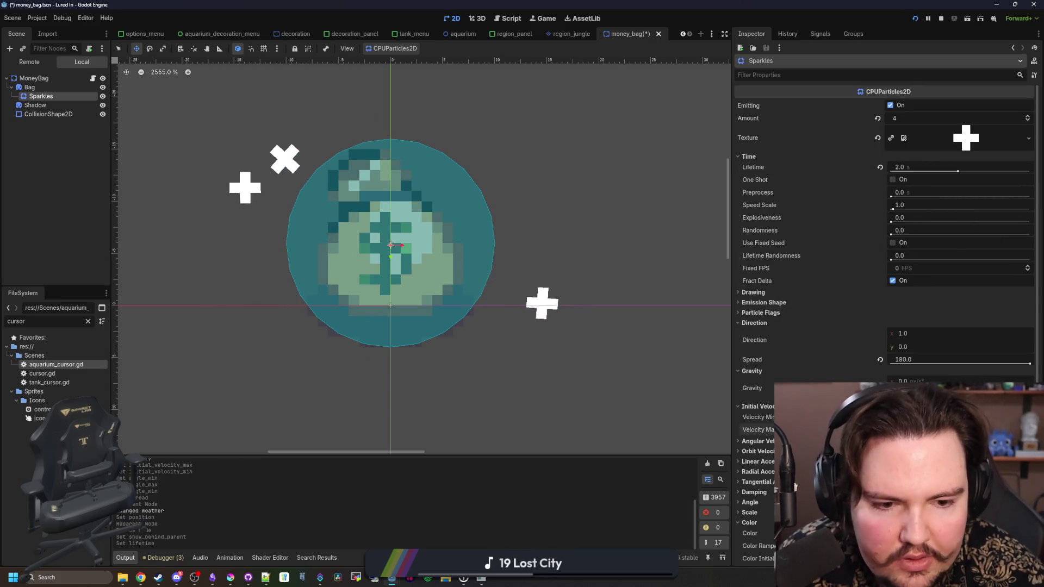
left_click(757, 406)
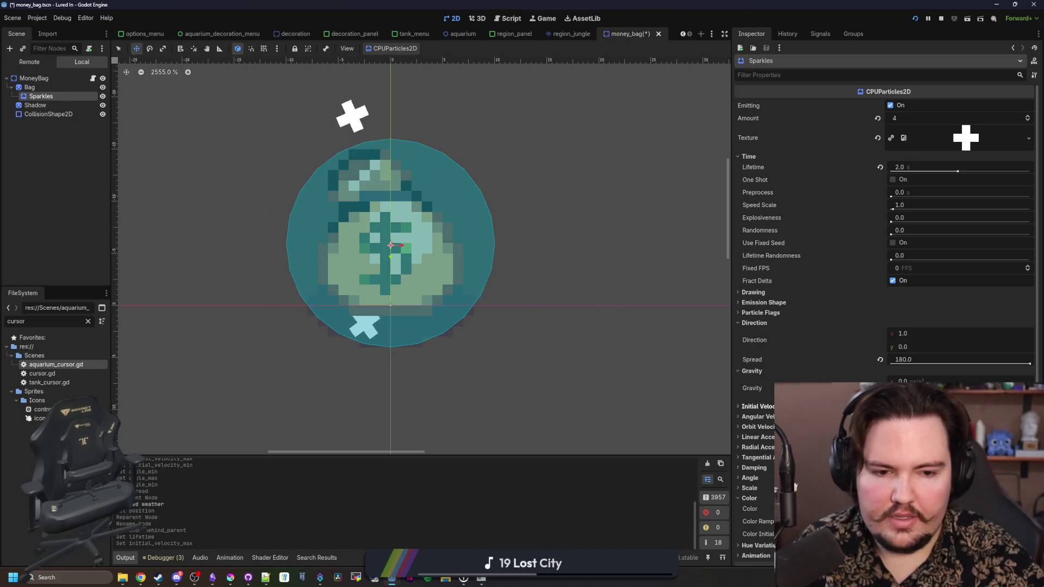
left_click(757, 406)
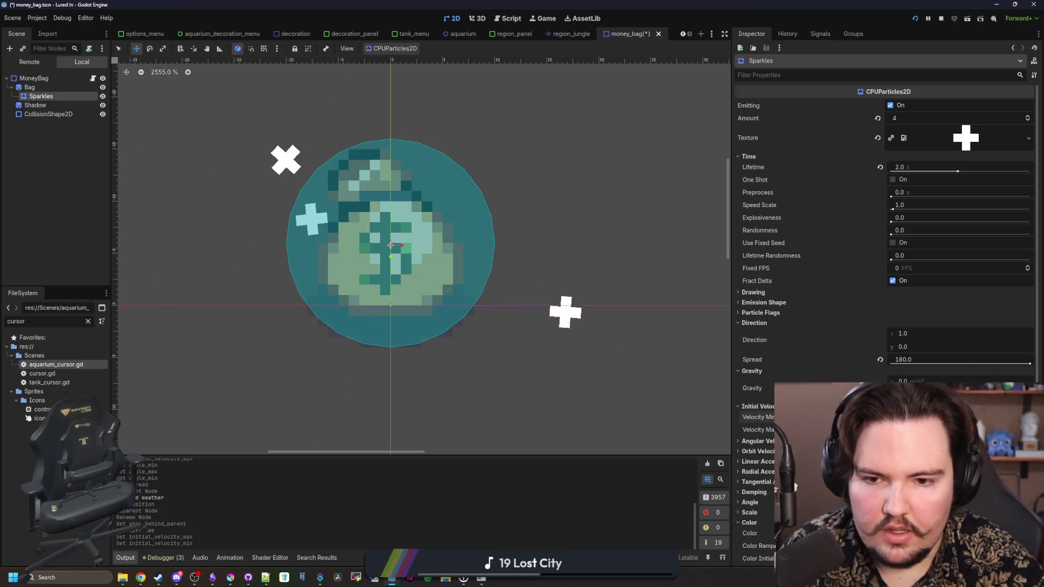
scroll(919, 299, "down", 4)
left_click(918, 308)
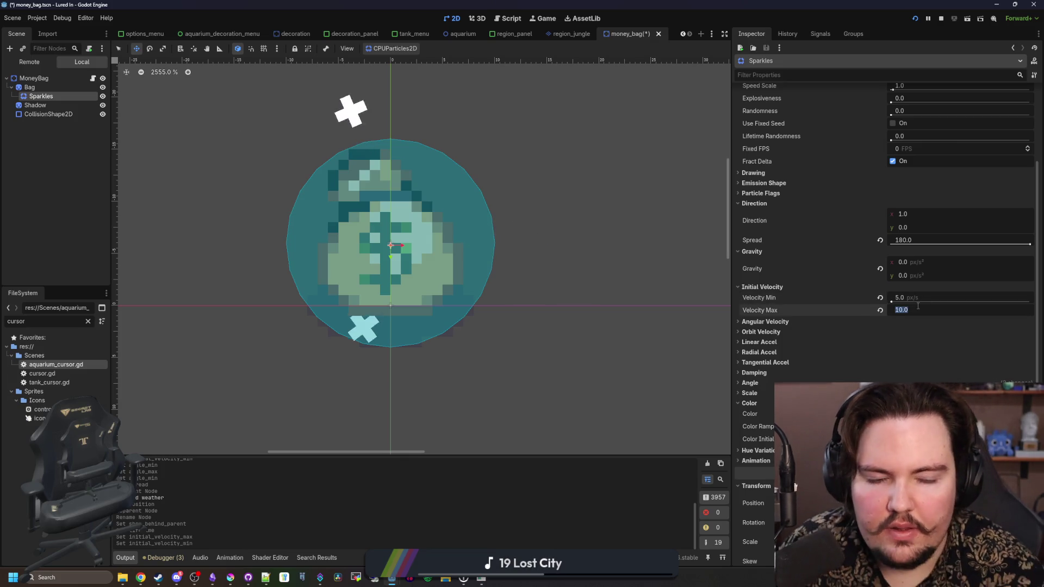
type("8")
key("Return")
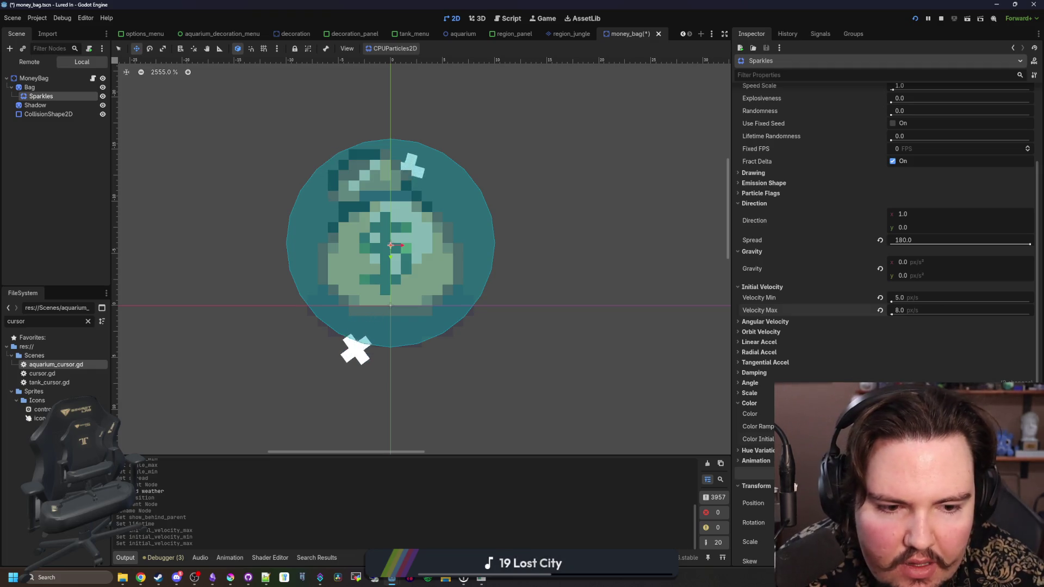
Add a new Gradient colour ramp fading from white to transparent.
left_click(957, 427)
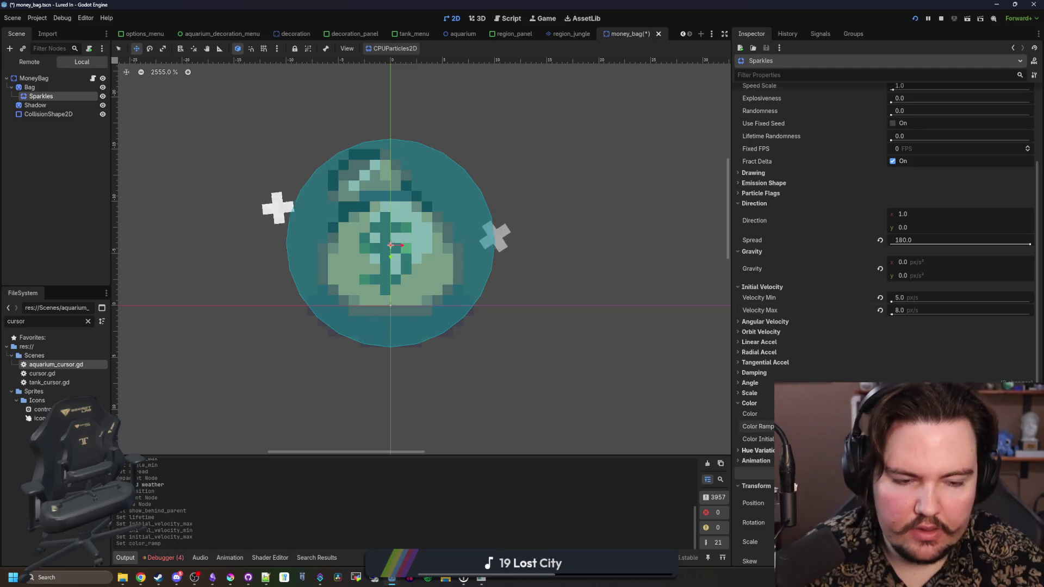
left_click(743, 461)
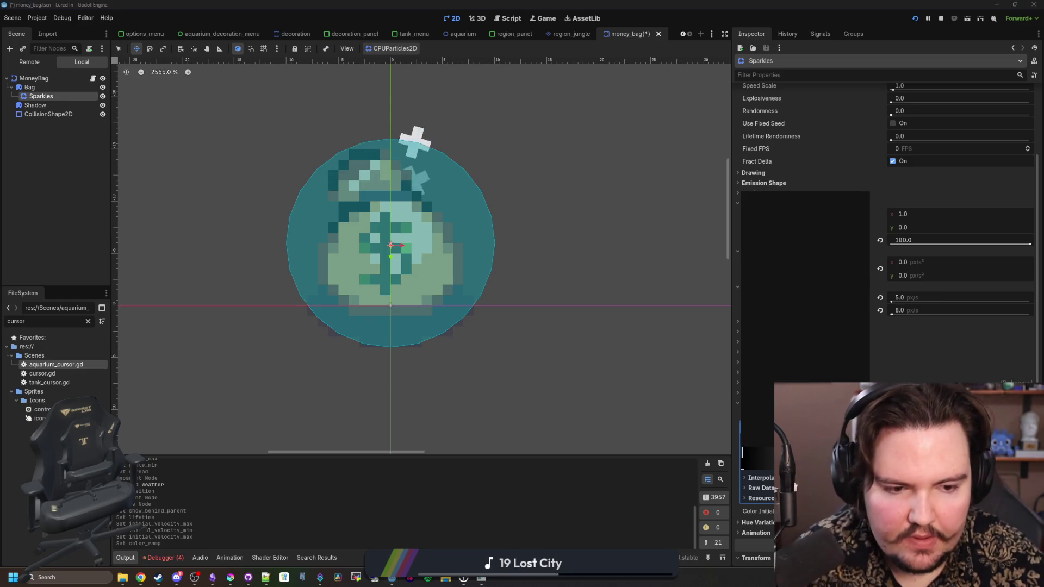
left_click(742, 462)
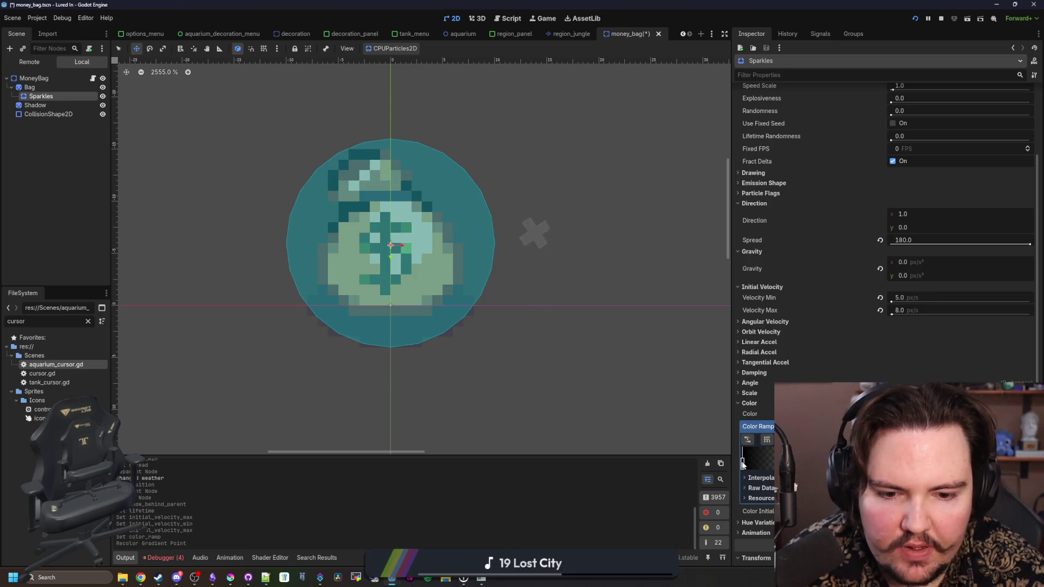
left_click(743, 462)
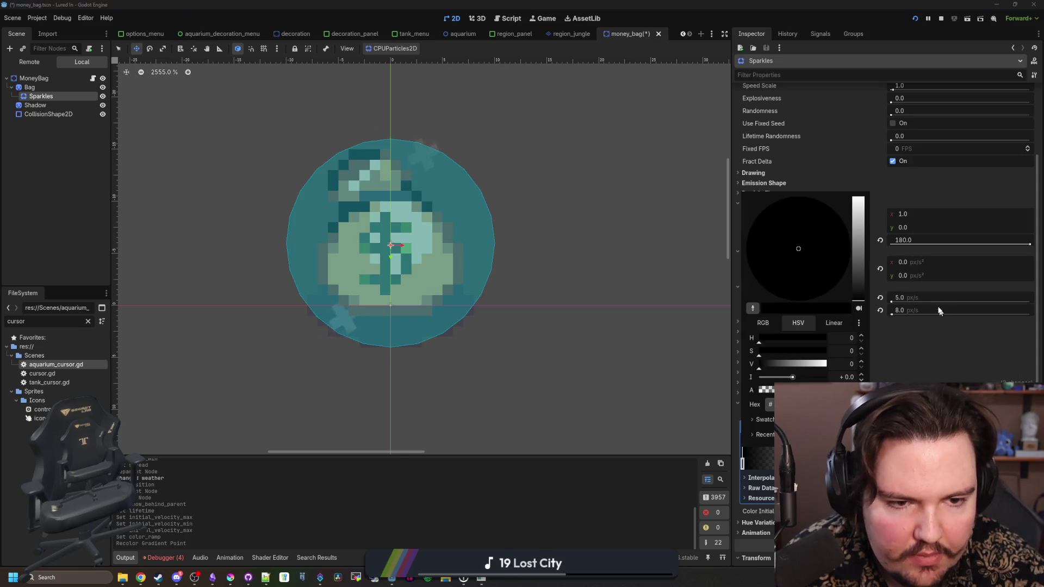
left_click(744, 462)
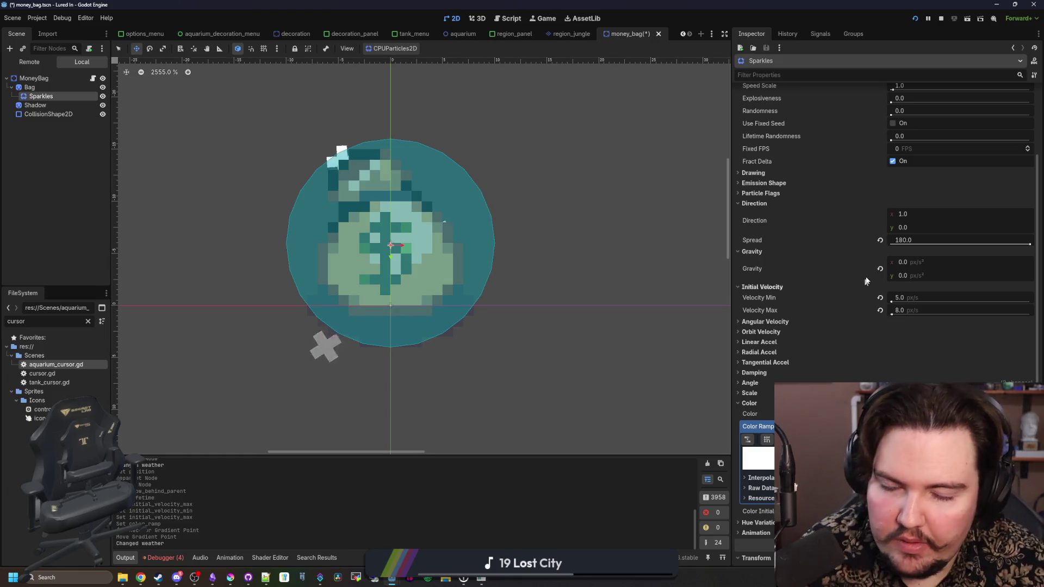
Set the particle Amount to 8.
scroll(867, 282, "up", 3)
left_click(923, 120)
type("8")
key("Return")
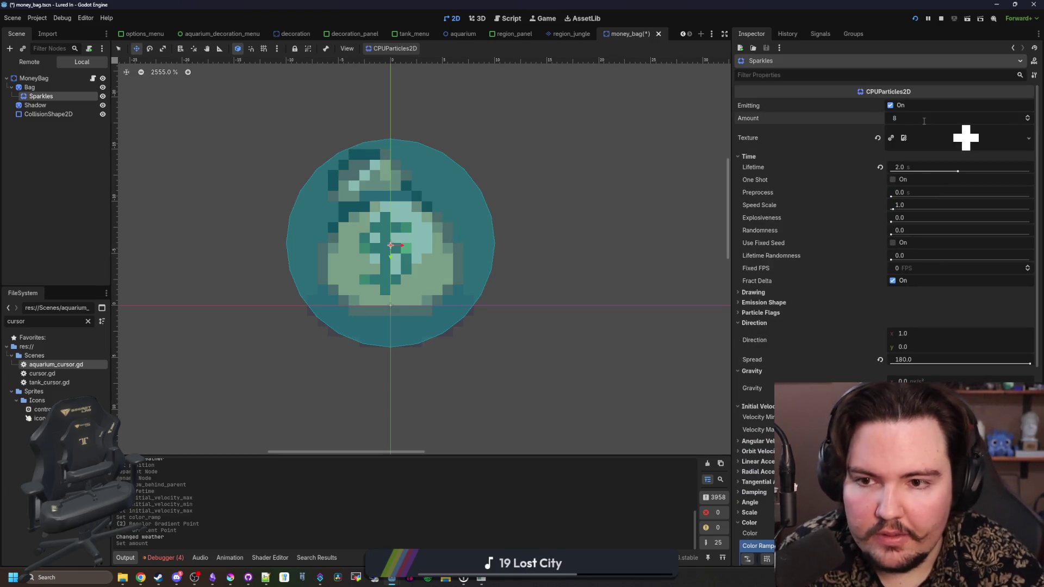
scroll(867, 352, "down", 5)
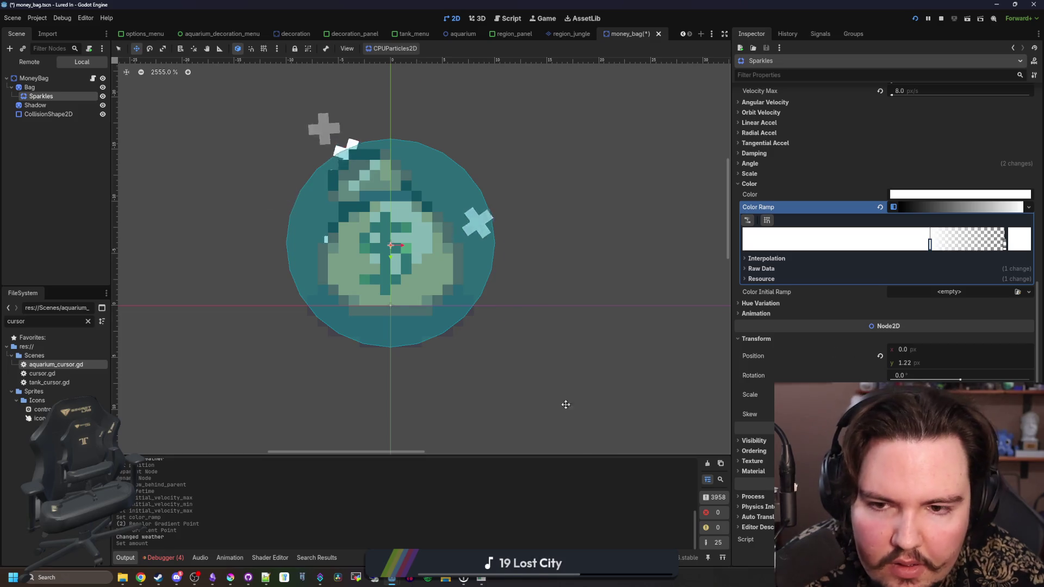
scroll(468, 310, "down", 9)
scroll(469, 317, "up", 7)
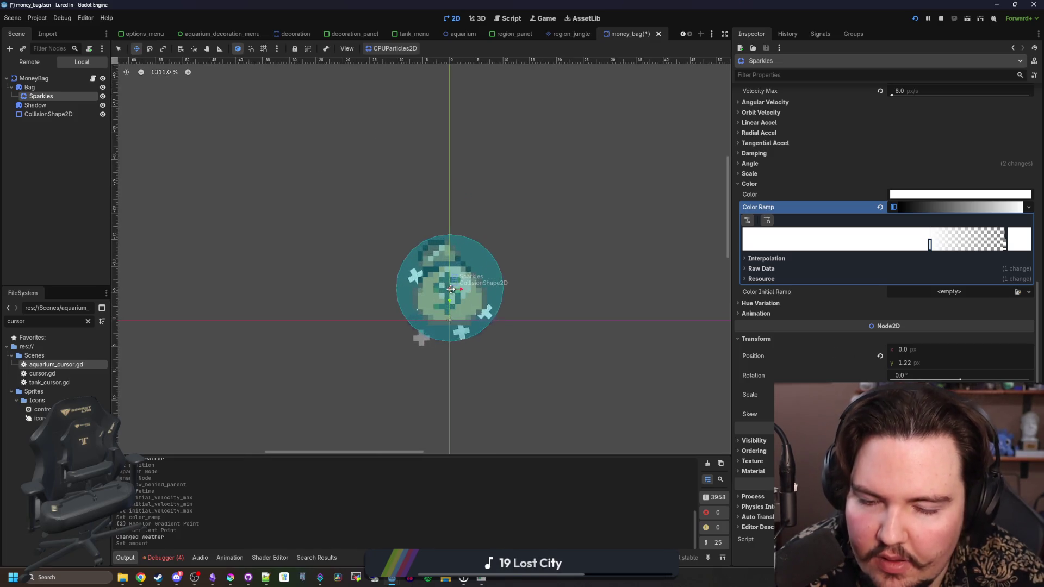
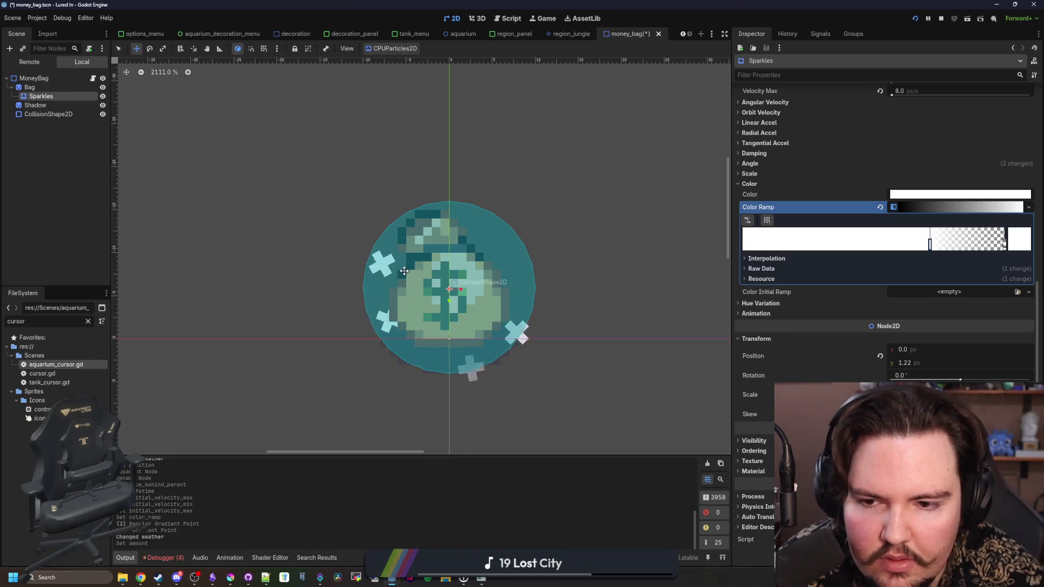
Load the particle_sparkle image as the Sparkles particle texture.
scroll(405, 272, "down", 6)
scroll(425, 293, "down", 2)
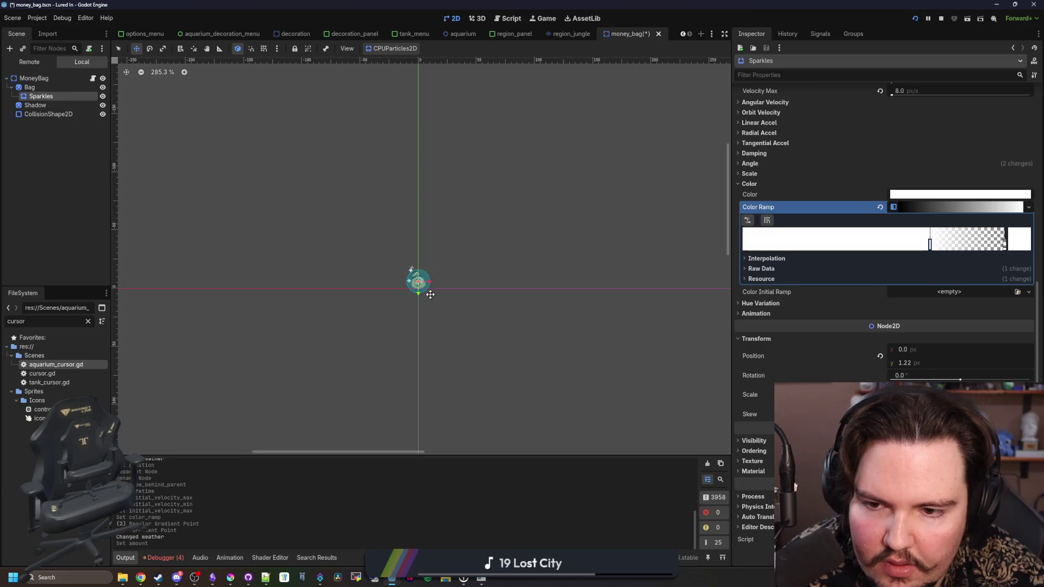
scroll(430, 294, "up", 10)
scroll(966, 136, "up", 10)
left_click(966, 134)
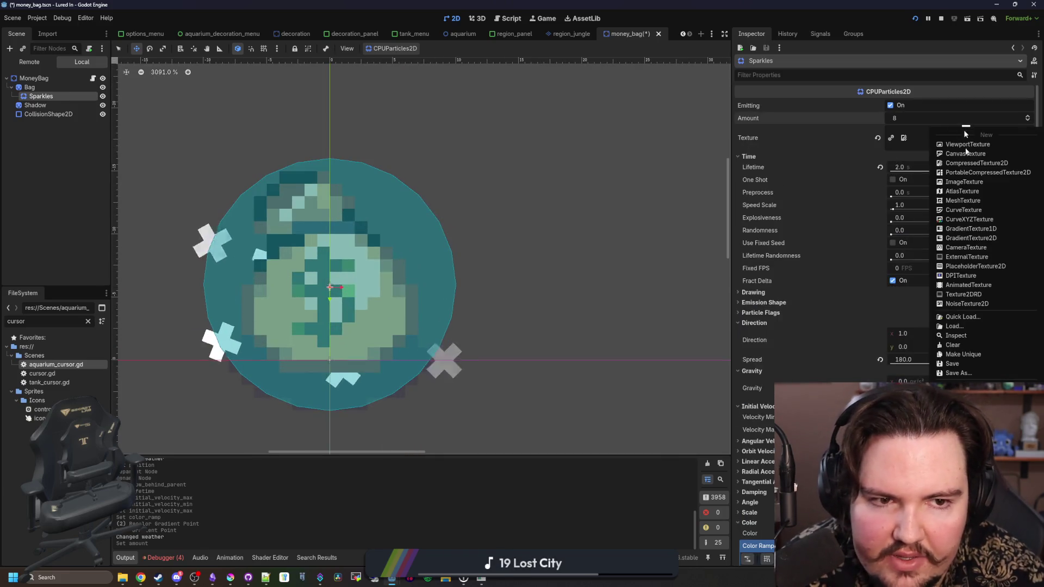
left_click(232, 576)
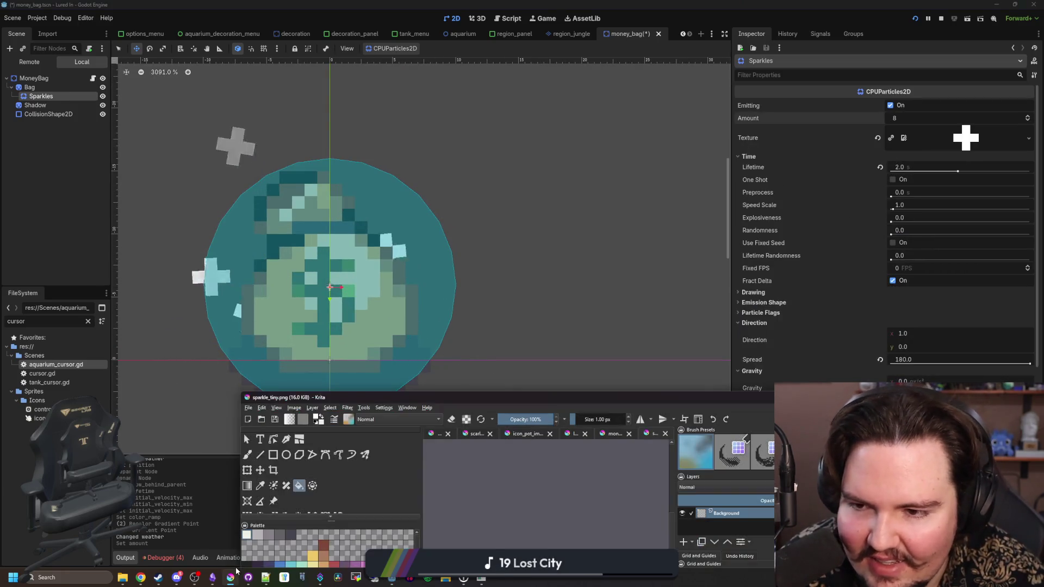
mouse_move(387, 398)
left_mouse_down()
mouse_move(397, 42)
mouse_move(305, 272)
left_mouse_up()
left_click(977, 141)
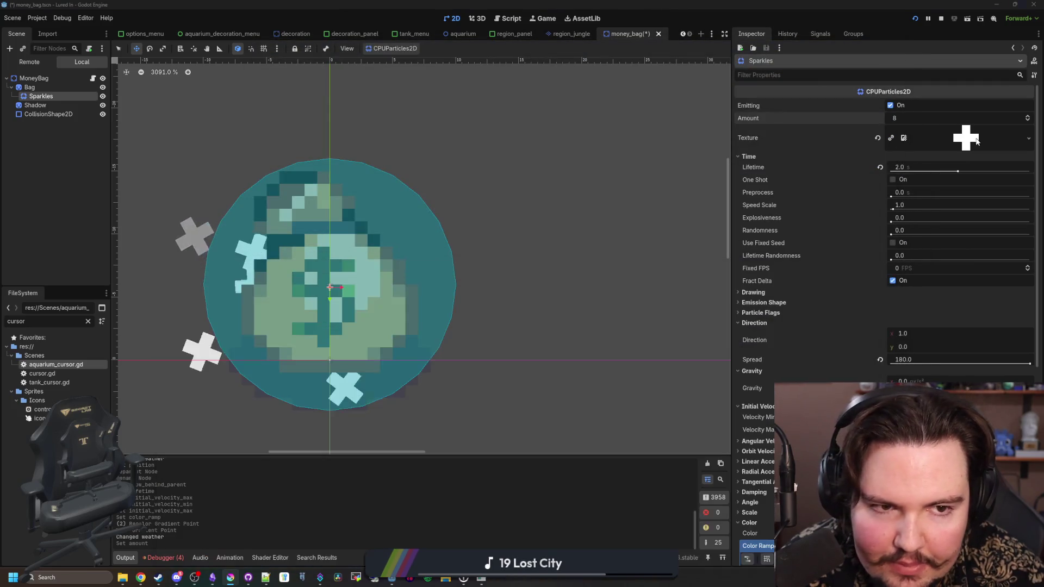
right_click(977, 140)
left_click(986, 329)
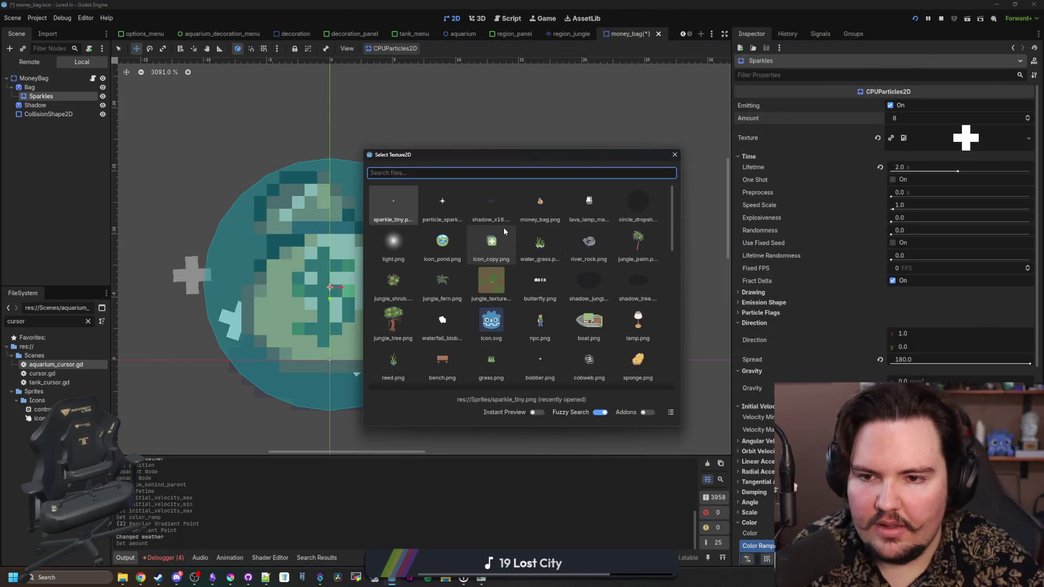
left_click(442, 204)
Set the Sparkles Scale Amount Min and Max to 0.2.
scroll(536, 240, "down", 2)
scroll(911, 378, "down", 3)
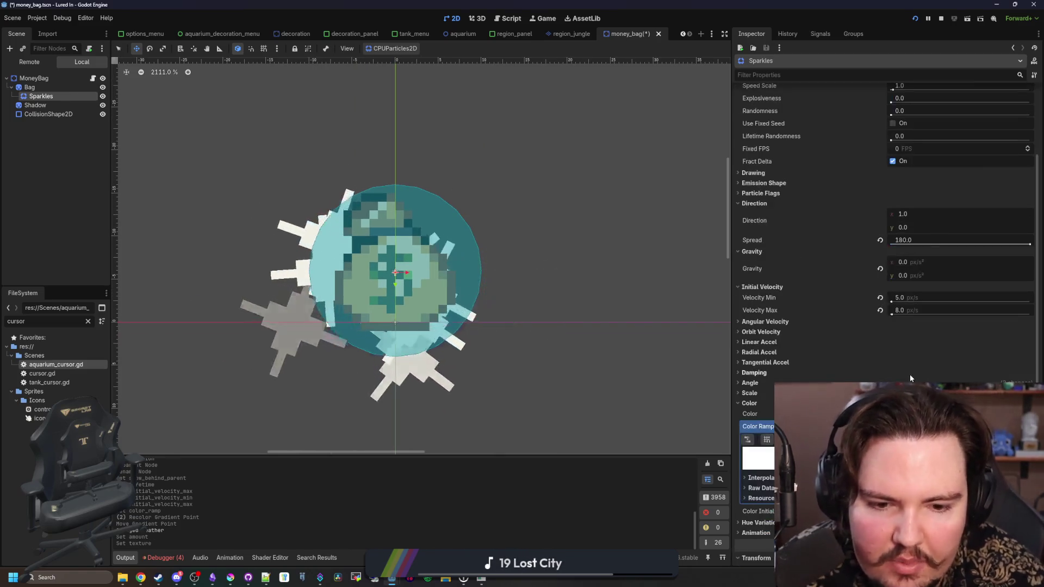
scroll(911, 378, "down", 2)
left_click(913, 334)
left_click(914, 344)
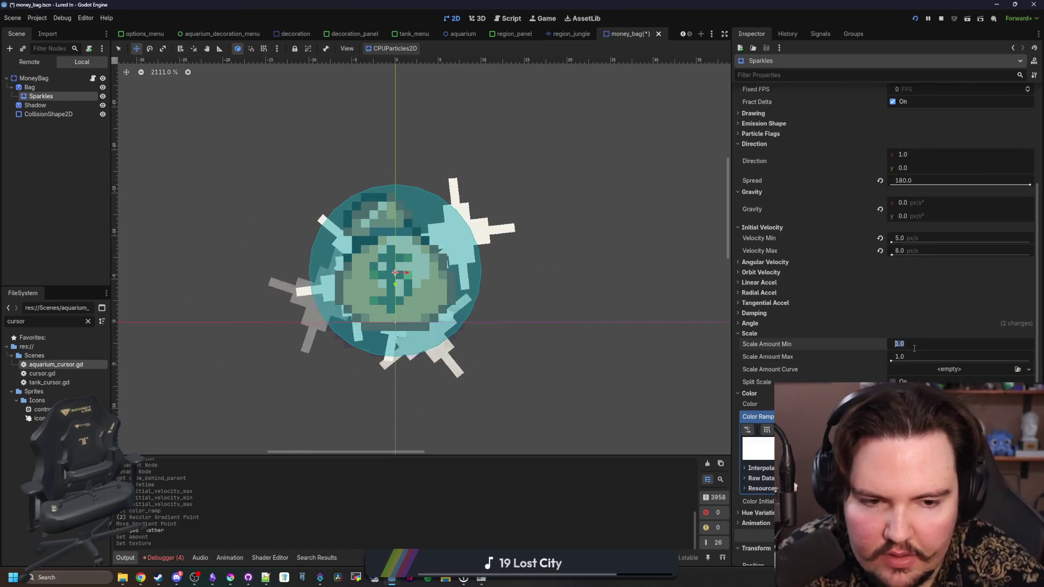
type("0.1")
left_click(914, 357)
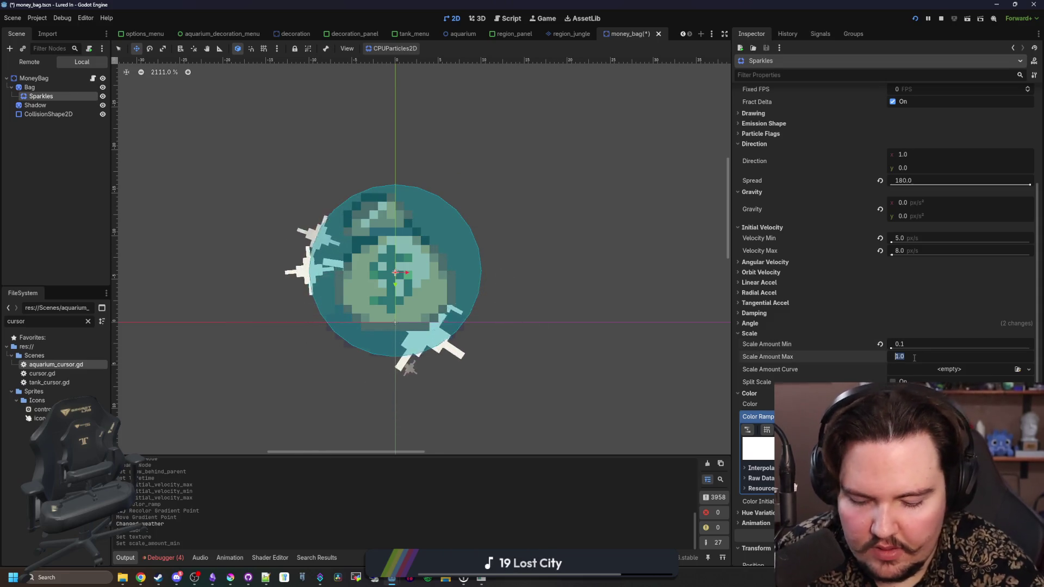
type("0.1")
key("Return")
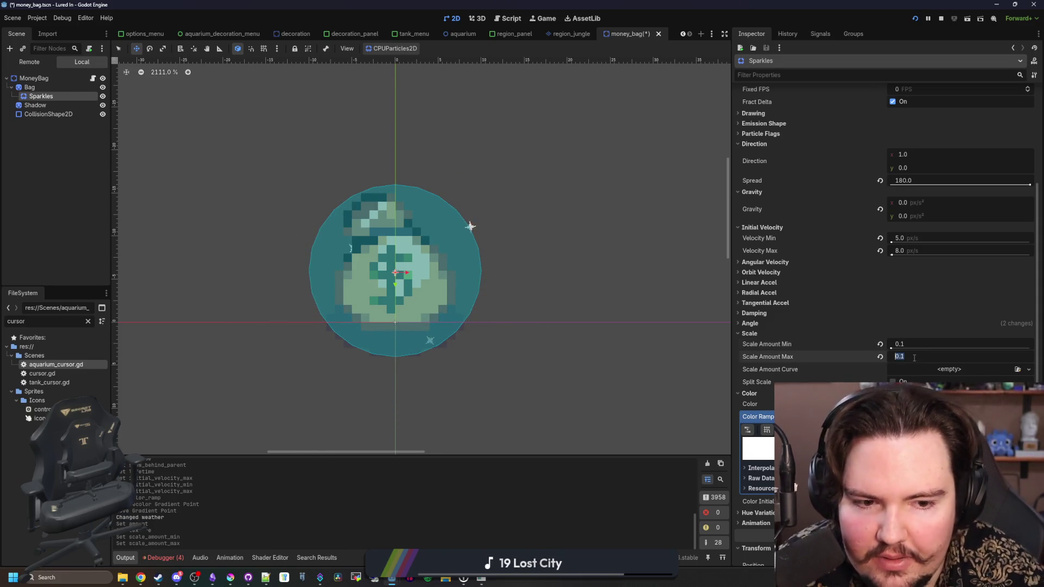
left_click(928, 343)
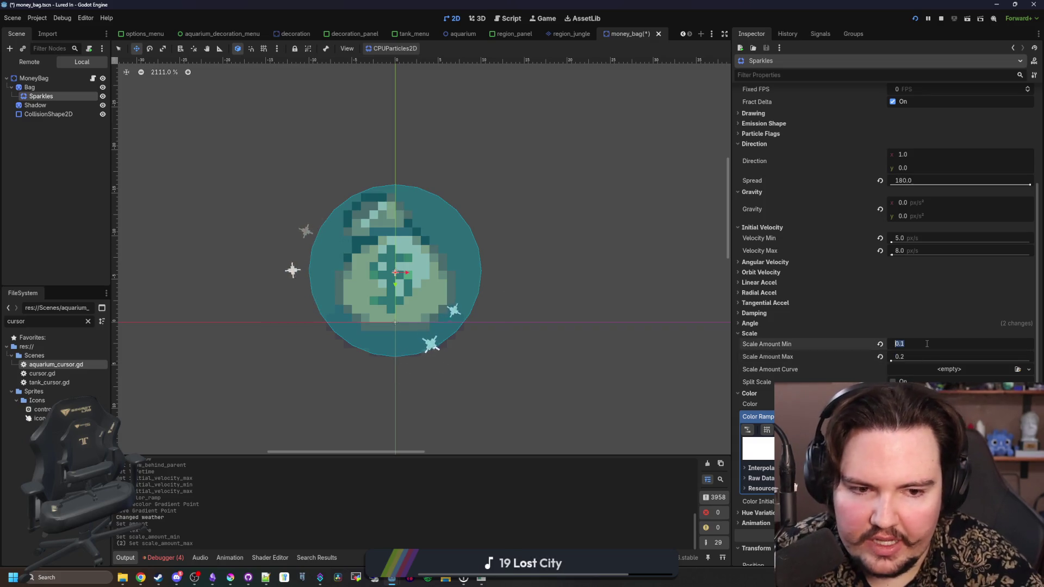
type(".2")
key("Return")
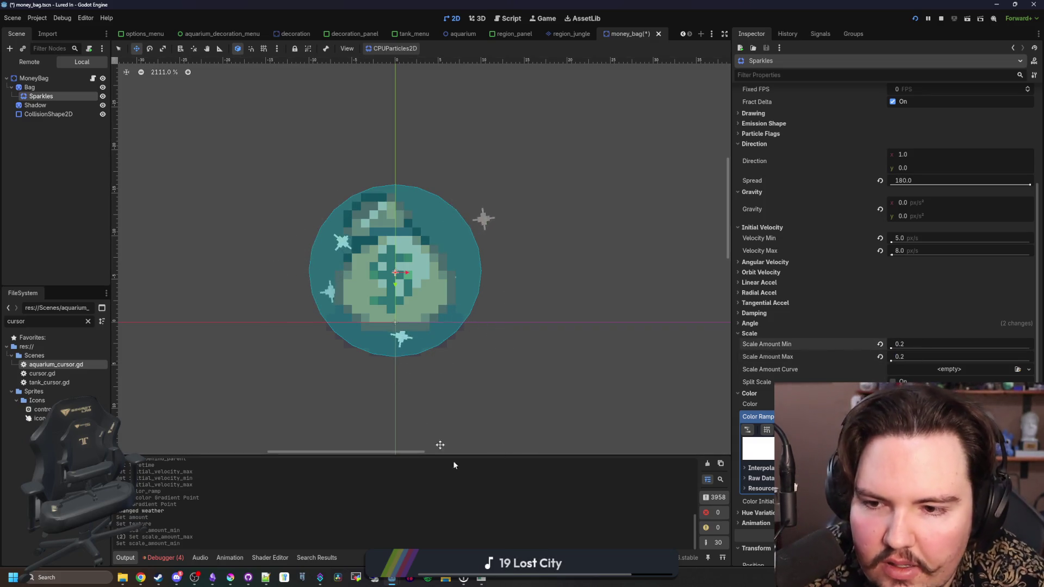
Deselect the Sparkles node and save money_bag.tscn.
left_click(86, 204)
scroll(400, 235, "down", 8)
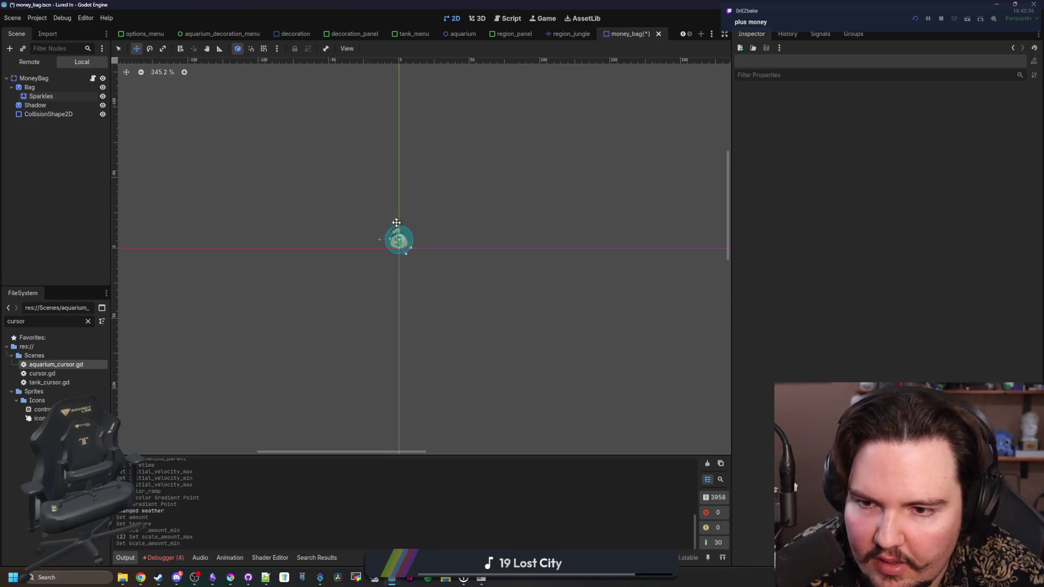
scroll(396, 223, "up", 8)
key("ctrl+s")
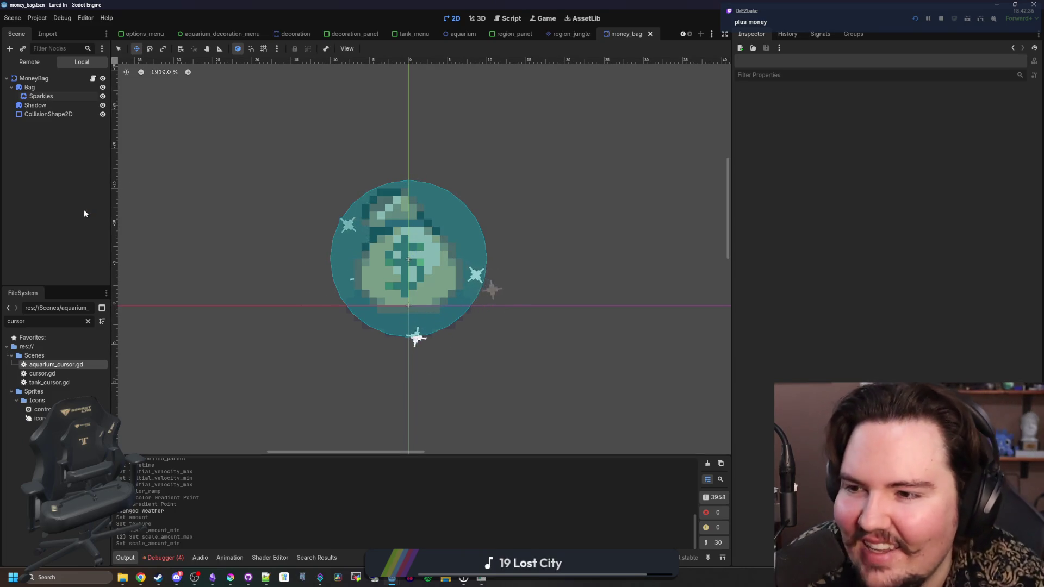
In money_bag.gd, make $Bag/Sparkles.emitting = rare the first line of _ready.
left_click(93, 79)
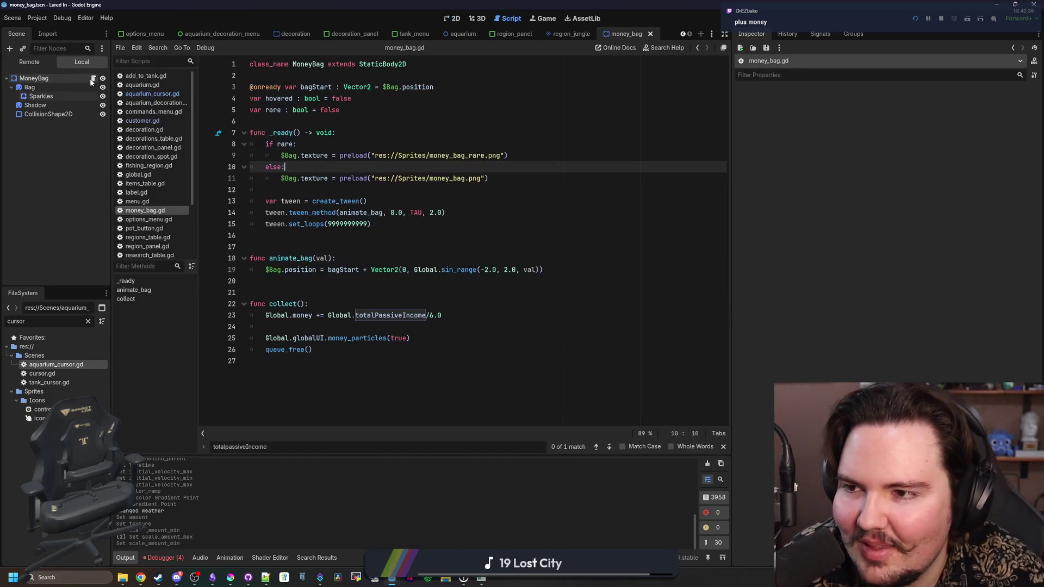
left_click(343, 252)
mouse_move(70, 103)
left_mouse_down()
mouse_move(468, 166)
mouse_move(518, 155)
left_mouse_up()
key("Return")
left_click(486, 165)
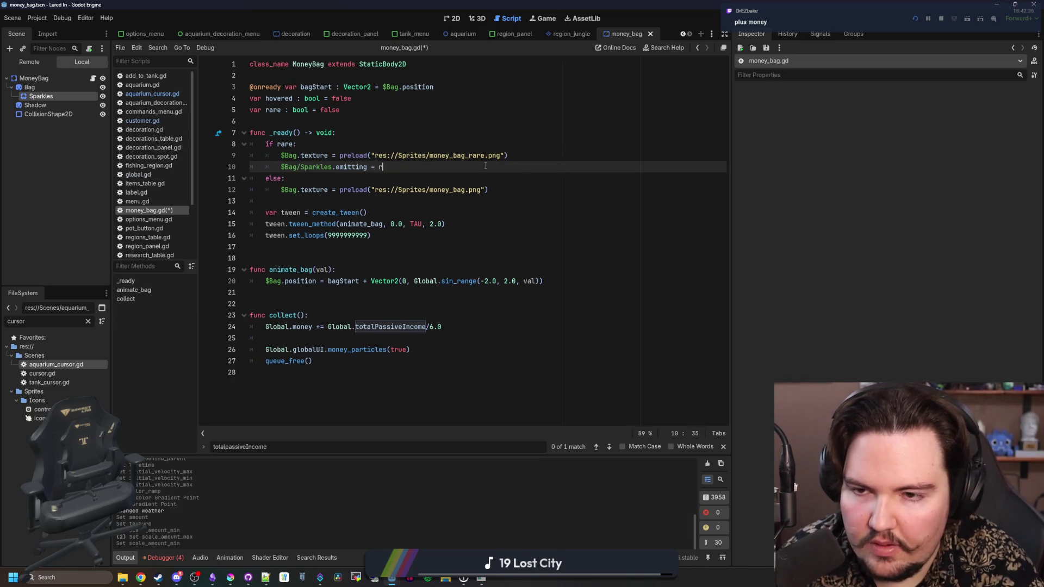
key("Home")
key("shift+End")
key("ctrl+x")
left_click(354, 133)
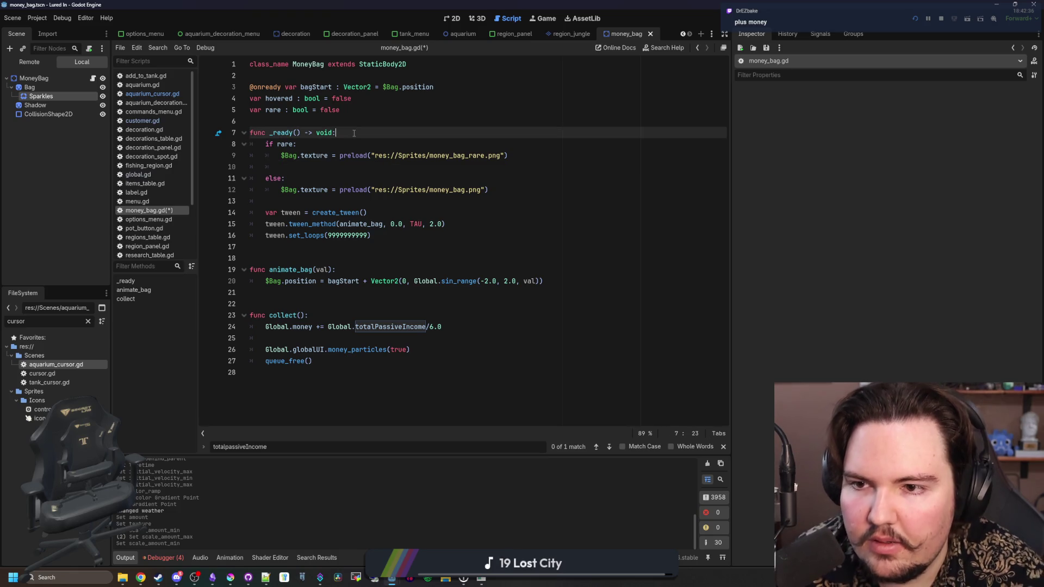
key("Return")
key("ctrl+v")
key("Return")
left_click(309, 190)
key("BackSpace")
key("BackSpace")
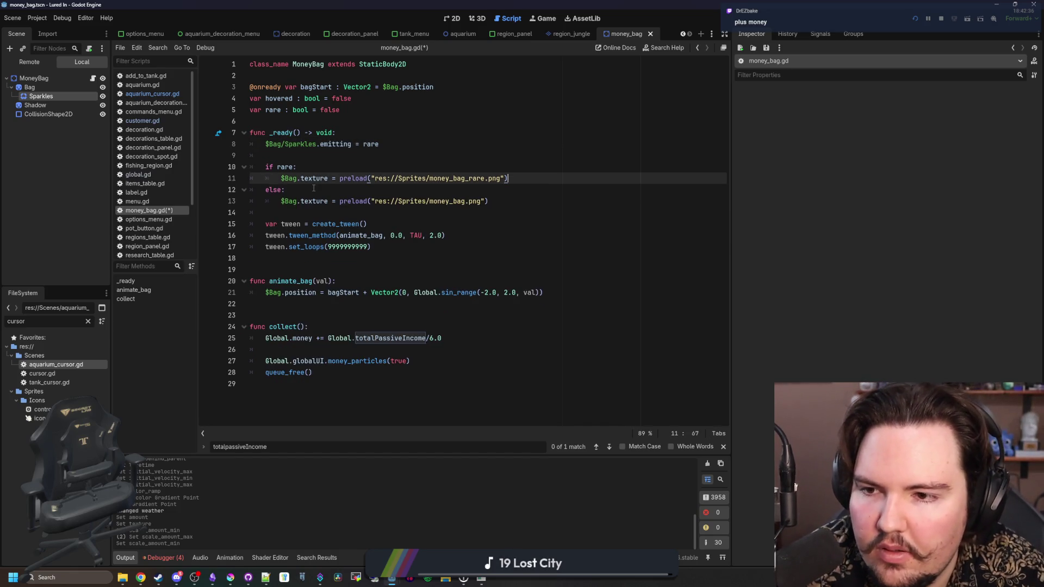
left_click(277, 215)
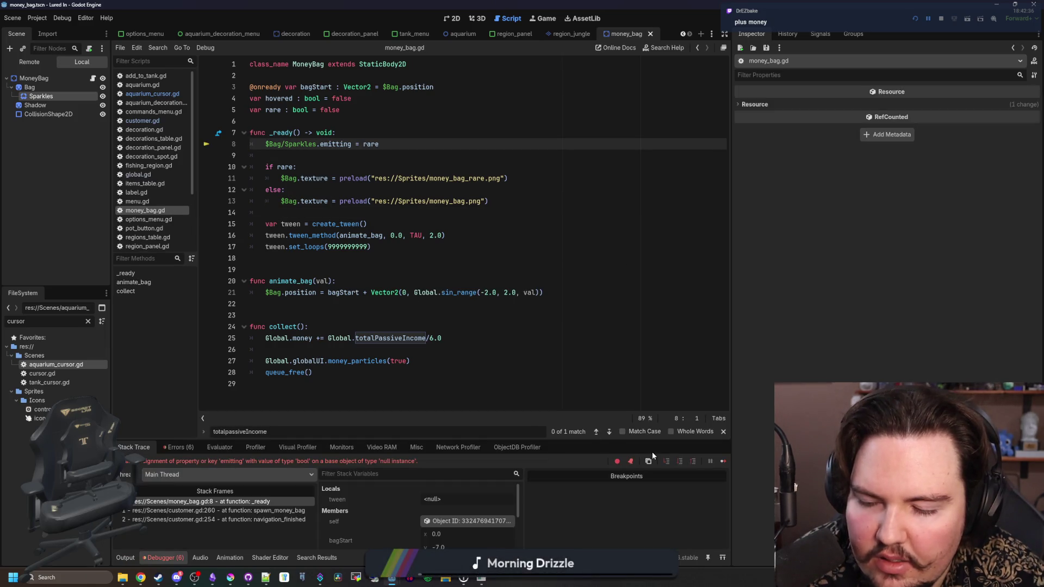
Stop the running game and return to the 2D scene view.
left_click(940, 19)
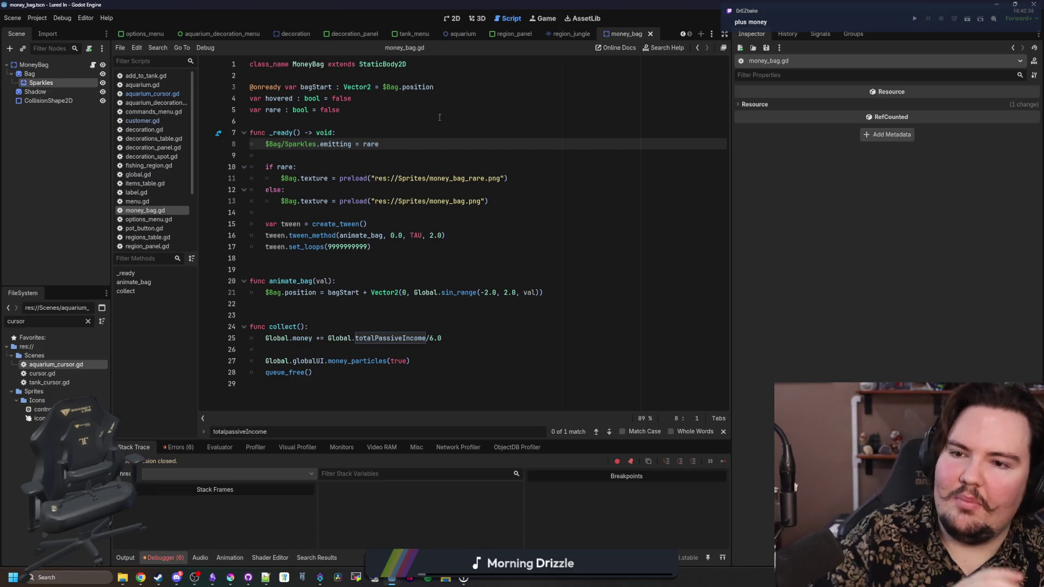
left_click(315, 159)
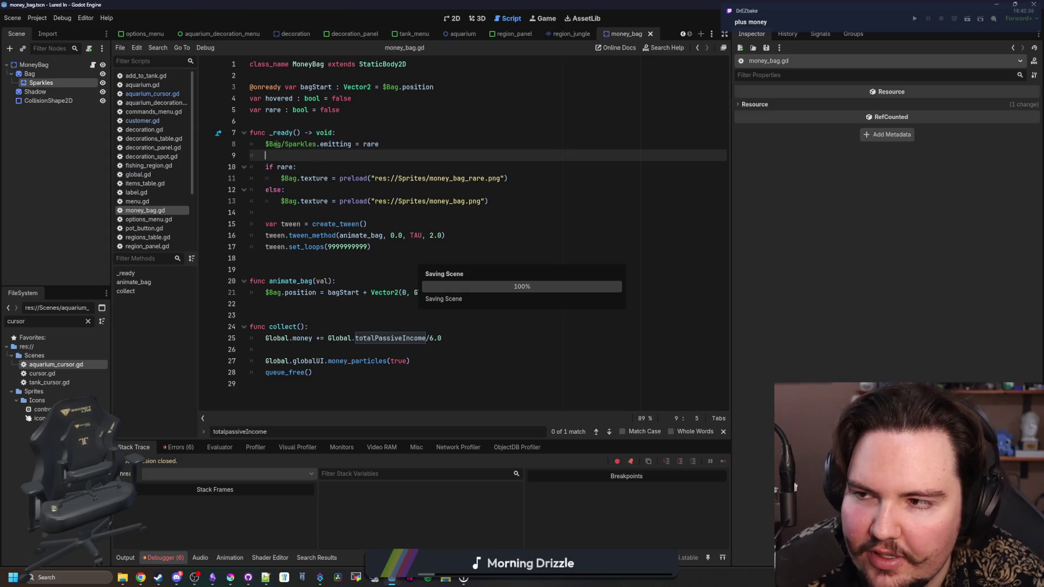
left_click(454, 19)
scroll(413, 245, "up", 5)
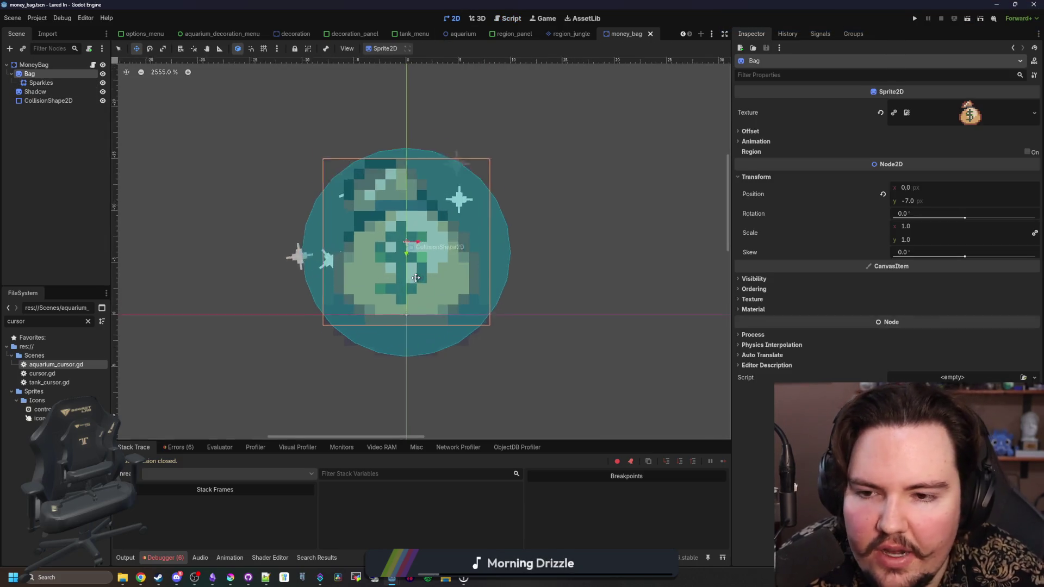
Filter the FileSystem for ui_sh and open ui_shader.gdshader, dismissing the missing-dependencies error.
left_click(88, 321)
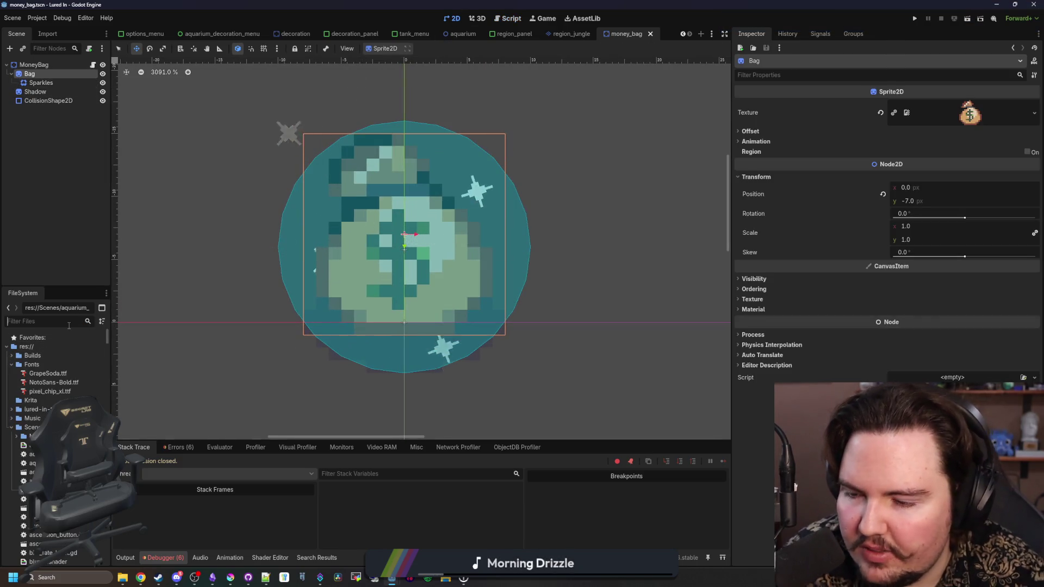
type("shine")
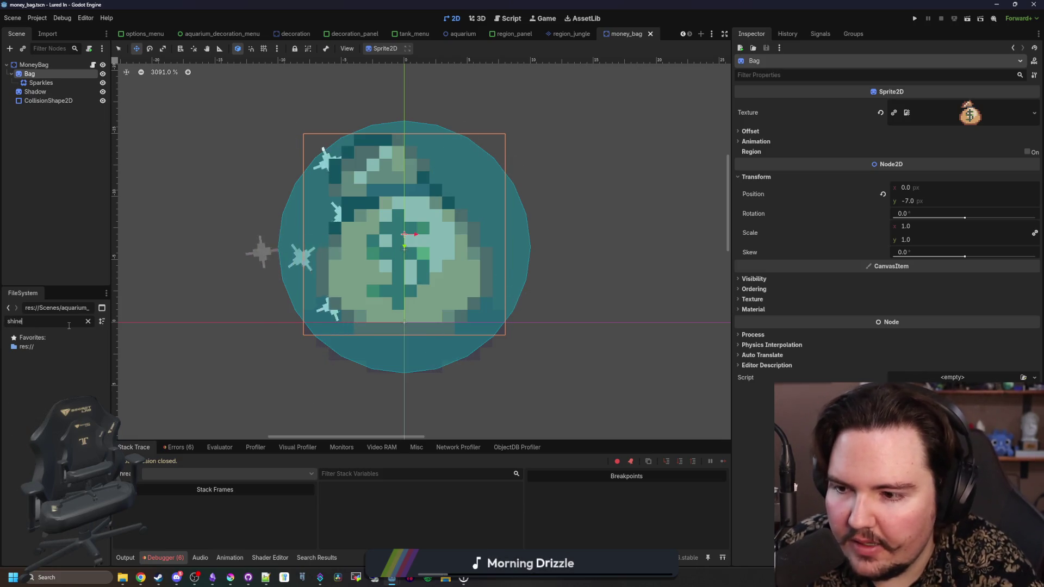
key("BackSpace")
key("BackSpace")
key("BackSpace")
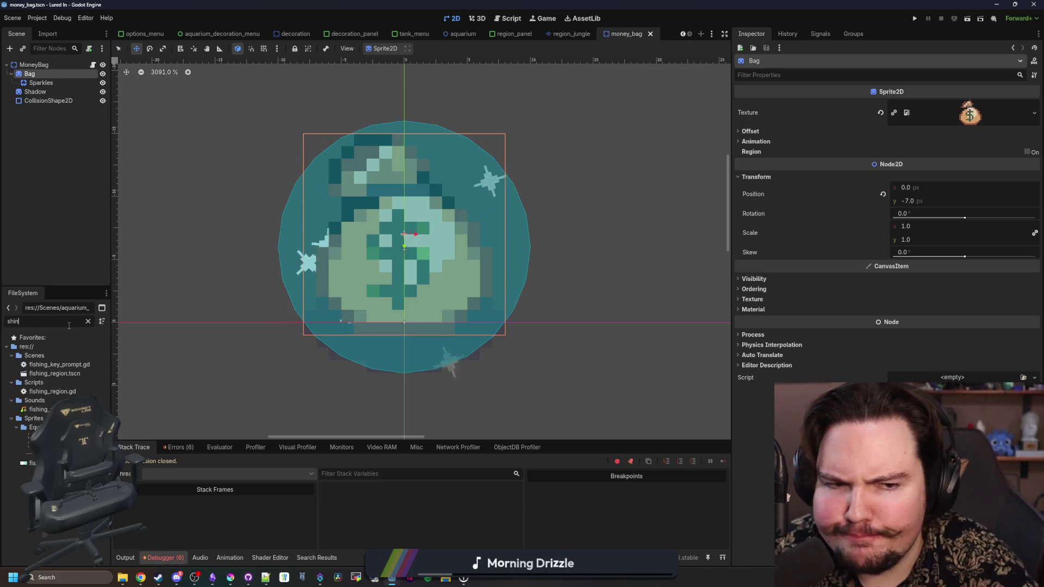
scroll(89, 343, "down", 15)
scroll(54, 392, "down", 15)
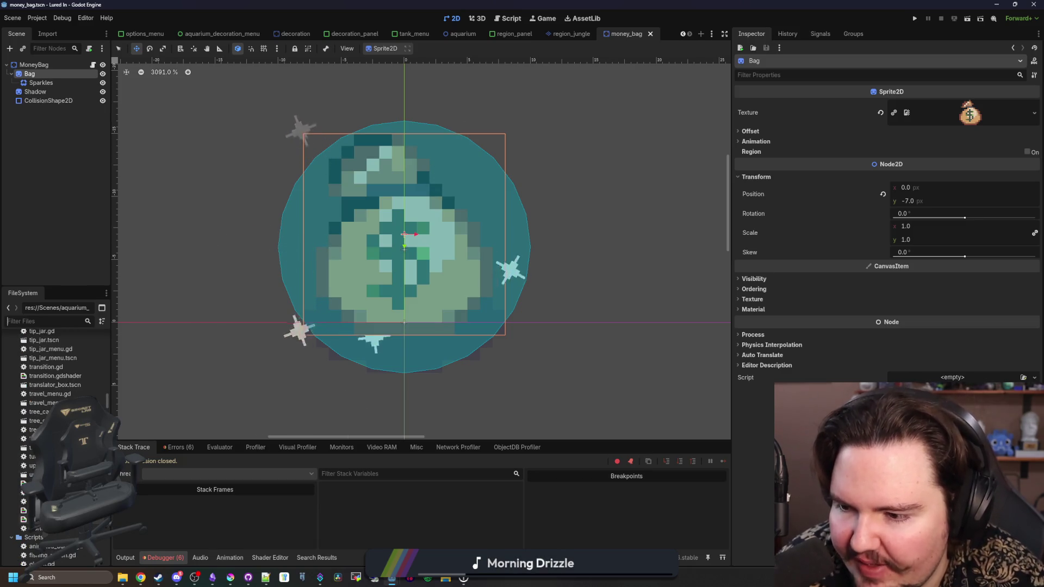
scroll(54, 392, "up", 5)
scroll(54, 392, "up", 4)
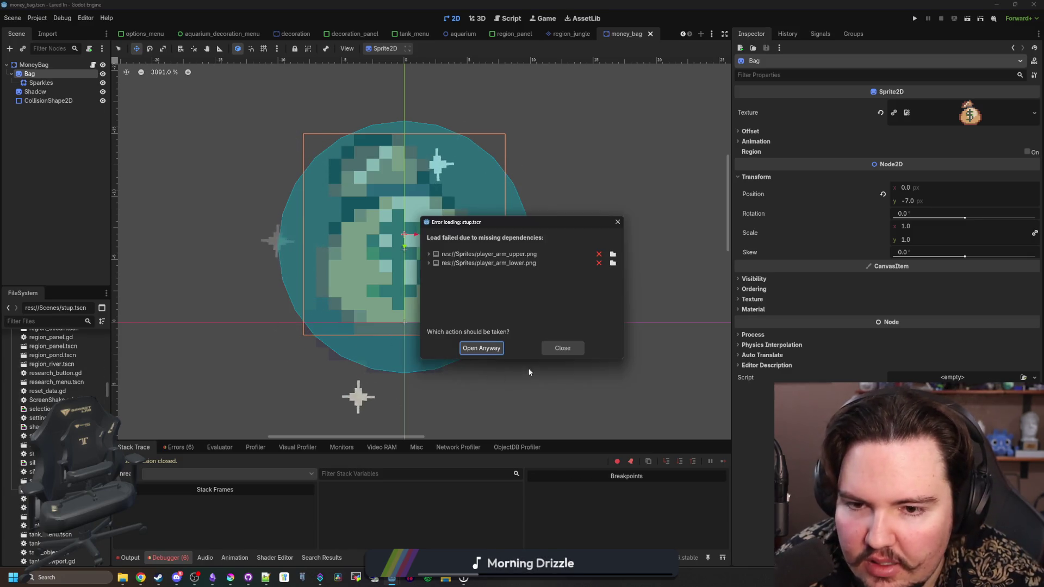
left_click(558, 352)
left_click(72, 323)
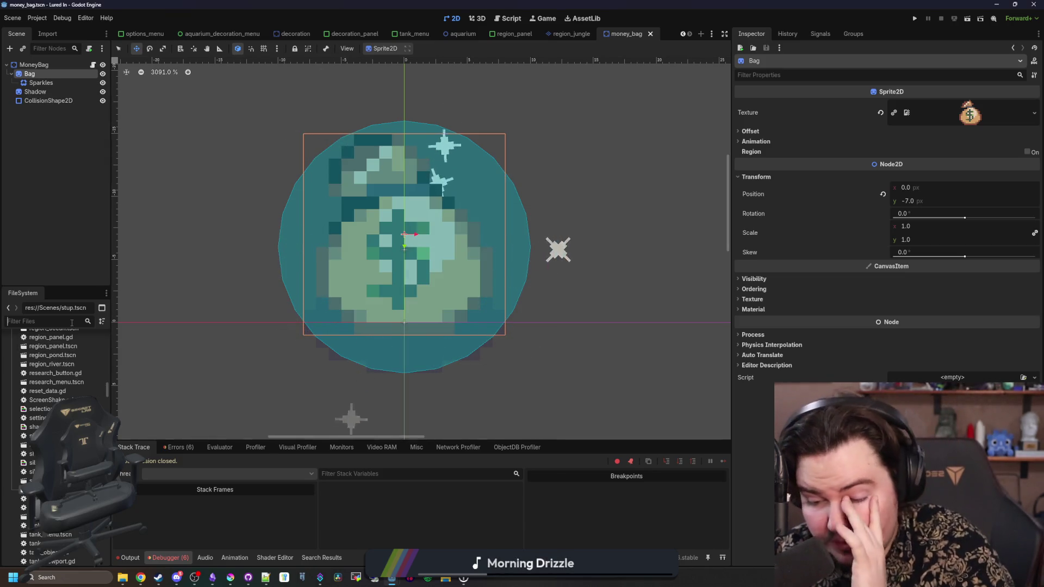
left_click(72, 321)
type("ui_sh")
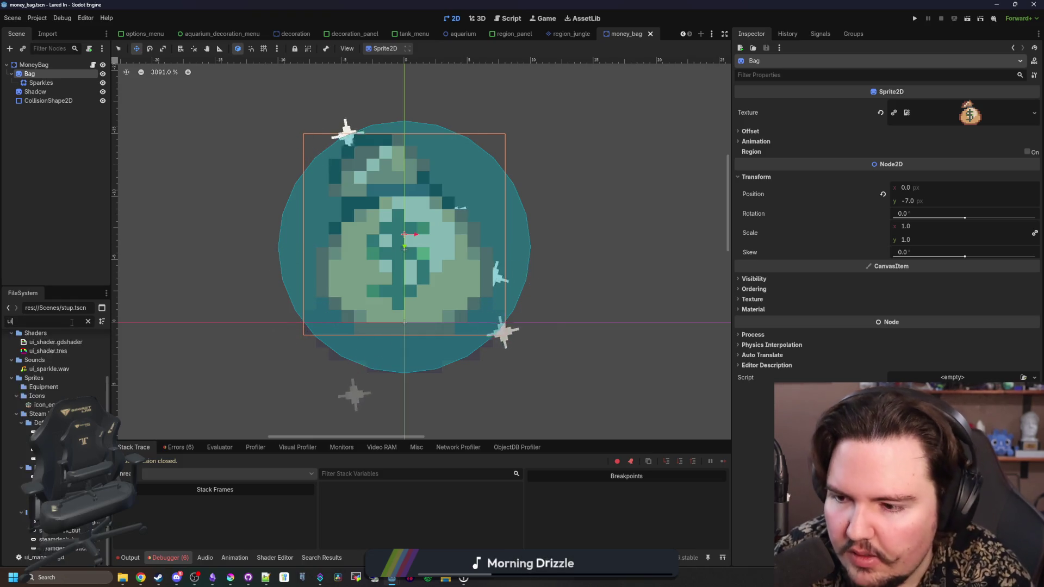
double_click(47, 365)
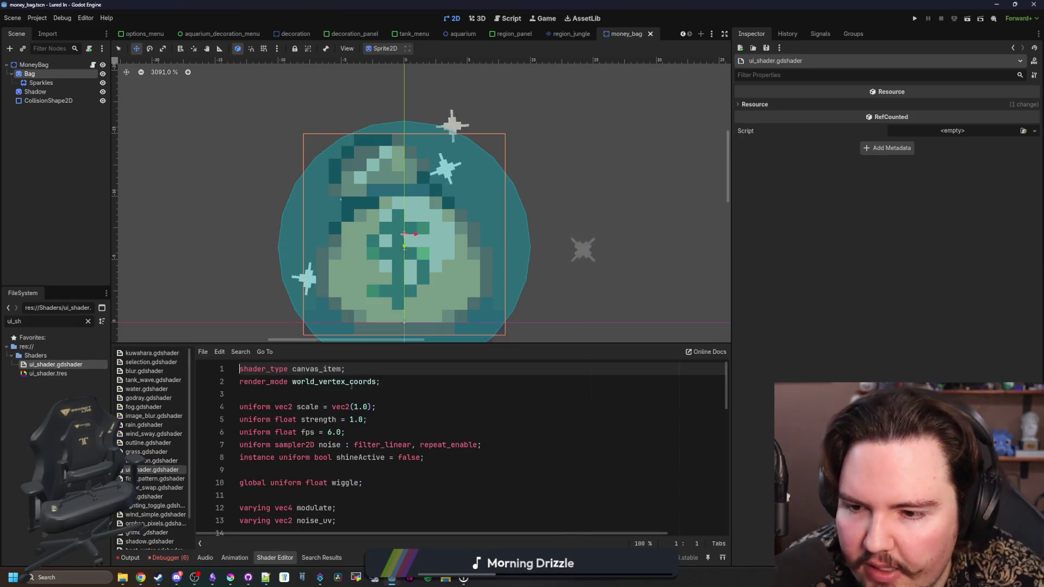
Copy the if (shineActive) block on lines 43–50, then select the Bag sprite.
left_click_drag(380, 341, 380, 153)
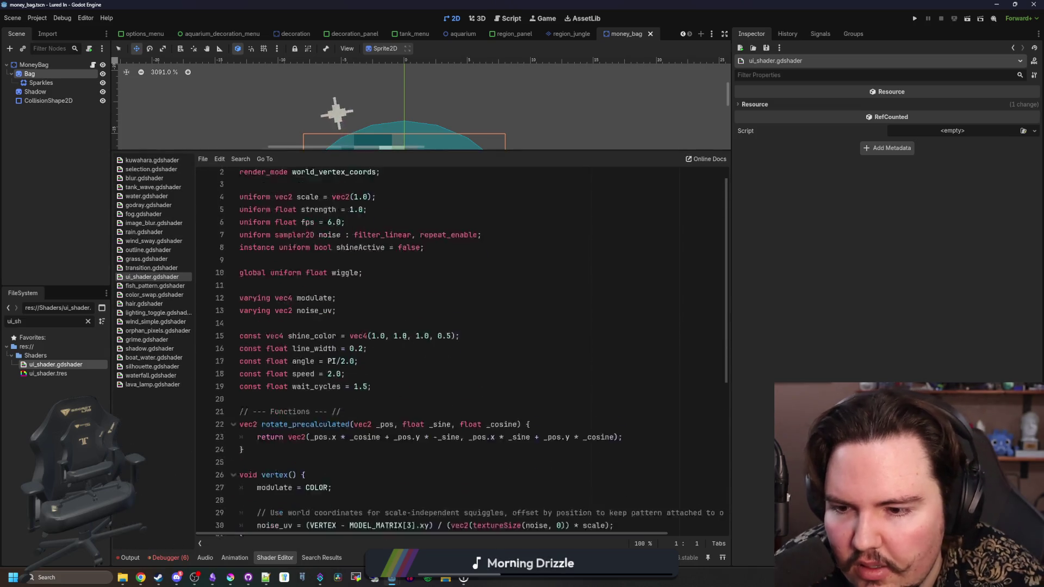
scroll(401, 334, "down", 7)
scroll(319, 501, "up", 3)
scroll(316, 499, "down", 3)
scroll(314, 498, "left", 2)
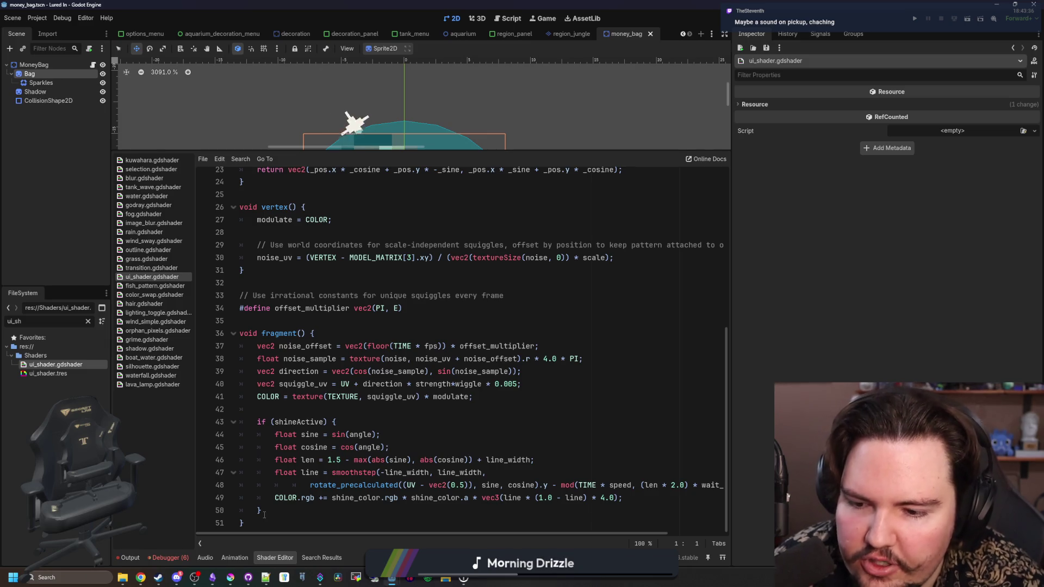
left_click(264, 511)
left_click_drag(289, 510, 180, 421)
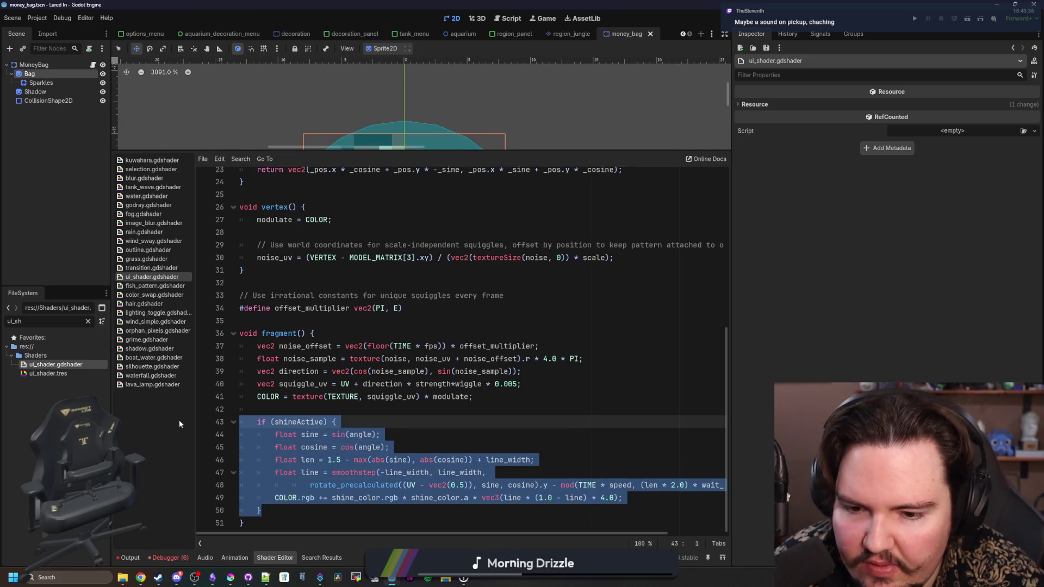
left_click_drag(337, 152, 337, 426)
left_click(49, 72)
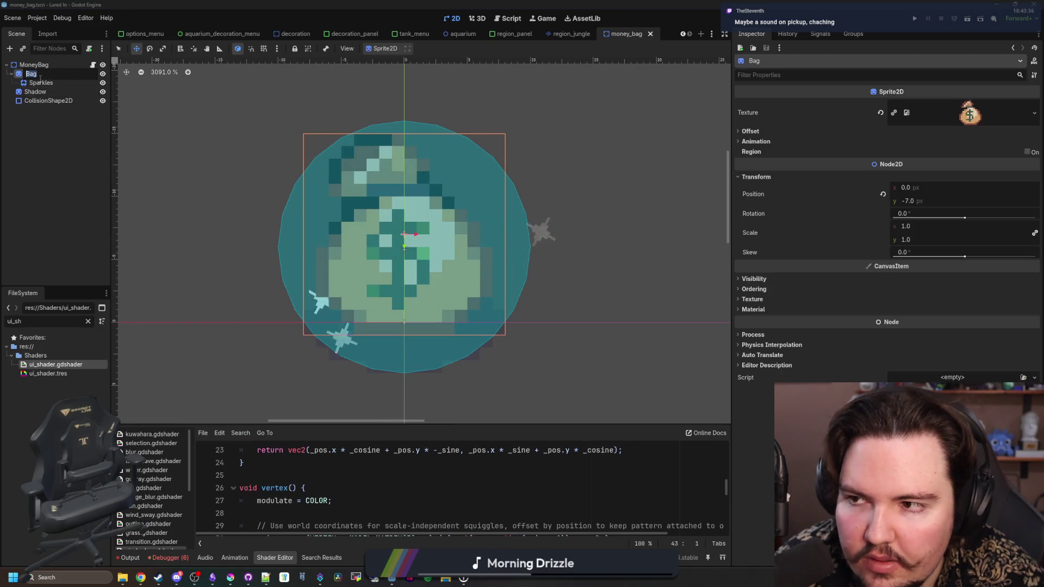
Give the Bag a new ShaderMaterial saved as shine.tres, with a new res://shine.gdshader.
left_click(777, 307)
left_click(981, 321)
left_click(993, 353)
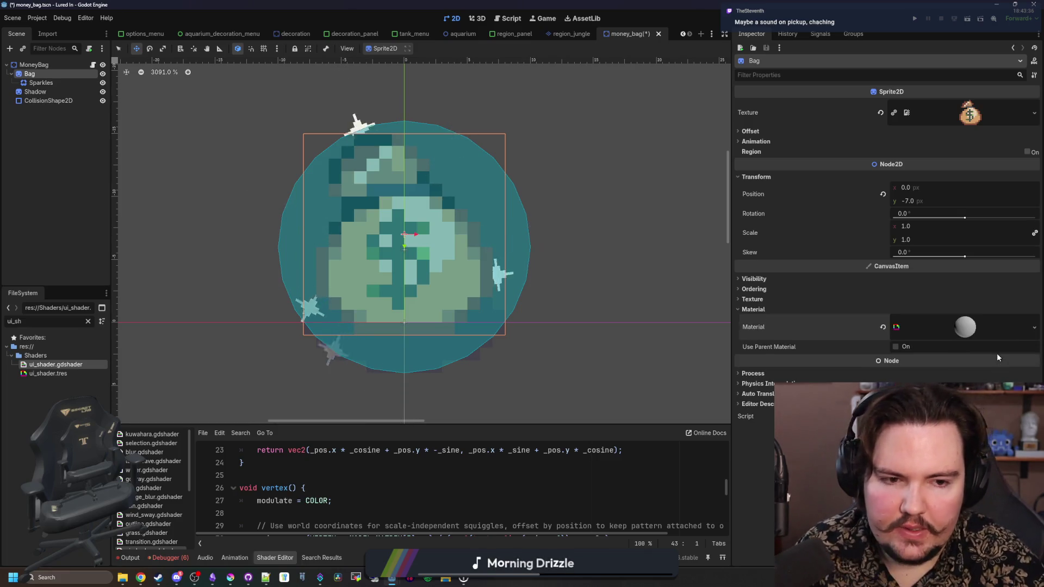
left_click(967, 329)
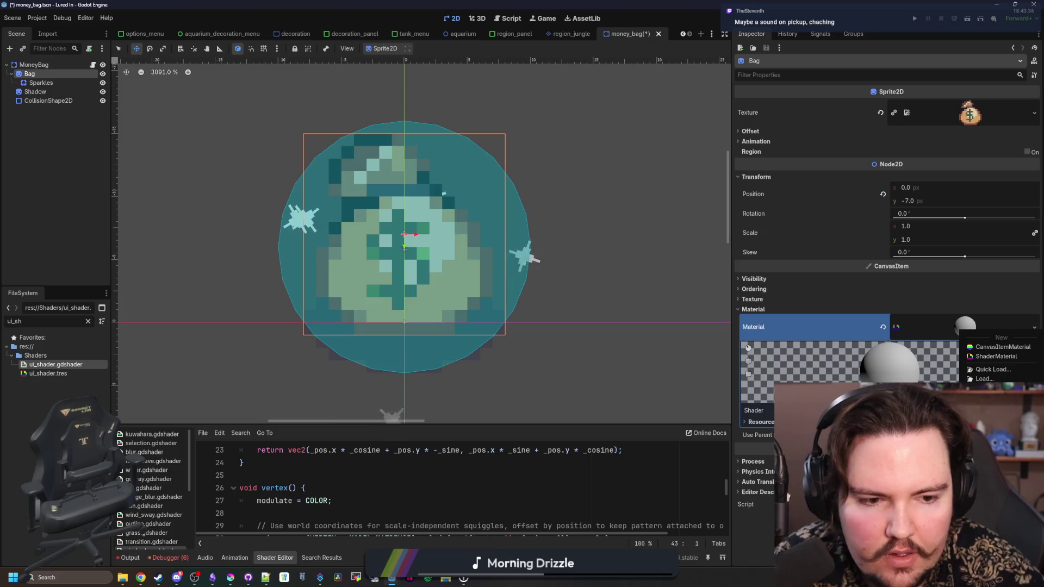
left_click(990, 425)
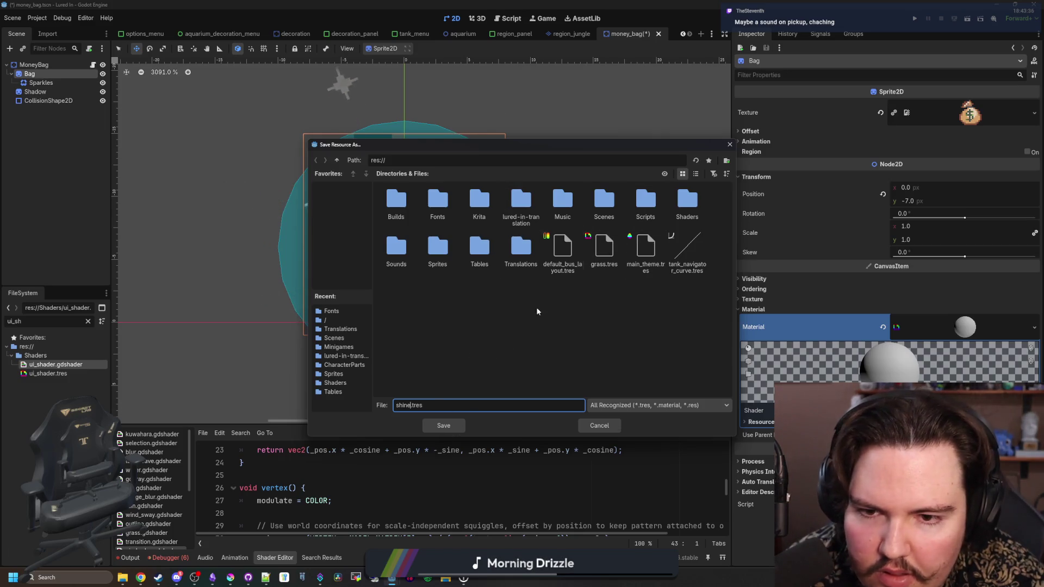
left_click(456, 423)
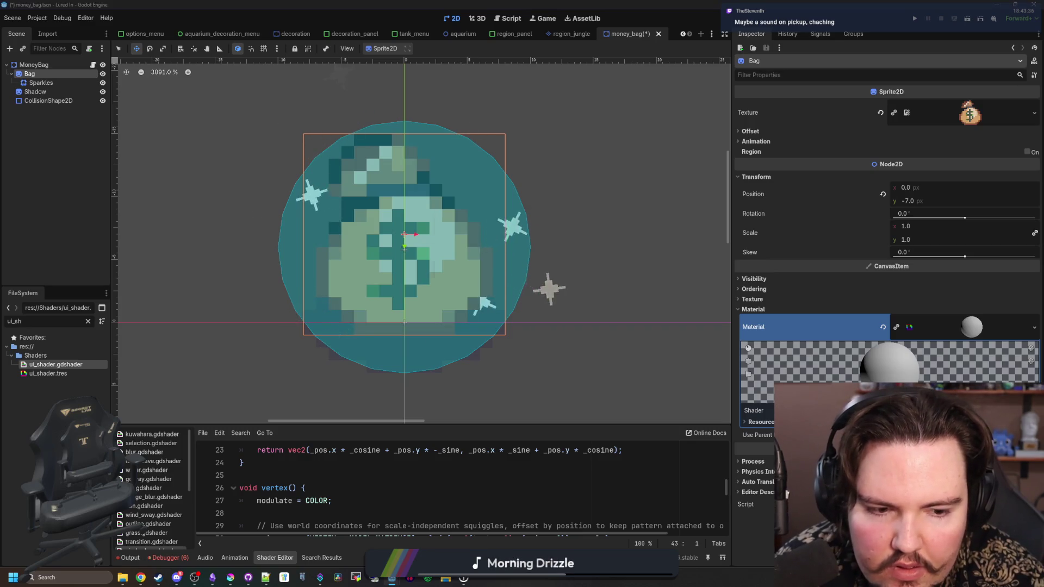
left_click(592, 316)
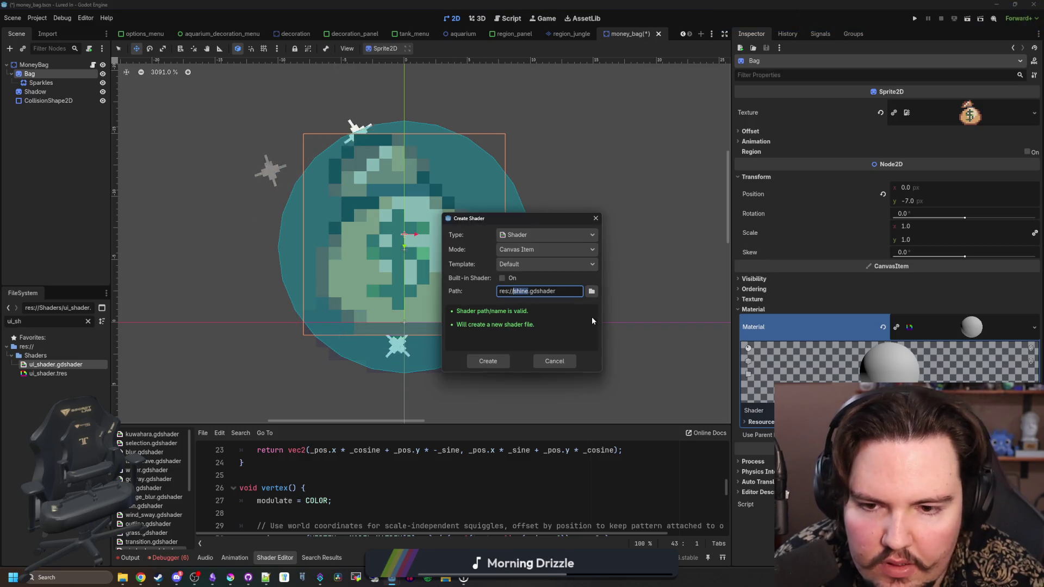
left_click(488, 361)
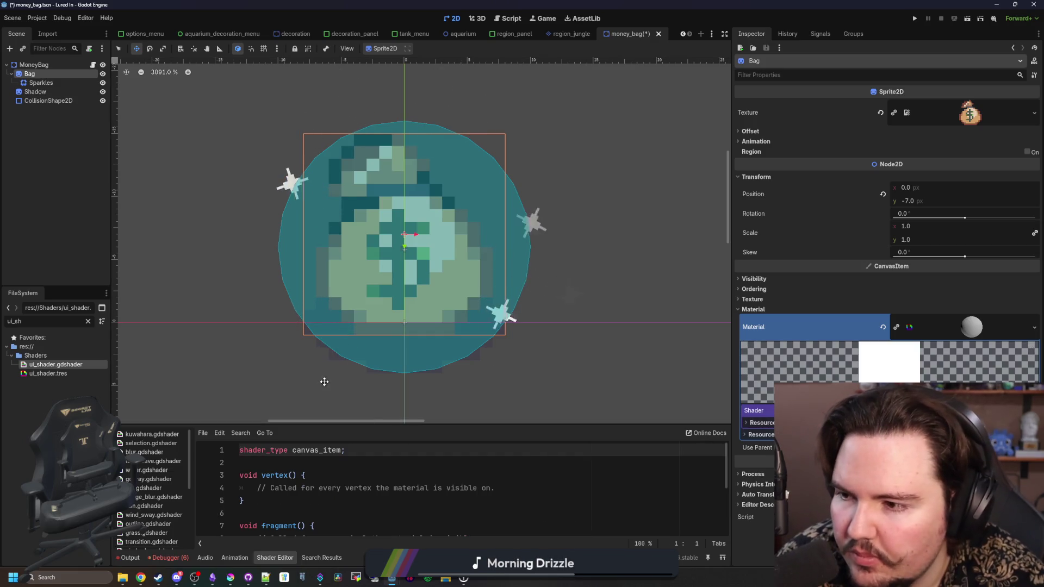
Paste the copied shine code into the new shader's fragment function.
left_click_drag(330, 425, 330, 340)
scroll(381, 435, "down", 1)
left_click_drag(258, 516, 256, 504)
key("ctrl+a")
key("ctrl+v")
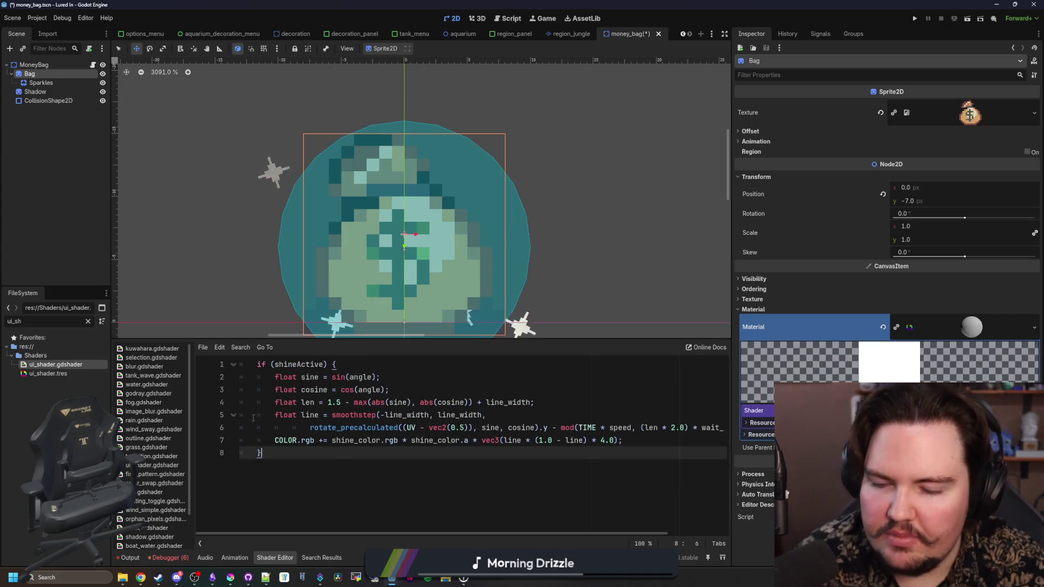
key("ctrl+z")
left_click_drag(261, 517, 275, 427)
key("ctrl+v")
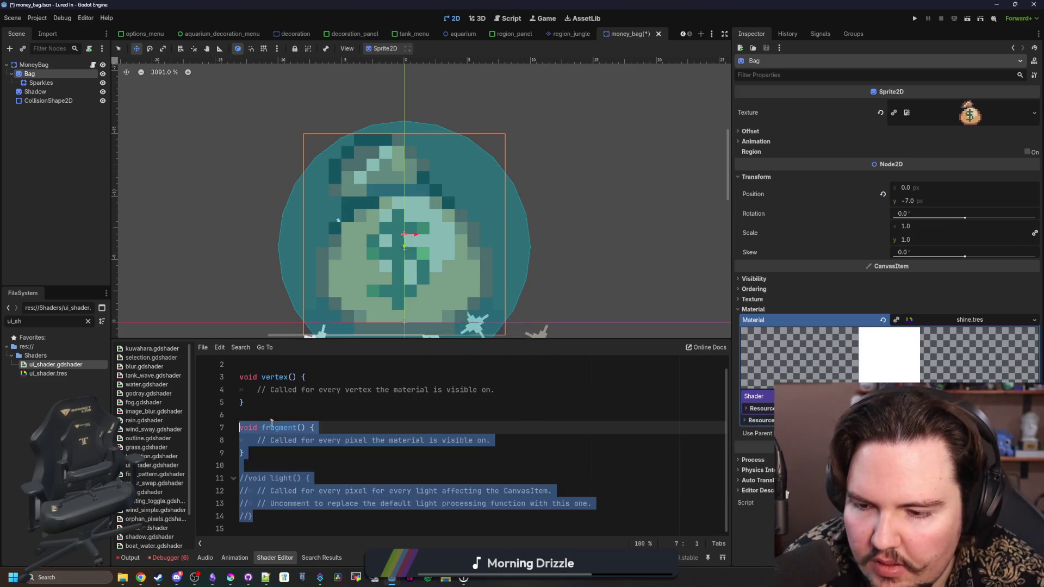
key("ctrl+z")
left_click_drag(284, 507, 381, 441)
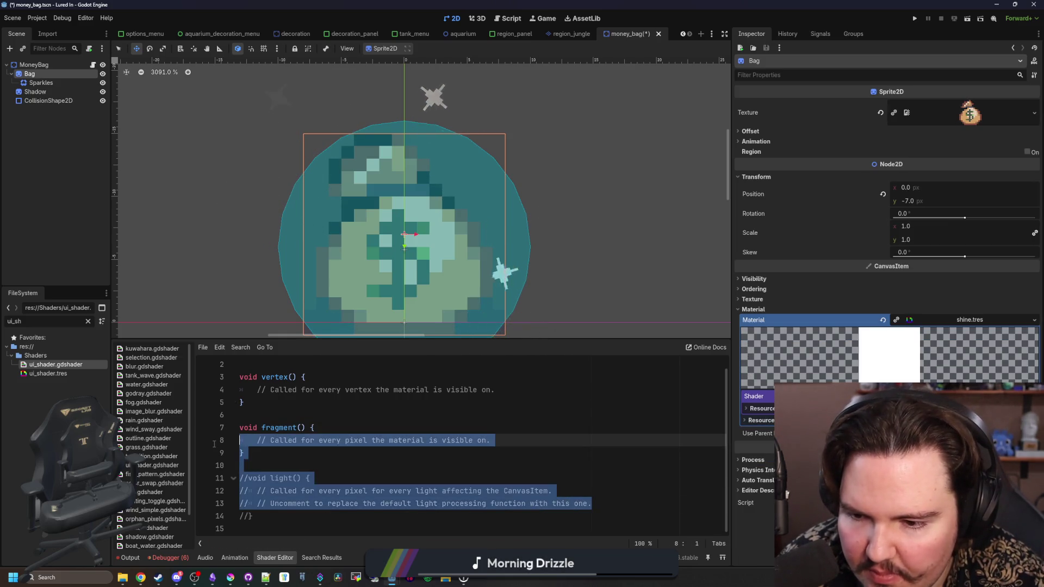
left_click_drag(490, 440, 263, 433)
key("ctrl+y")
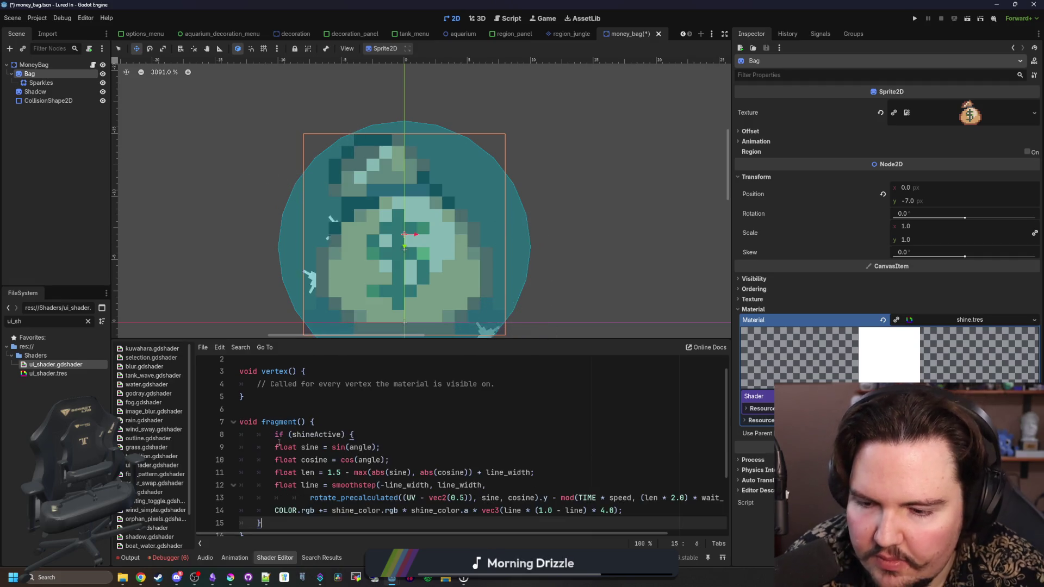
scroll(285, 436, "down", 2)
scroll(285, 436, "up", 2)
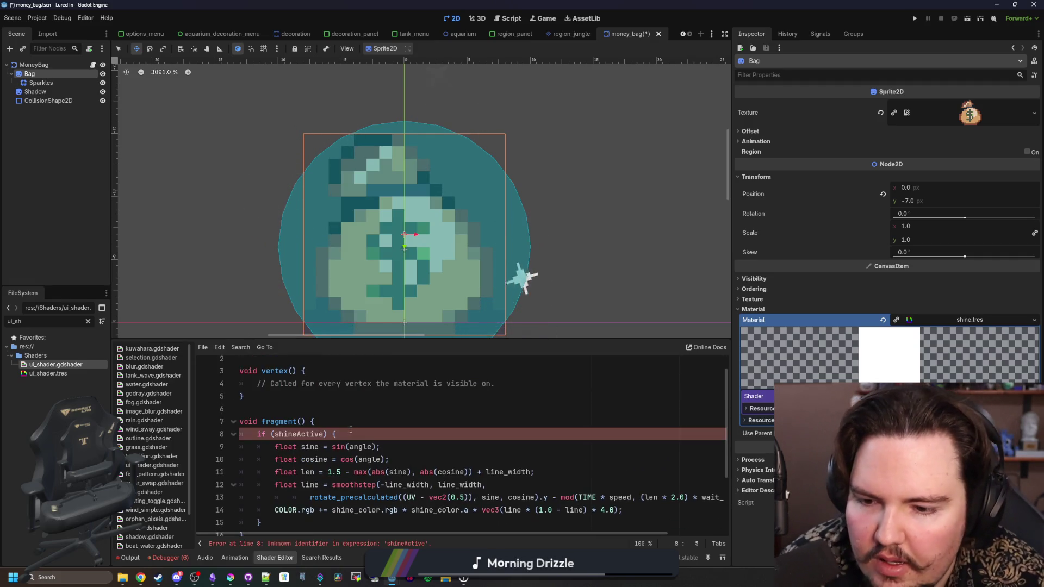
Remove the if (shineActive) line and its closing brace, and dedent the shine body.
triple_click(287, 434)
key("BackSpace")
left_click(642, 503)
key("Delete")
key("Delete")
key("Delete")
left_click_drag(642, 503, 239, 429)
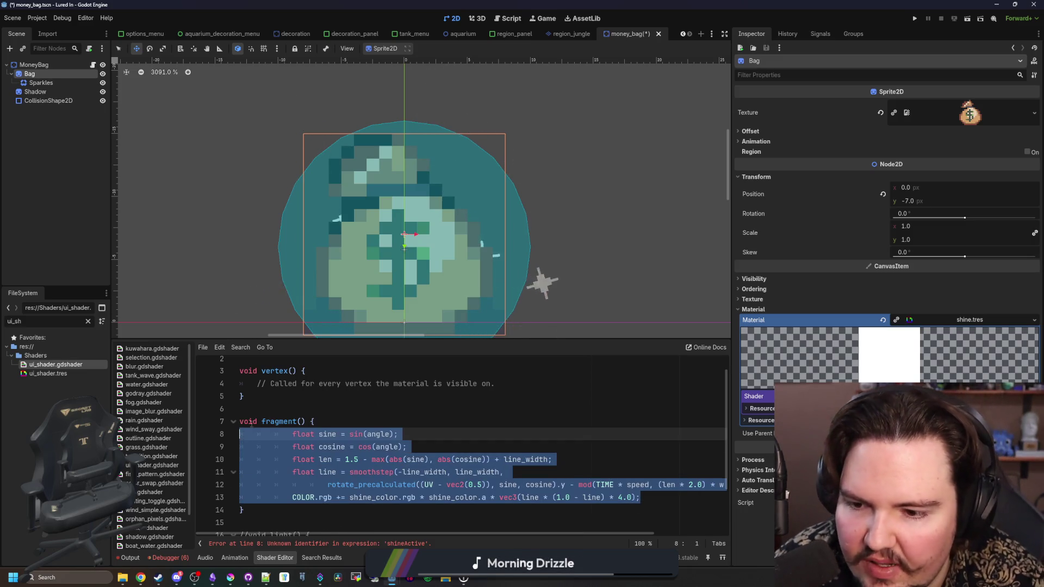
key("shift+Tab")
left_click(297, 405)
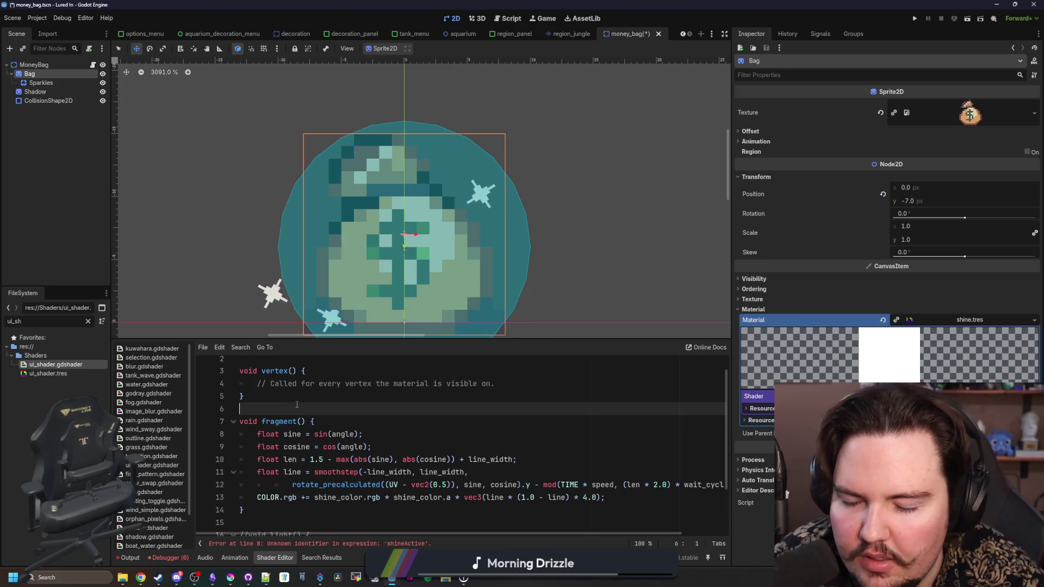
left_click(641, 485)
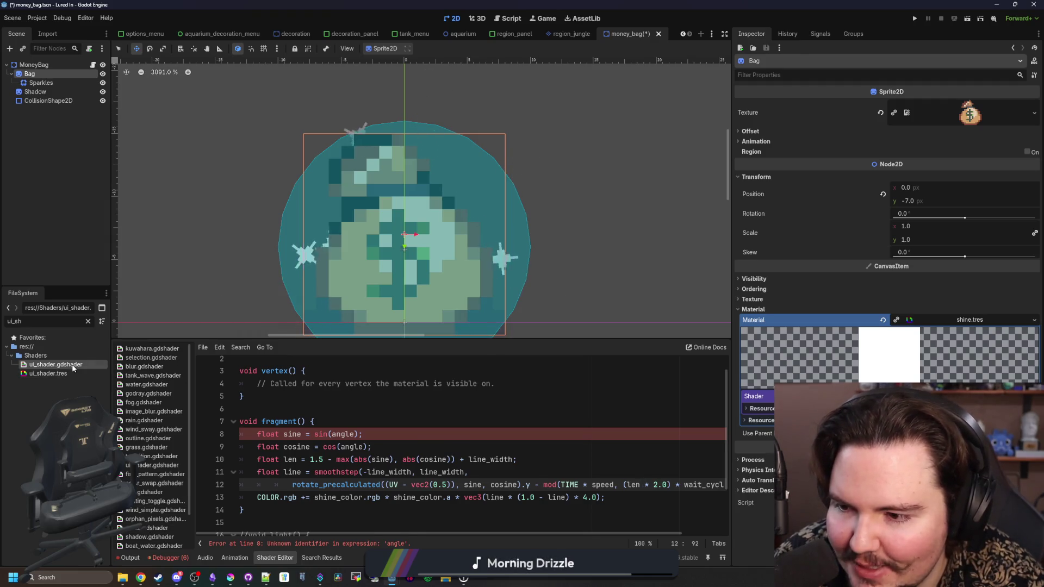
Copy the shine constants and rotate_precalculated from ui_shader into shine.gdshader, deleting the empty vertex().
left_click(154, 466)
scroll(304, 438, "up", 6)
scroll(283, 443, "down", 4)
left_click(271, 449)
mouse_move(271, 449)
left_mouse_down()
mouse_move(233, 429)
mouse_move(209, 384)
left_mouse_up()
key("ctrl+c")
left_click(58, 73)
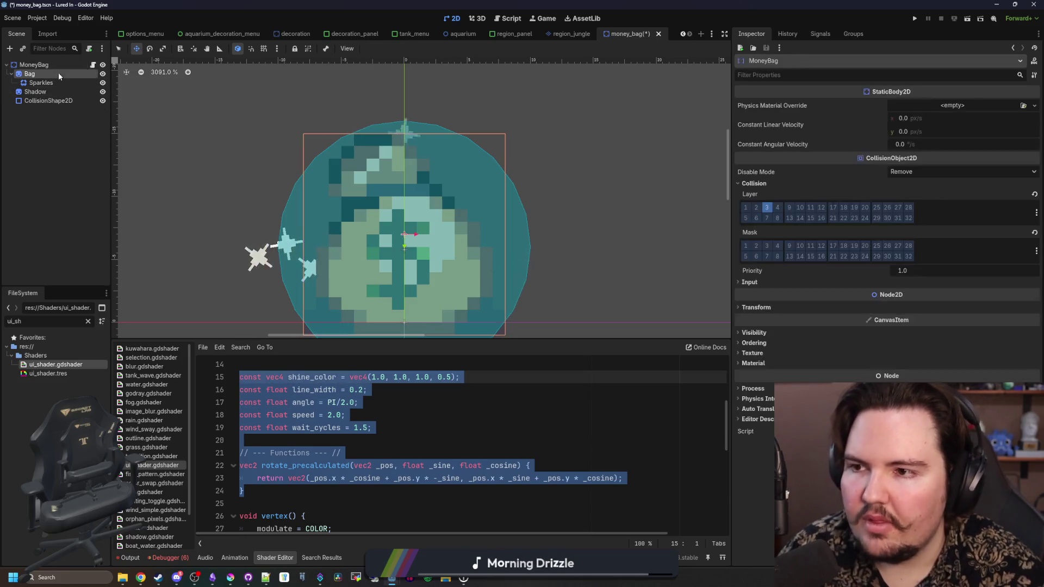
left_click(273, 429)
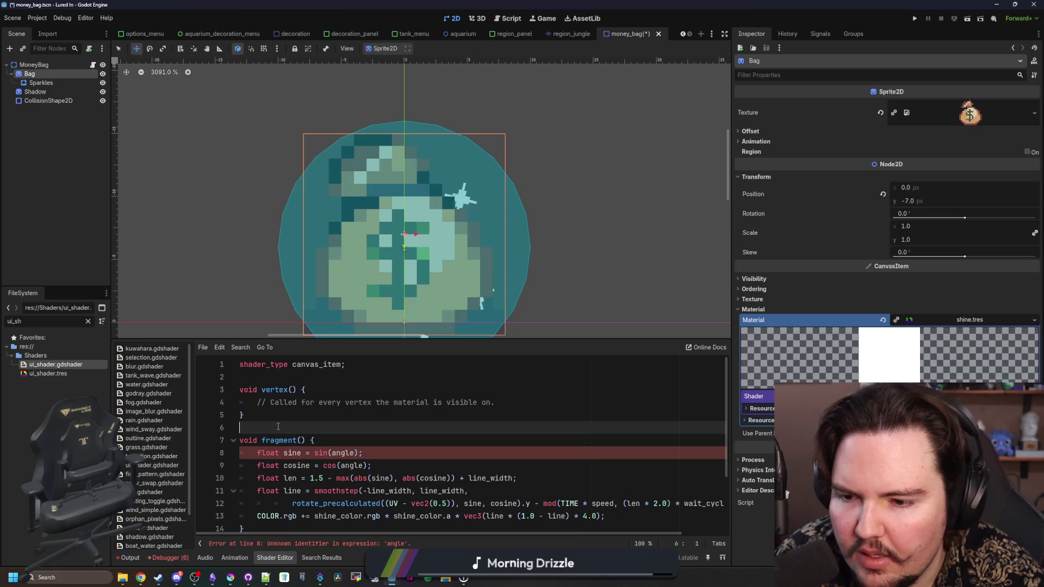
key("ctrl+v")
mouse_move(246, 415)
left_mouse_down()
mouse_move(240, 390)
mouse_move(346, 365)
left_mouse_up()
key("BackSpace")
scroll(389, 315, "down", 3)
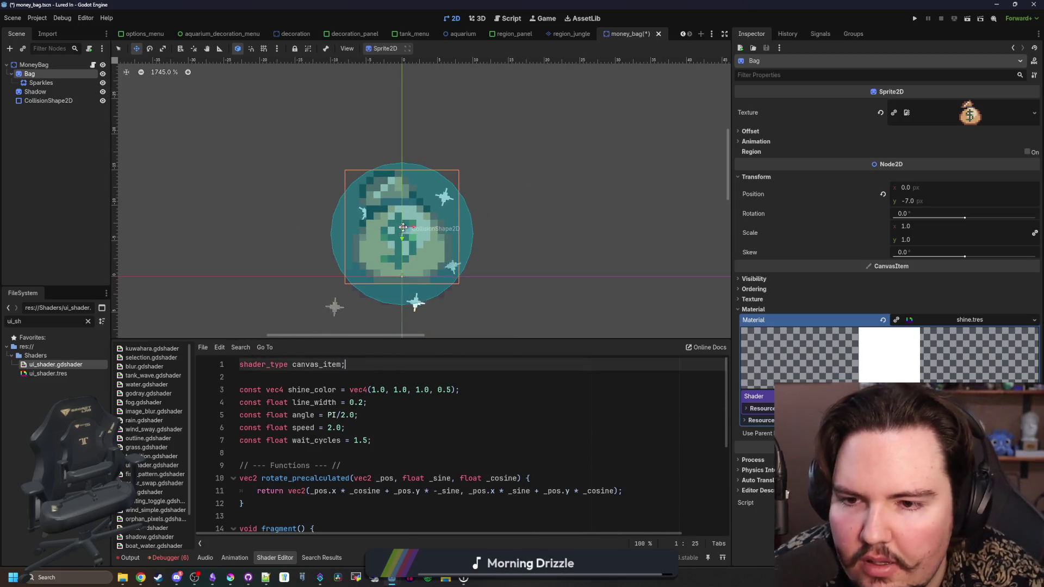
Change the shine angle constant to PI/4.0, leaving wait_cycles as it was.
left_click(395, 412)
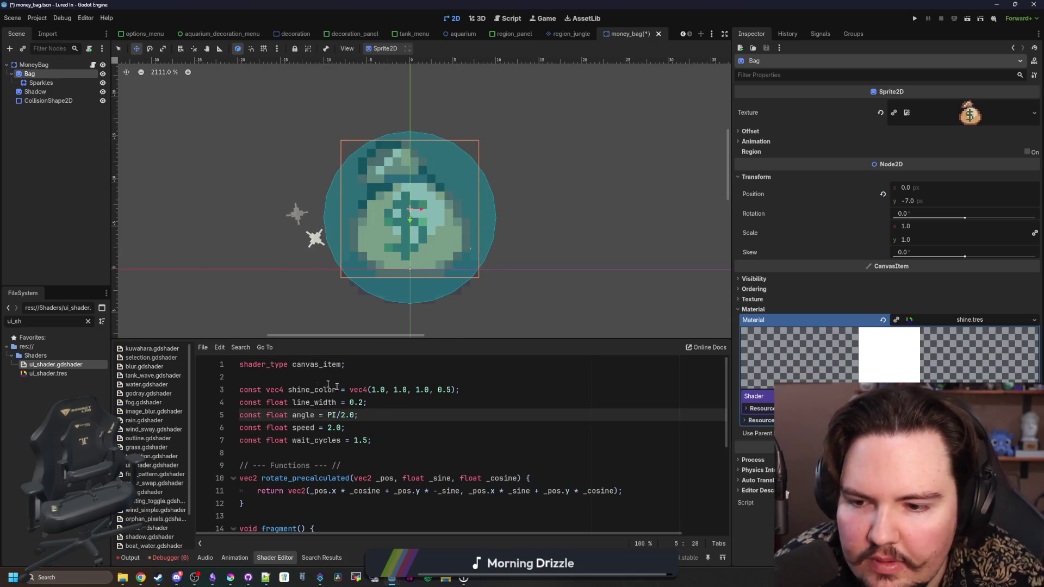
key("ctrl+s")
left_click(352, 424)
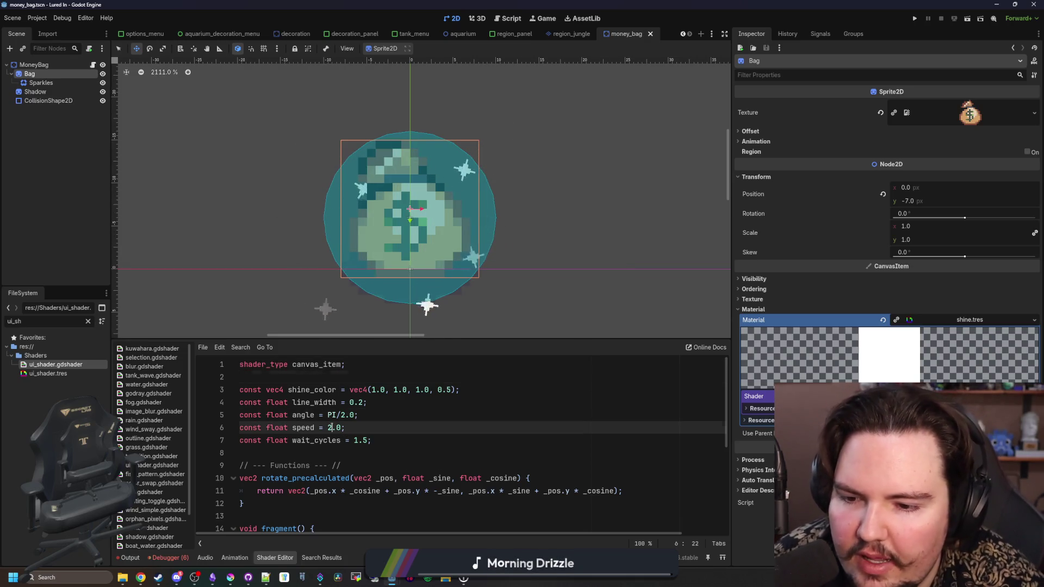
left_click(368, 440)
key("BackSpace")
key("BackSpace")
key("BackSpace")
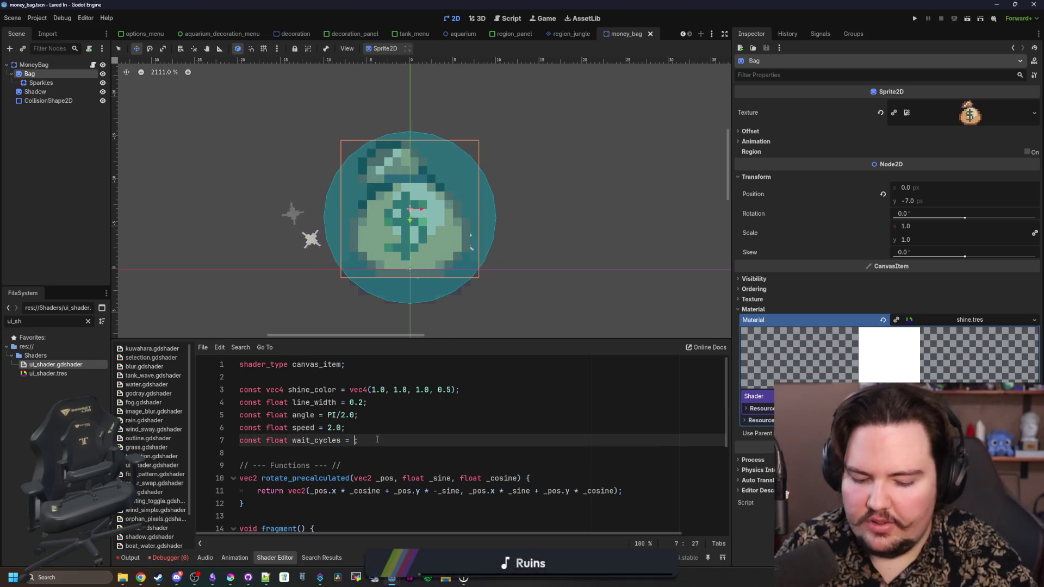
key("BackSpace")
key("BackSpace")
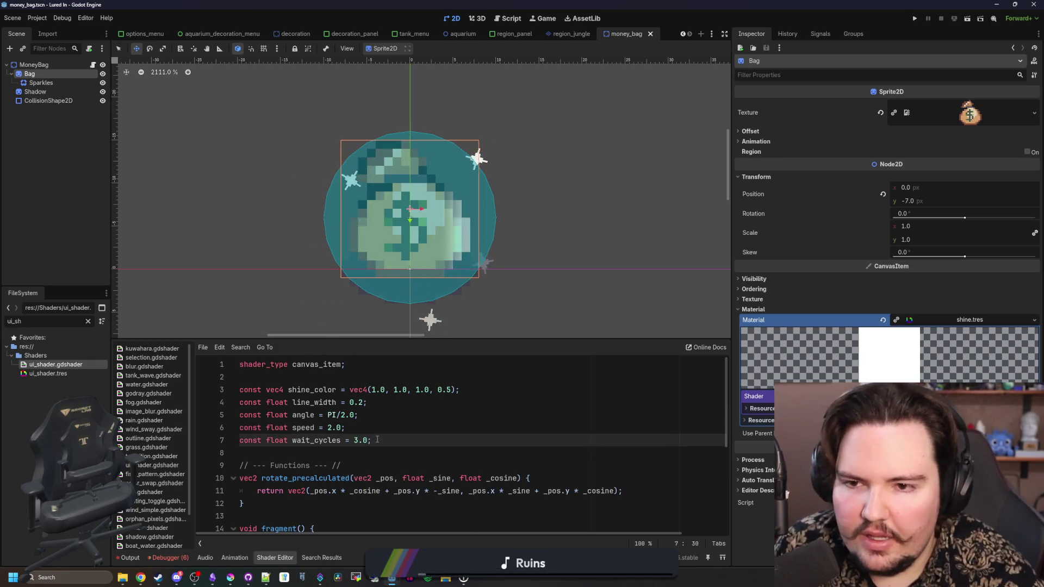
left_click(403, 429)
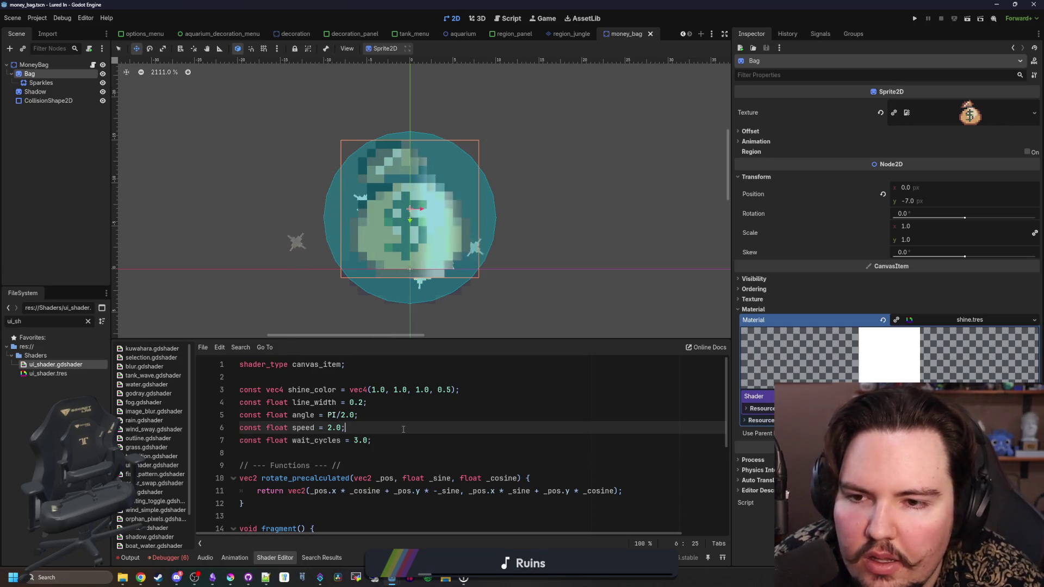
left_click(411, 420)
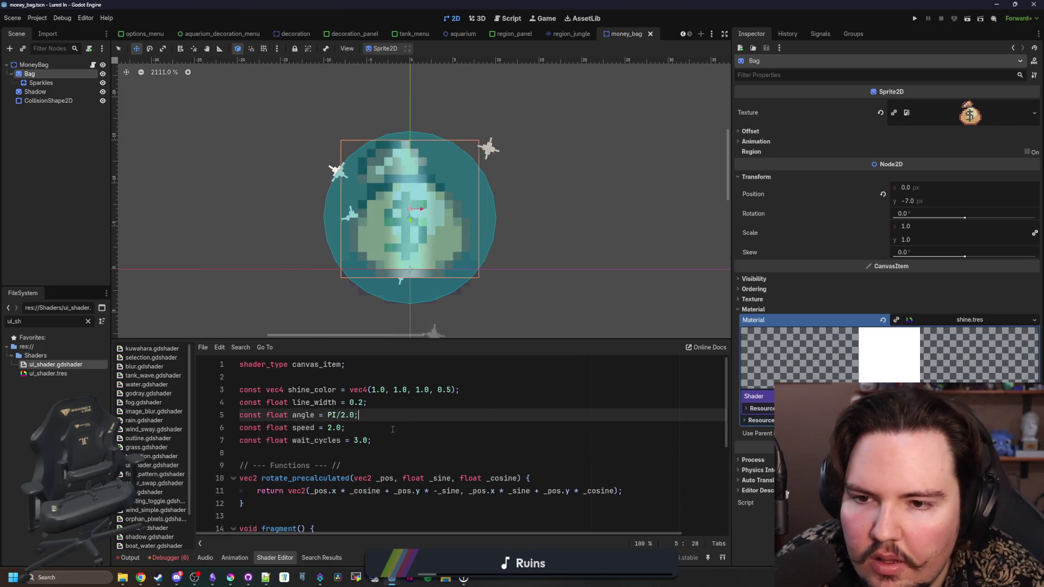
left_click(376, 440)
key("ctrl+z")
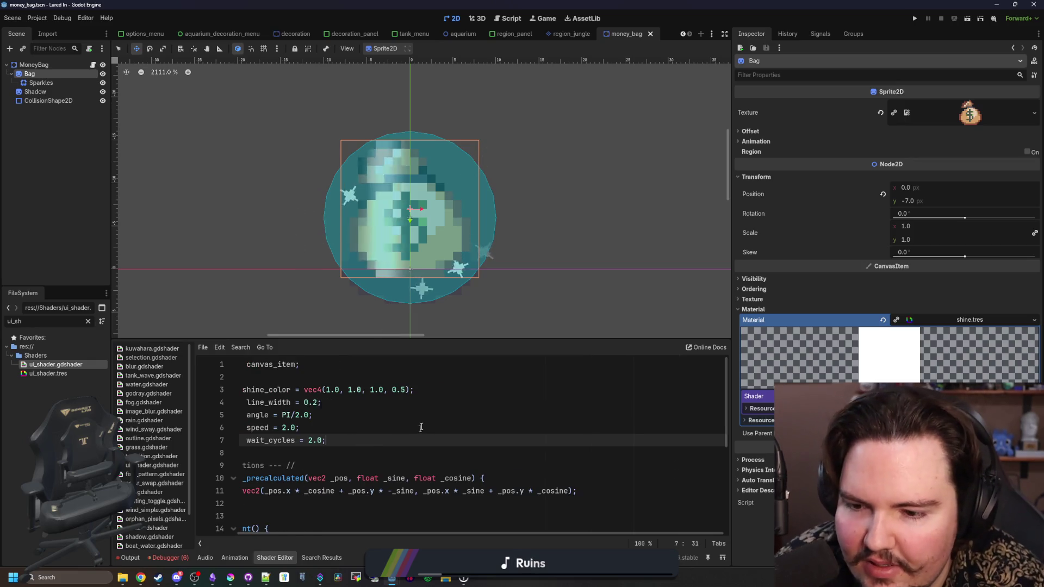
key("End")
left_click(412, 433)
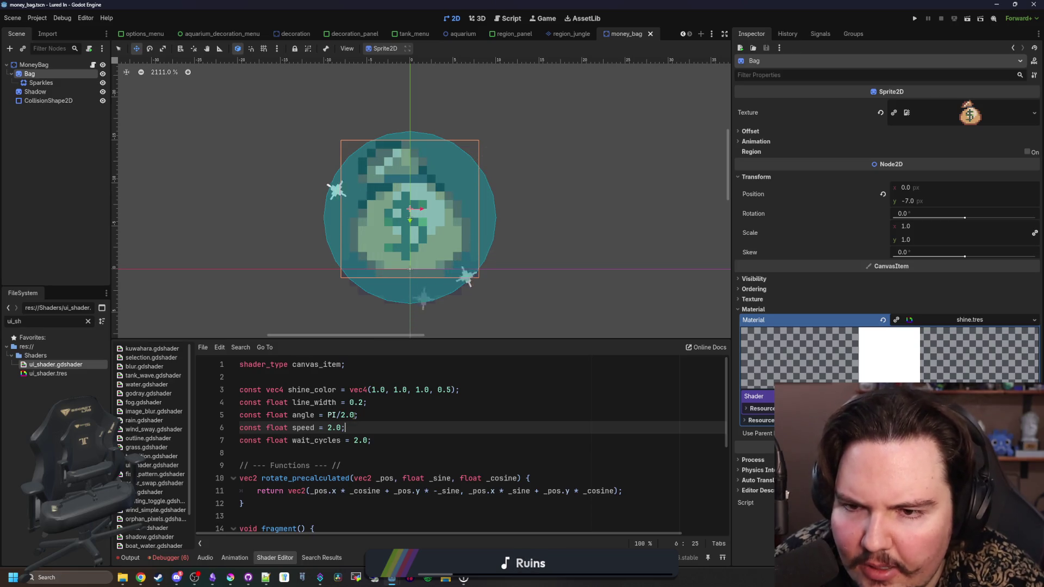
left_click_drag(355, 415, 332, 415)
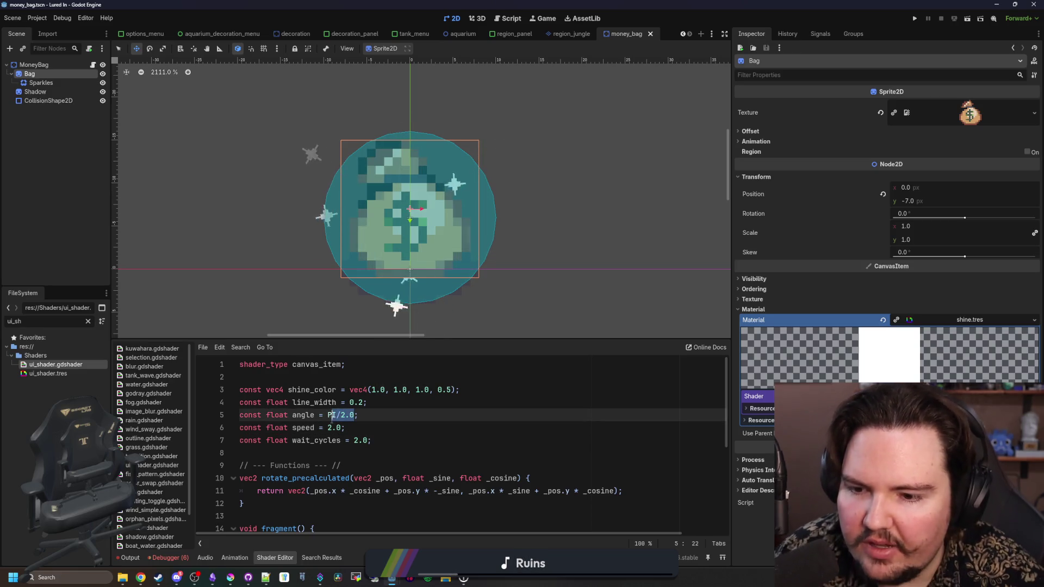
type("I/4.0")
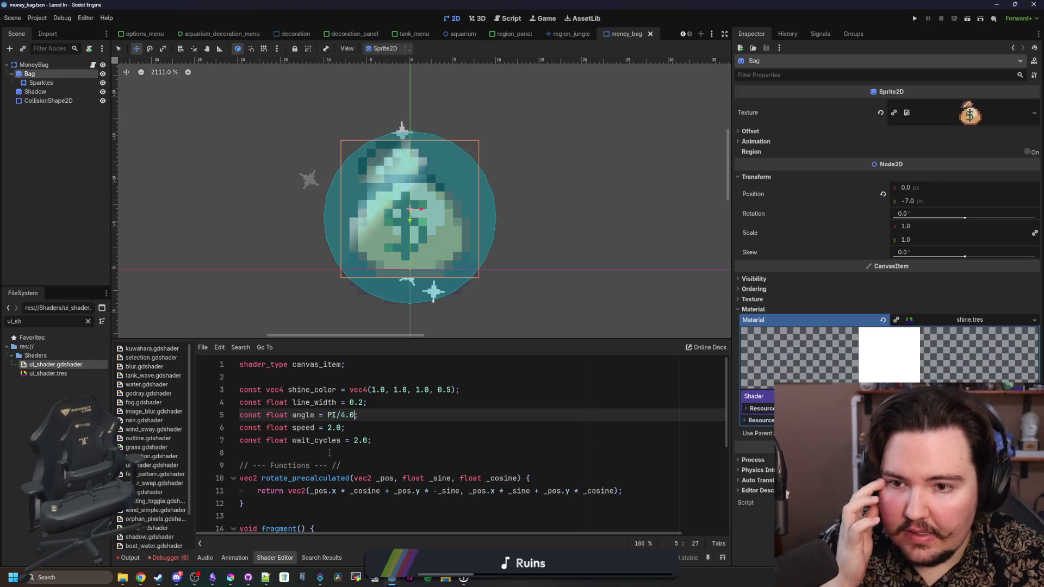
Delete the commented-out light() block, then save and run the game with F5.
left_click(372, 403)
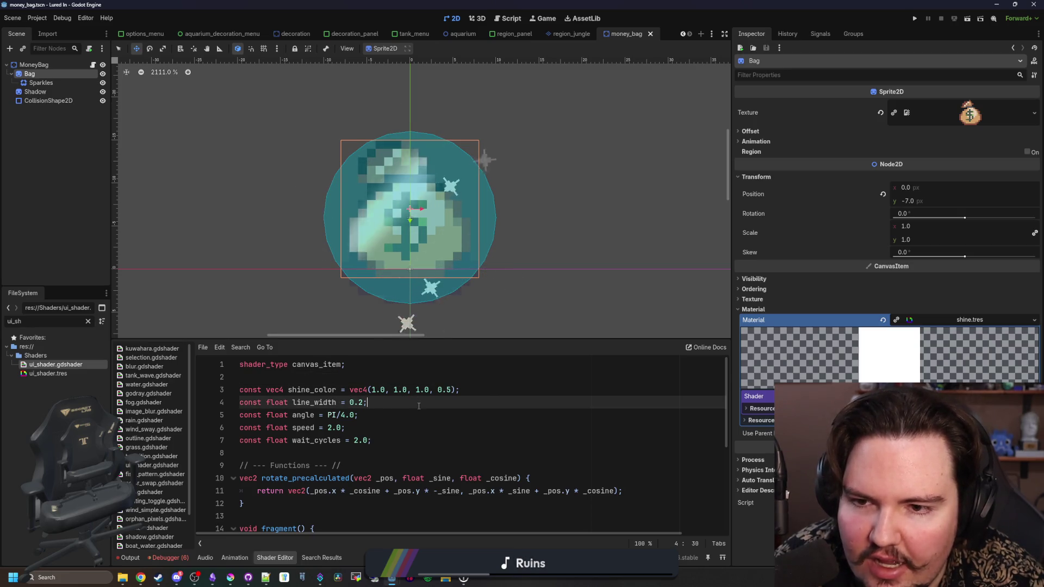
scroll(419, 406, "down", 5)
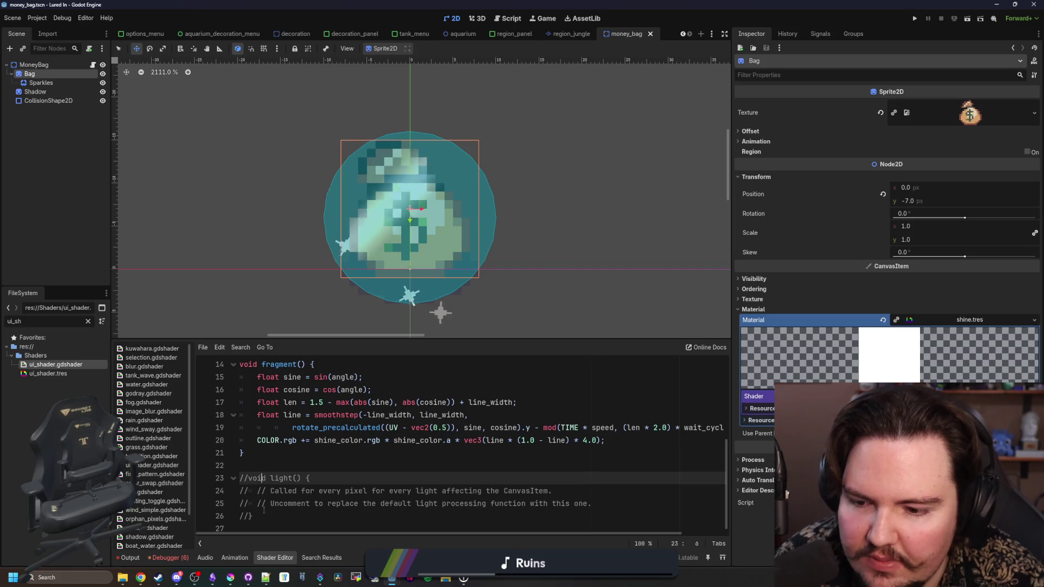
left_click_drag(240, 479, 592, 504)
key("BackSpace")
key("BackSpace")
key("F5")
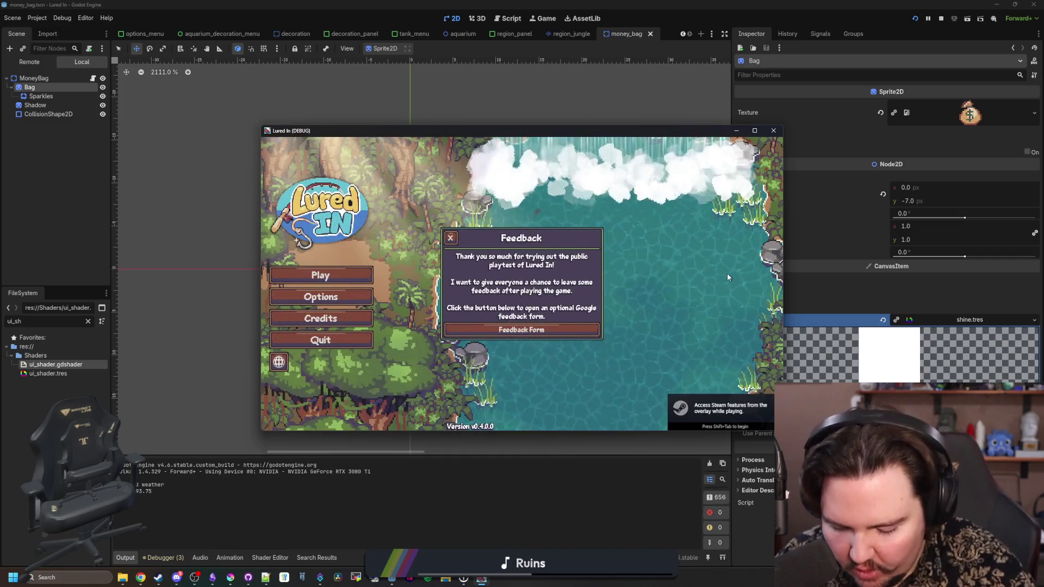
Get past the game's popups into the shop, pan to view the money bags, then stop with F8.
left_click(451, 238)
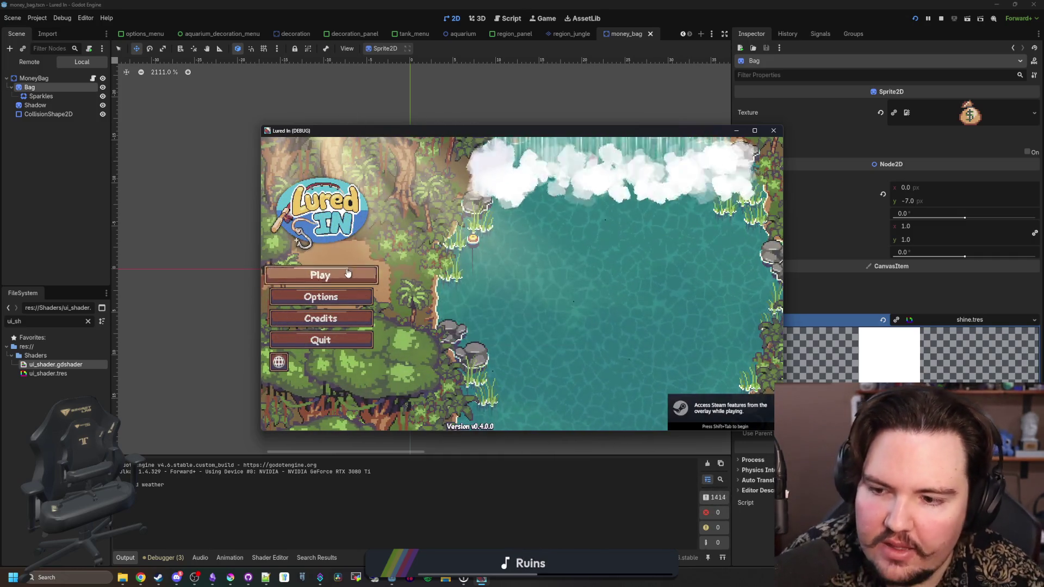
left_click(348, 273)
left_click(519, 320)
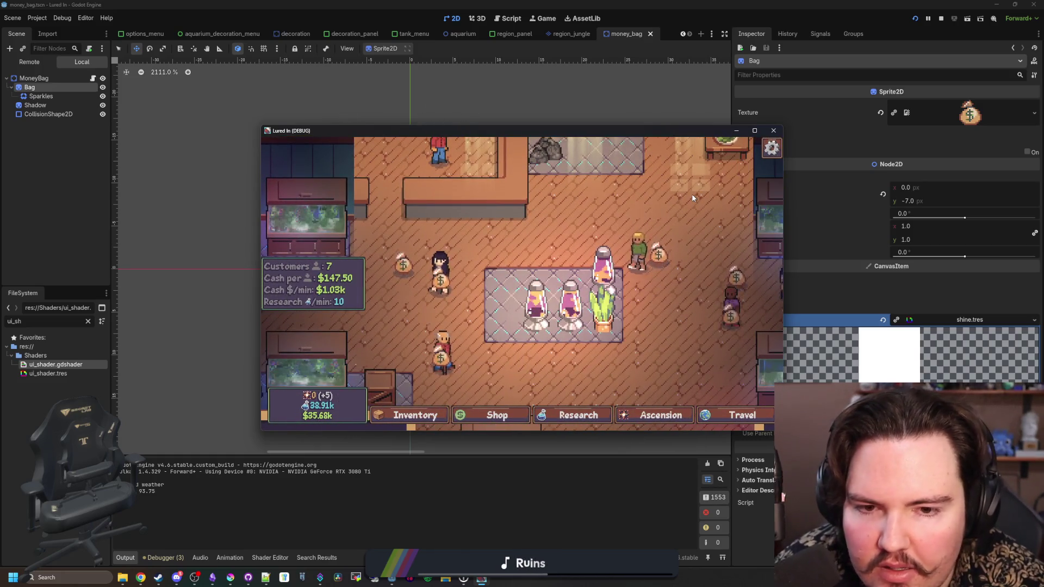
left_click_drag(692, 193, 590, 207)
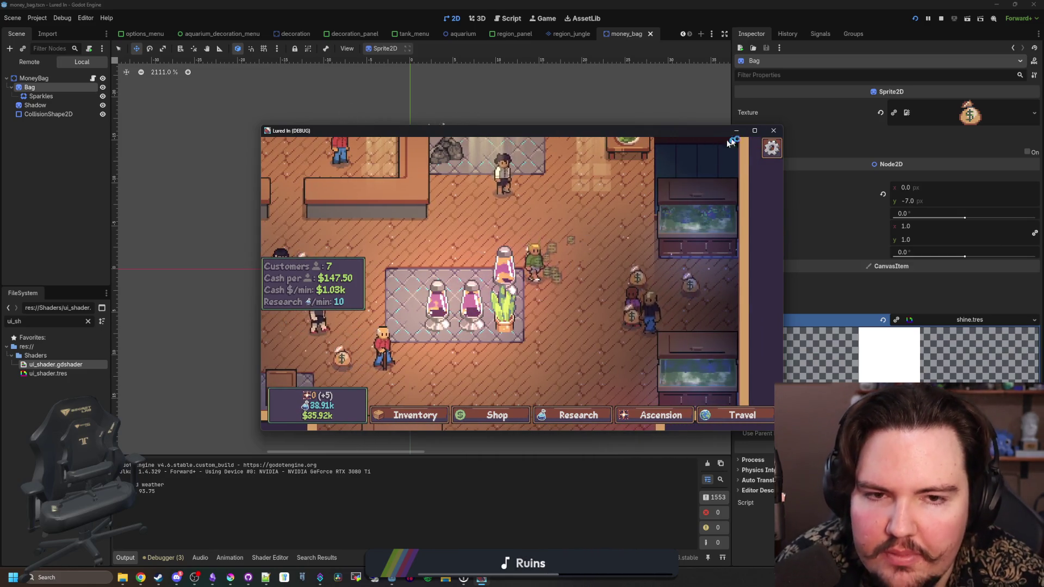
key("F8")
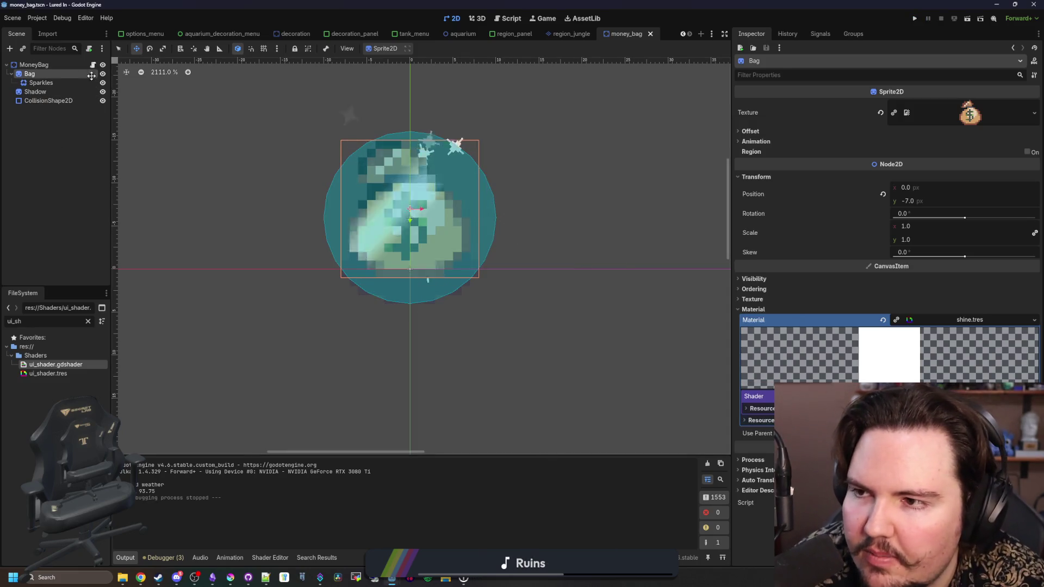
In customer.gd, make spawned bags rare when randi_range(0, 20) == 0, and save.
left_click(93, 65)
left_click(368, 214)
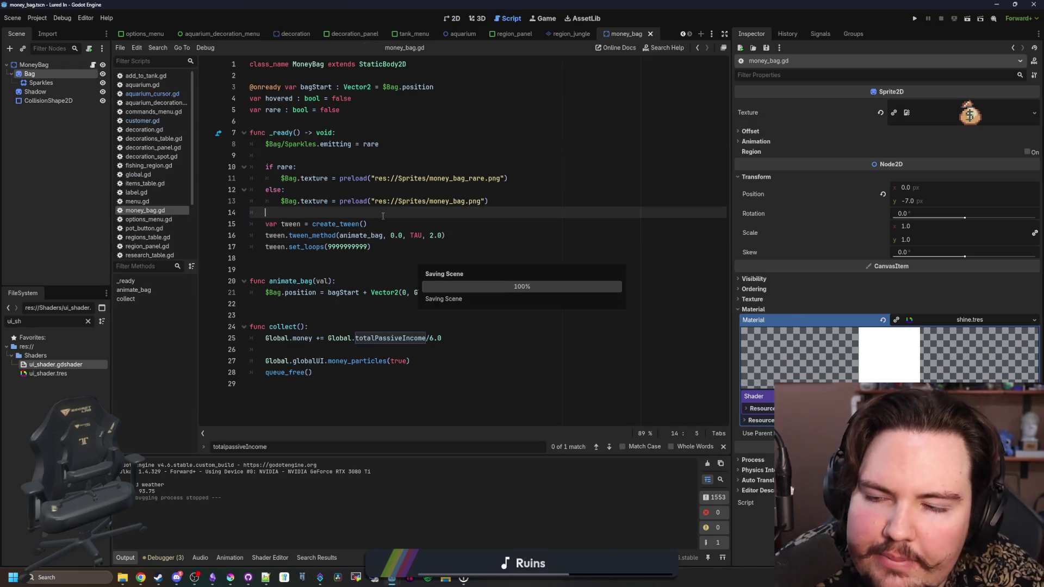
left_click(142, 121)
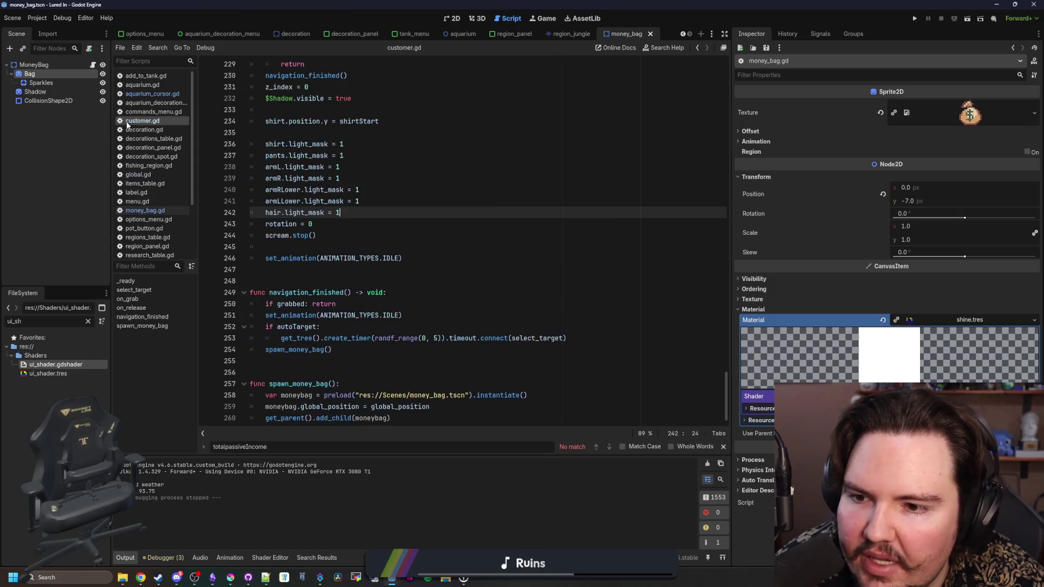
left_click(342, 375)
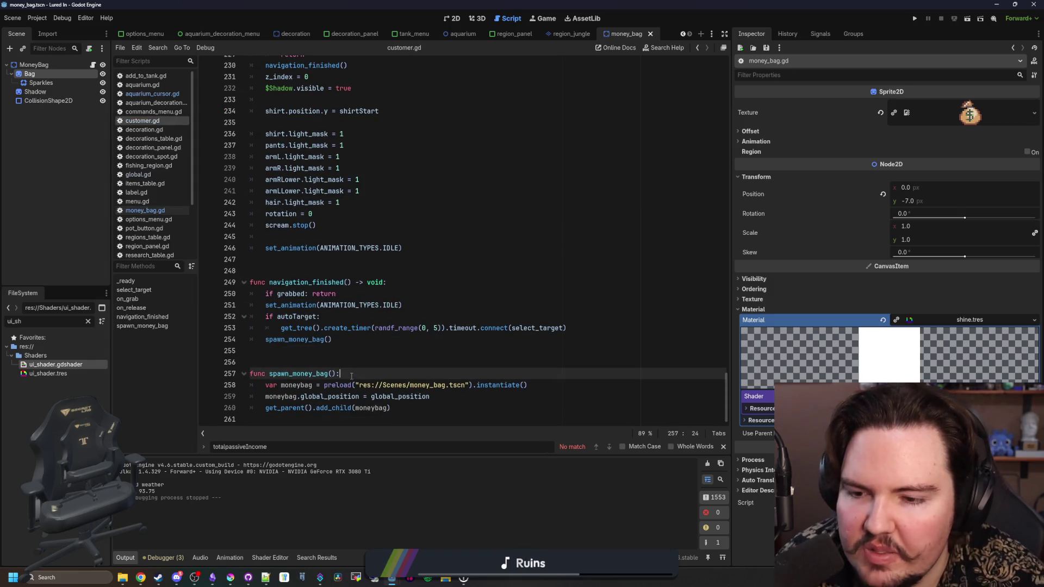
key("Return")
key("BackSpace")
key("BackSpace")
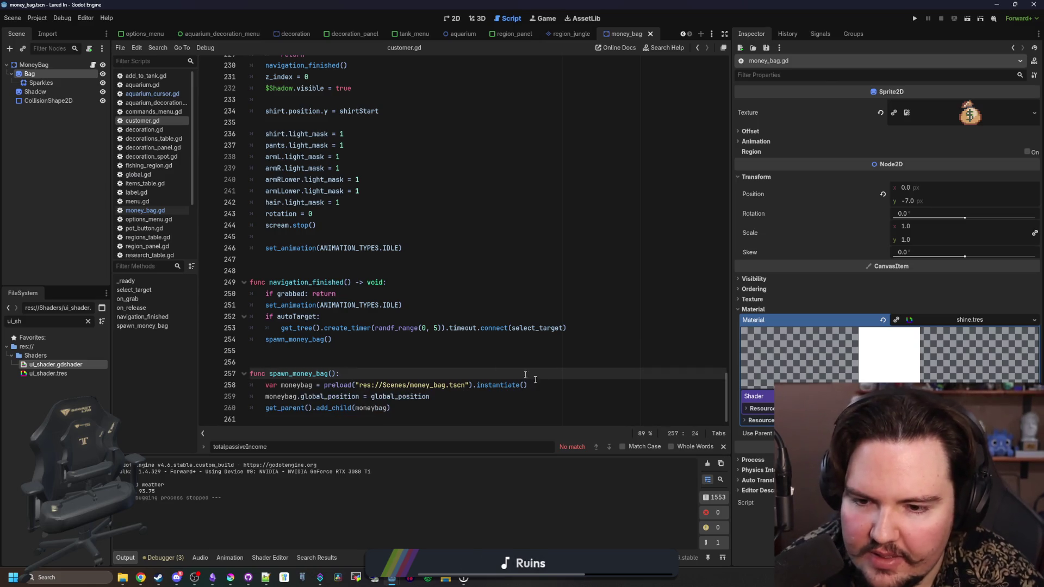
left_click(516, 398)
key("Return")
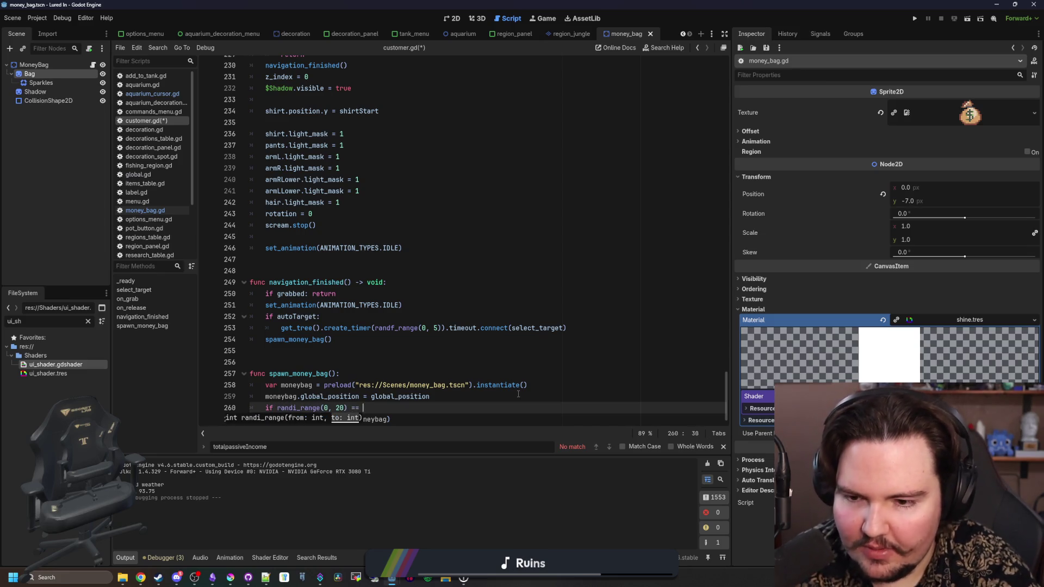
key("Return")
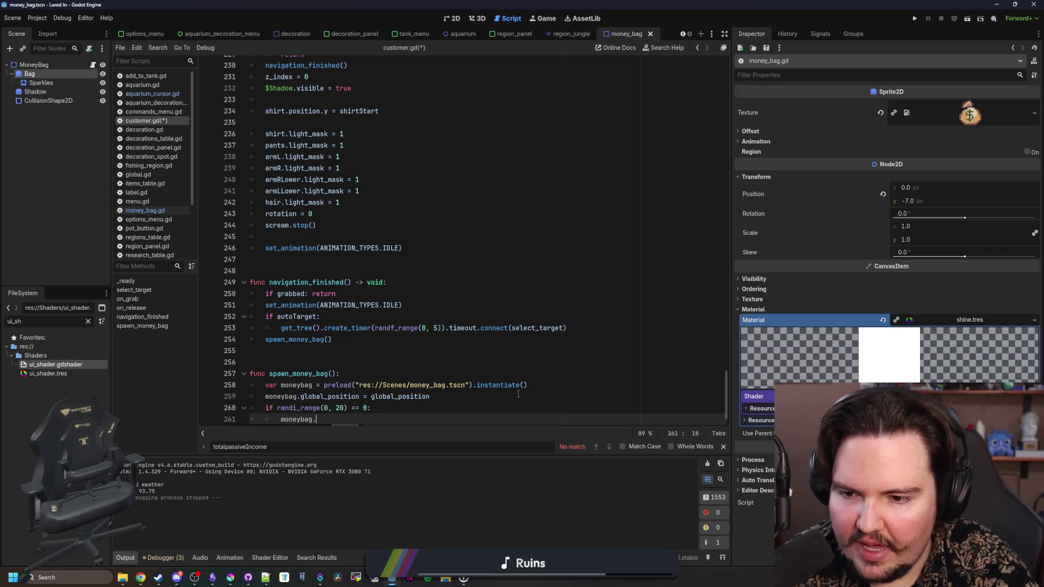
key("BackSpace")
key("BackSpace")
key("BackSpace")
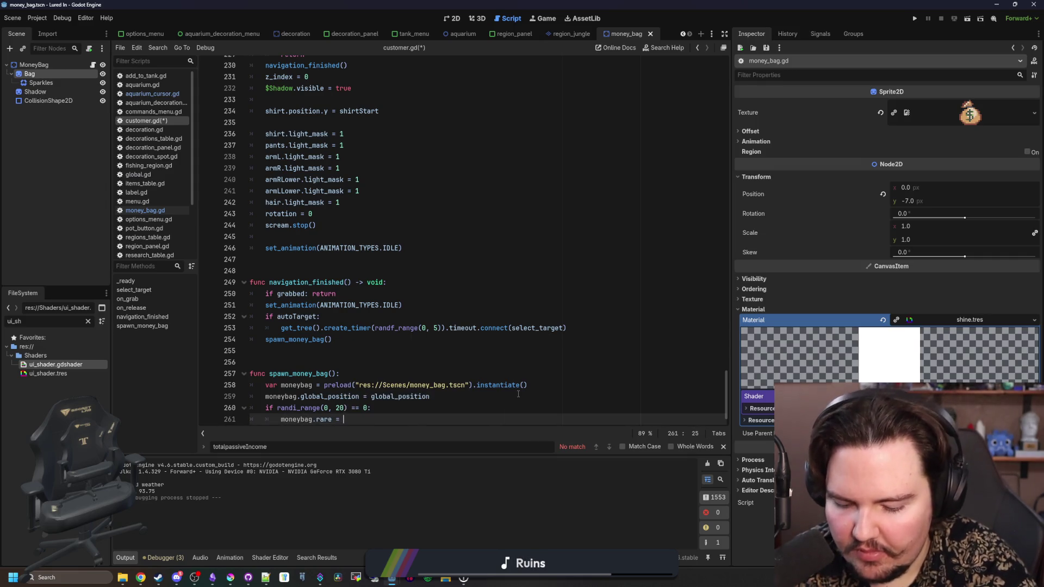
key("ctrl+s")
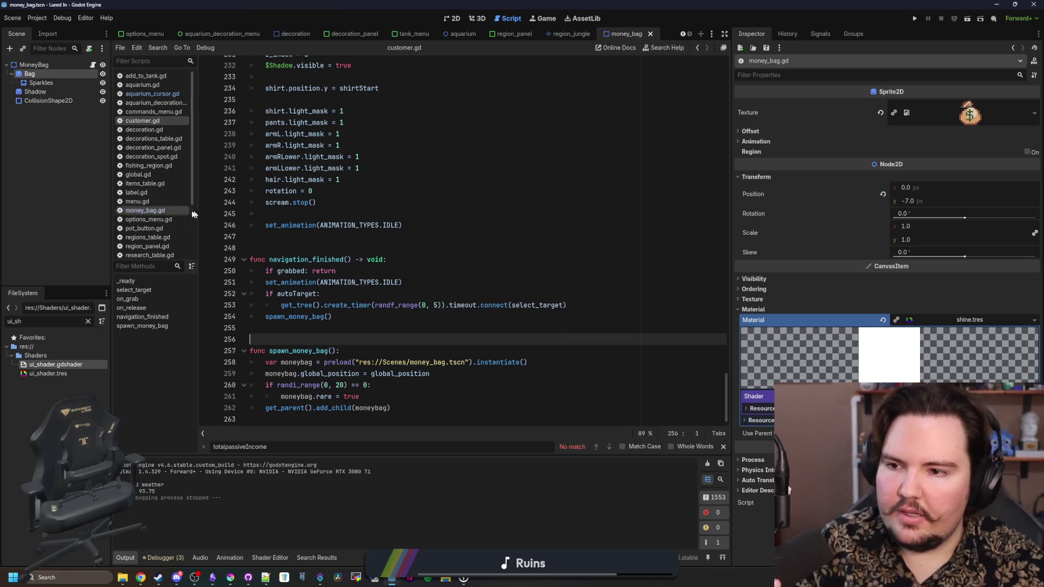
In money_bag.gd collect(), pay rare bags full totalPassiveIncome, others totalPassiveIncome/6.0, and save.
left_click(184, 210)
left_click(357, 334)
left_click(363, 329)
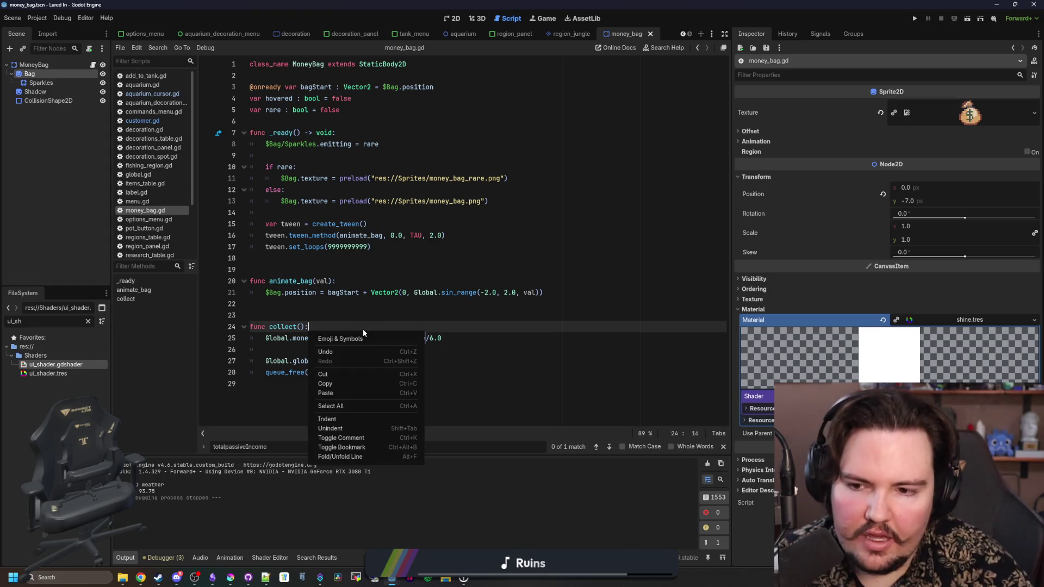
key("Return")
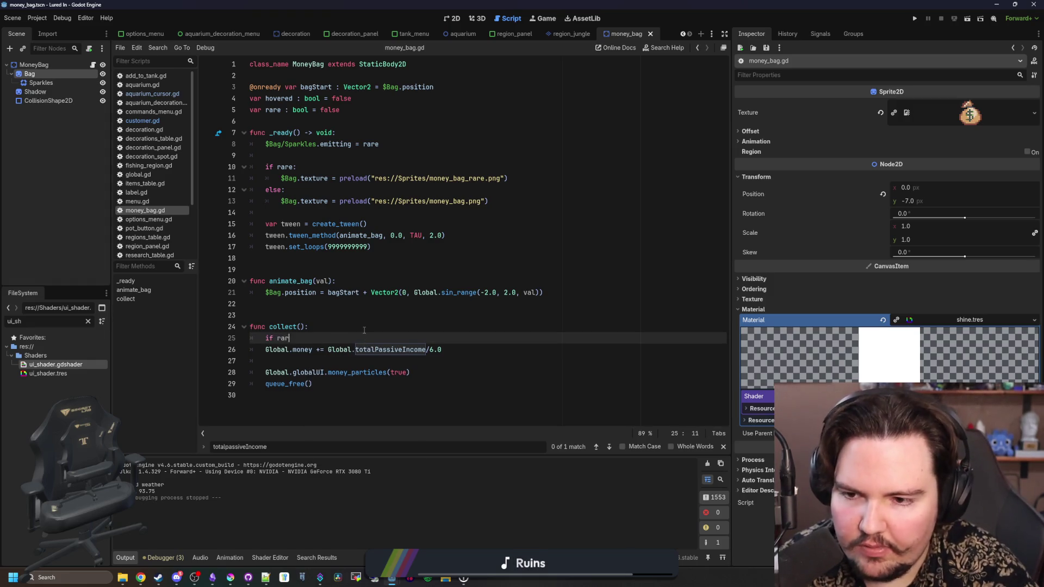
type("e:")
key("Return")
key("Return")
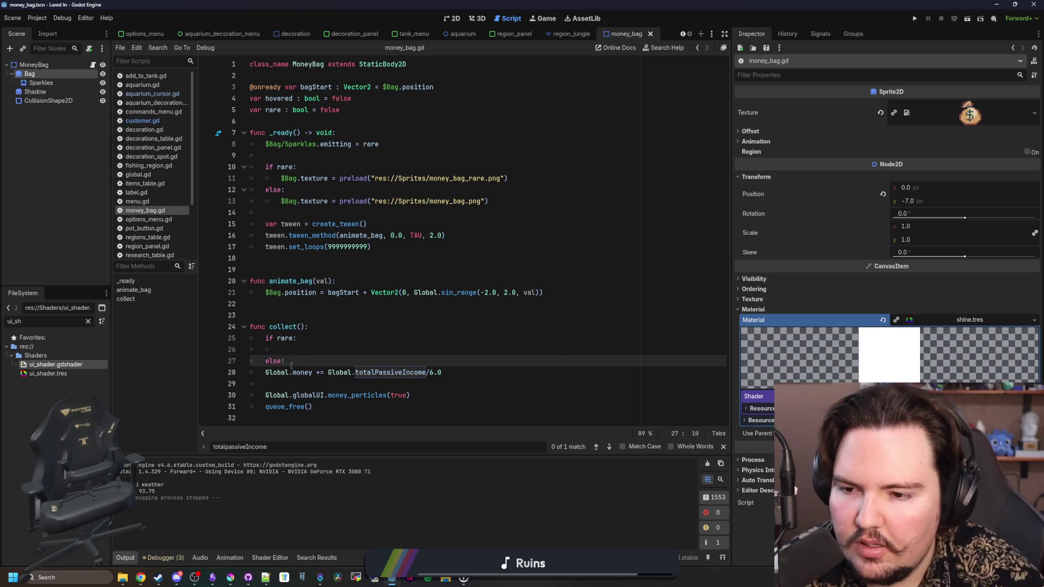
left_click(265, 372)
triple_click(282, 375)
key("ctrl+c")
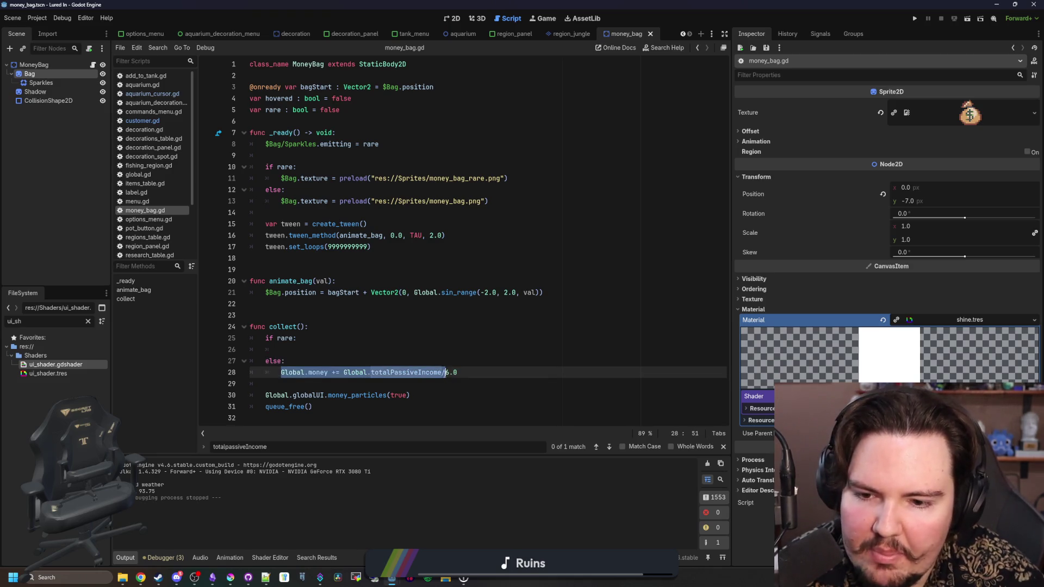
left_click(363, 354)
key("ctrl+v")
key("BackSpace")
key("BackSpace")
key("BackSpace")
left_click(405, 318)
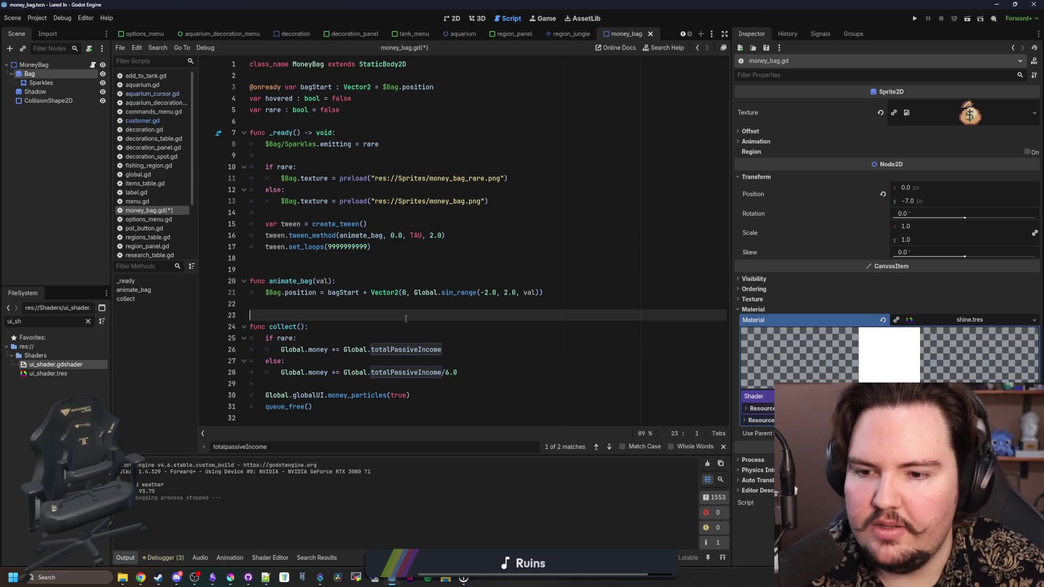
key("ctrl+s")
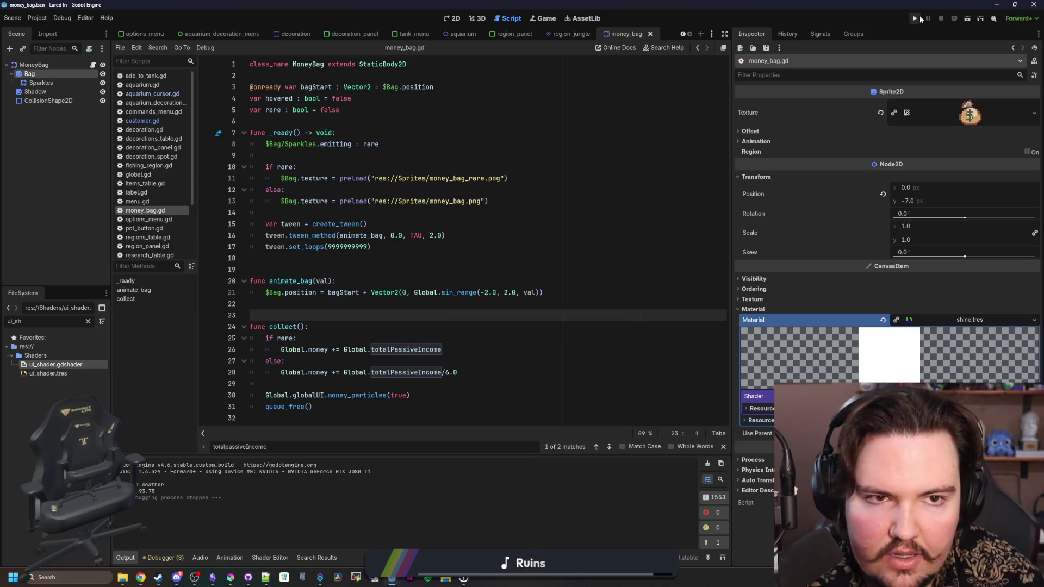
Run Lured In, start from the main menu, and dismiss the welcome back earnings popup.
left_click(919, 17)
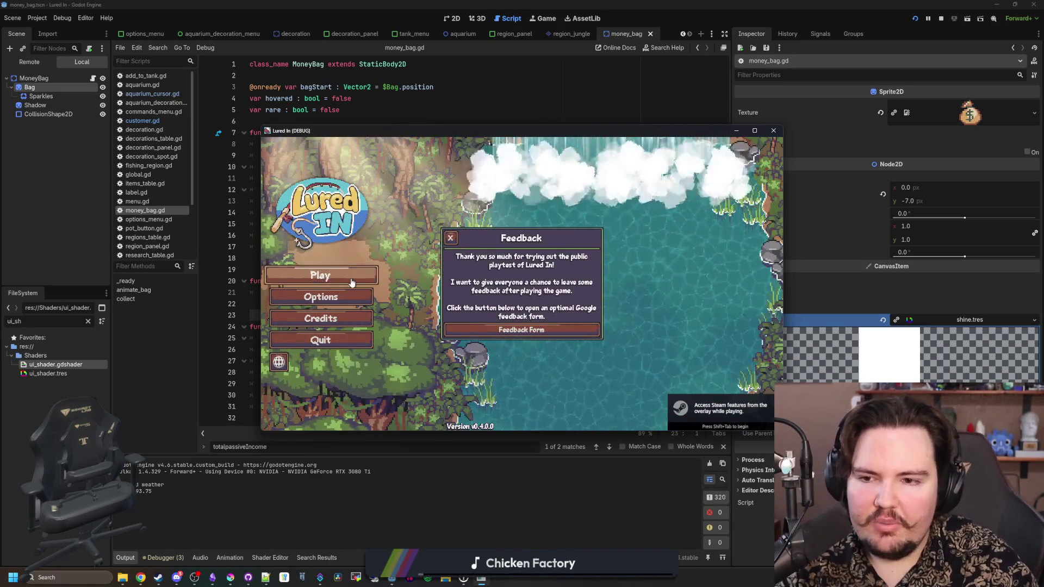
left_click(755, 131)
left_click(563, 359)
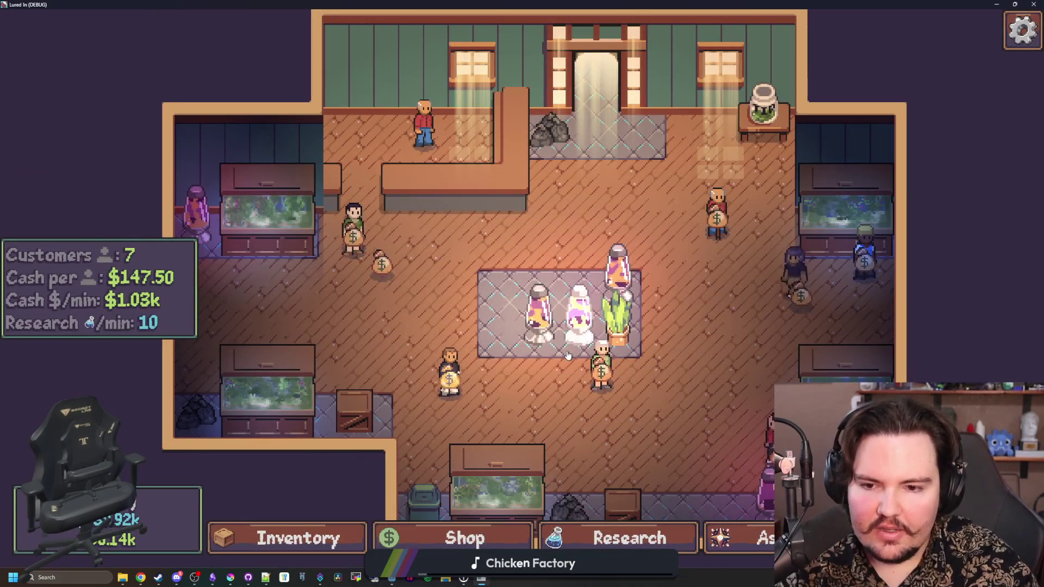
Pan and zoom across the shop floor to look over the scattered money bags.
scroll(567, 375, "up", 2)
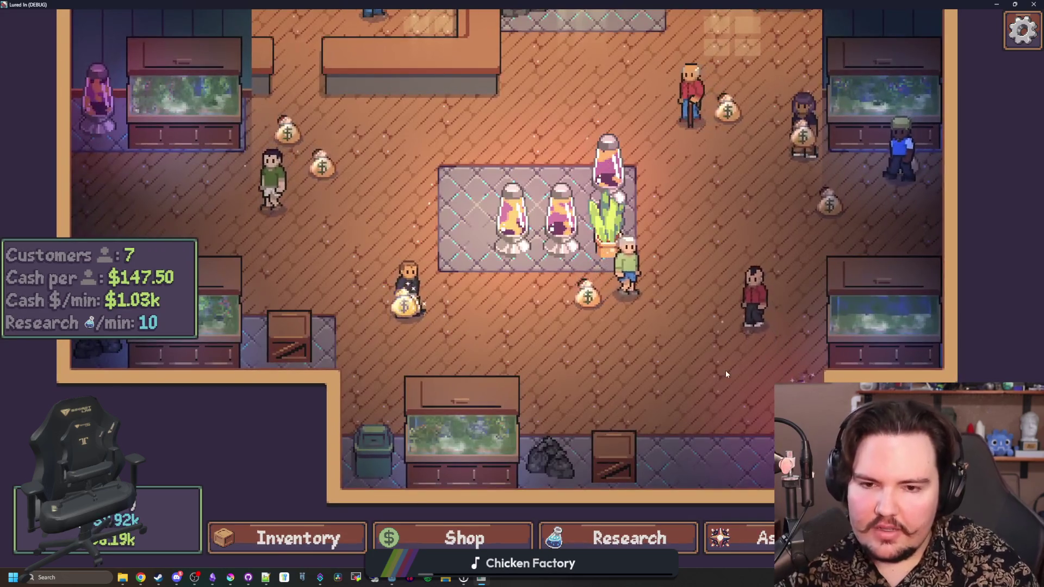
left_click_drag(726, 370, 423, 365)
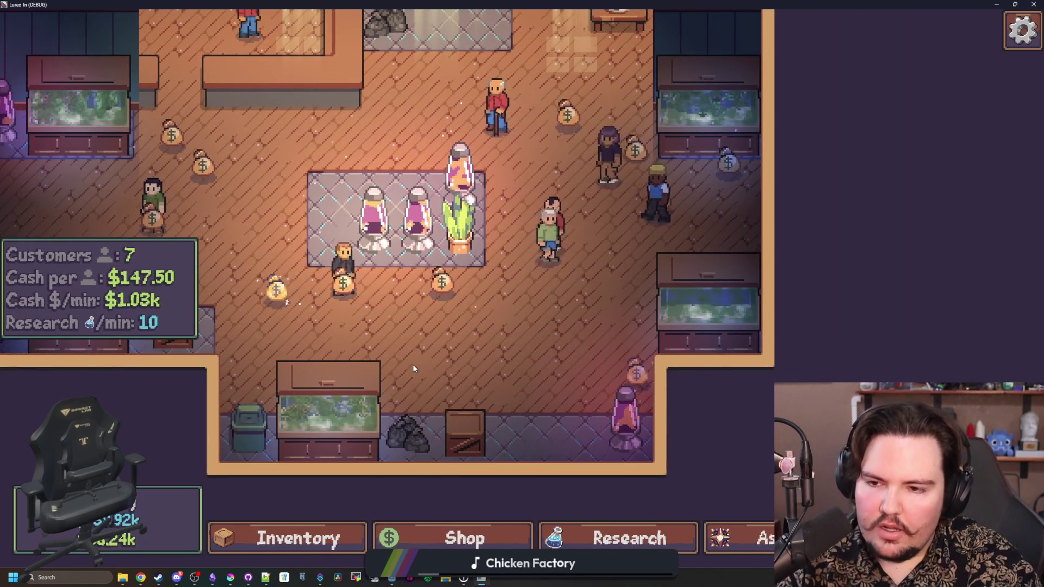
scroll(381, 327, "up", 2)
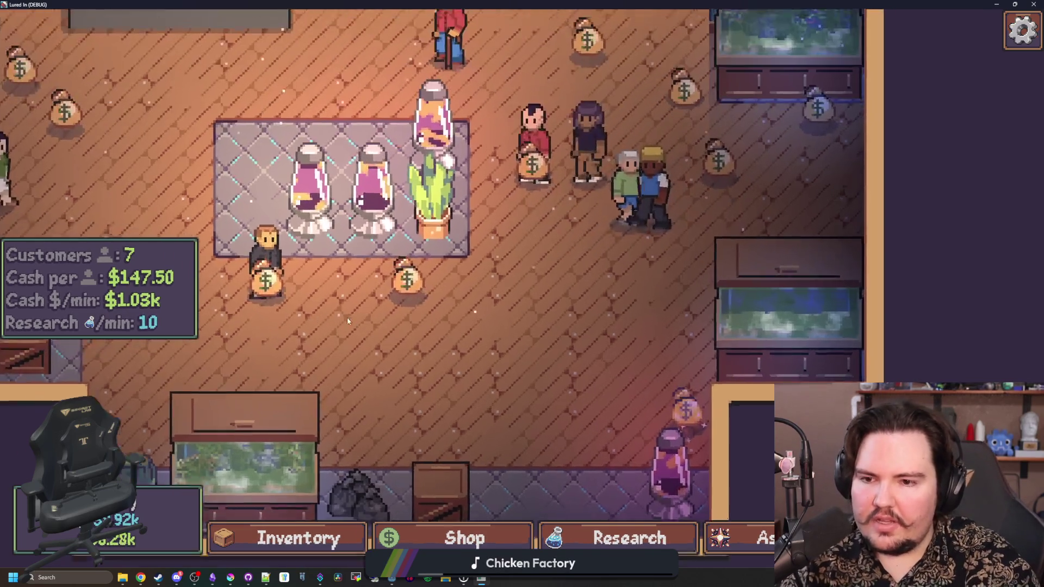
left_click_drag(347, 318, 587, 337)
scroll(638, 345, "up", 2)
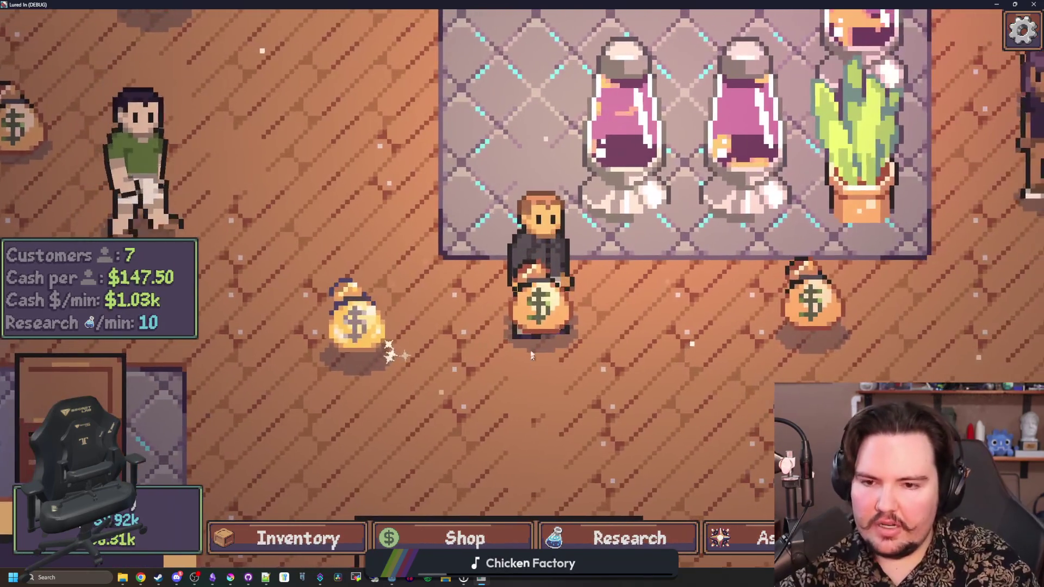
scroll(534, 311, "down", 5)
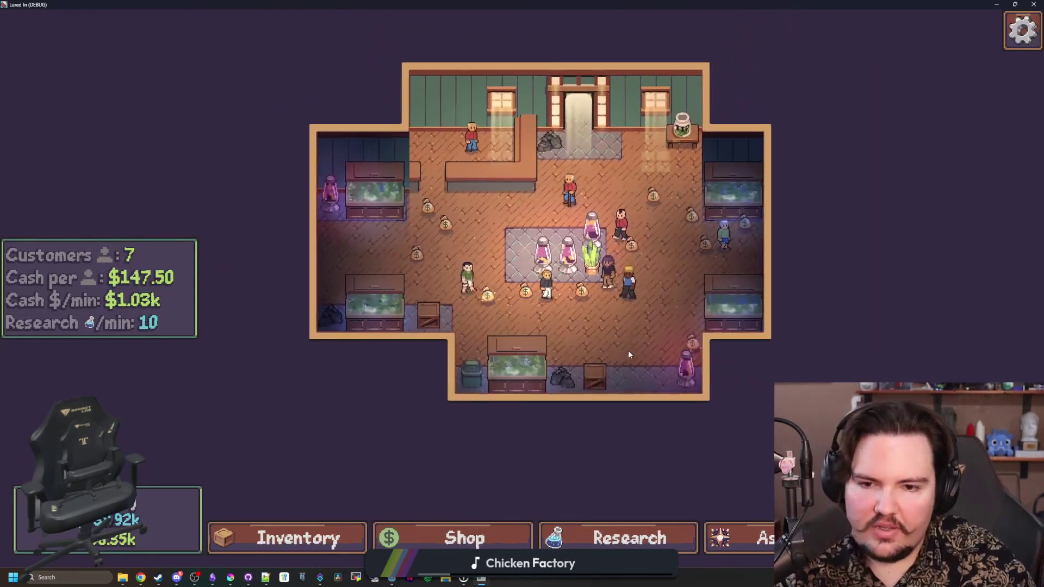
left_click_drag(628, 350, 566, 365)
scroll(498, 370, "up", 3)
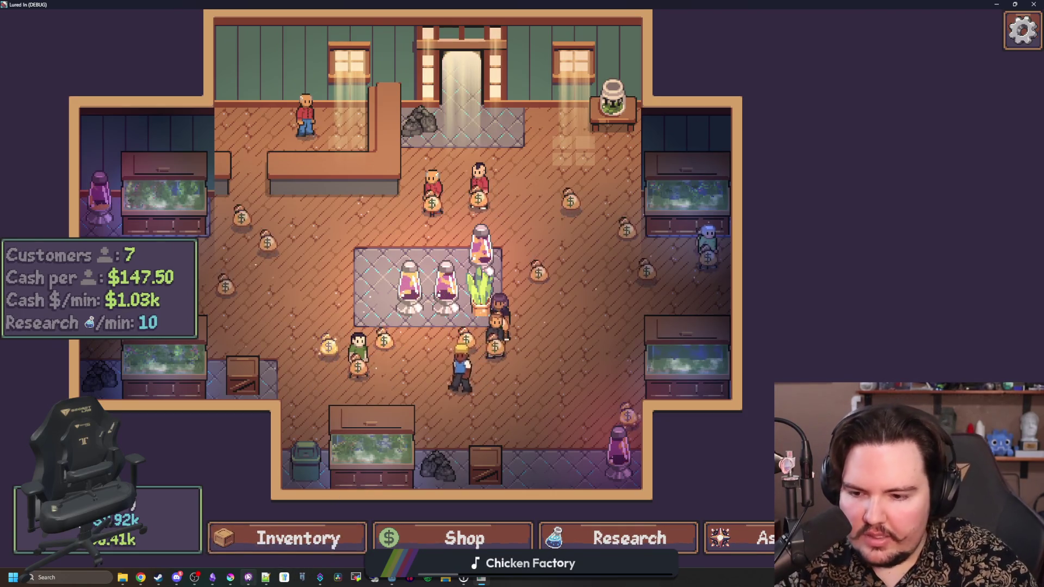
left_click(230, 578)
Maximize Krita, return to money_bag_rare.png, and browse to the Sprites folder with Ctrl+O.
key("super+Up")
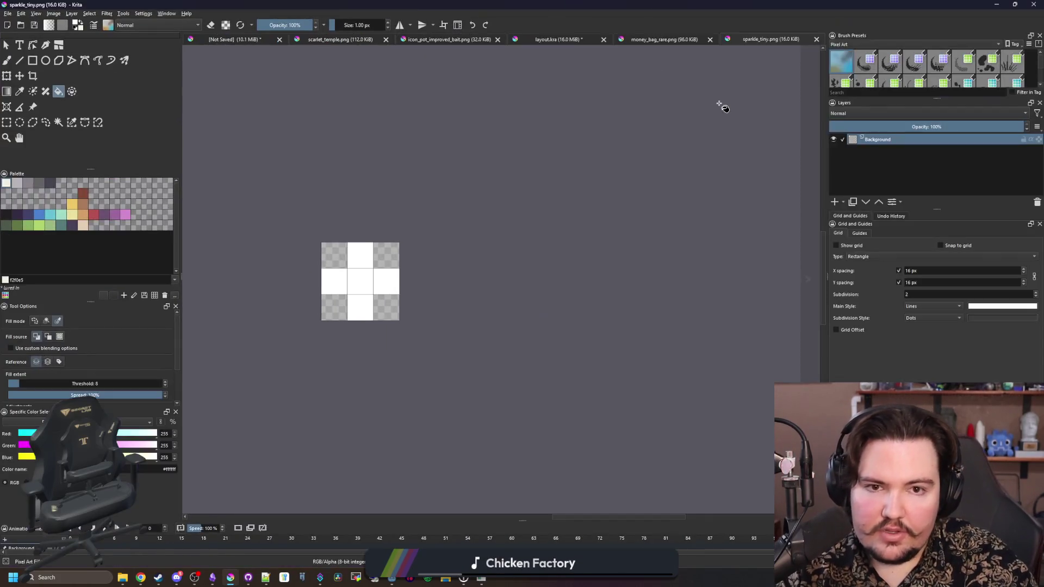
left_click(654, 43)
left_click(558, 39)
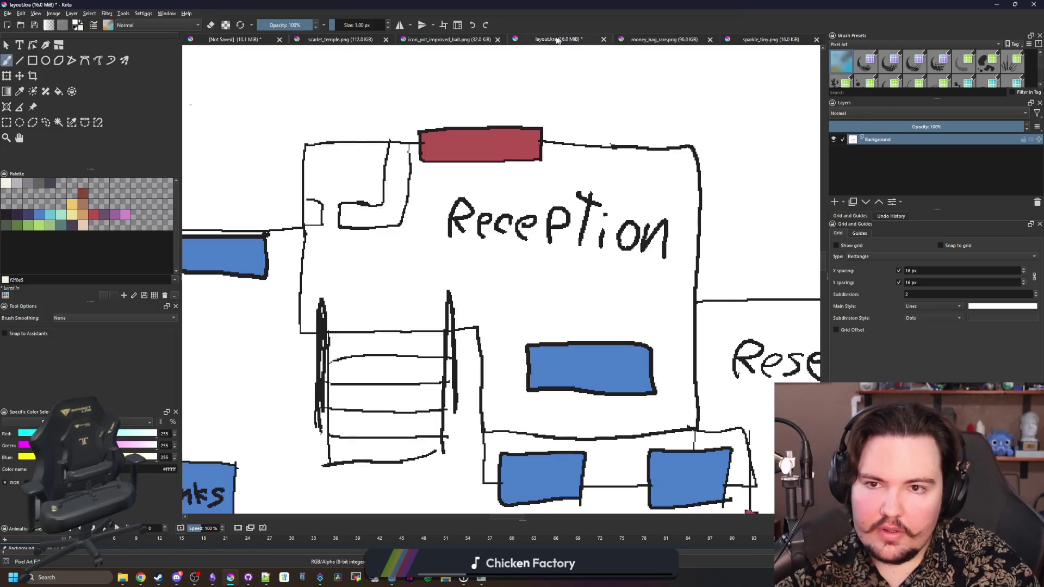
left_click(639, 38)
left_click(9, 14)
key("Escape")
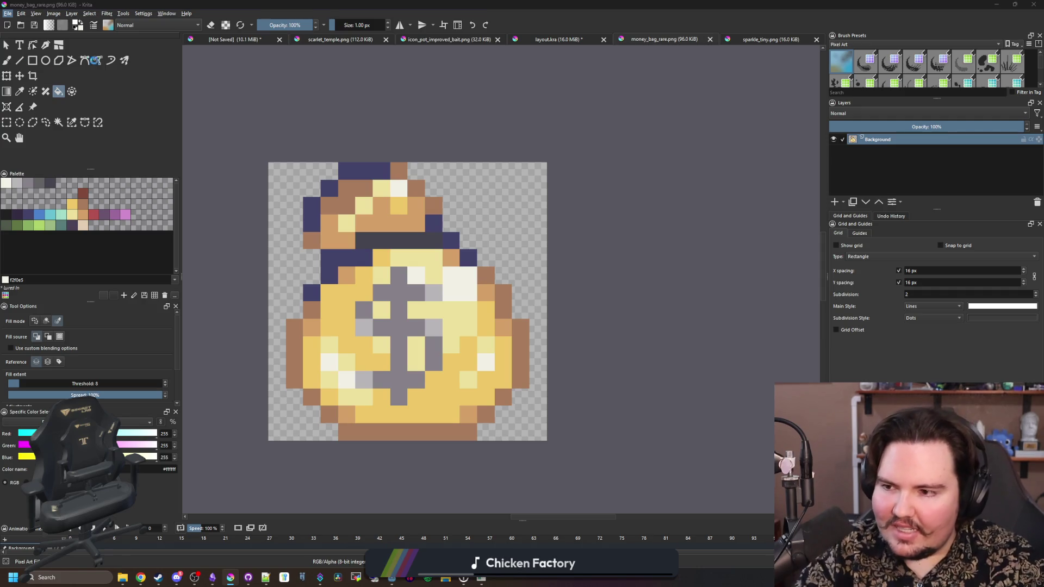
key("ctrl+o")
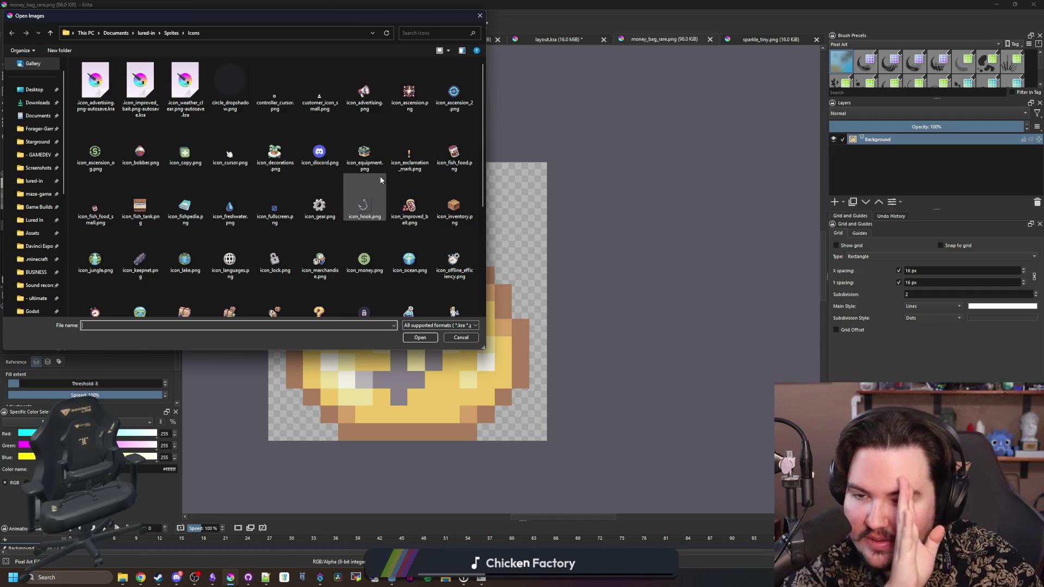
scroll(325, 124, "down", 5)
left_click(173, 33)
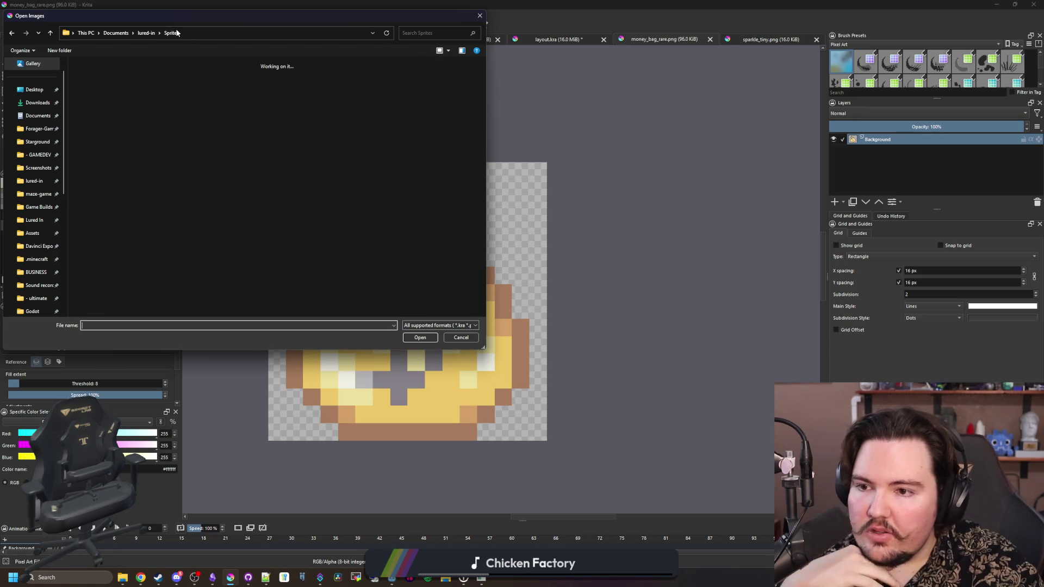
Open money_bag.png, fill the outline dark purple and shift browns, tans and cream darker.
double_click(157, 155)
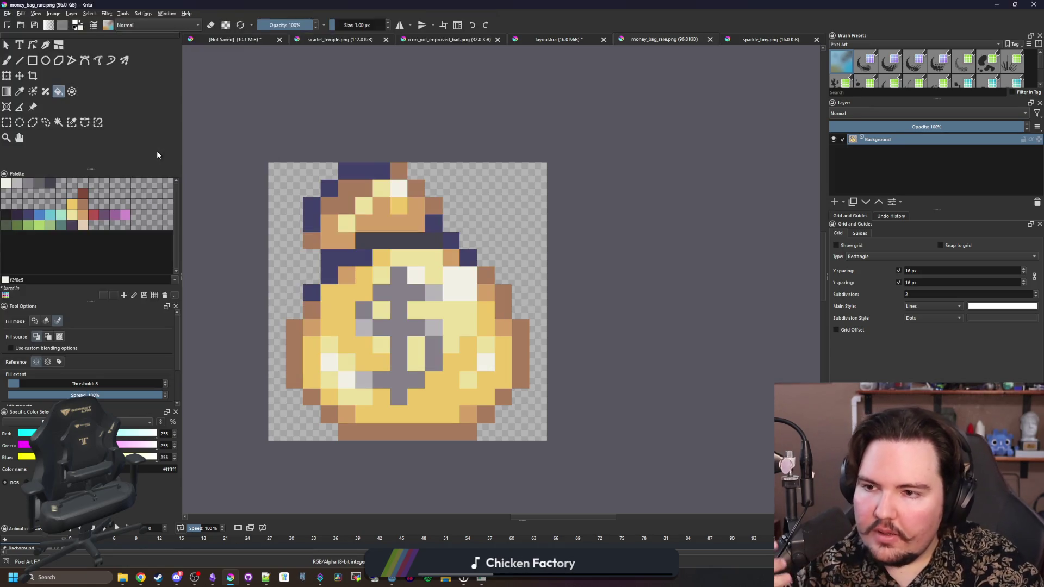
scroll(481, 286, "down", 1)
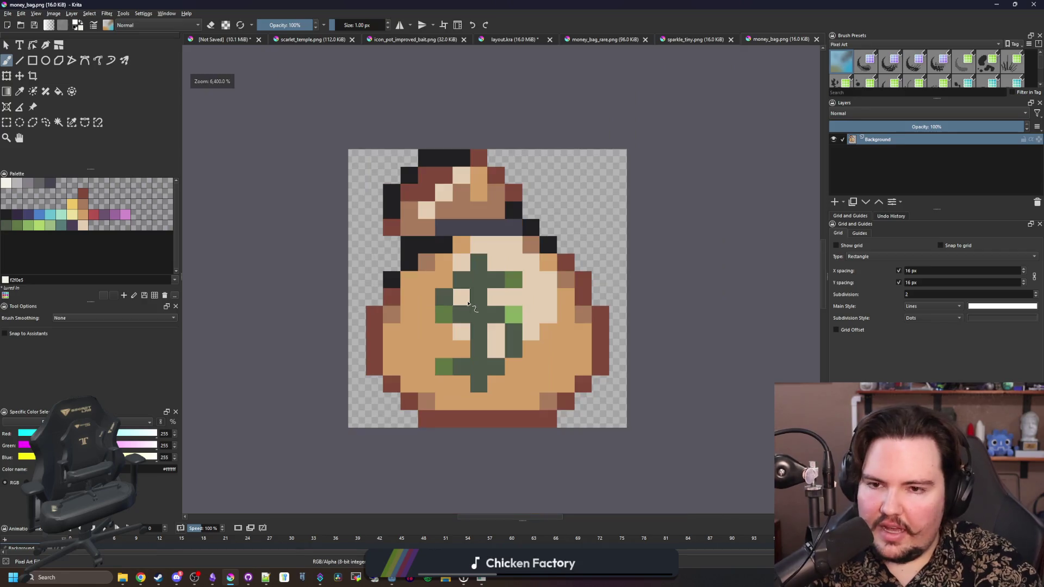
scroll(482, 284, "up", 1)
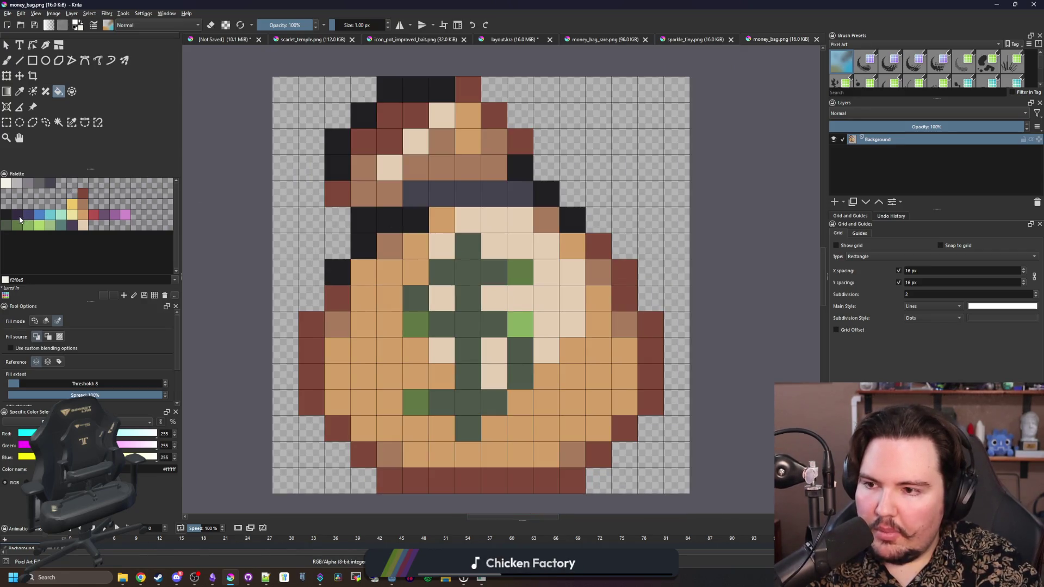
left_click(389, 135)
scroll(443, 175, "down", 1)
scroll(443, 174, "up", 1)
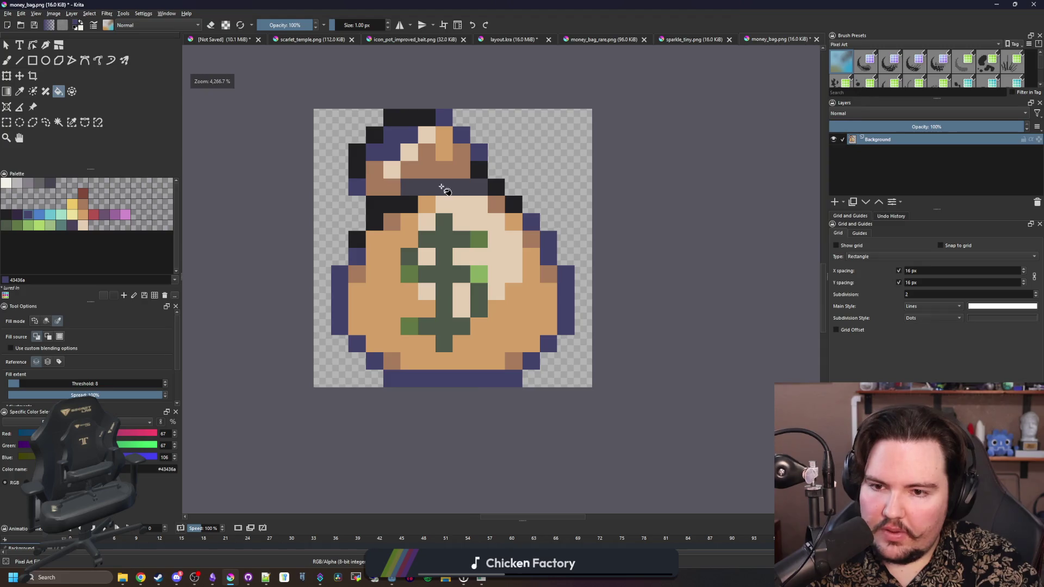
left_click(310, 321)
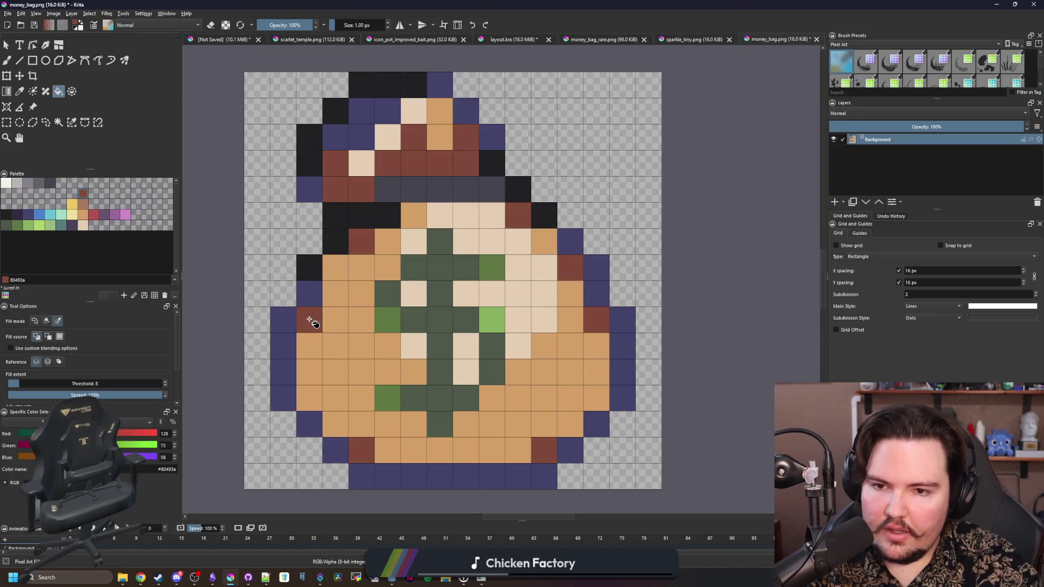
left_click(333, 365)
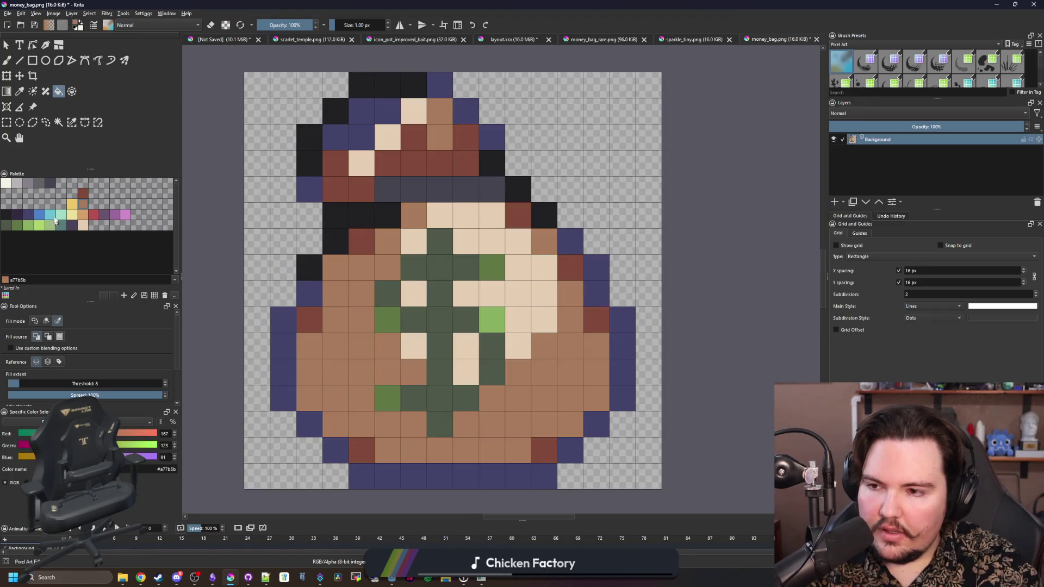
left_click(556, 316)
scroll(361, 310, "down", 5)
scroll(363, 337, "up", 4)
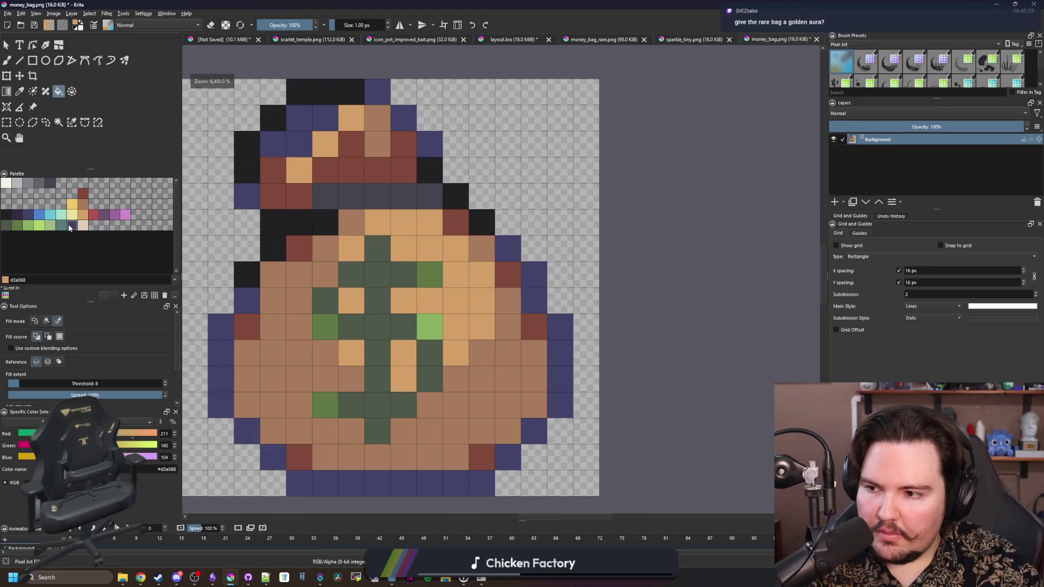
Fill the dollar sign dark purple and darken its leftover green pixels to grey-green.
left_click(70, 226)
left_click(377, 326)
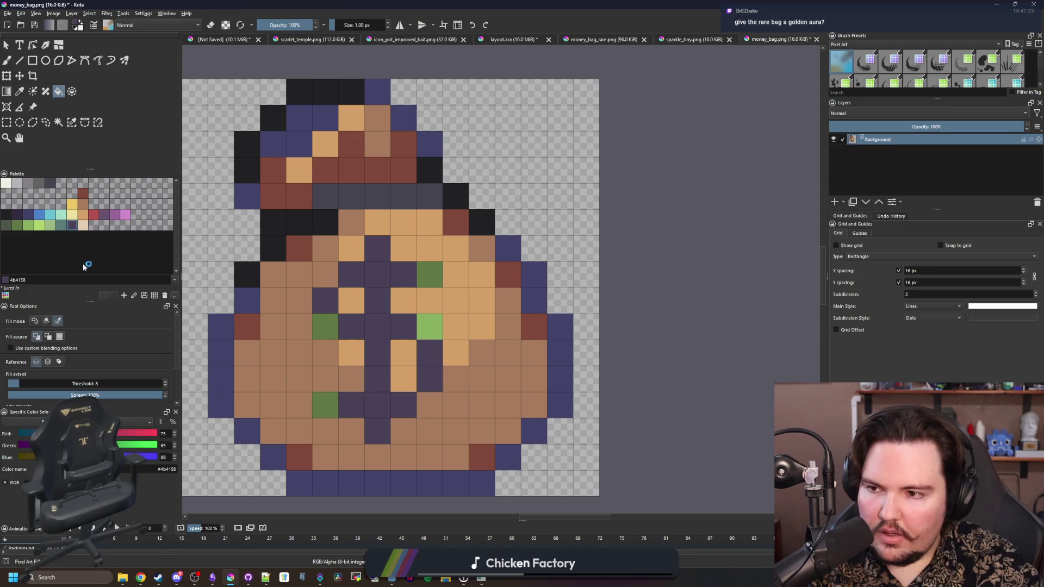
left_click(333, 330)
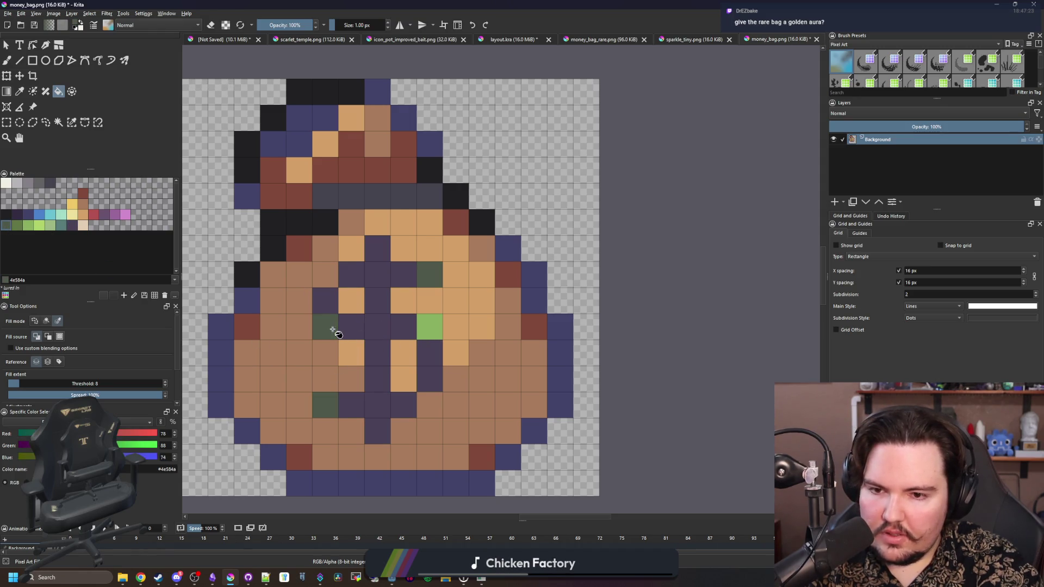
scroll(435, 333, "down", 7)
scroll(420, 393, "up", 5)
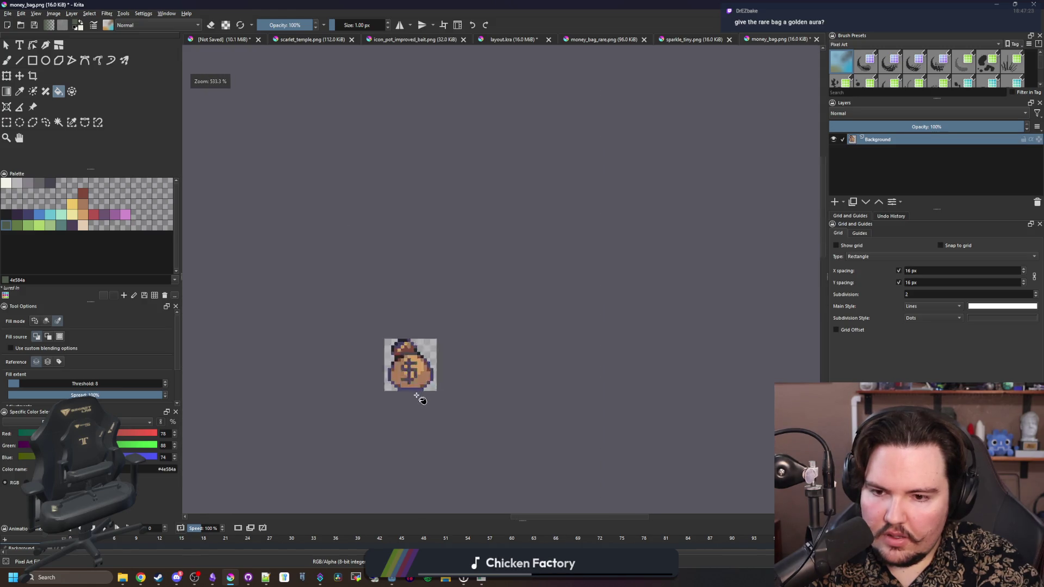
scroll(414, 293, "up", 1)
left_click(19, 227)
key("b")
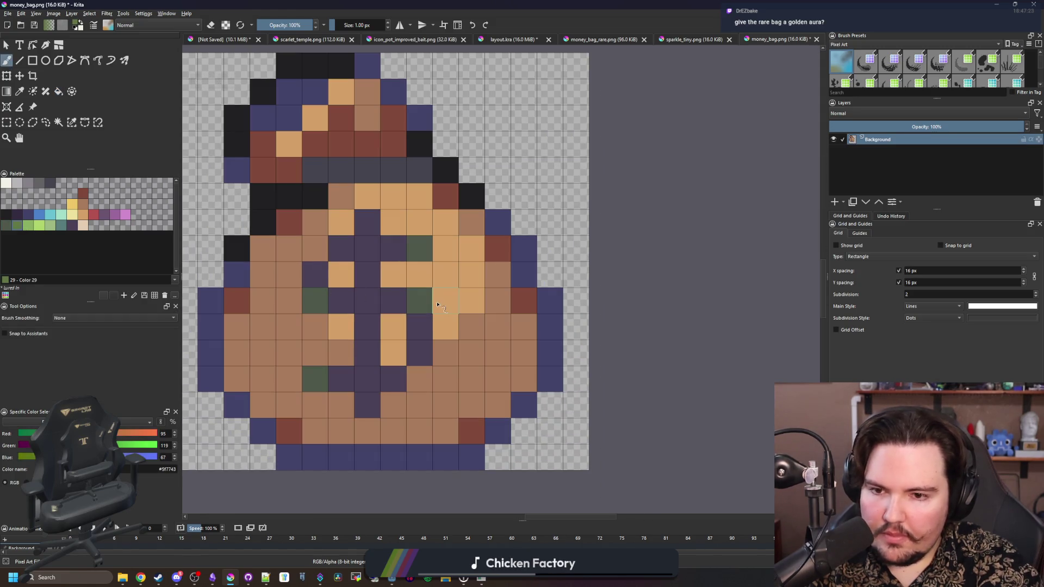
scroll(422, 383, "down", 6)
scroll(427, 397, "up", 3)
Export the recoloured sprite as PNG, then try a pale cream band under the tie and undo it.
key("ctrl+s")
left_click(559, 363)
scroll(438, 384, "up", 2)
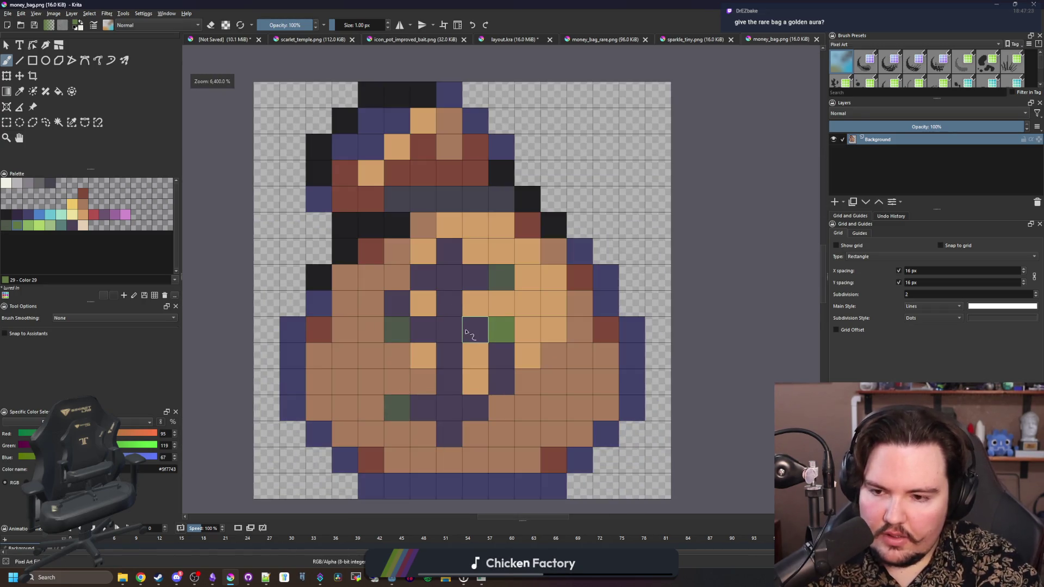
left_click(83, 225)
left_click_drag(397, 201, 503, 200)
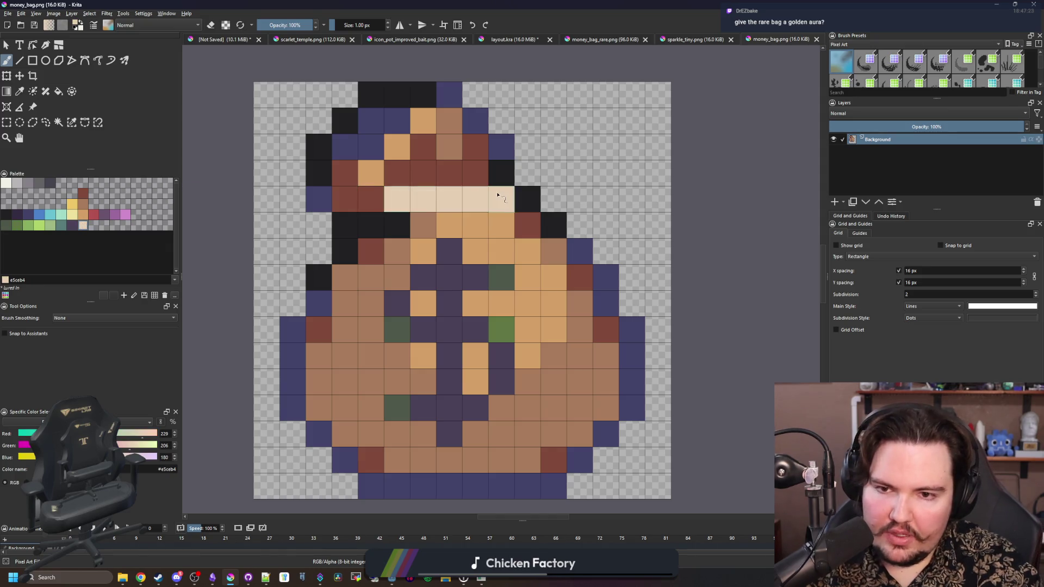
scroll(456, 171, "down", 6)
scroll(457, 171, "up", 6)
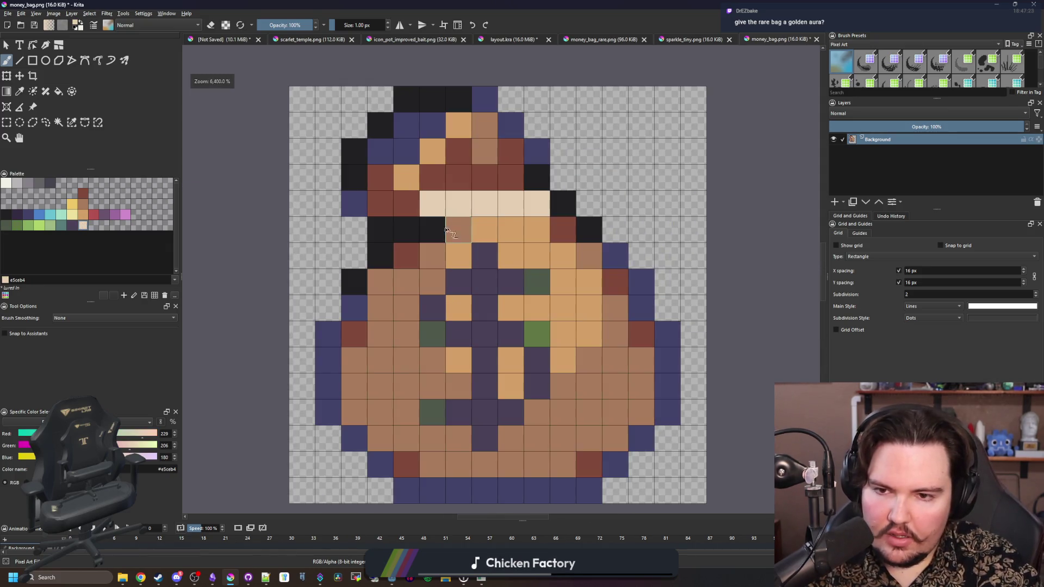
left_click(449, 231, "ctrl")
scroll(430, 315, "down", 6)
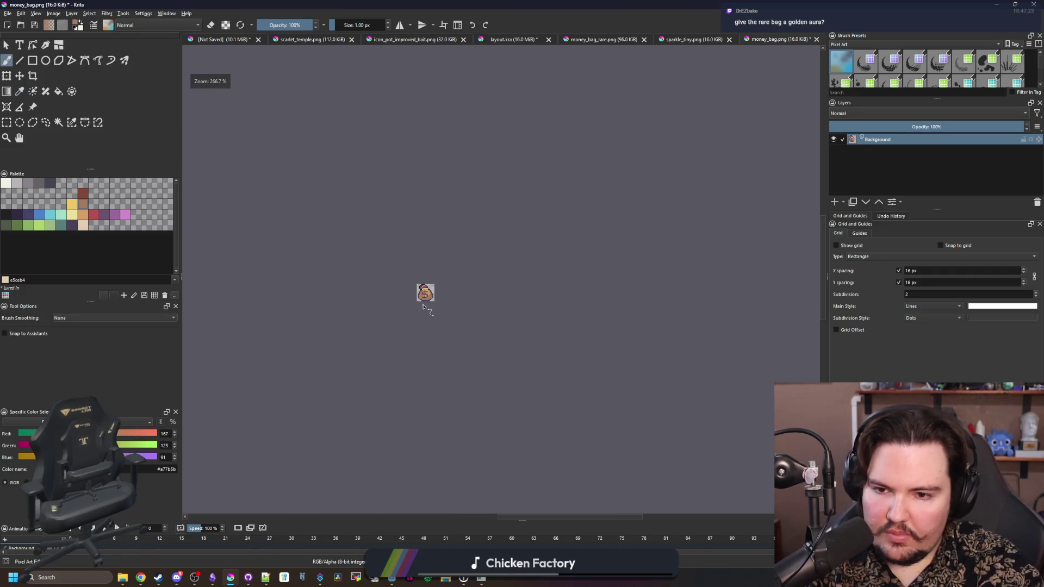
scroll(425, 307, "up", 7)
key("ctrl+z")
scroll(443, 340, "down", 1)
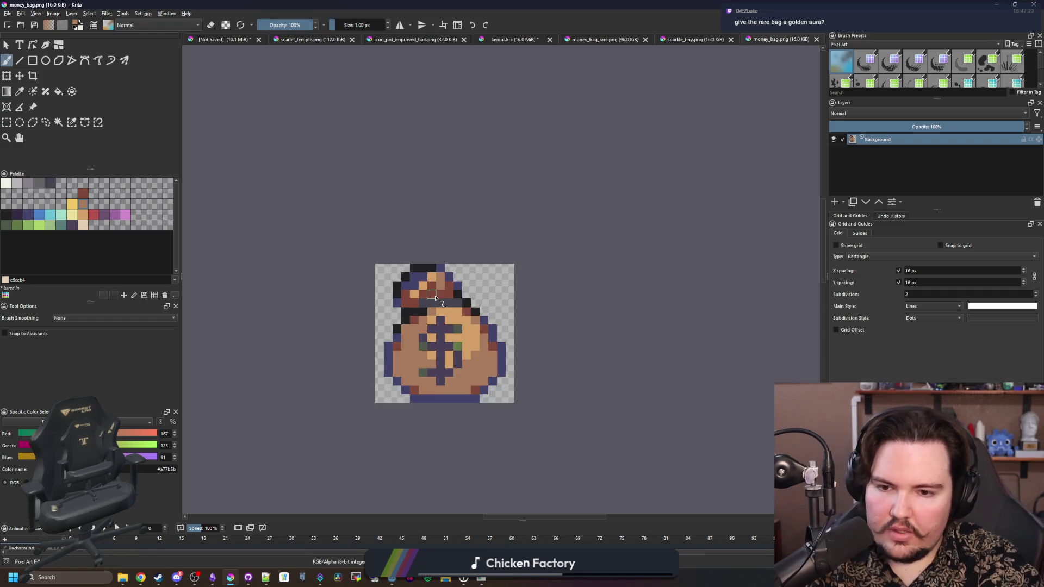
scroll(461, 363, "up", 2)
left_click_drag(420, 4, 419, 376)
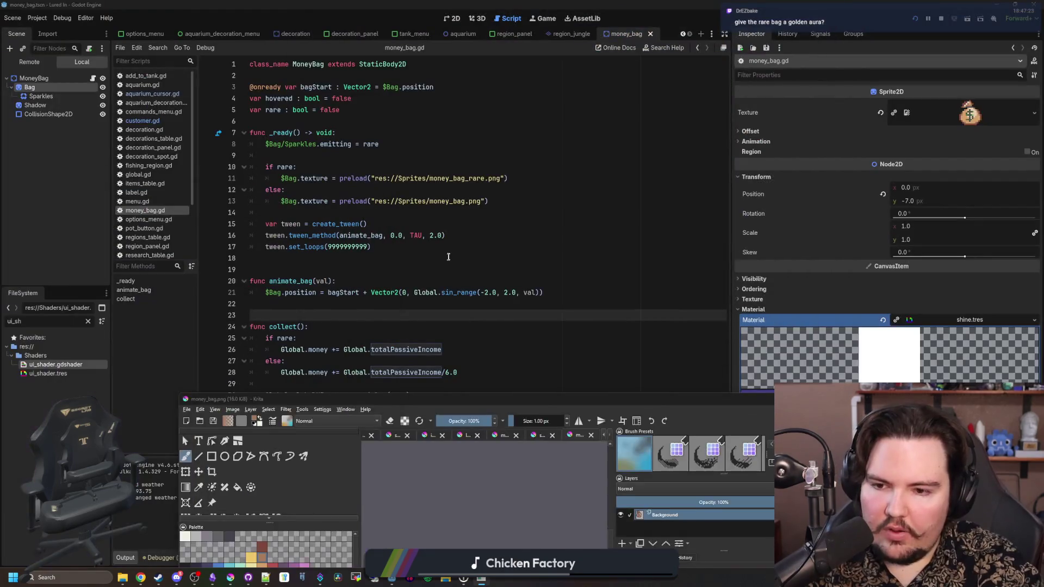
Run the game from Godot to view the recoloured bags, exit fullscreen, and stop it with F8.
left_click(449, 257)
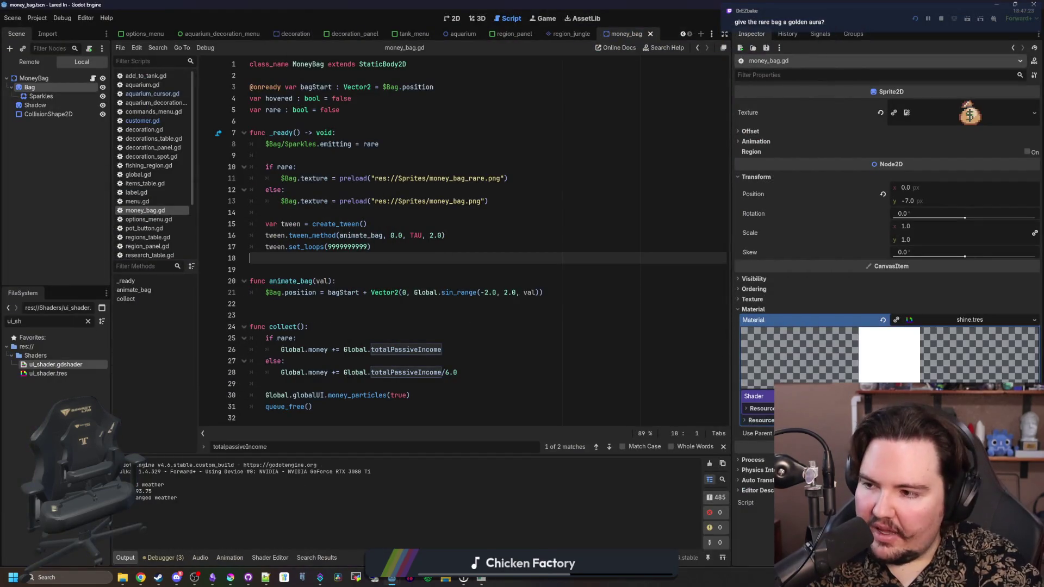
key("F5")
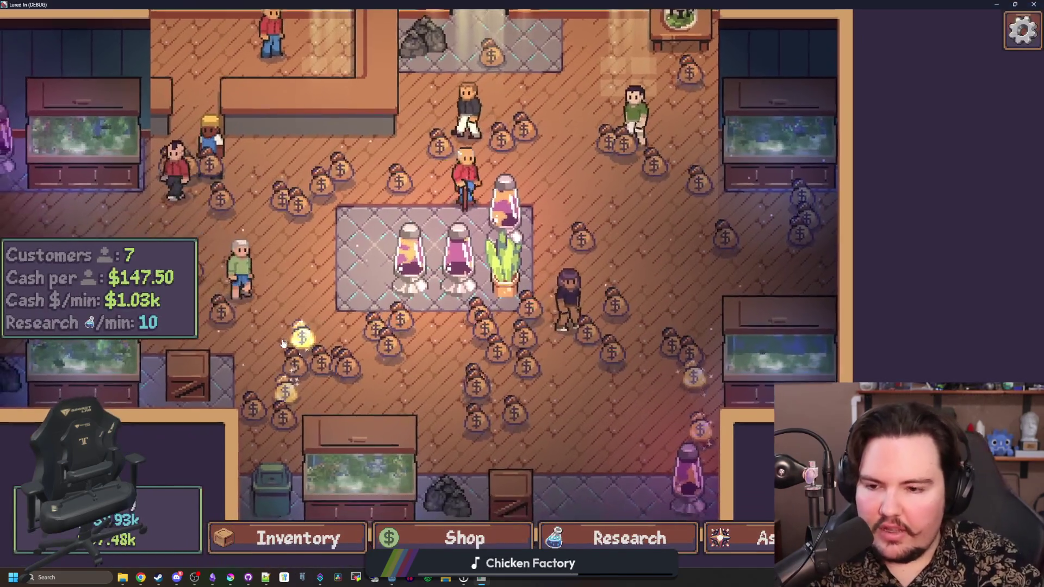
scroll(540, 399, "down", 3)
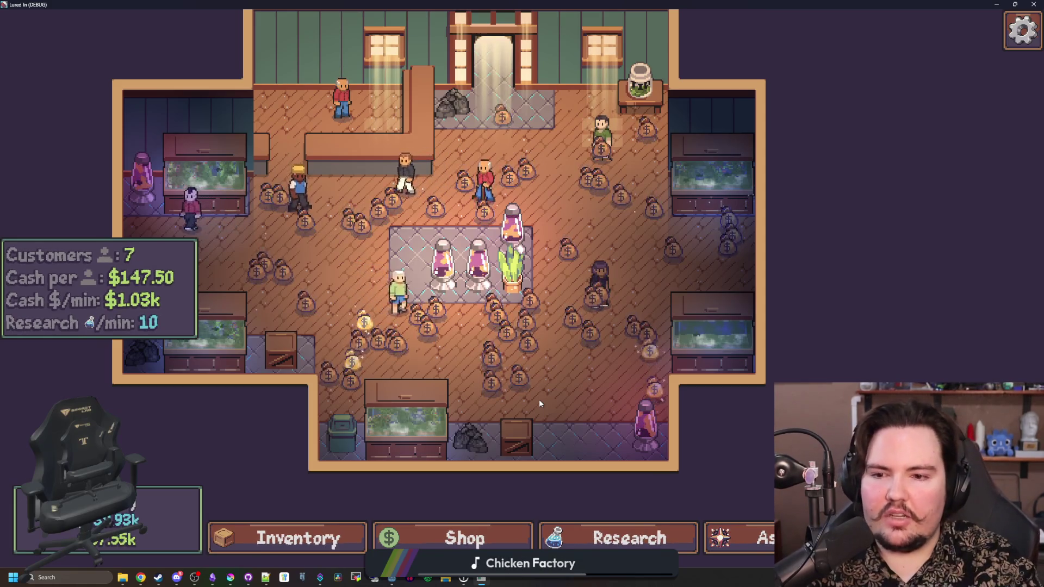
key("super+Down")
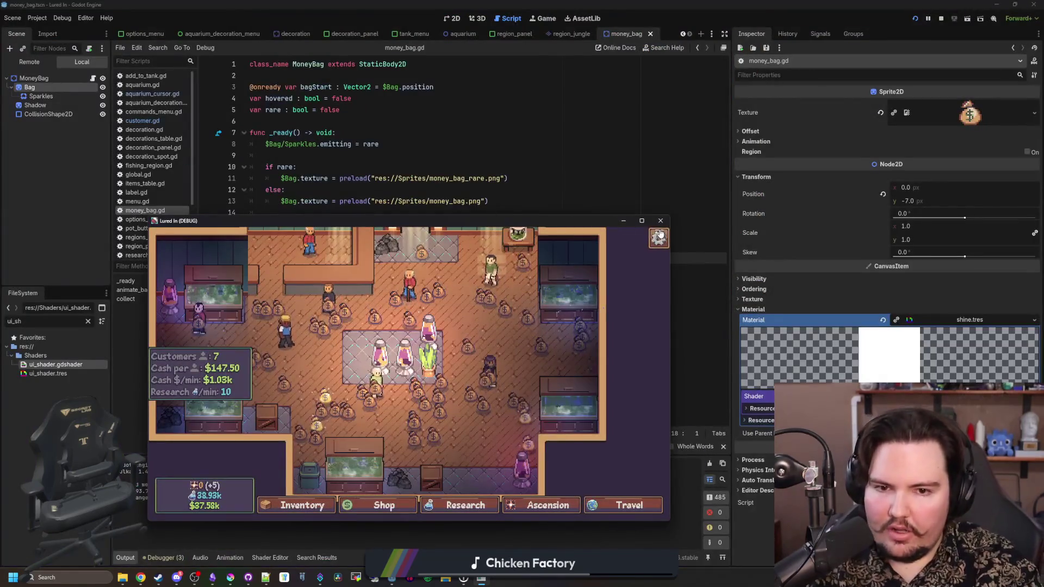
key("F8")
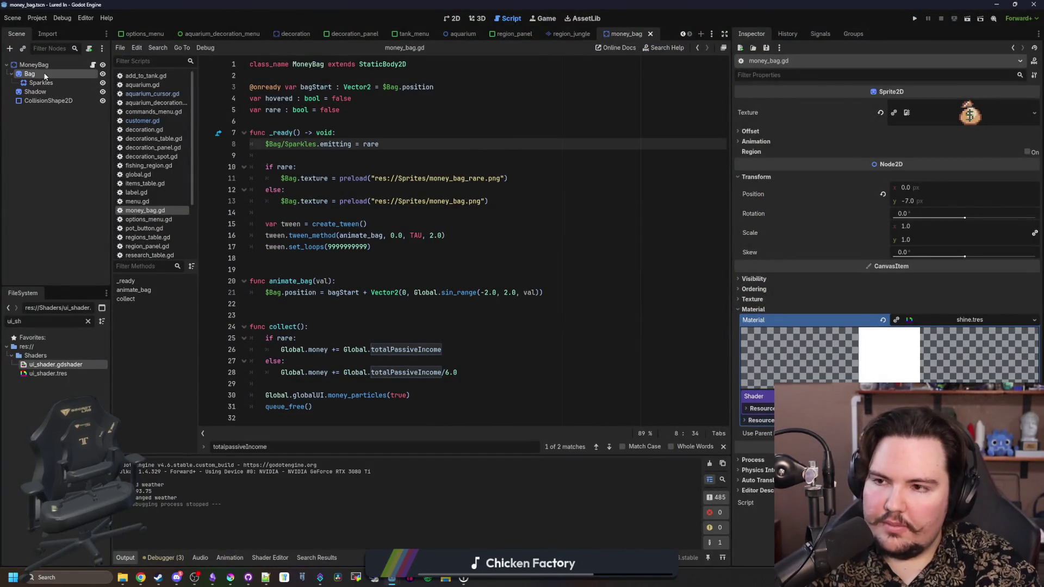
Add a PointLight2D under the Bag node with light.png as its texture.
right_click(45, 76)
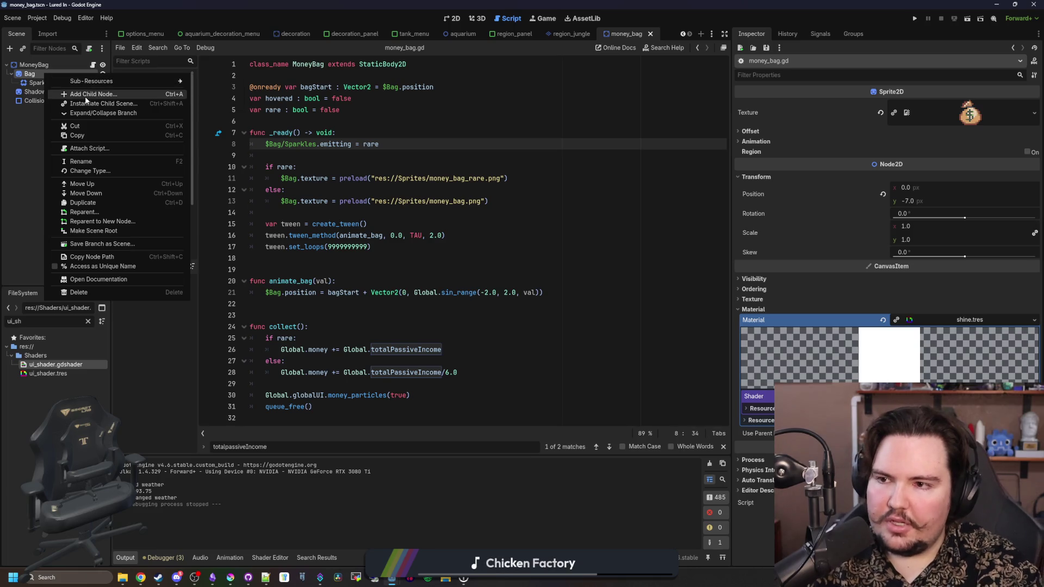
left_click(85, 96)
type("light")
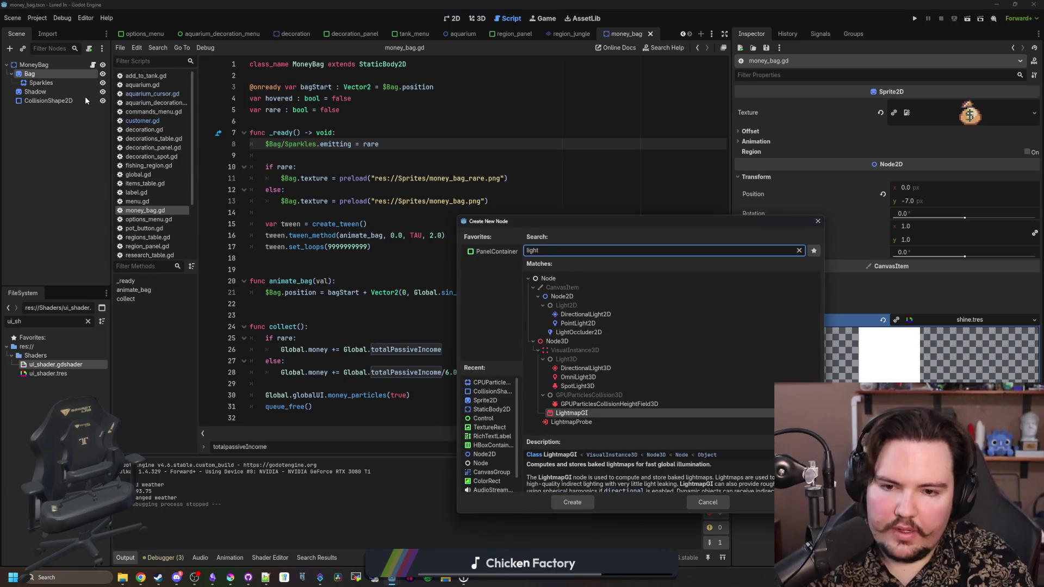
key("Up")
key("Up")
key("Up")
key("Return")
right_click(66, 93)
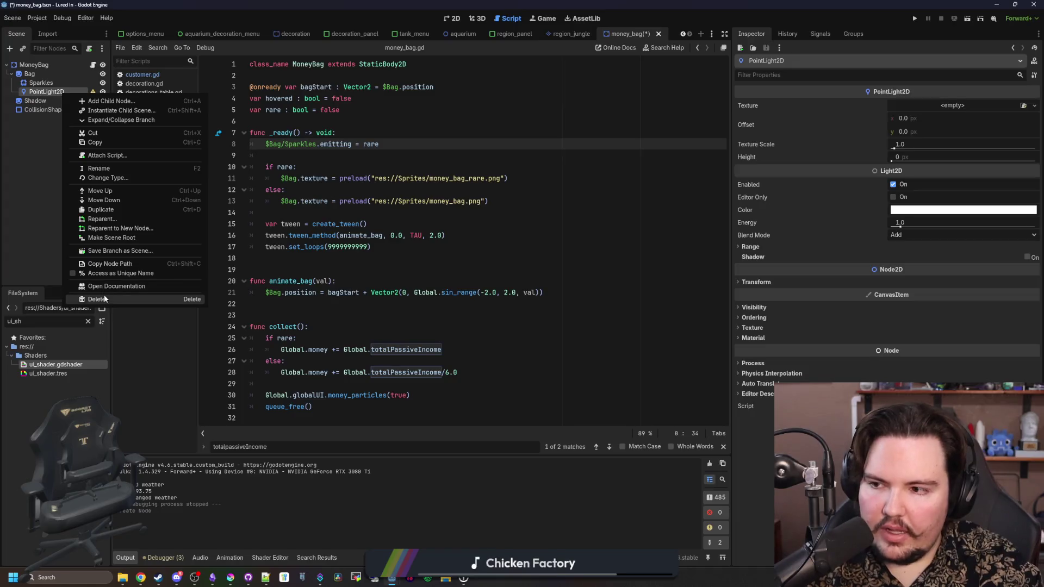
left_click(944, 112)
left_click(946, 108)
left_click(961, 230)
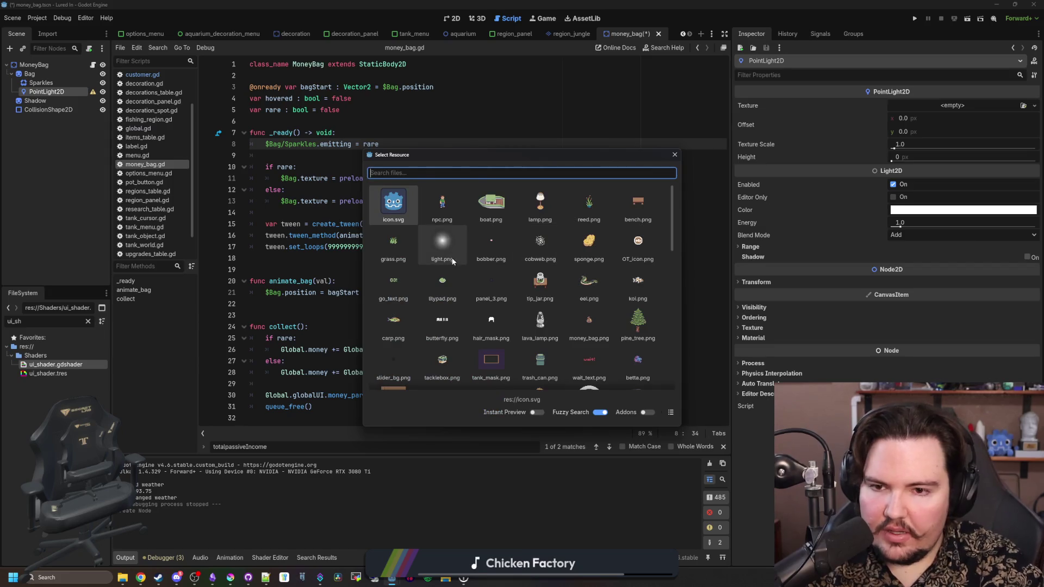
double_click(452, 261)
Colour the light yellow with Add blending, save the scene, and reparent it under Sparkles.
left_click(459, 24)
scroll(475, 142, "down", 2)
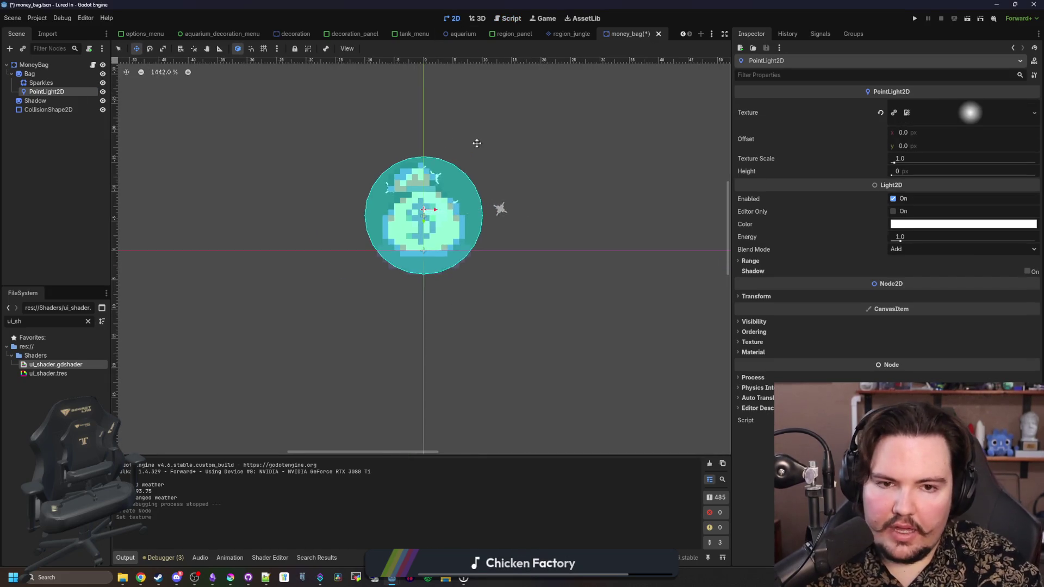
scroll(475, 142, "up", 3)
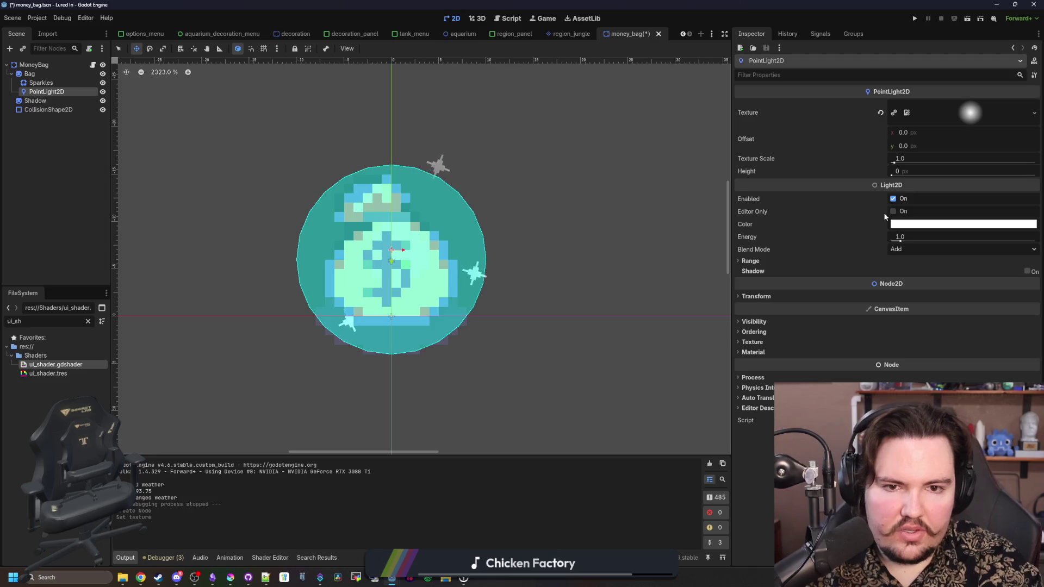
left_click(919, 224)
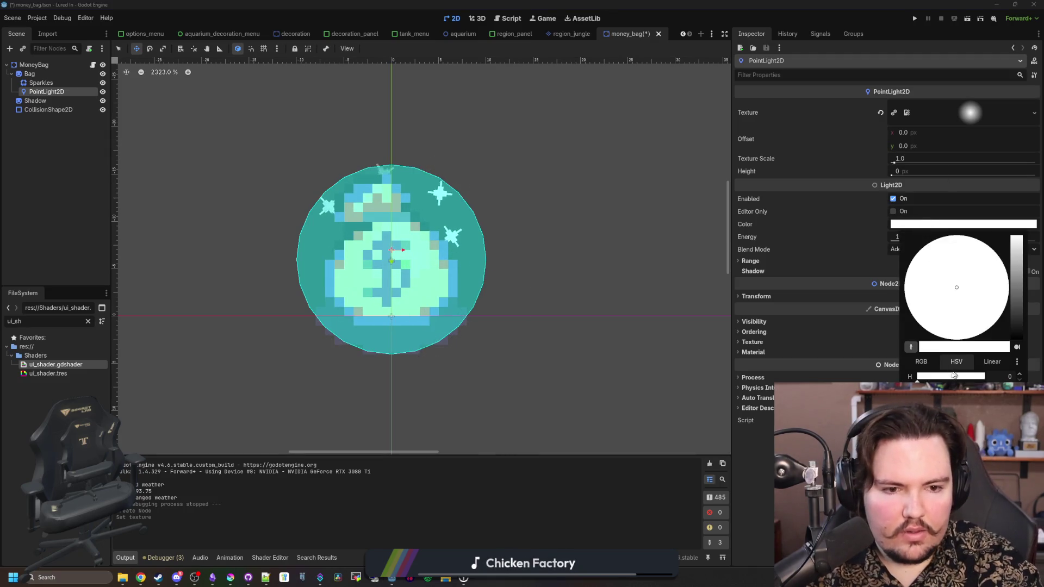
left_click(921, 362)
left_click(939, 337)
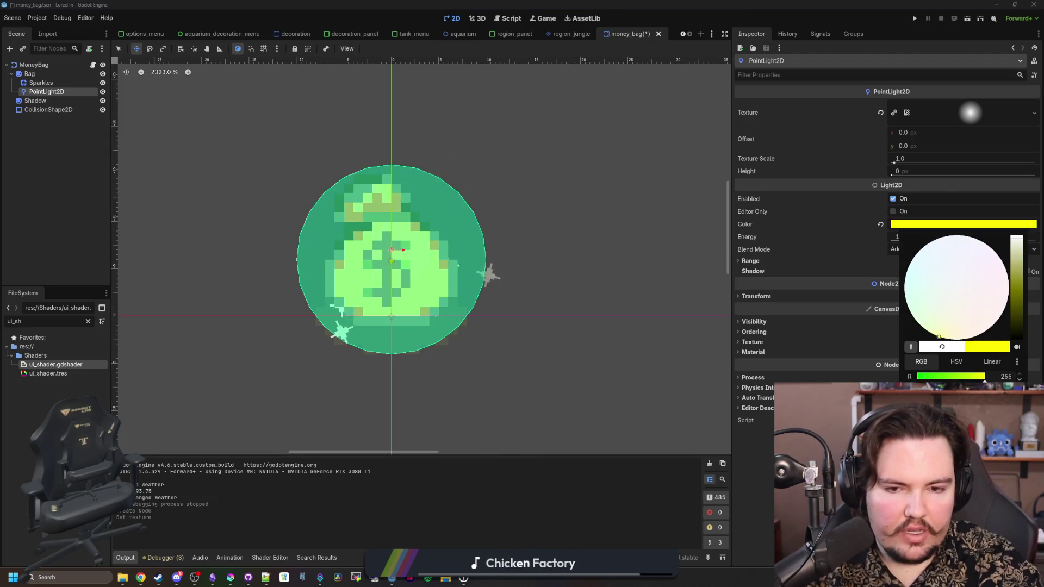
left_click(791, 264)
left_click(919, 248)
left_click(919, 248)
key("ctrl+s")
left_click_drag(57, 93, 41, 82)
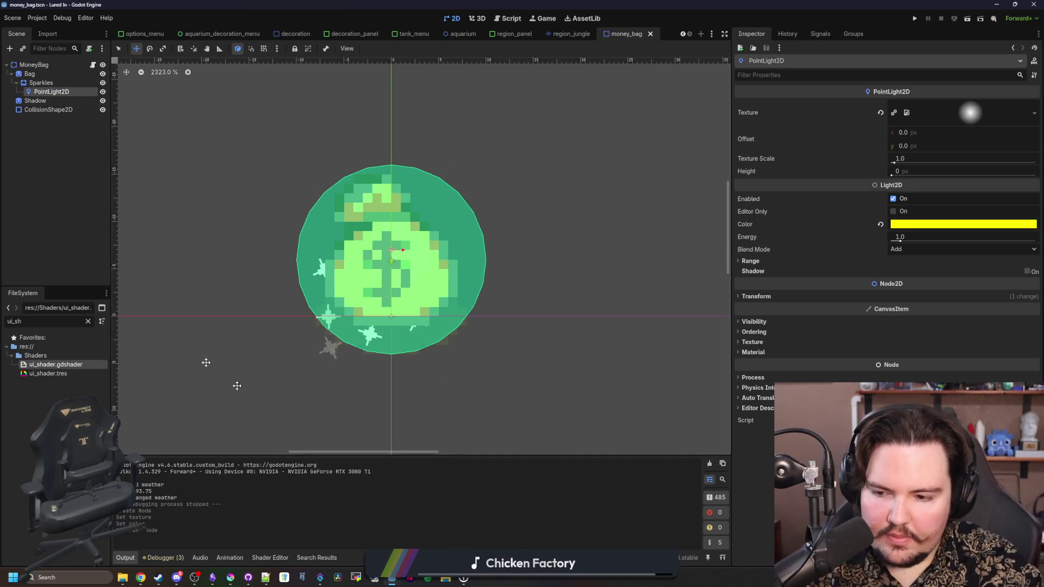
Change $Bag/Sparkles.emitting to .visible = rare in money_bag.gd's _ready, then run the game.
left_click(92, 64)
left_click(303, 211)
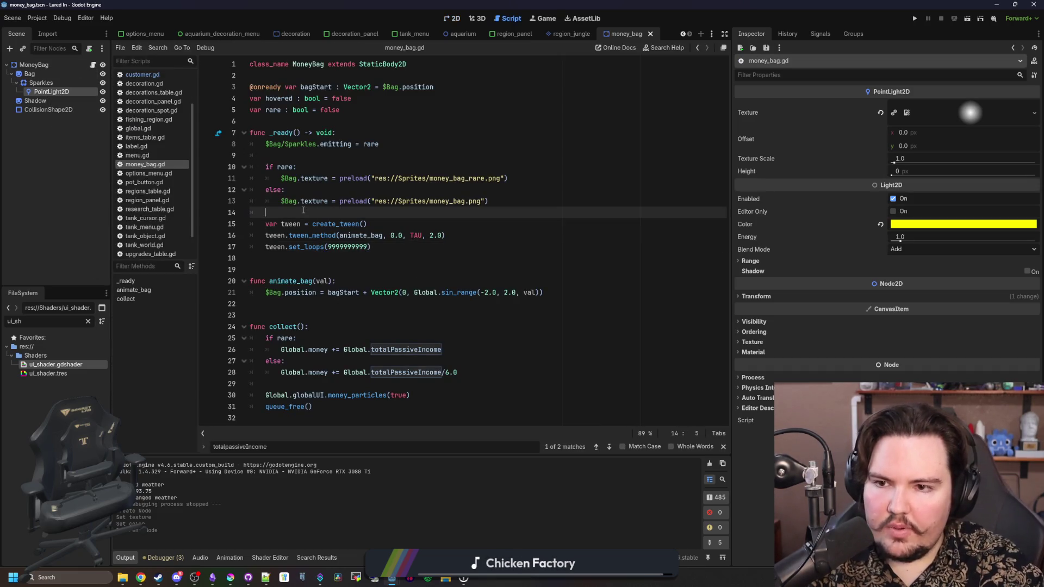
double_click(344, 144)
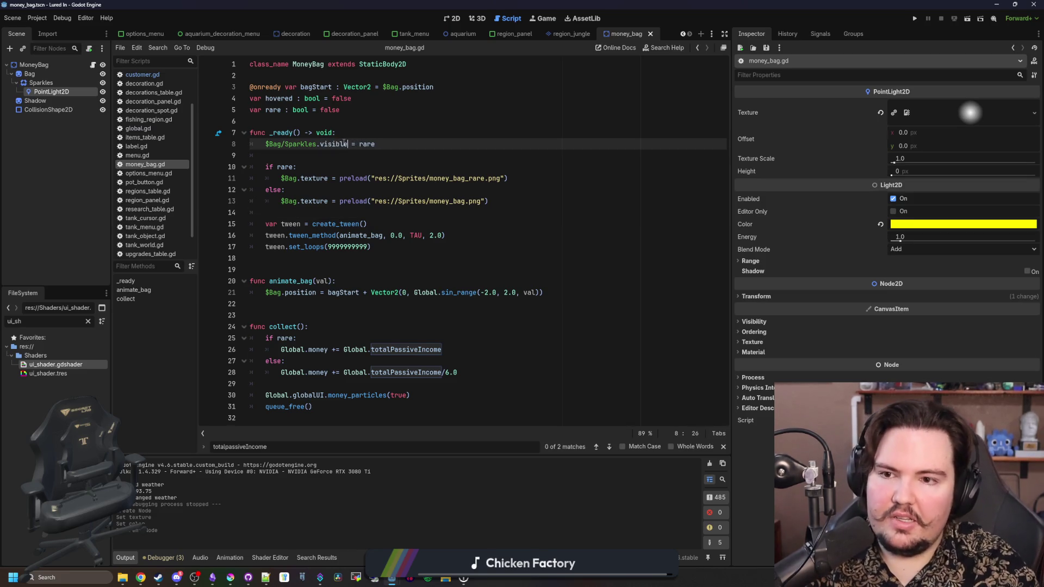
key("Escape")
key("Up")
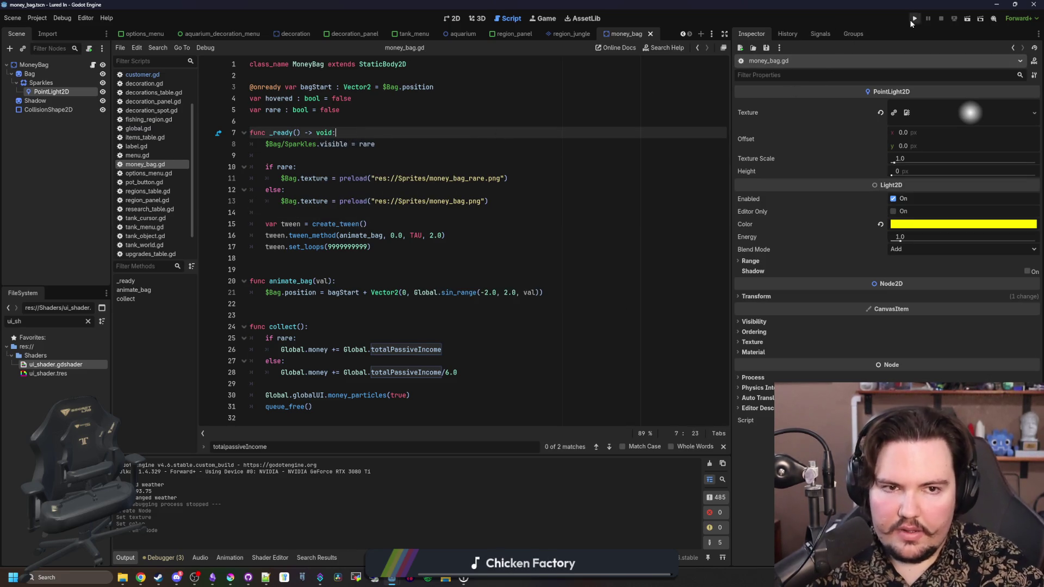
left_click(913, 20)
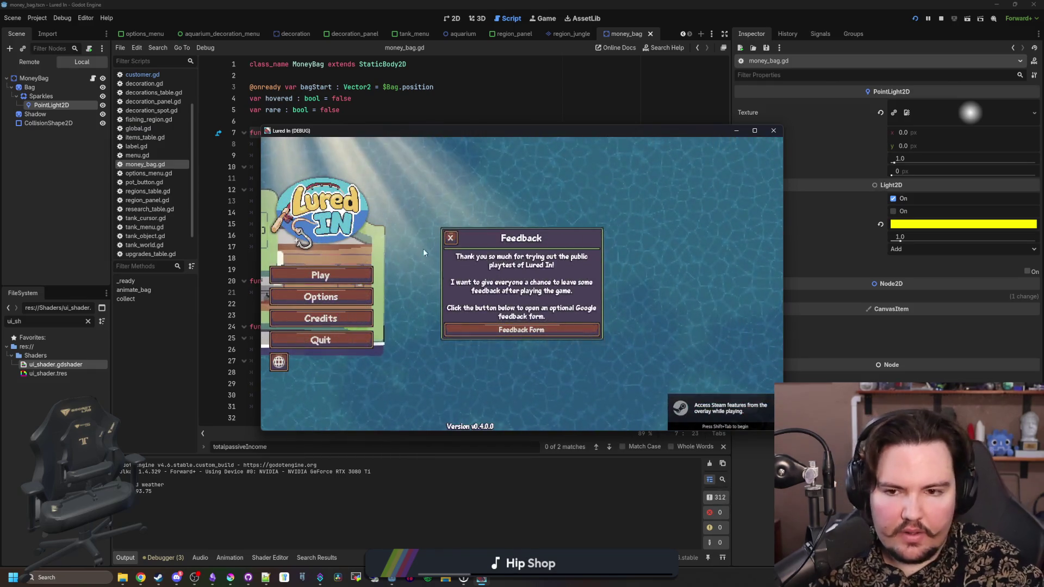
Start the game, dismiss the Welcome Back message, and maximize the game window.
left_click(359, 276)
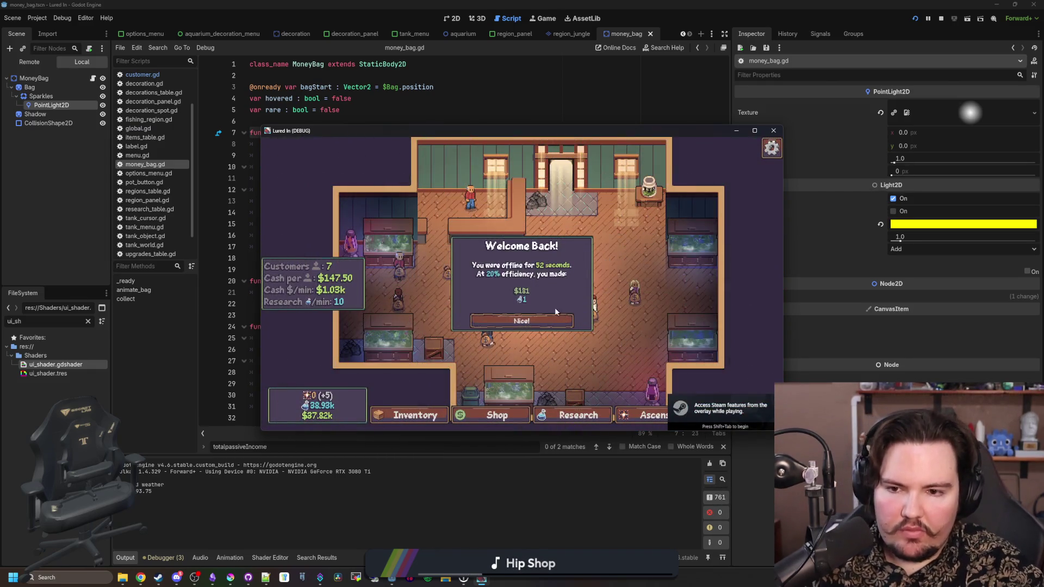
left_click(554, 321)
left_click_drag(557, 347, 547, 315)
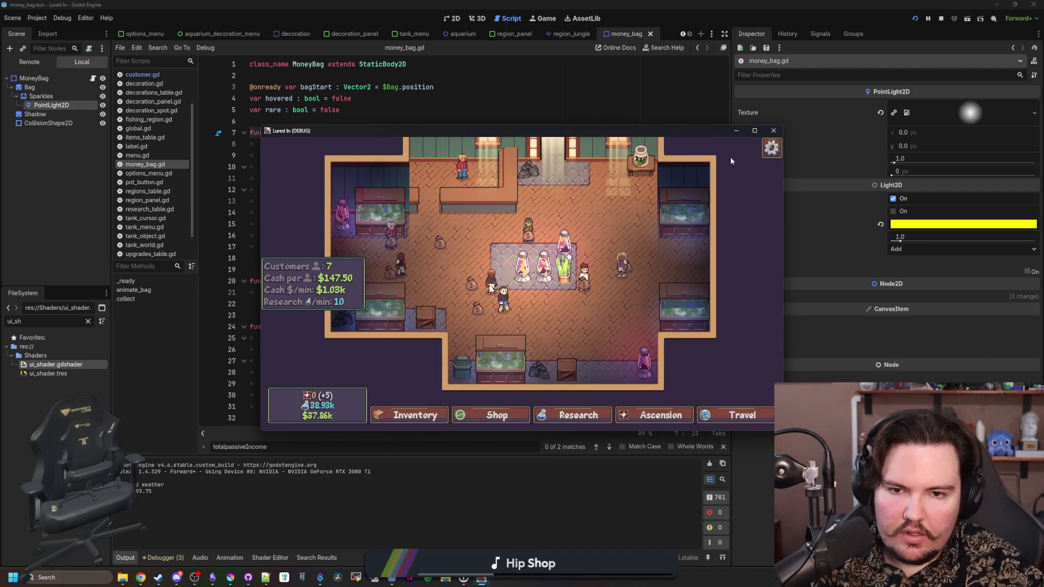
left_click(755, 131)
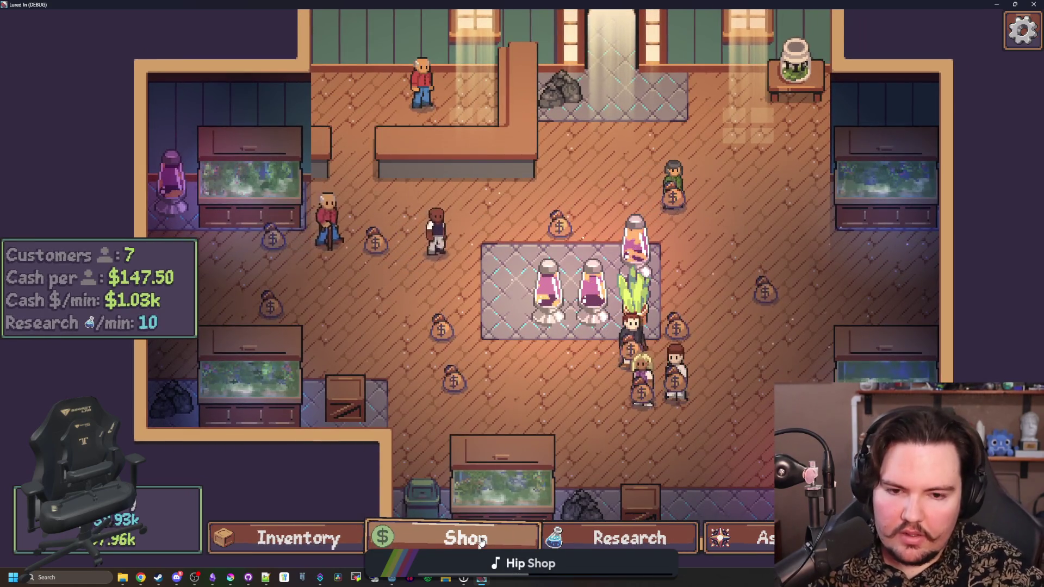
Buy Advertising levels repeatedly in Shop > Marketing so customers rise toward 21.
left_click(481, 538)
left_click(550, 154)
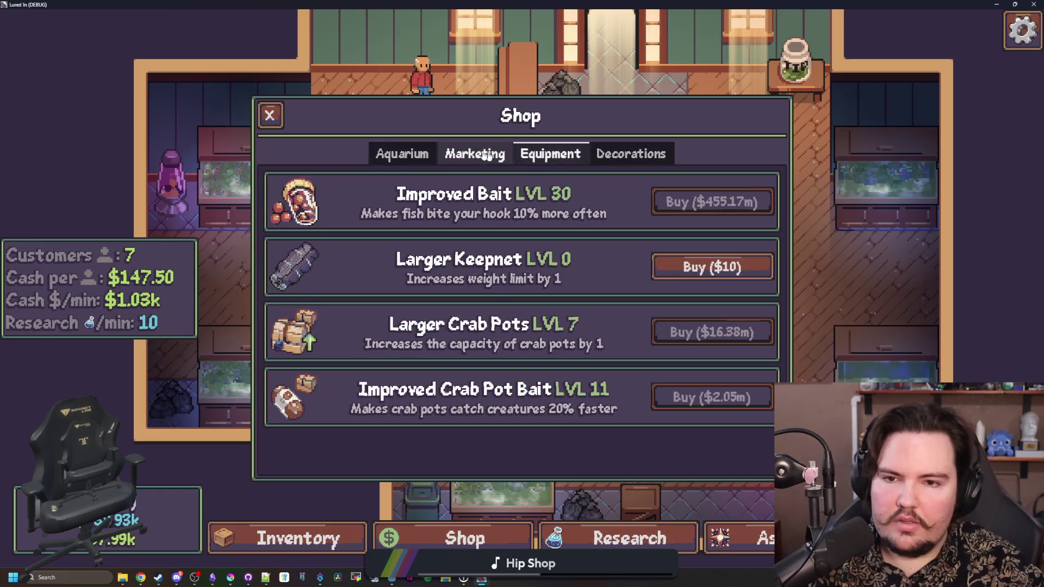
left_click(475, 154)
double_click(674, 204)
double_click(674, 207)
double_click(674, 209)
double_click(674, 210)
double_click(675, 211)
double_click(674, 210)
double_click(675, 206)
left_click(278, 114)
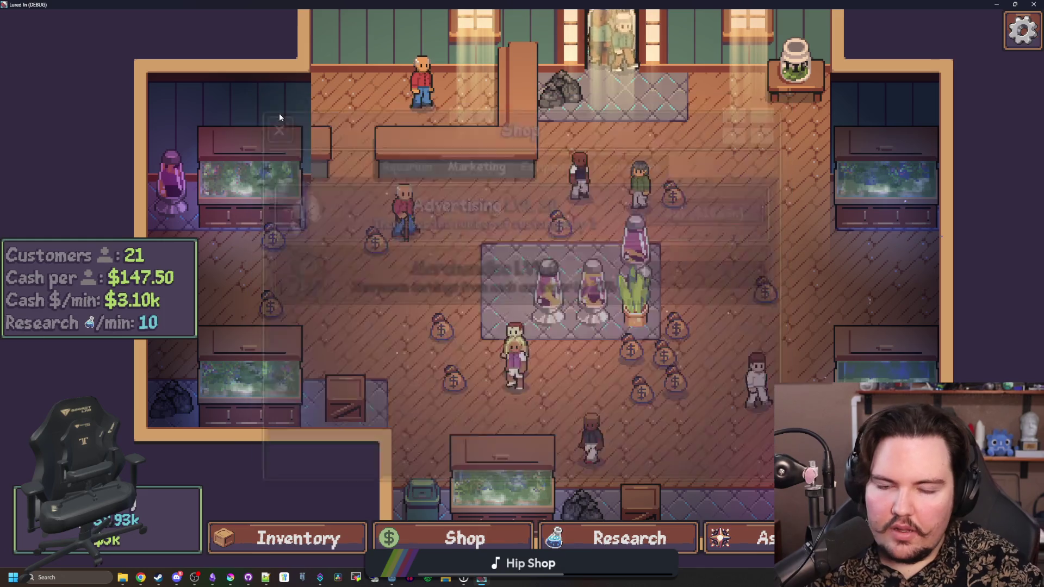
Look over the money bags piling up, stop the game, and set the light's texture scale to 0.01.
left_click_drag(729, 197, 674, 230)
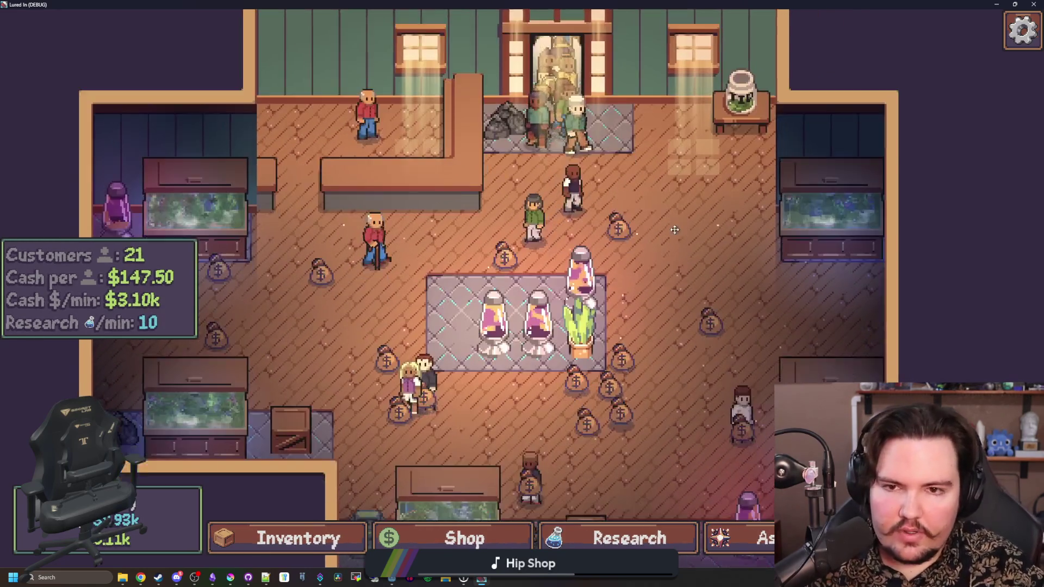
scroll(570, 157, "down", 2)
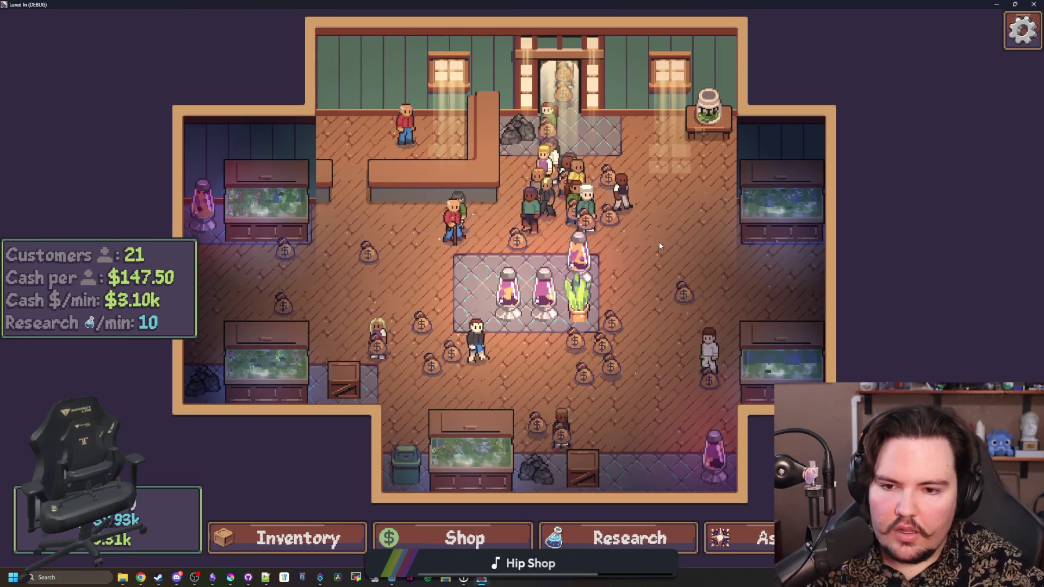
scroll(538, 323, "up", 1)
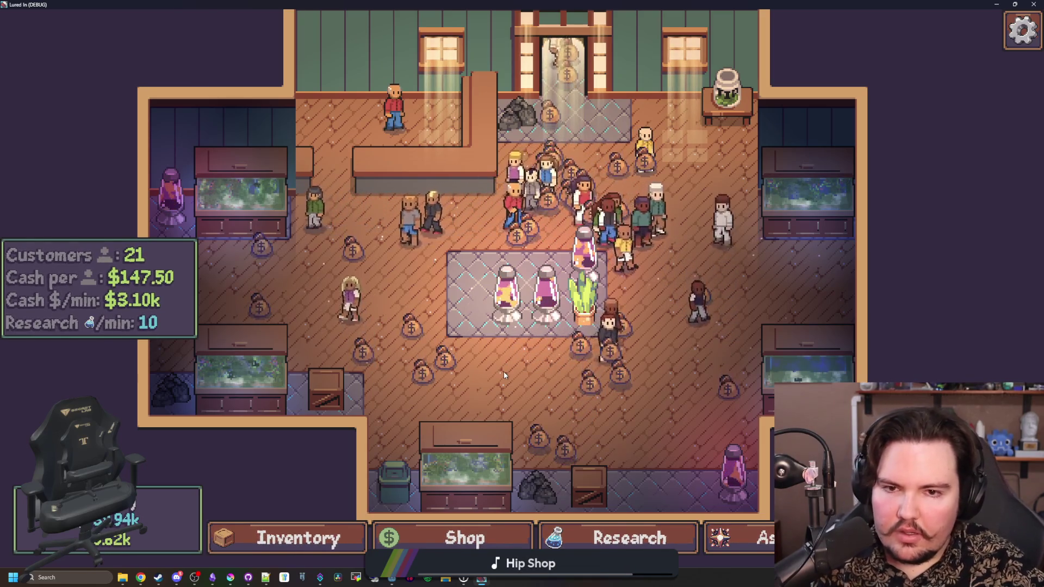
left_click_drag(504, 375, 492, 363)
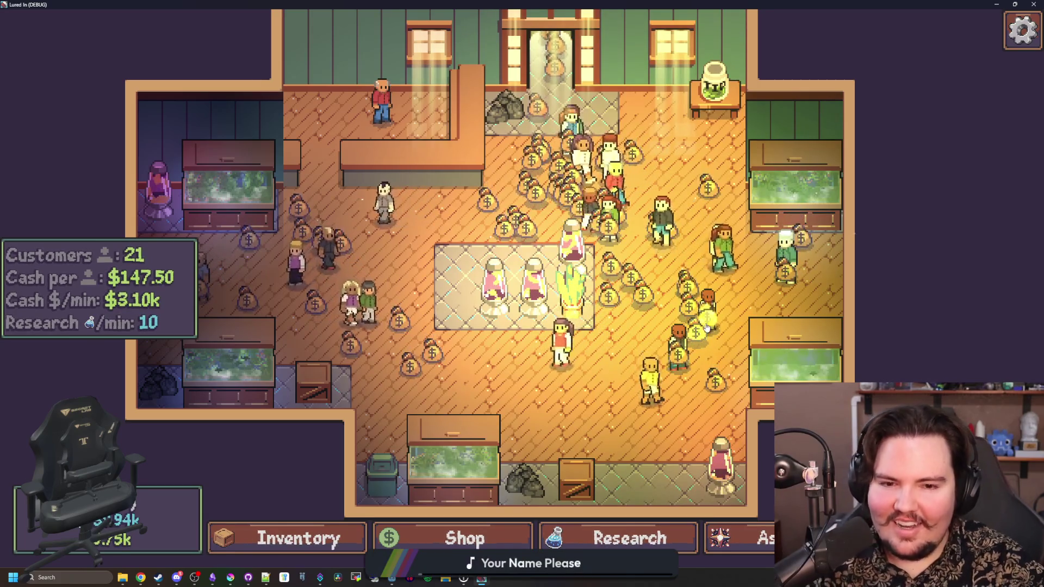
key("F8")
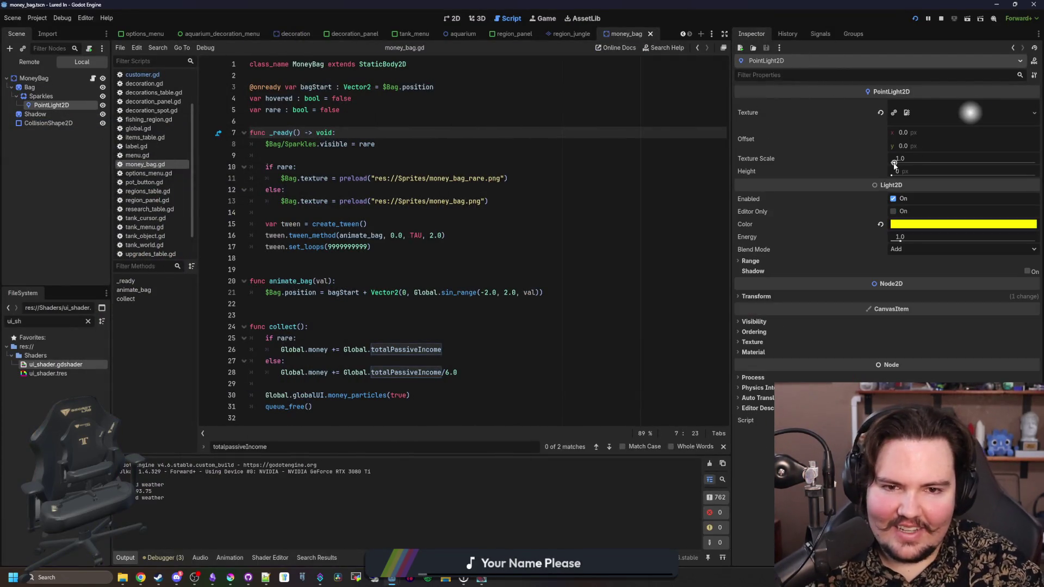
left_click_drag(893, 162, 893, 162)
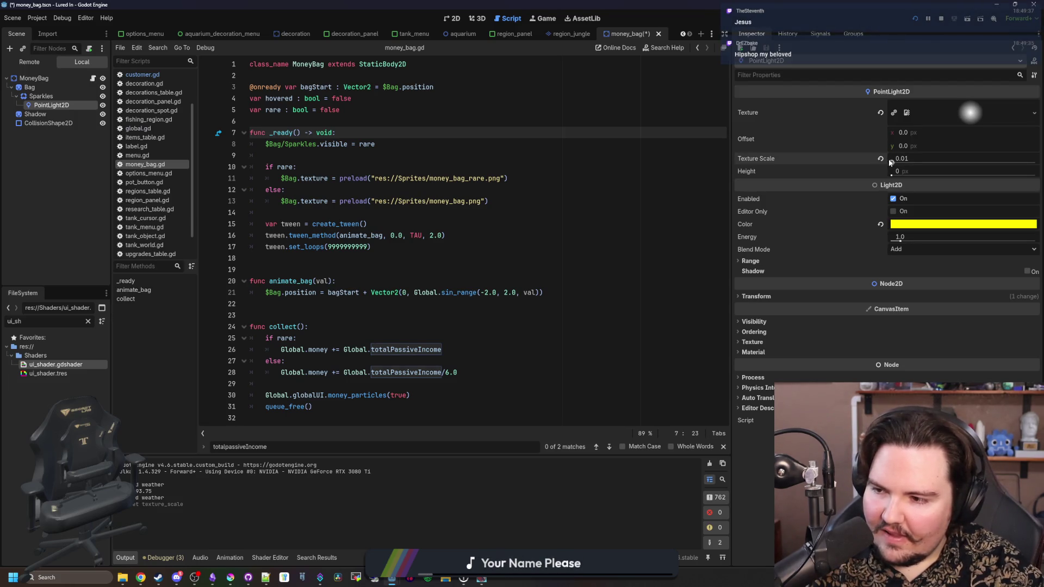
Adjust the money bag light's texture scale and test it in a game run.
left_click(924, 158)
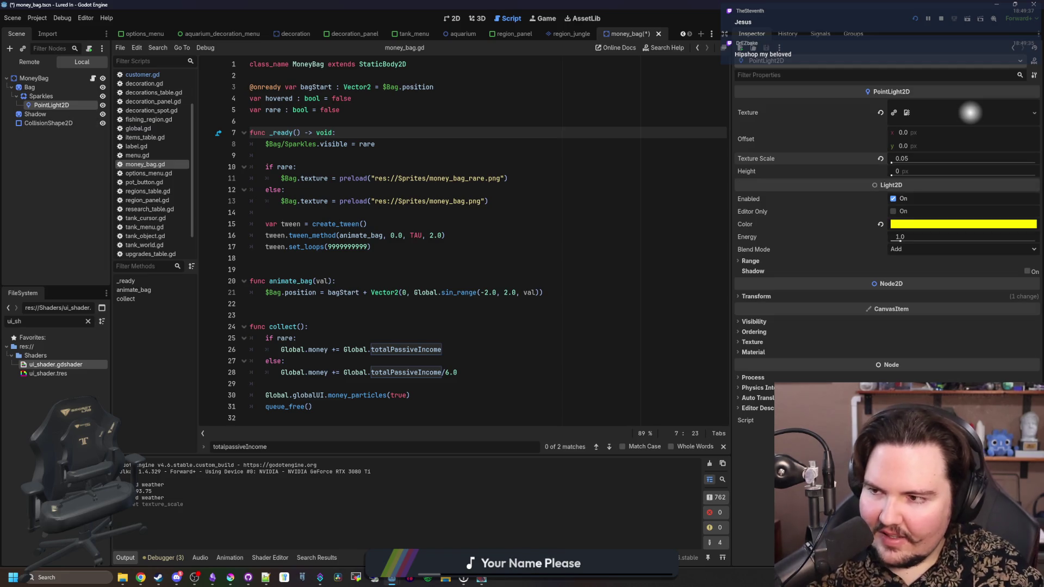
key("F5")
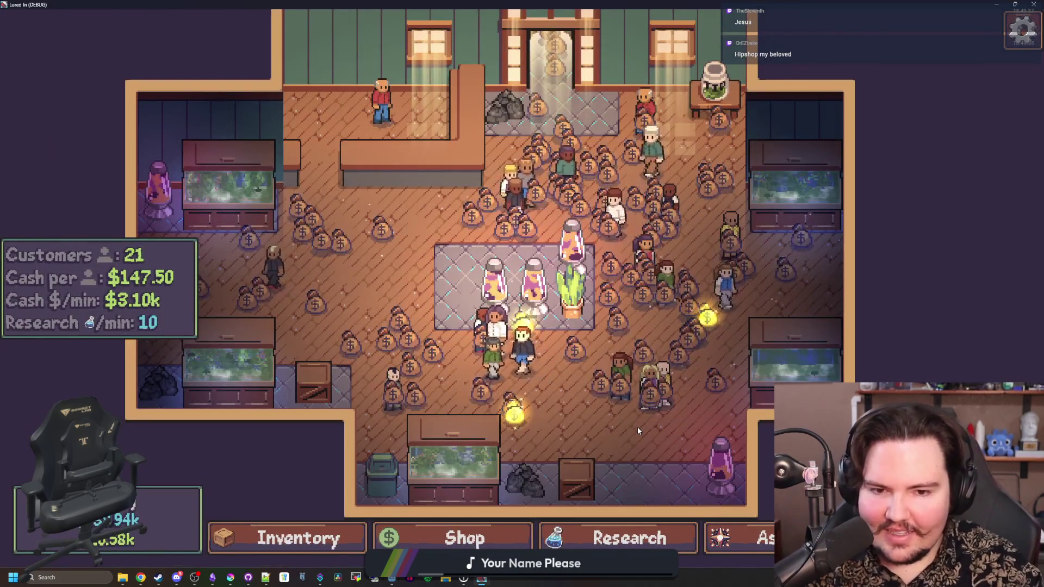
scroll(634, 440, "up", 1)
key("s")
key("d")
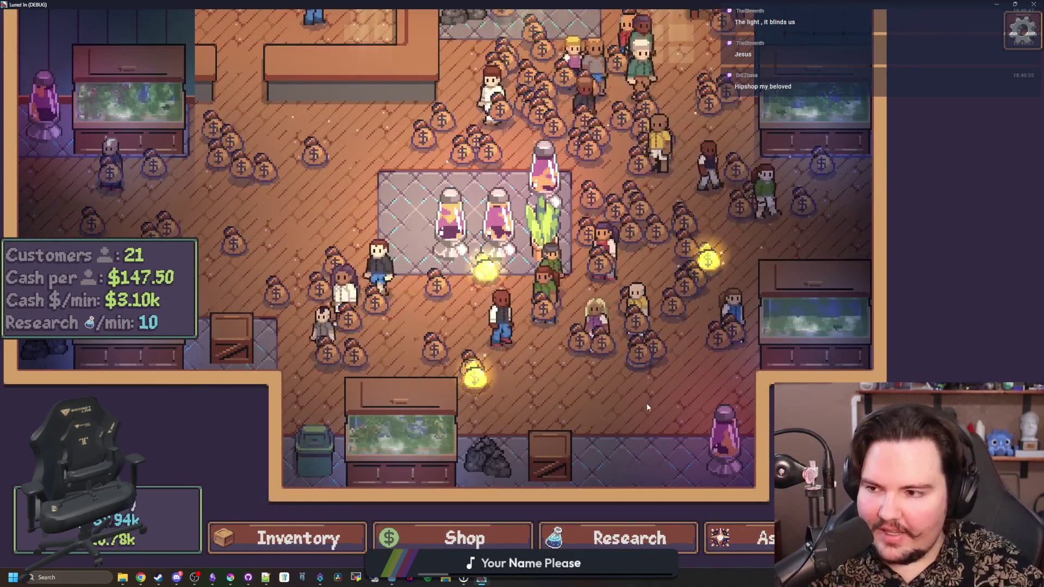
key("F8")
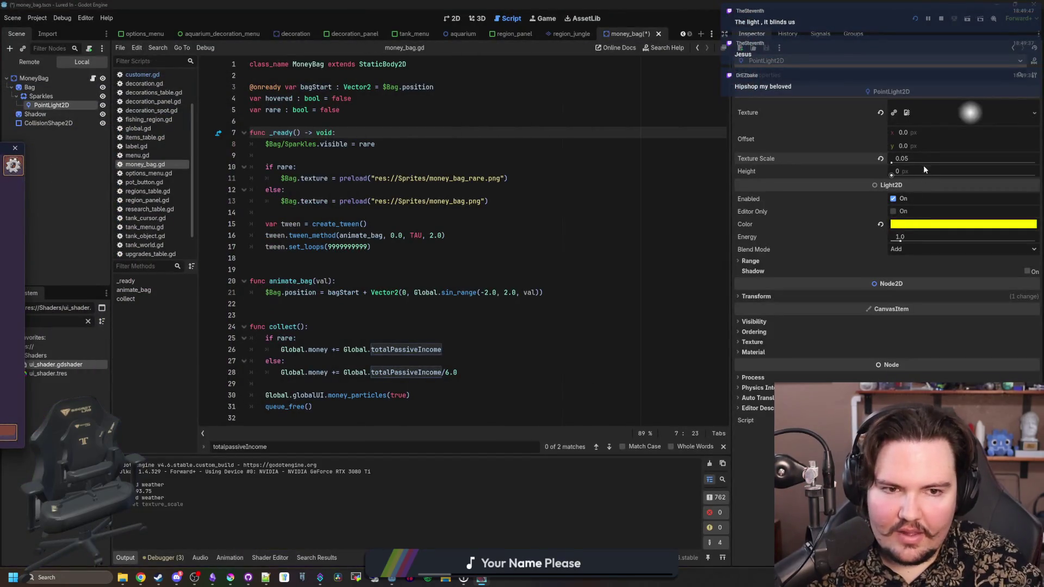
Set the texture scale to 0.05, save the scene, and bring up money_bag.png in Krita.
left_click(924, 157)
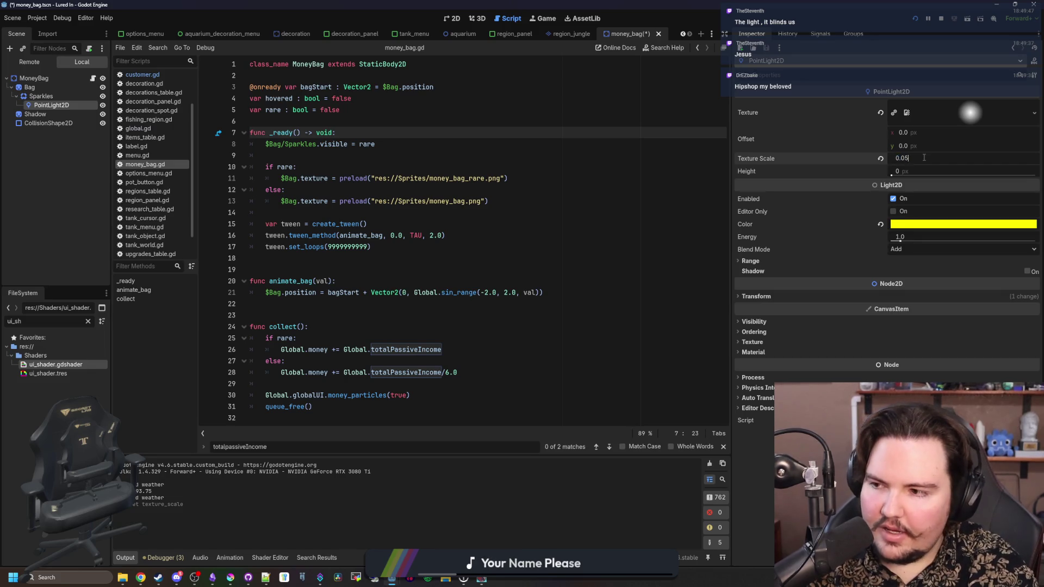
left_click(570, 199)
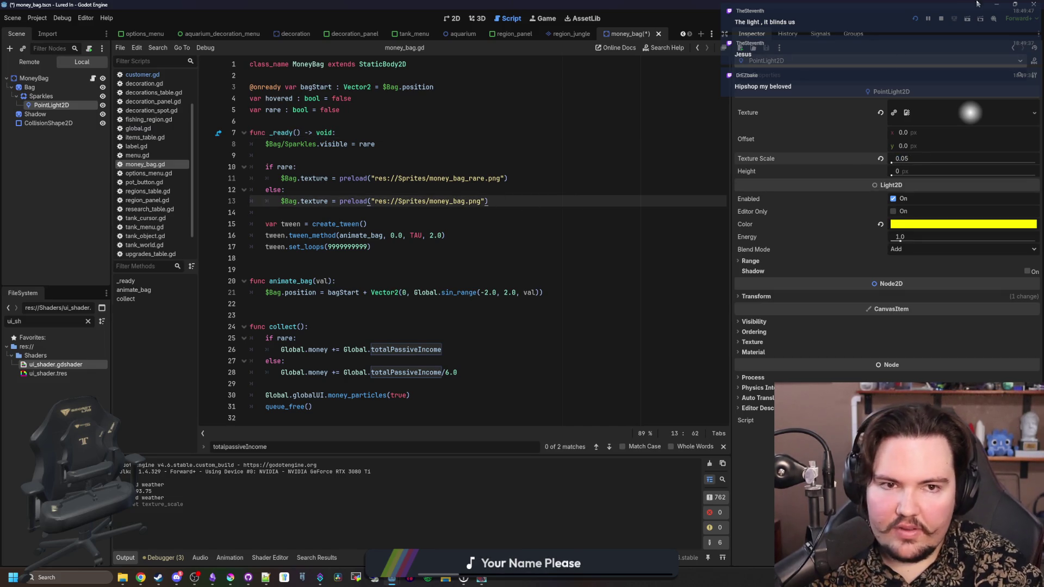
left_click(944, 21)
left_click(485, 178)
key("ctrl+s")
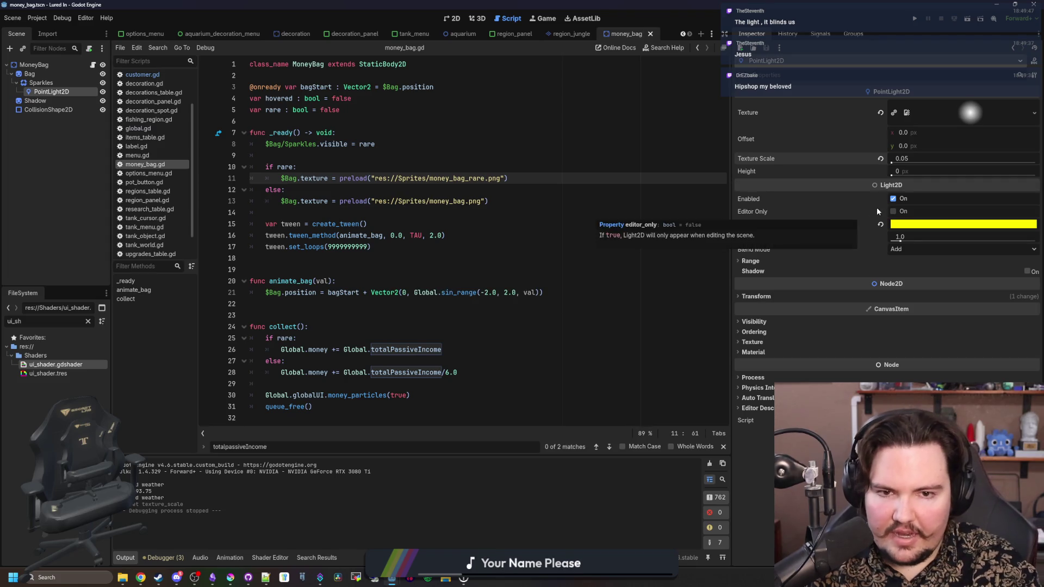
left_click(230, 577)
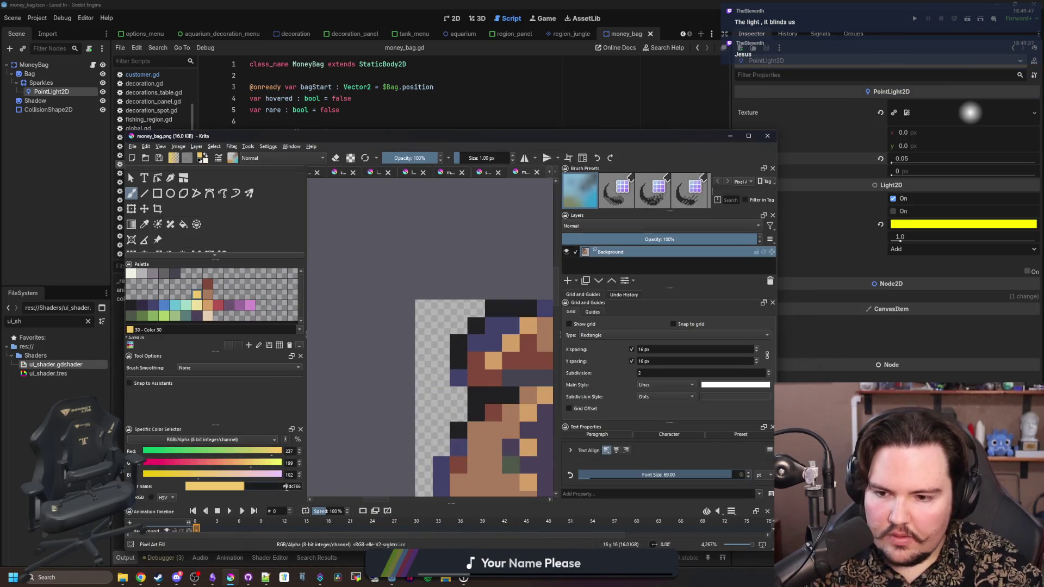
Make the PointLight2D glow gold #edc766 with energy 0.5 and run the game.
left_click(906, 224)
key("ctrl+v")
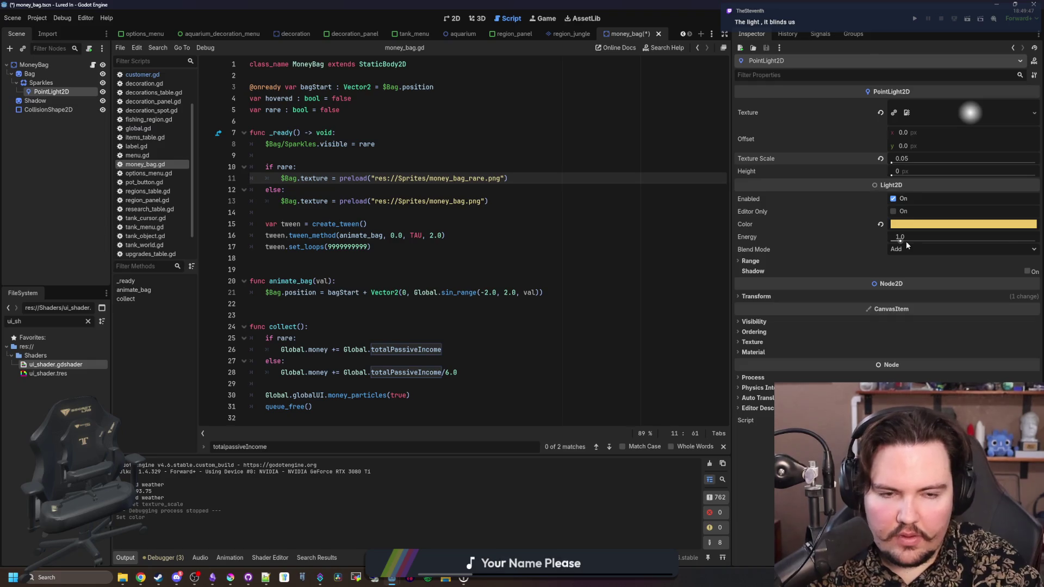
left_click(903, 238)
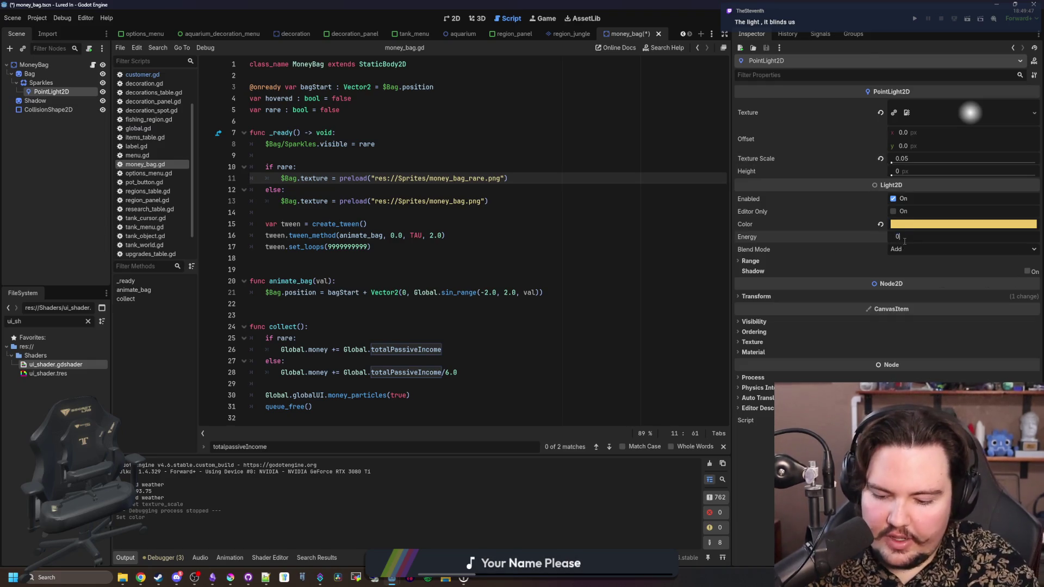
left_click(556, 225)
left_click(915, 18)
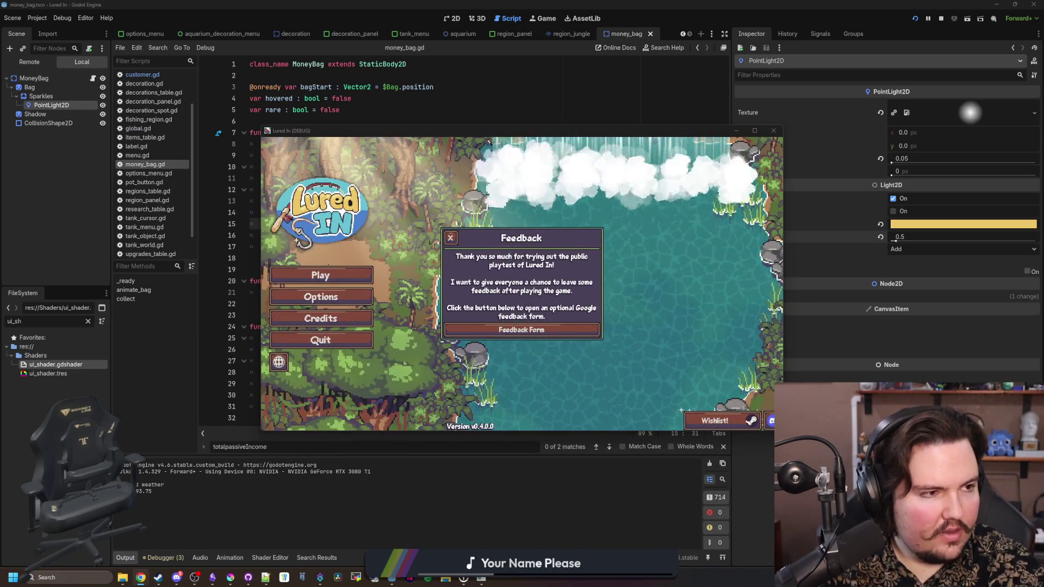
Start play past the Feedback and Welcome Back popups, zoom around the shop's glowing bags, then quit.
left_click(451, 238)
left_click(337, 276)
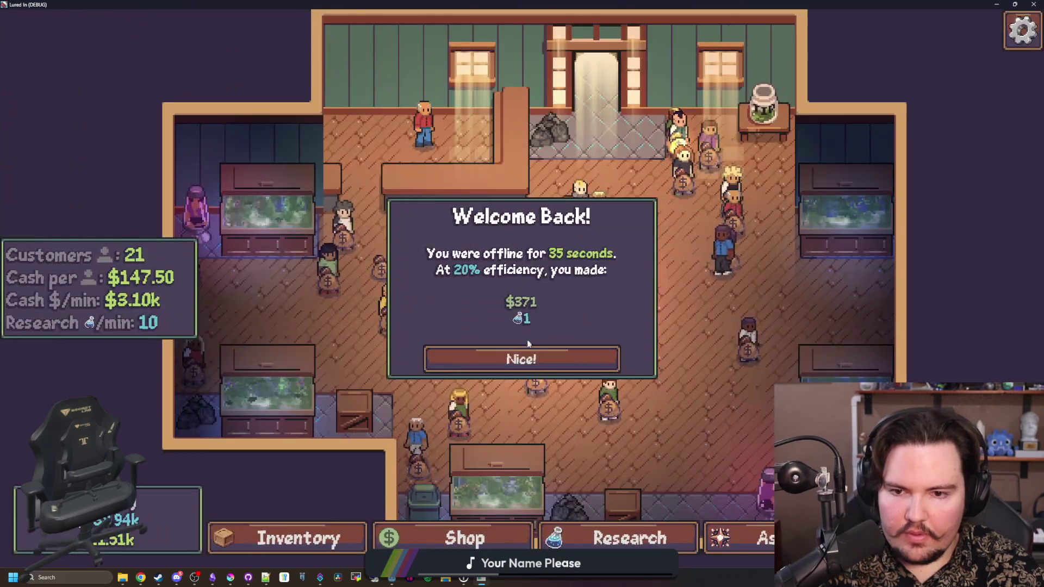
left_click(527, 356)
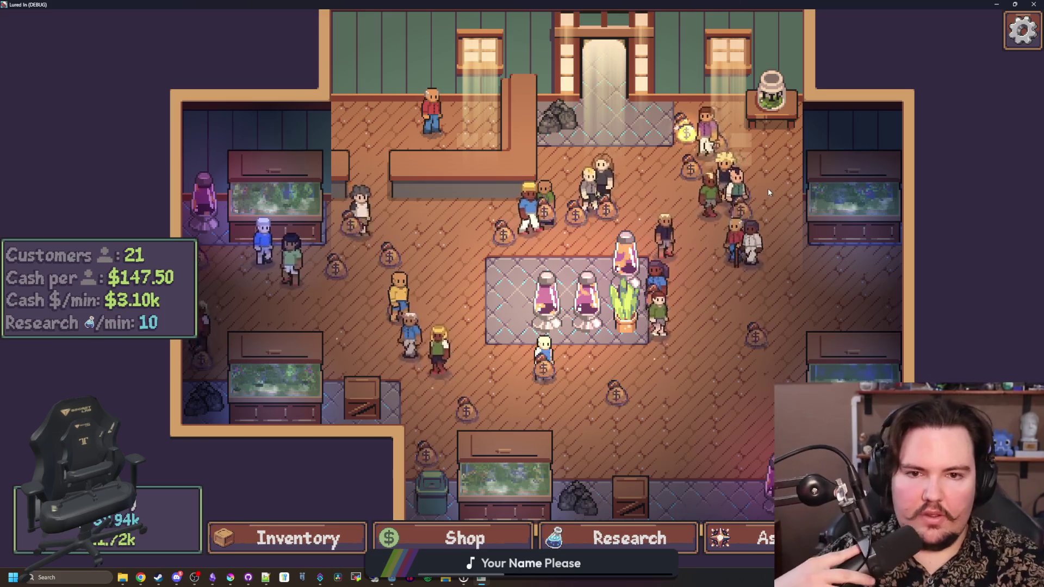
scroll(769, 191, "up", 5)
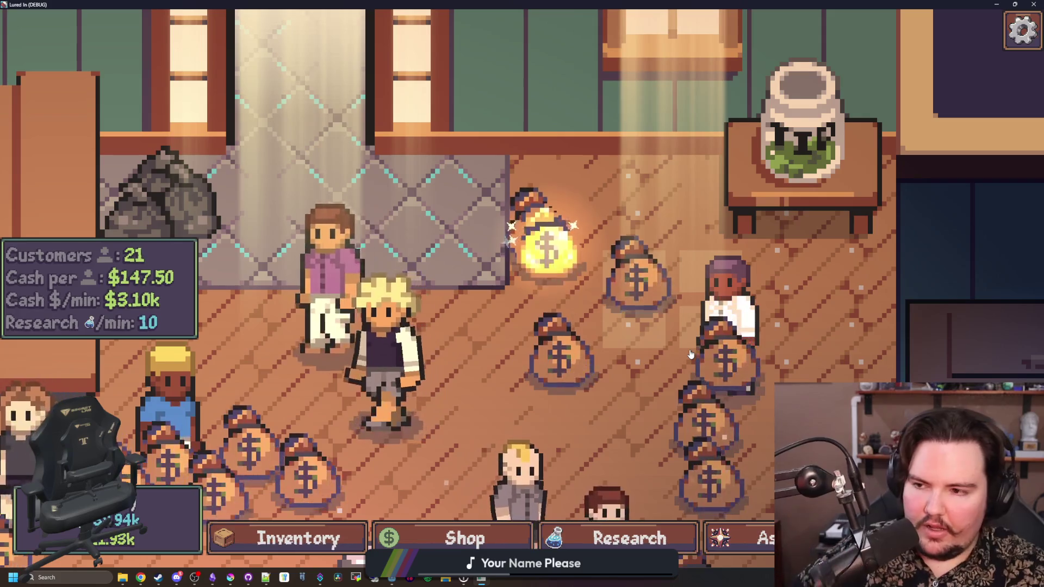
scroll(593, 283, "down", 5)
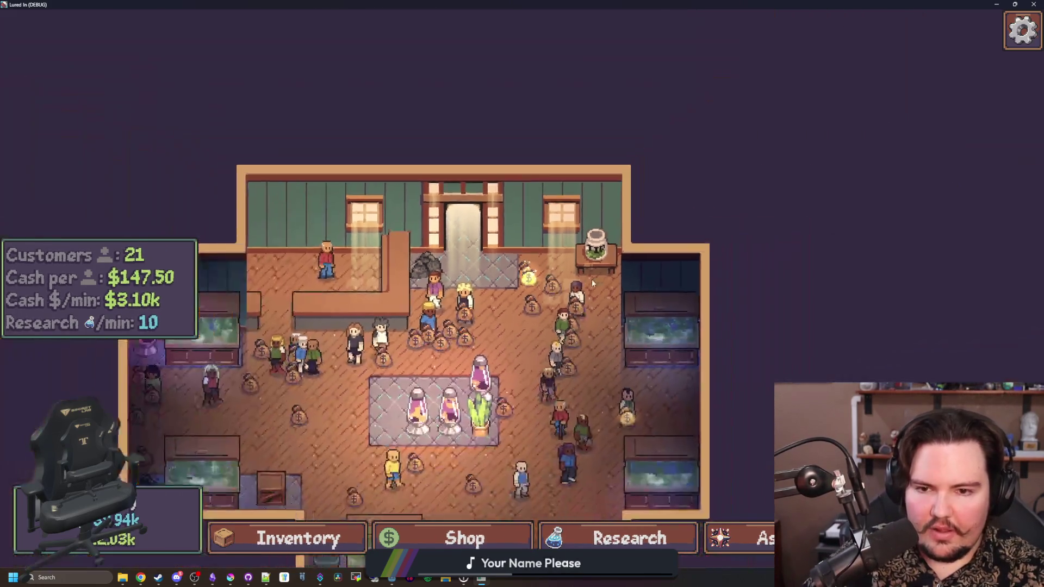
scroll(598, 304, "up", 4)
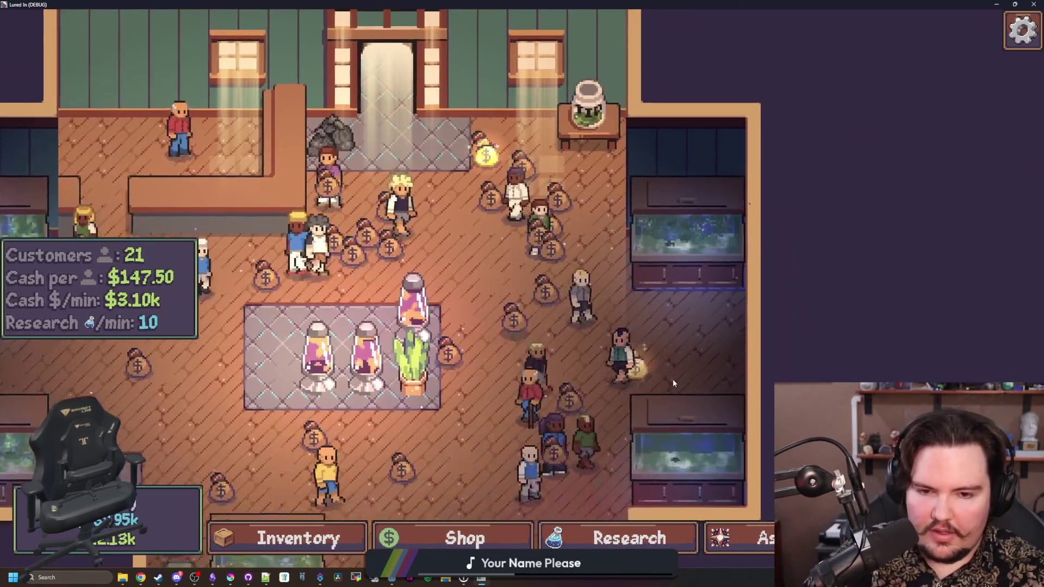
scroll(625, 403, "down", 3)
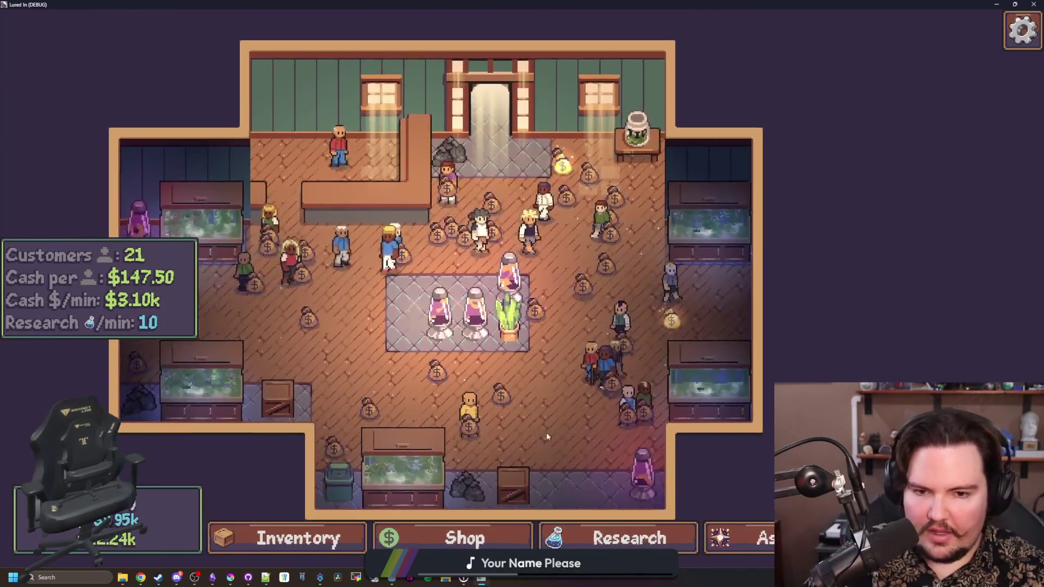
scroll(548, 437, "up", 2)
key("F8")
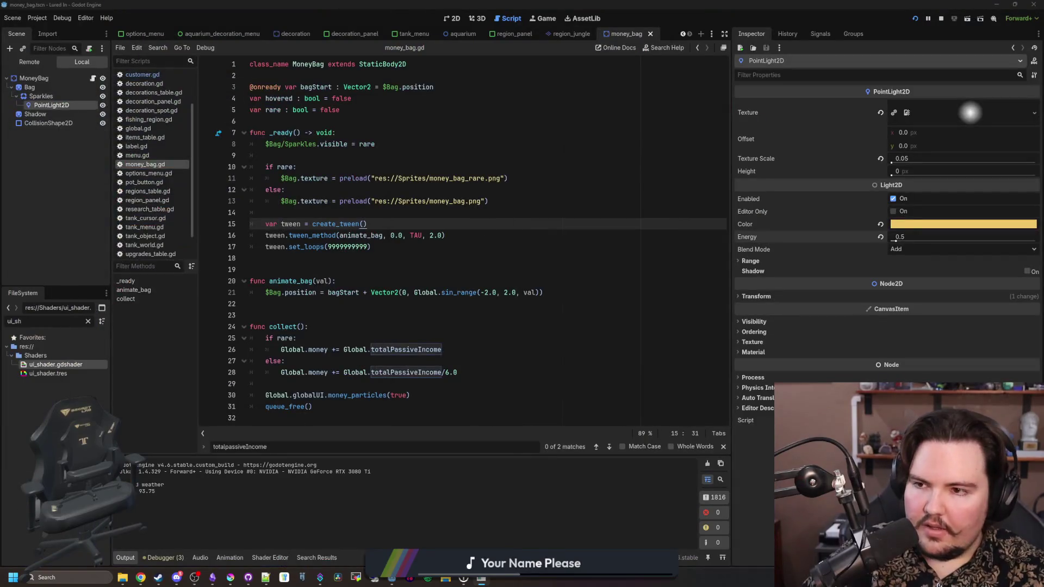
Set the PointLight2D's Position y from -1.22 to 0 in the 2D view.
left_click(446, 19)
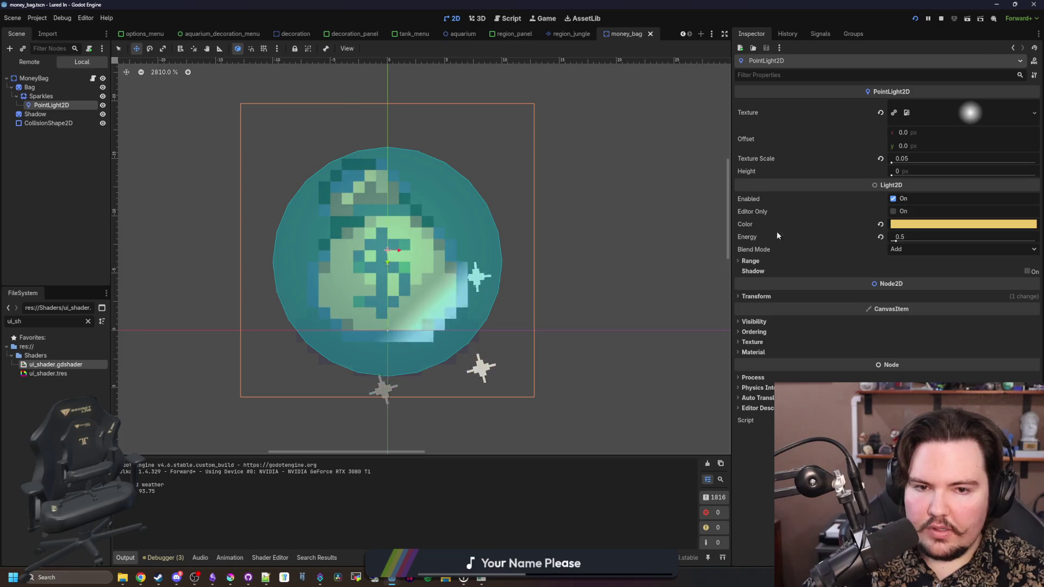
left_click(780, 297)
left_click(917, 322)
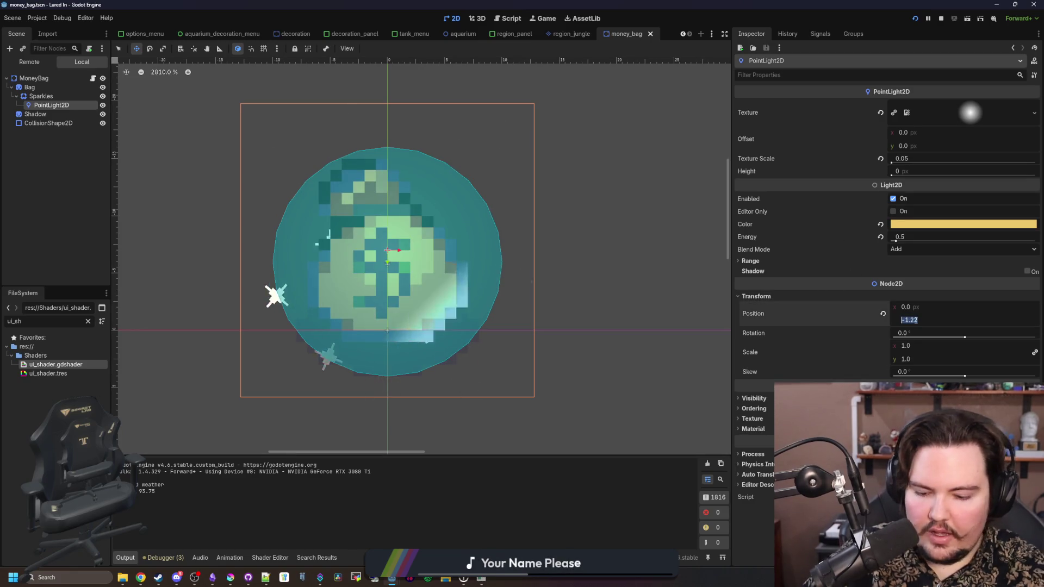
Run the game to check the centred glow, then exit fullscreen and close it.
key("F5")
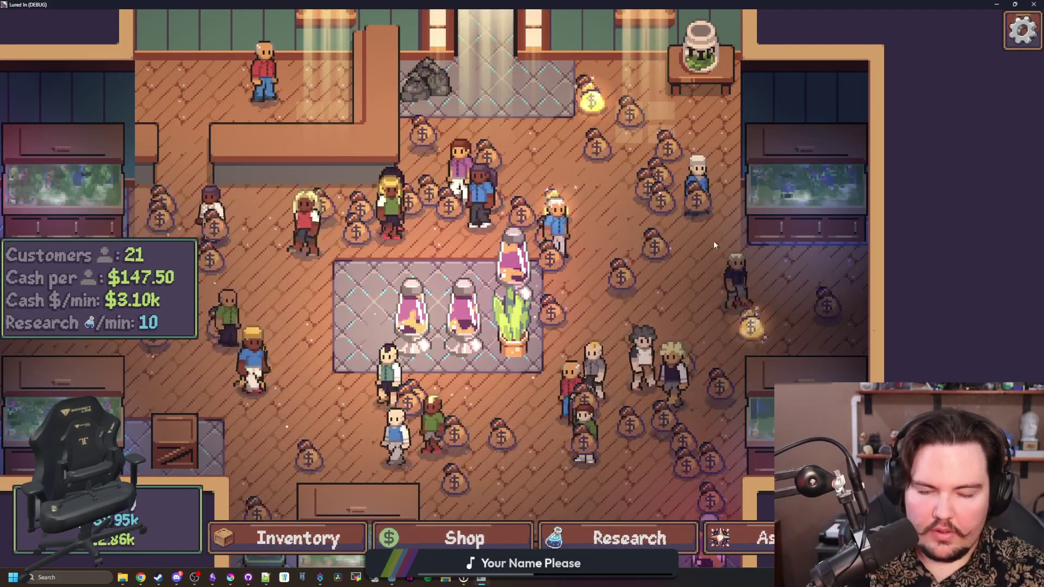
scroll(713, 240, "down", 3)
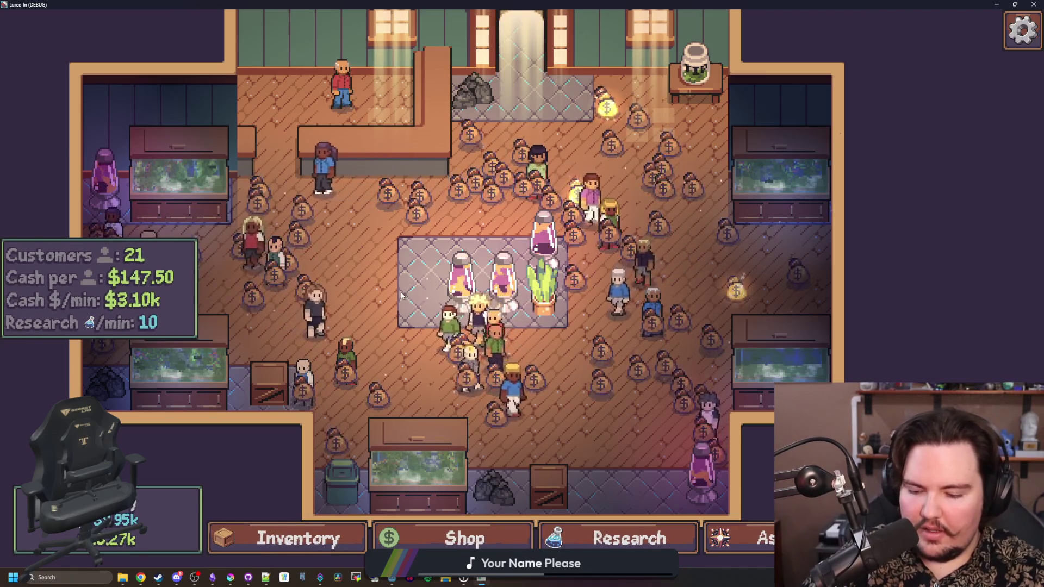
mouse_move(421, 269)
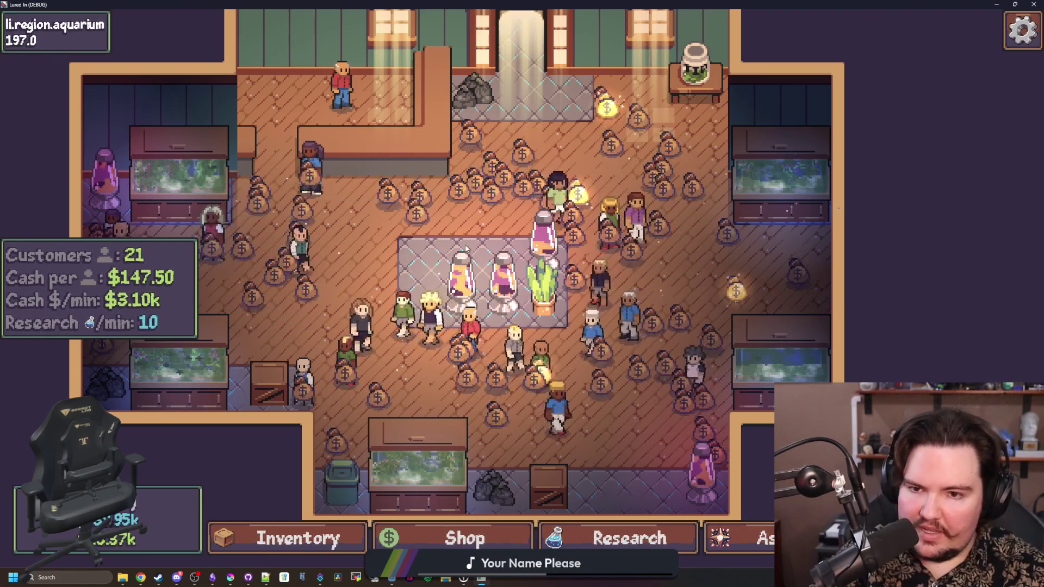
scroll(466, 248, "down", 5)
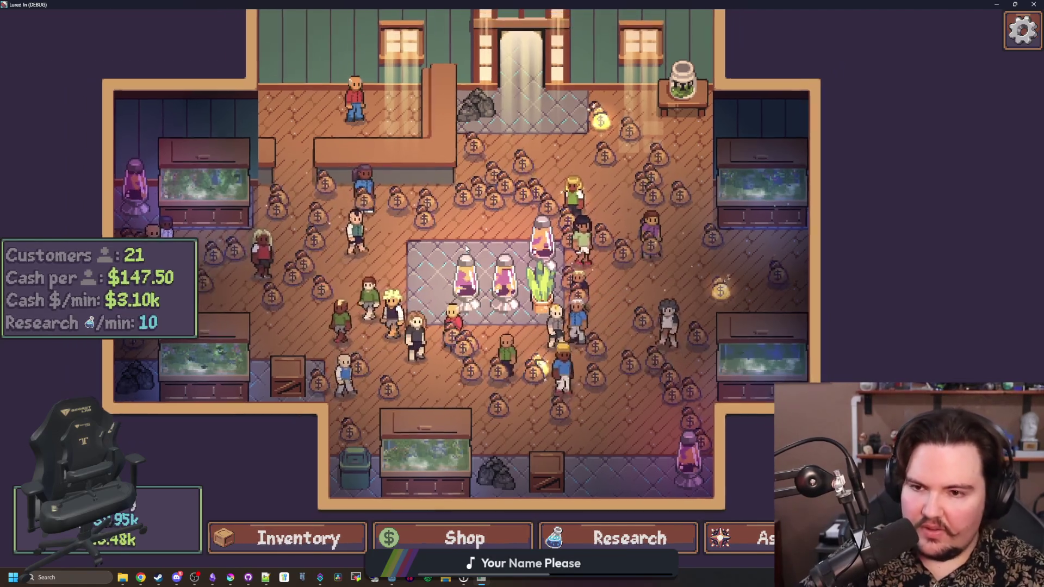
key("super+Down")
key("F8")
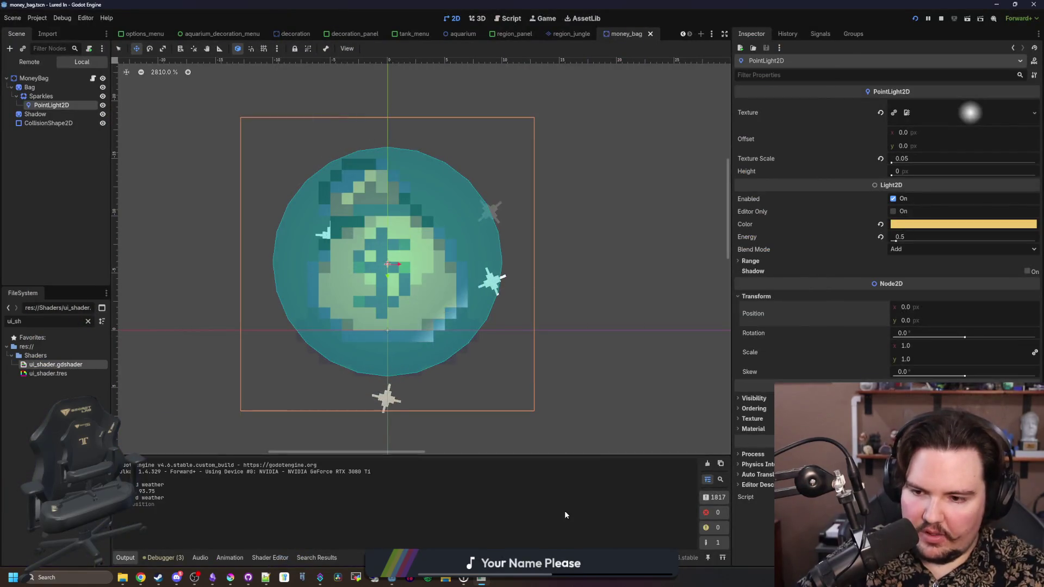
Save, run the game, and record a Profiler session in an enlarged panel, then select a frame.
key("ctrl+s")
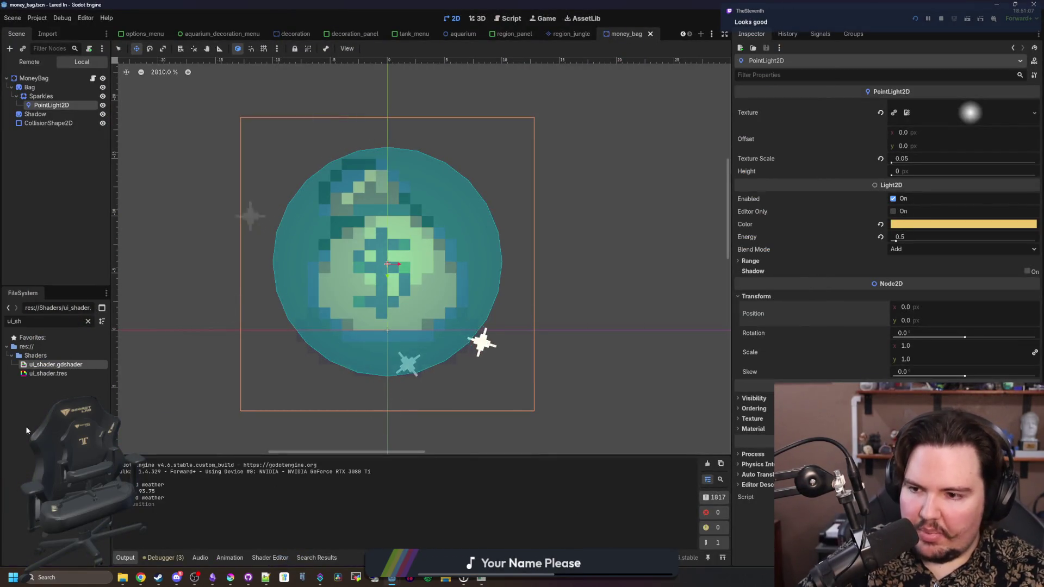
left_click(175, 566)
left_click(256, 447)
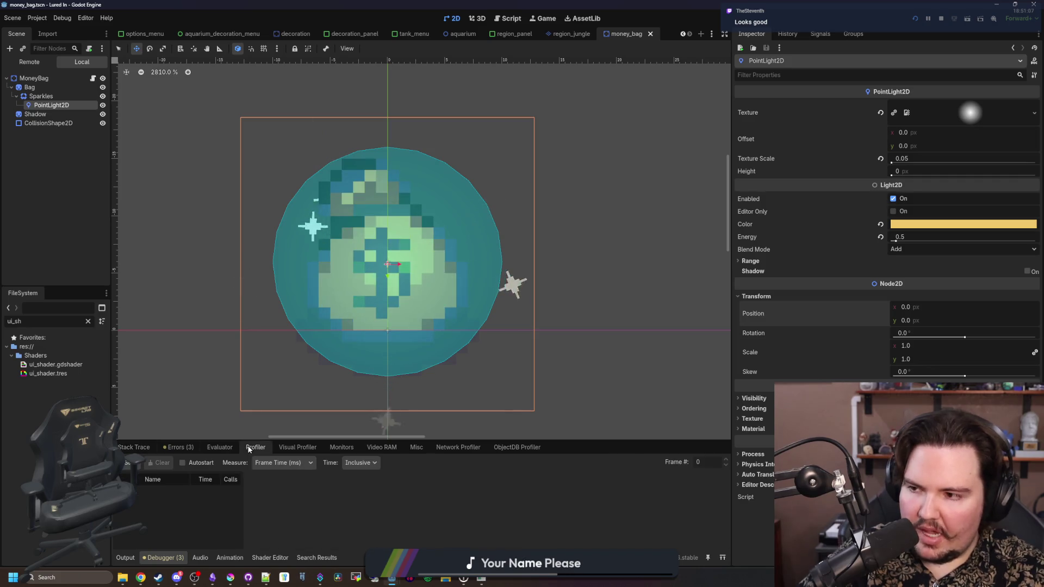
left_click(130, 463)
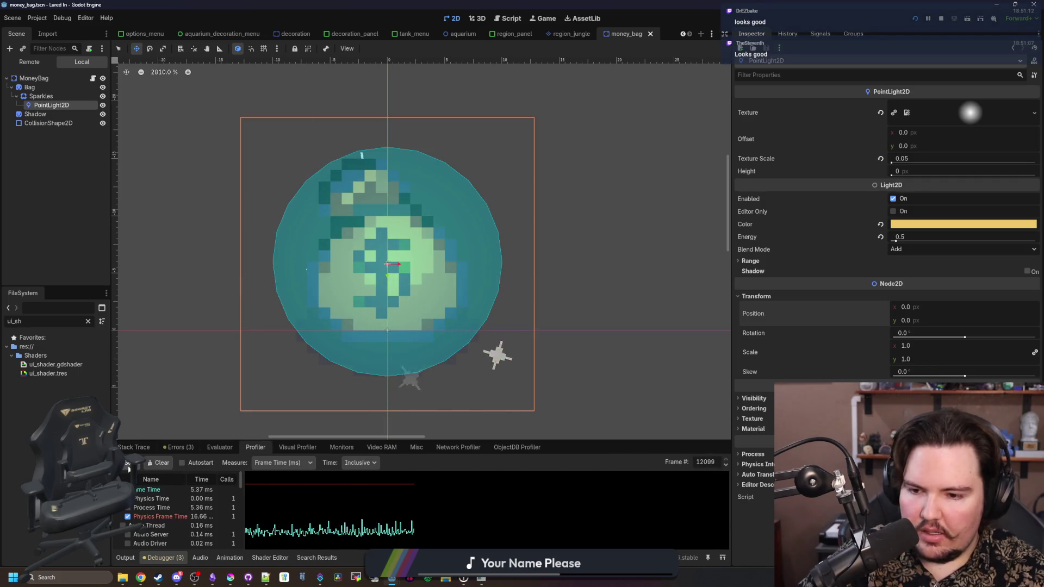
scroll(176, 506, "down", 1)
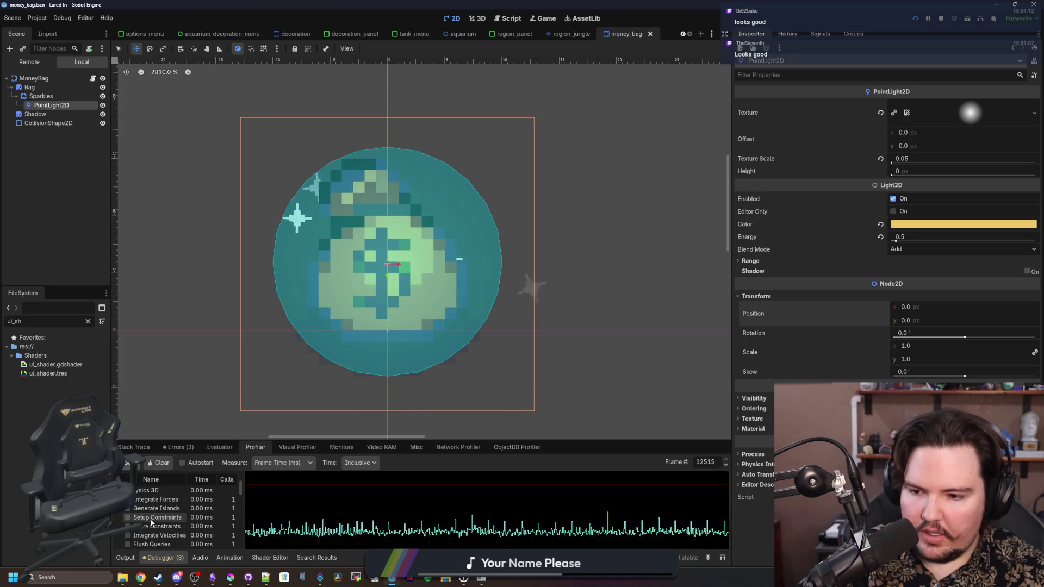
mouse_move(546, 442)
left_mouse_down()
mouse_move(566, 272)
mouse_move(549, 215)
left_mouse_up()
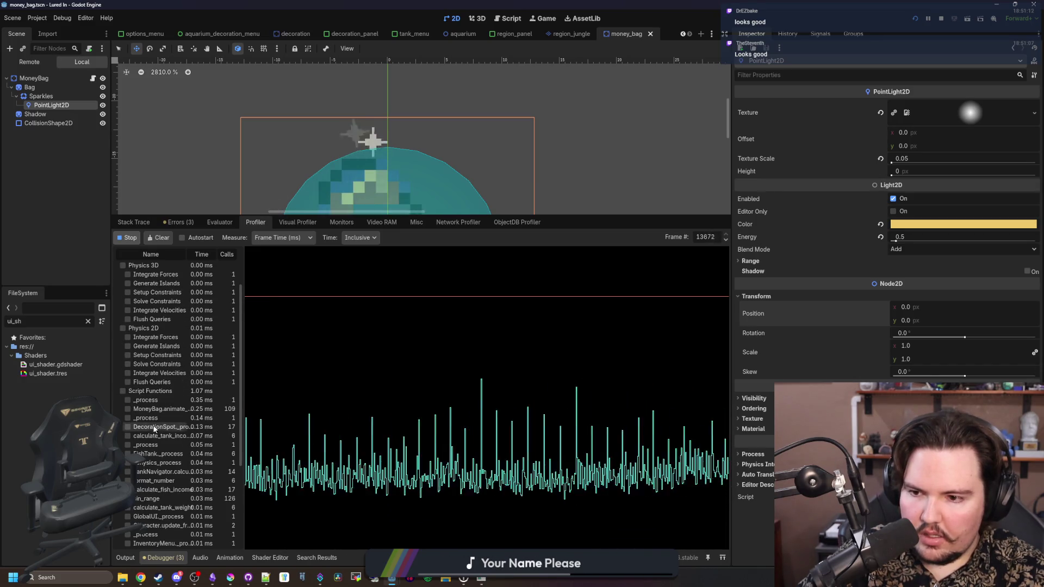
left_click(132, 239)
left_click_drag(539, 479, 532, 478)
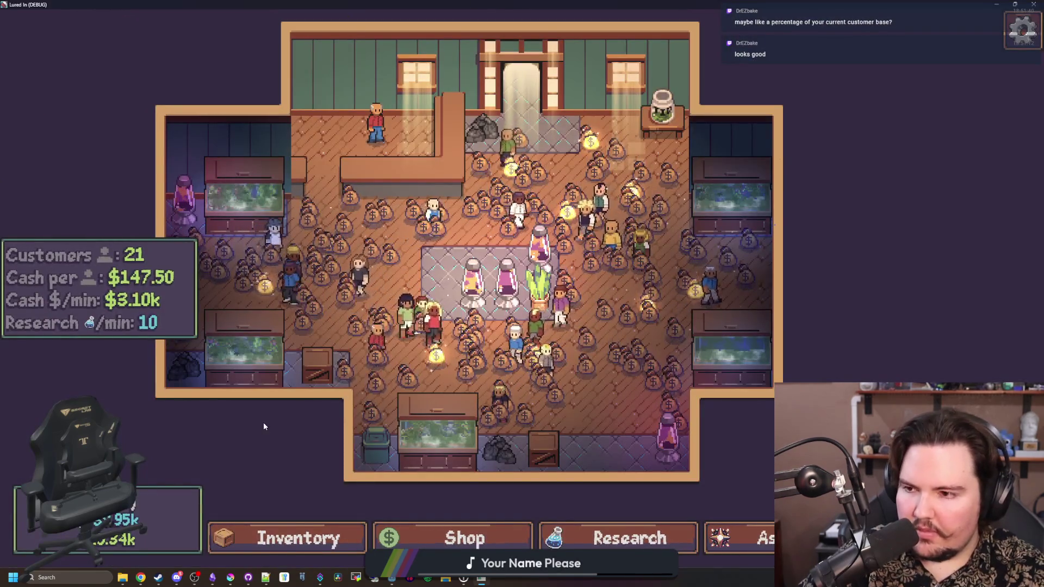
Pan and zoom around the shop's money bags in the running game, then close it.
scroll(263, 424, "up", 2)
scroll(453, 278, "up", 1)
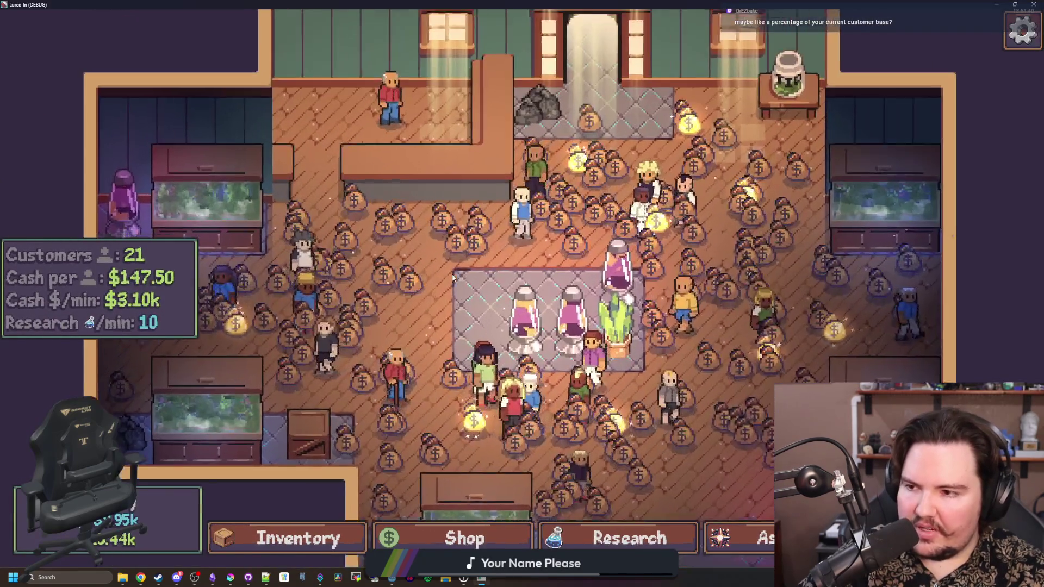
left_click_drag(547, 277, 411, 360)
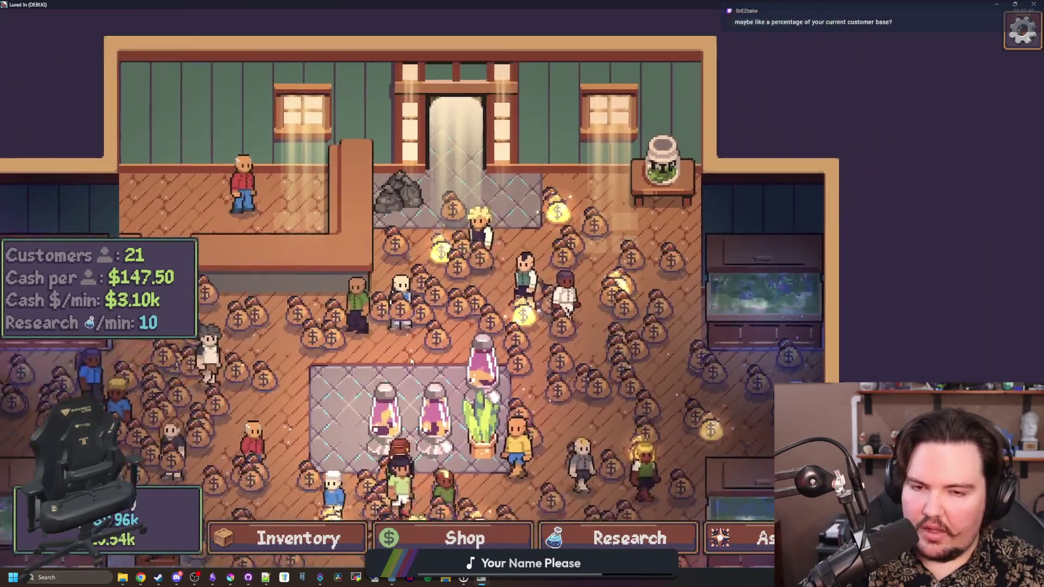
scroll(410, 361, "up", 3)
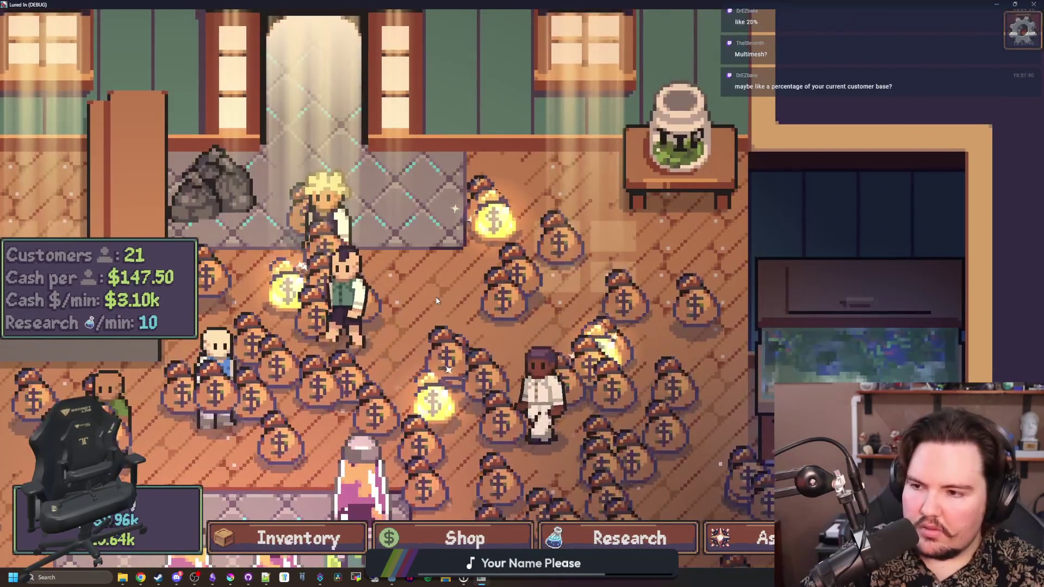
scroll(436, 301, "down", 3)
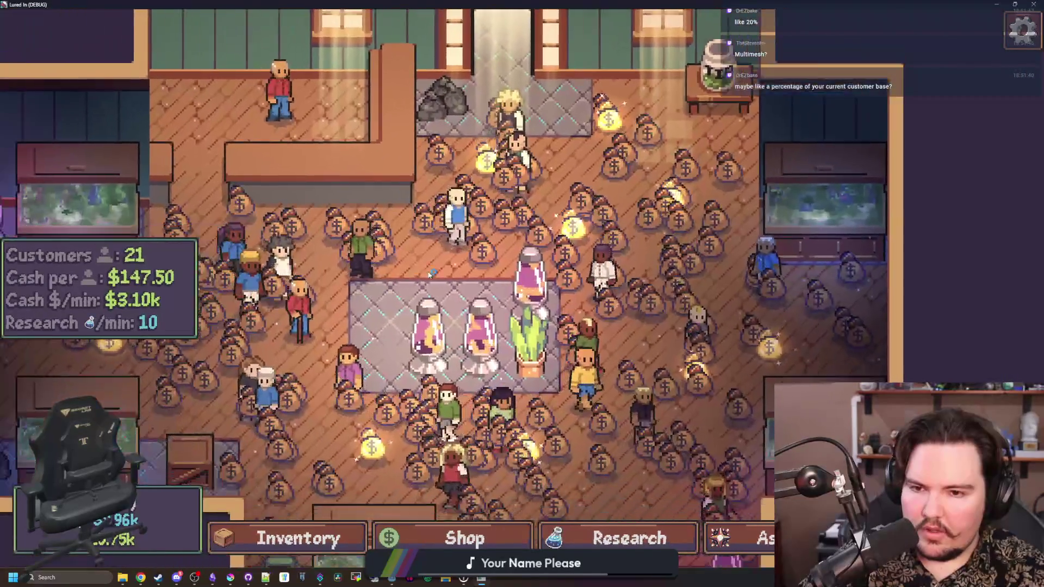
key("a")
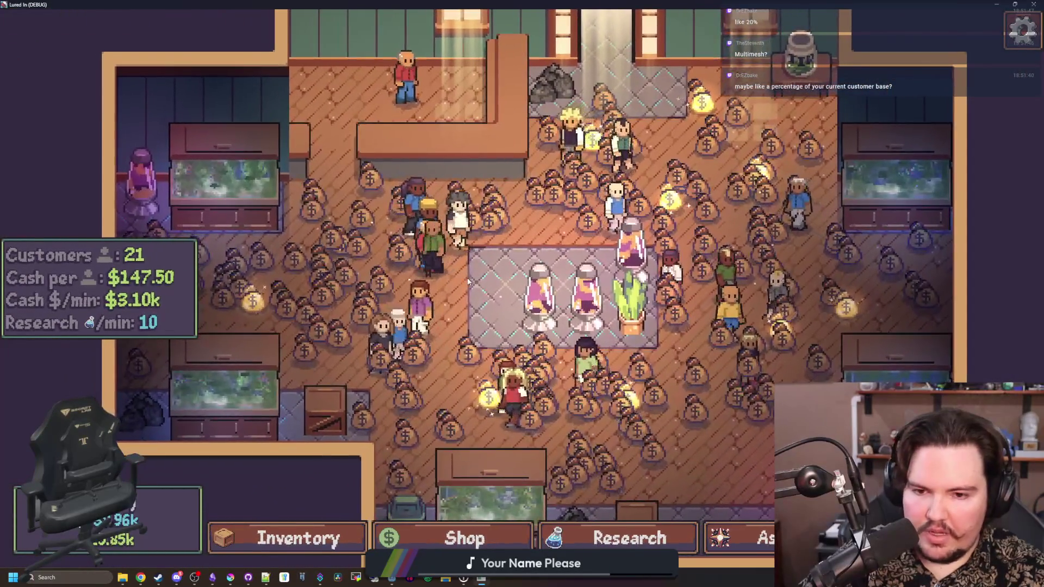
scroll(468, 282, "down", 2)
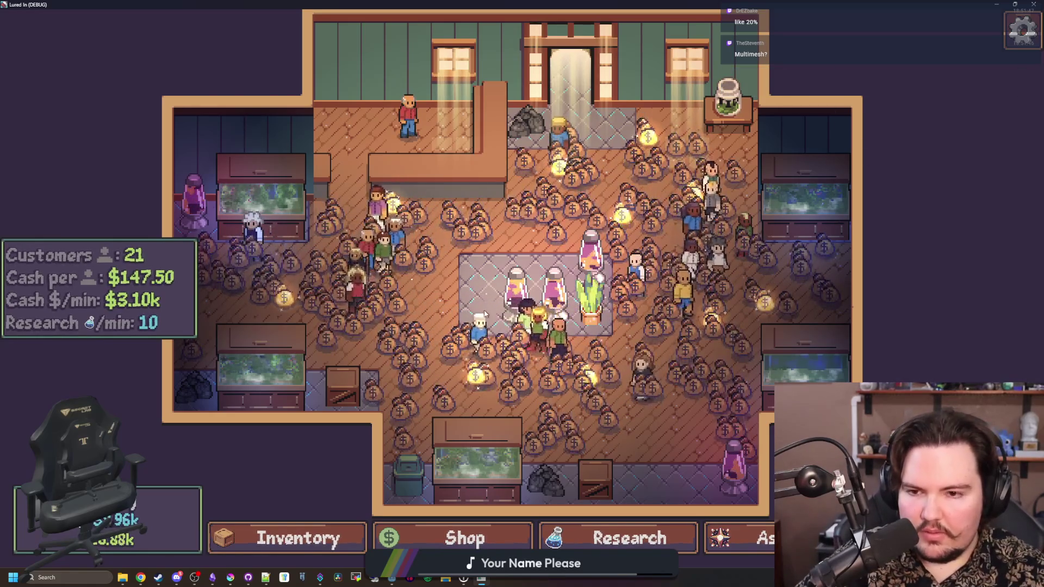
scroll(481, 313, "up", 1)
scroll(481, 314, "up", 2)
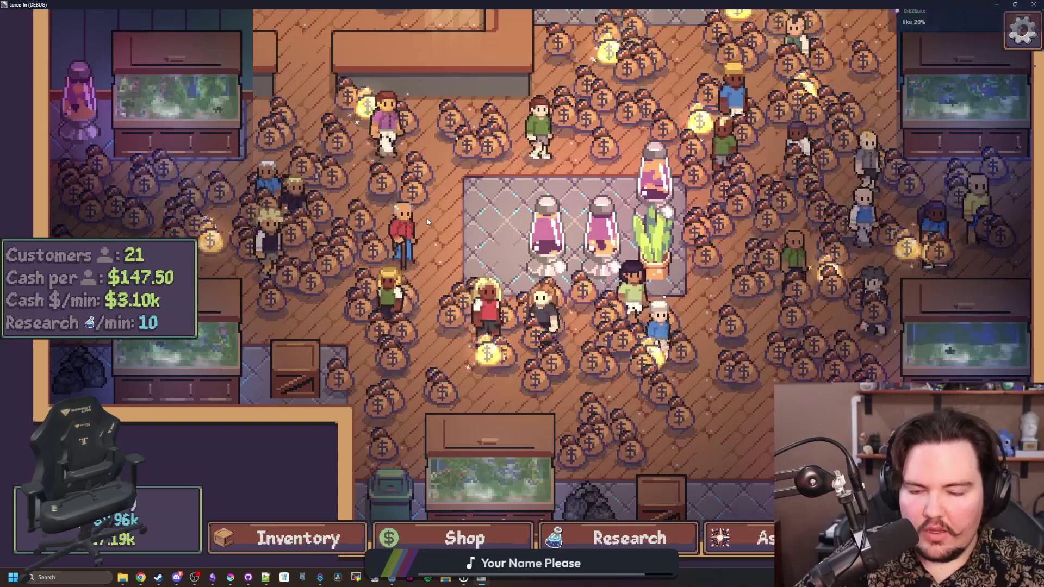
key("F8")
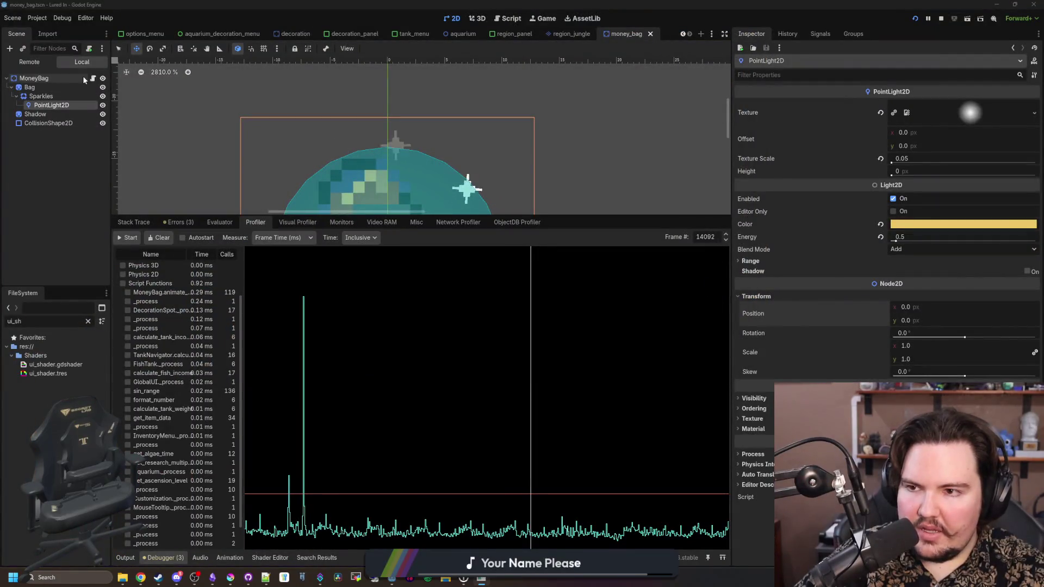
Open money_bag.gd in an enlarged script editor to read its tween bobbing lines 15–19.
left_click(93, 78)
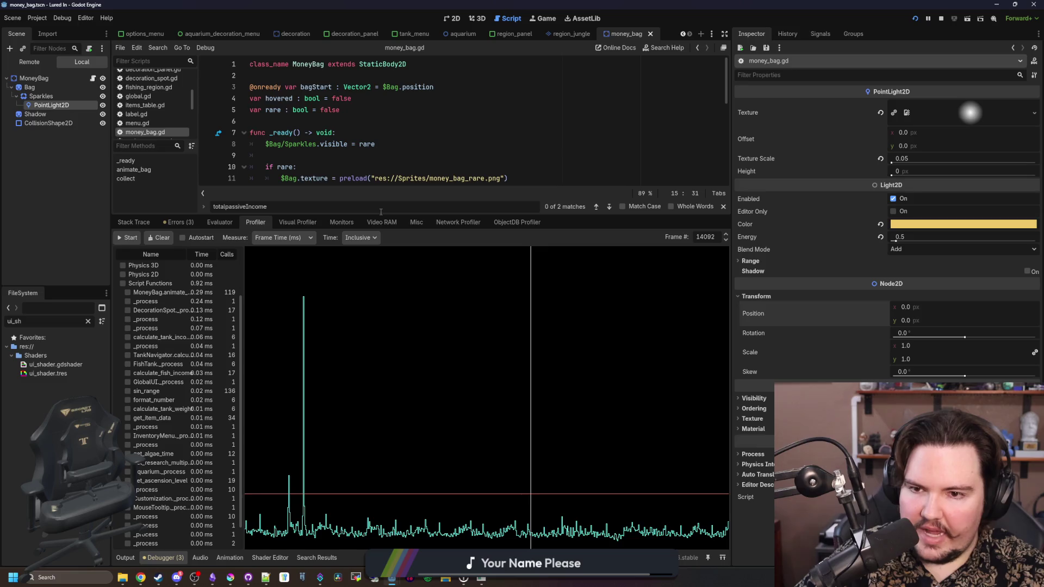
left_click_drag(374, 213, 374, 447)
left_click(346, 269)
left_click(346, 258)
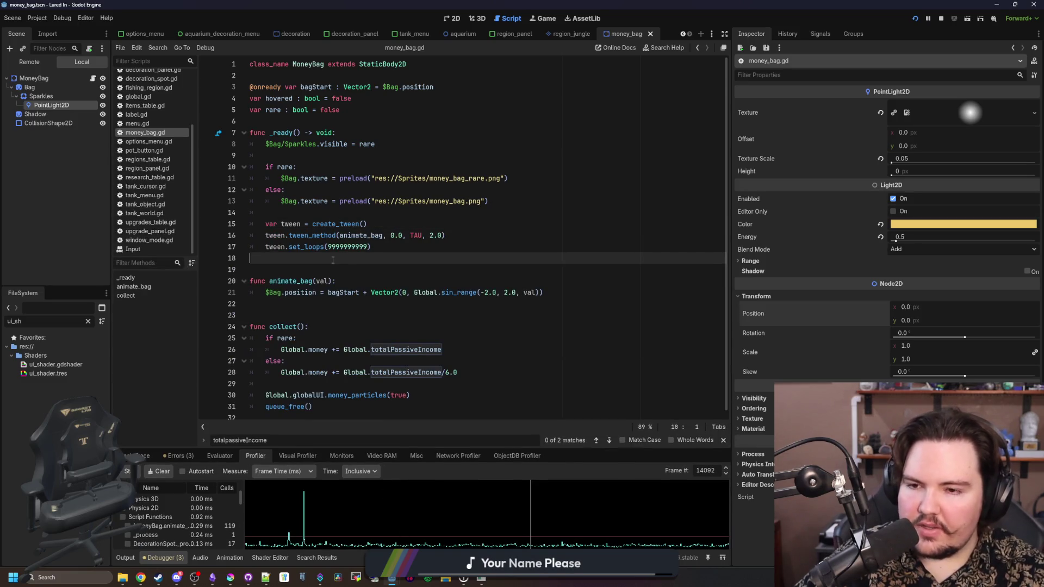
left_click(367, 217)
left_click(338, 270)
left_click(335, 260)
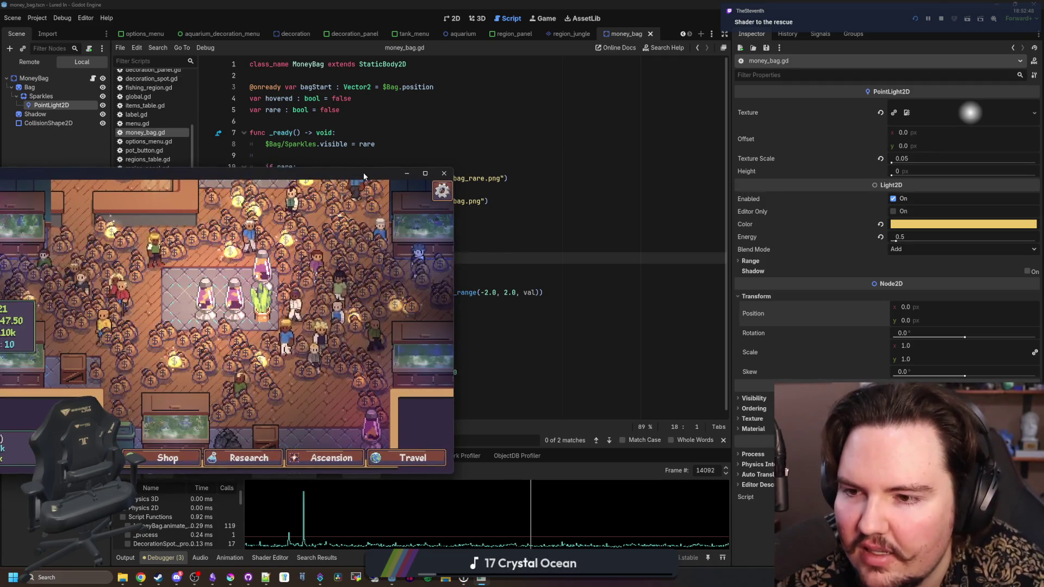
Close the game window and save the money_bag scene.
left_click(407, 173)
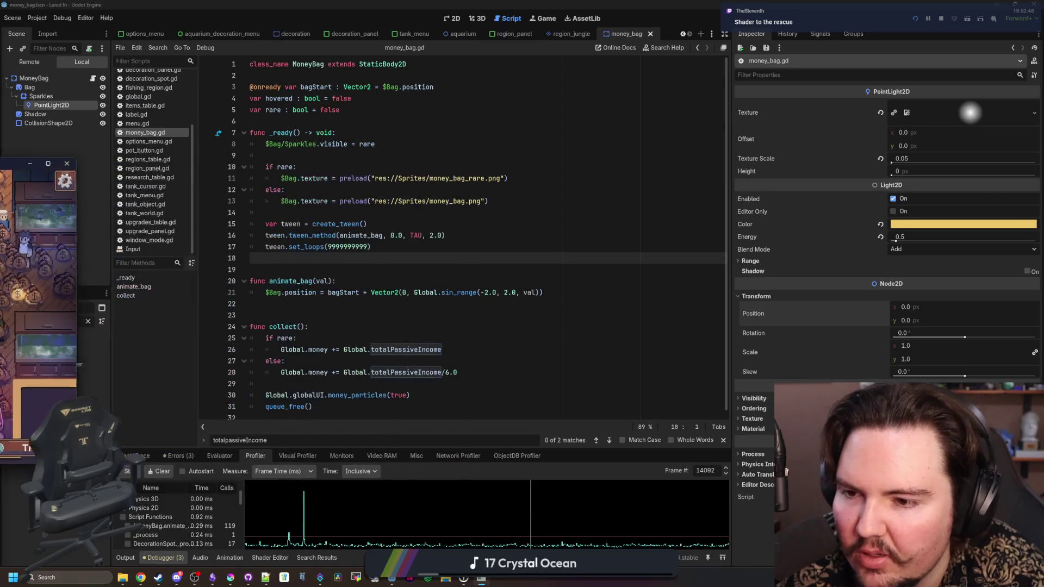
left_click(405, 265)
key("ctrl+s")
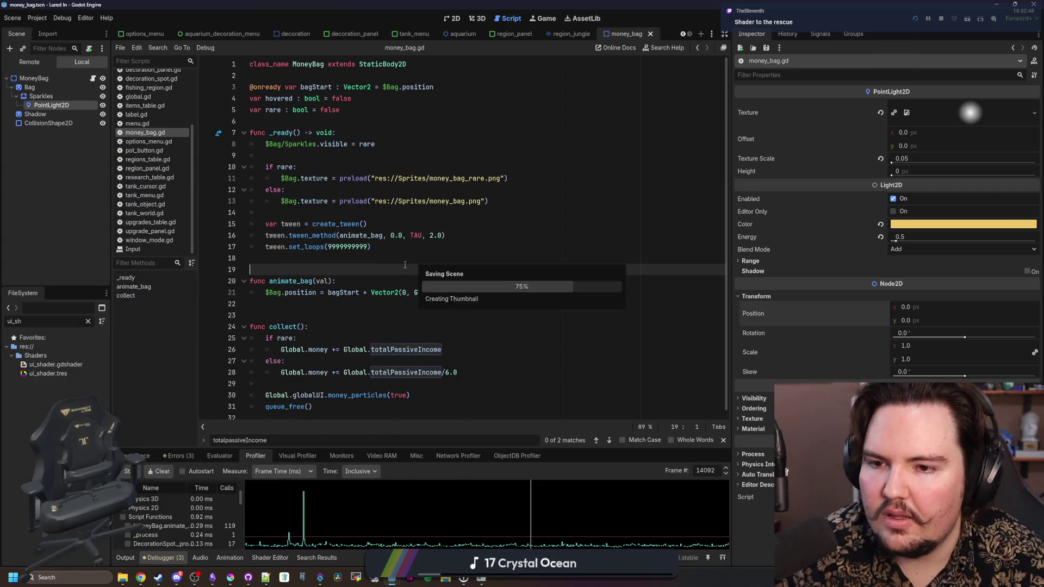
left_click(360, 258)
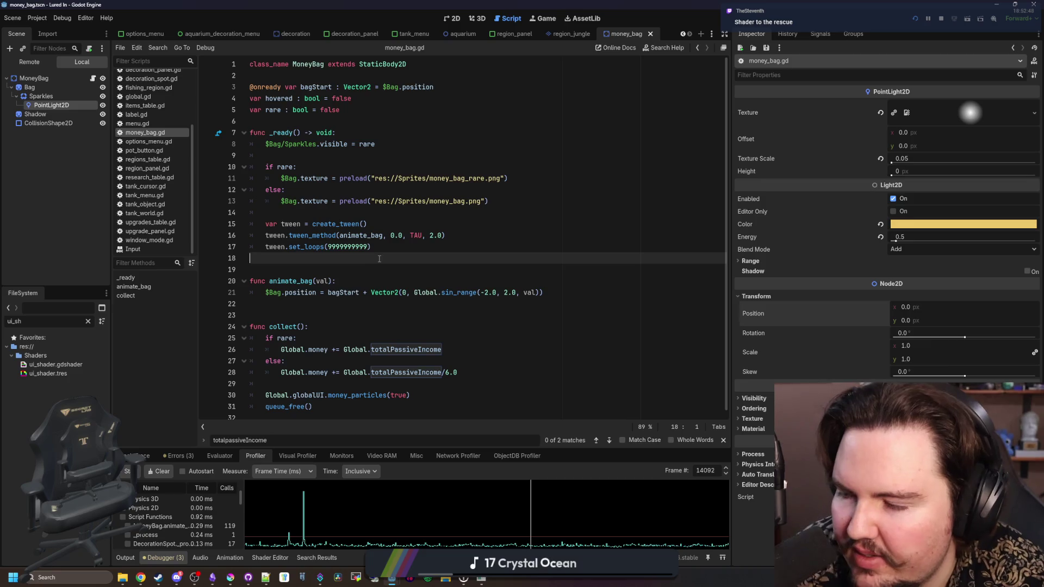
mouse_move(386, 247)
left_mouse_down()
mouse_move(266, 246)
mouse_move(266, 223)
left_mouse_up()
left_click(296, 203)
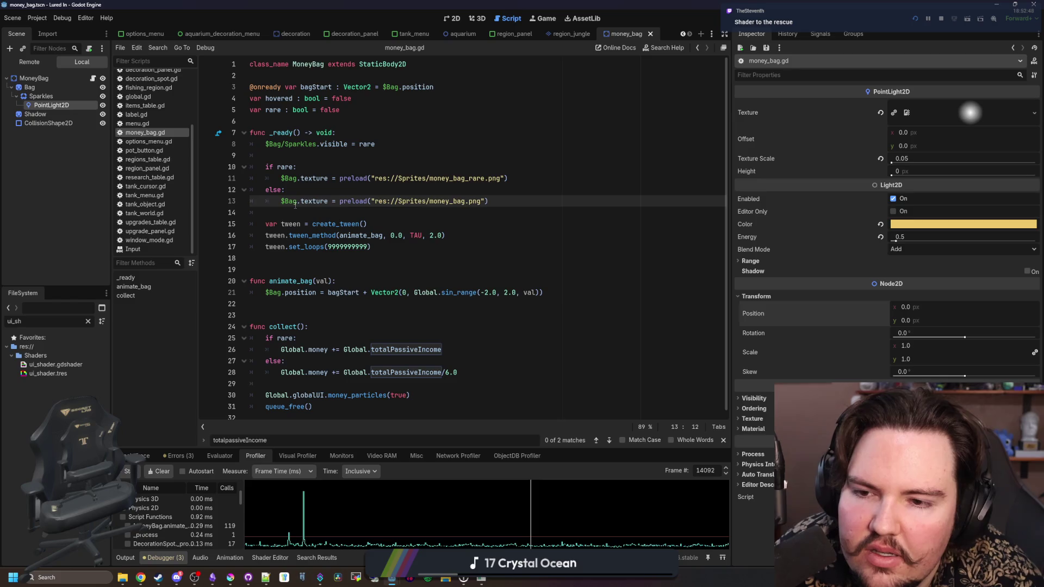
left_click(298, 211)
key("F5")
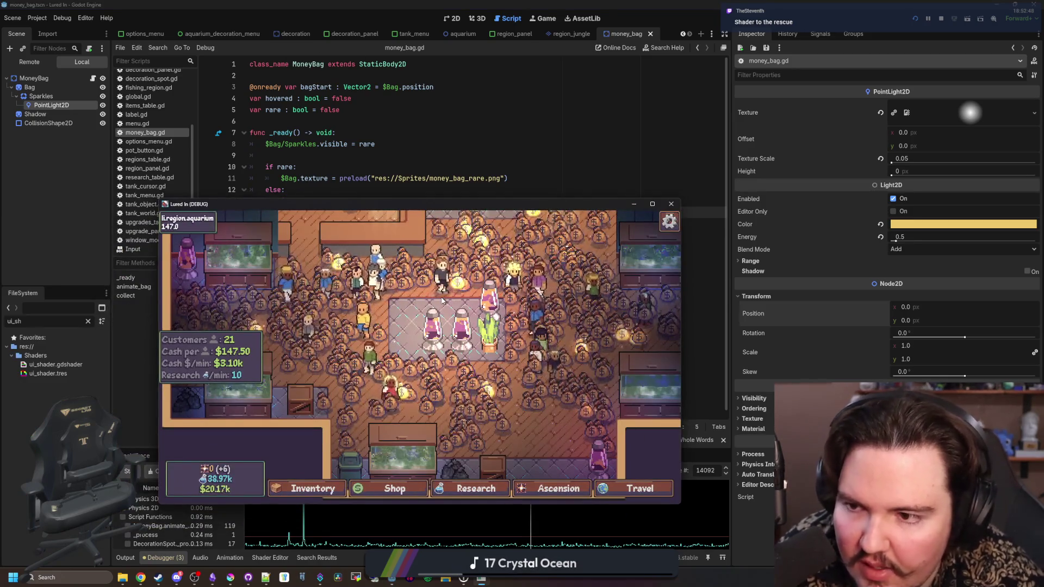
scroll(489, 272, "down", 3)
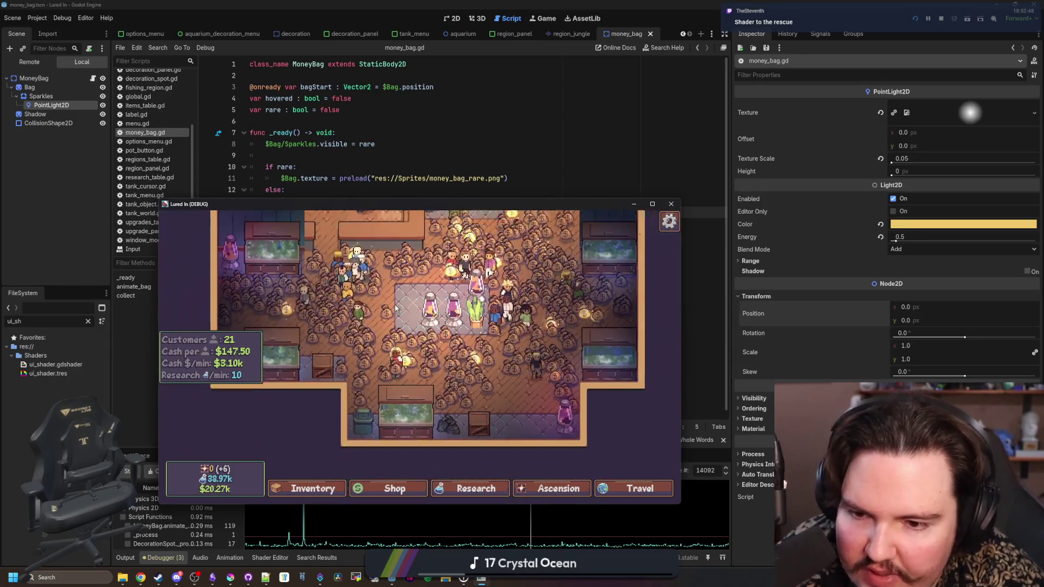
left_click_drag(528, 206, 474, 203)
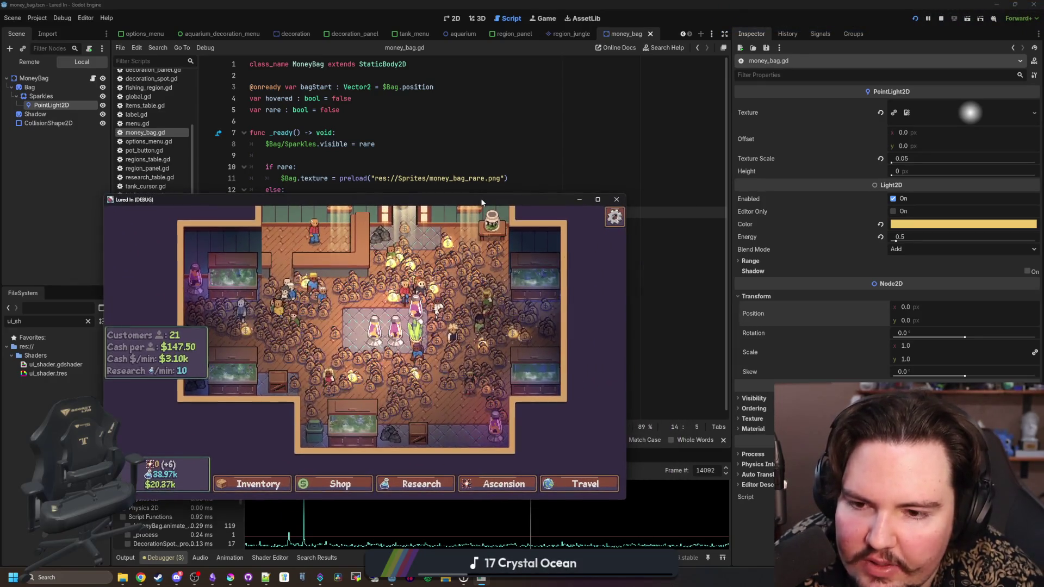
scroll(509, 357, "up", 2)
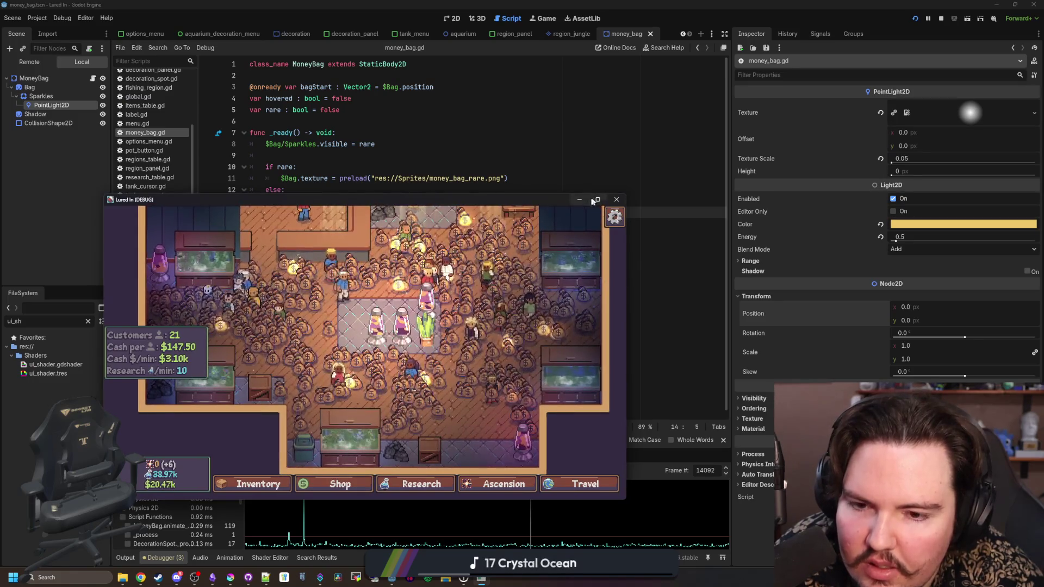
left_click(615, 199)
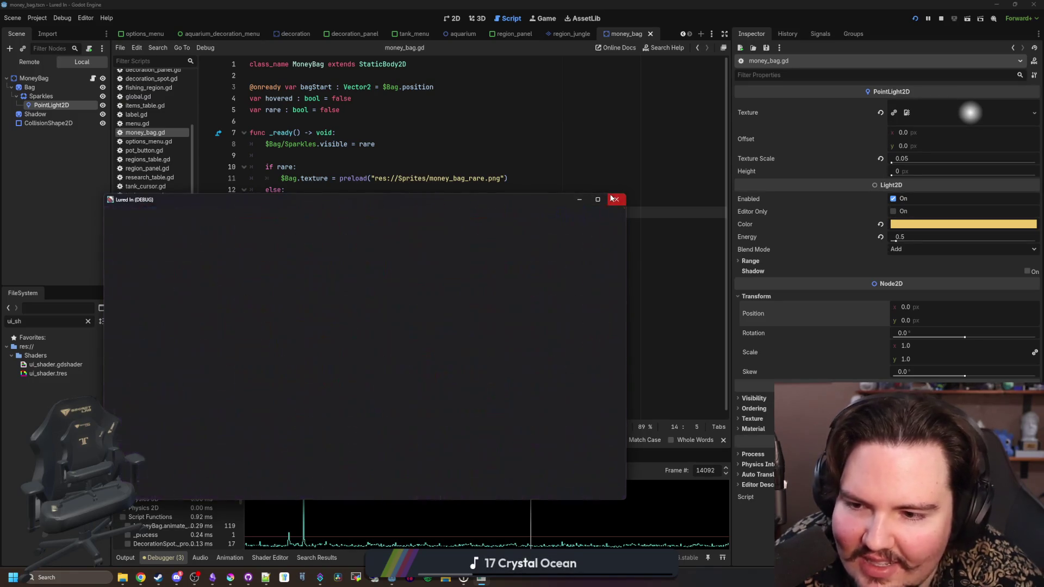
left_click(477, 178)
left_click(285, 209)
key("ctrl+s")
left_click(316, 144)
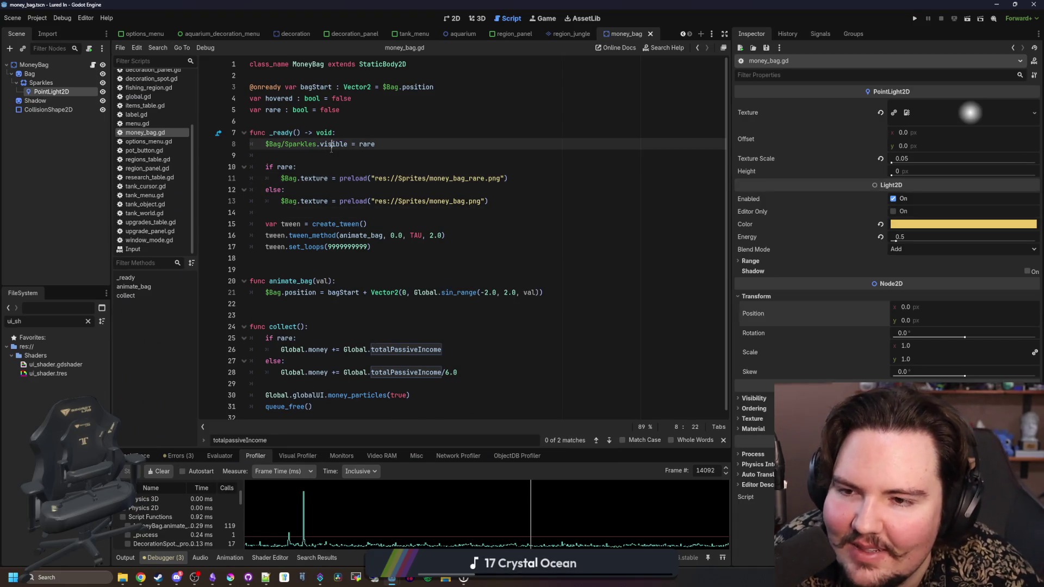
Delete lines 14–21 (tween and animate_bag code) from money_bag.gd, then select the Bag sprite.
left_click(317, 154)
left_click(401, 249)
mouse_move(547, 293)
left_mouse_down()
mouse_move(253, 289)
mouse_move(237, 216)
left_mouse_up()
key("Delete")
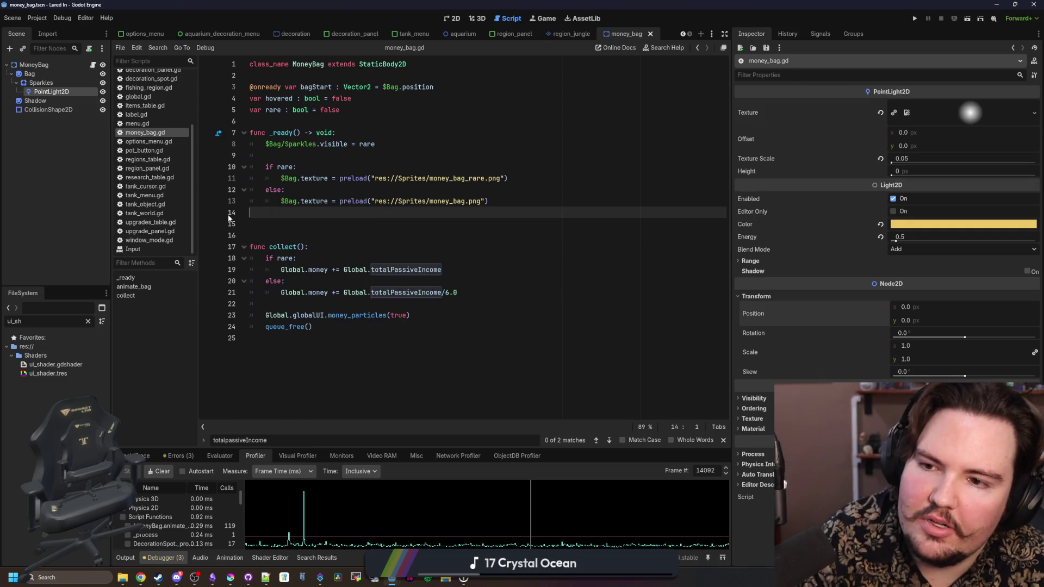
key("Delete")
left_click(304, 150)
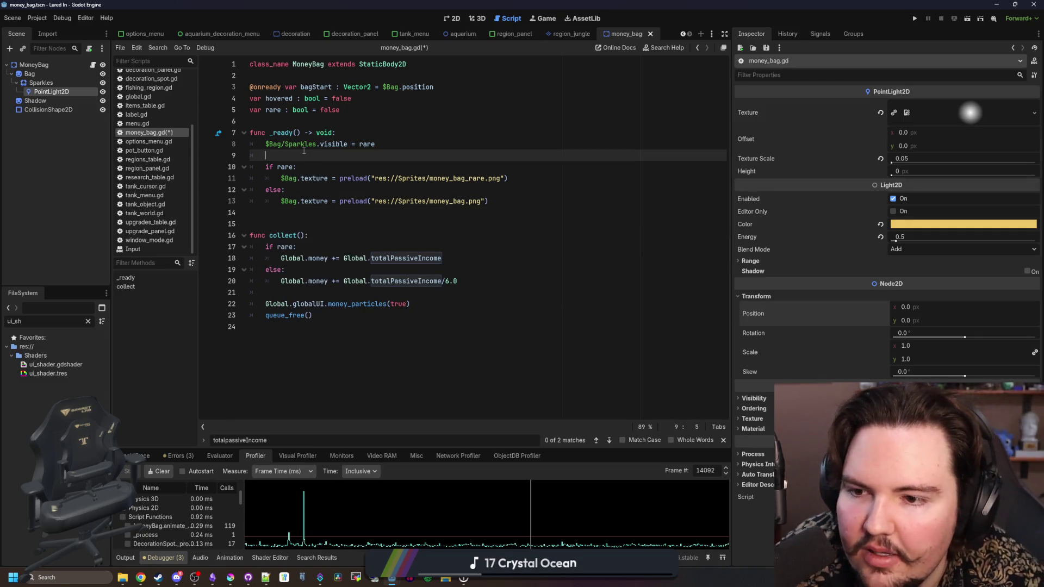
left_click(320, 226)
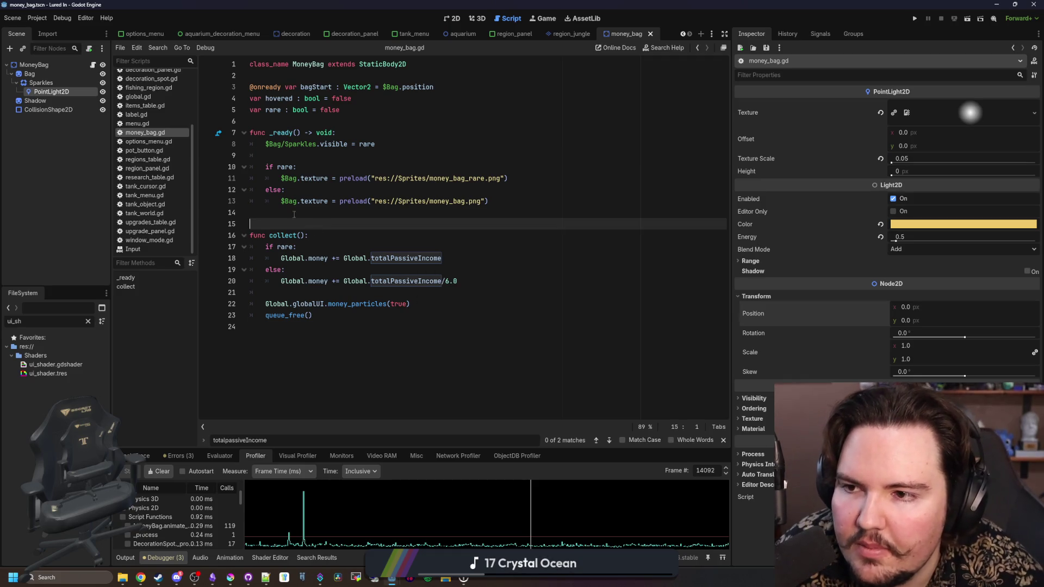
left_click(29, 74)
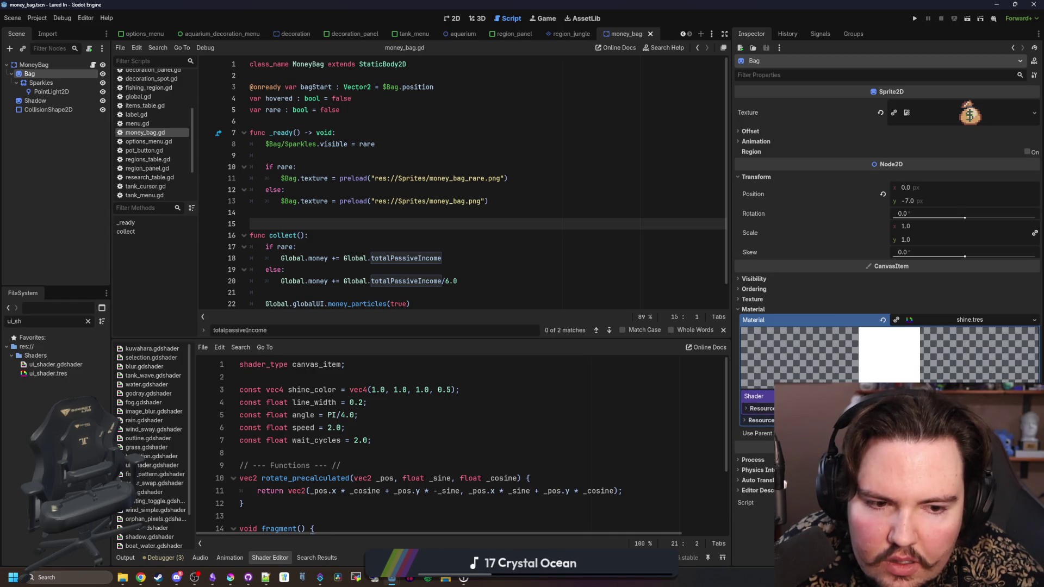
Add 'void vertex() { VERTEX += sin(TIME); }' below the shader constants and view the bag in 2D.
scroll(296, 422, "down", 3)
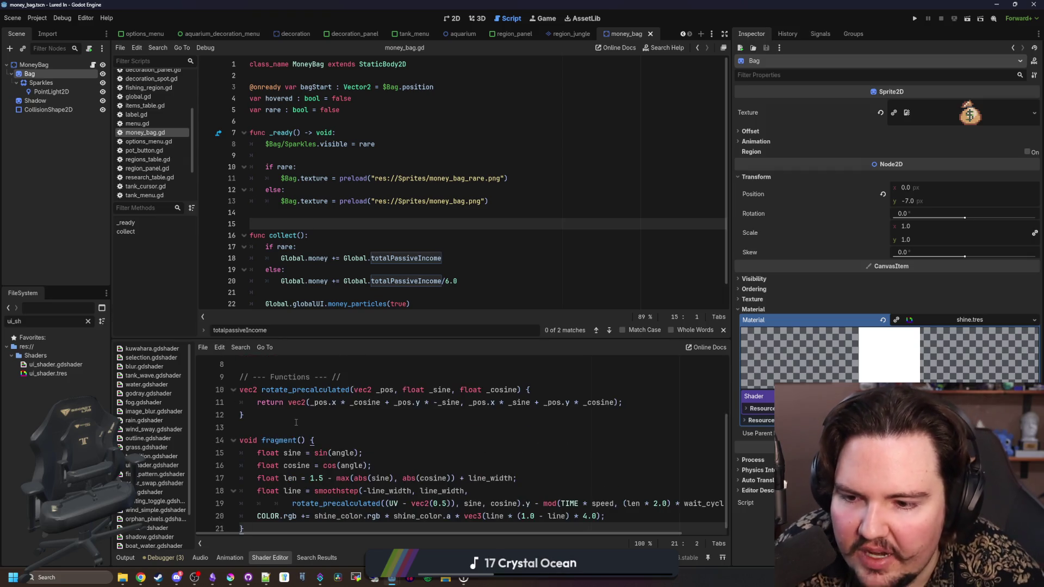
scroll(298, 418, "up", 2)
left_click(271, 441)
key("Return")
key("Return")
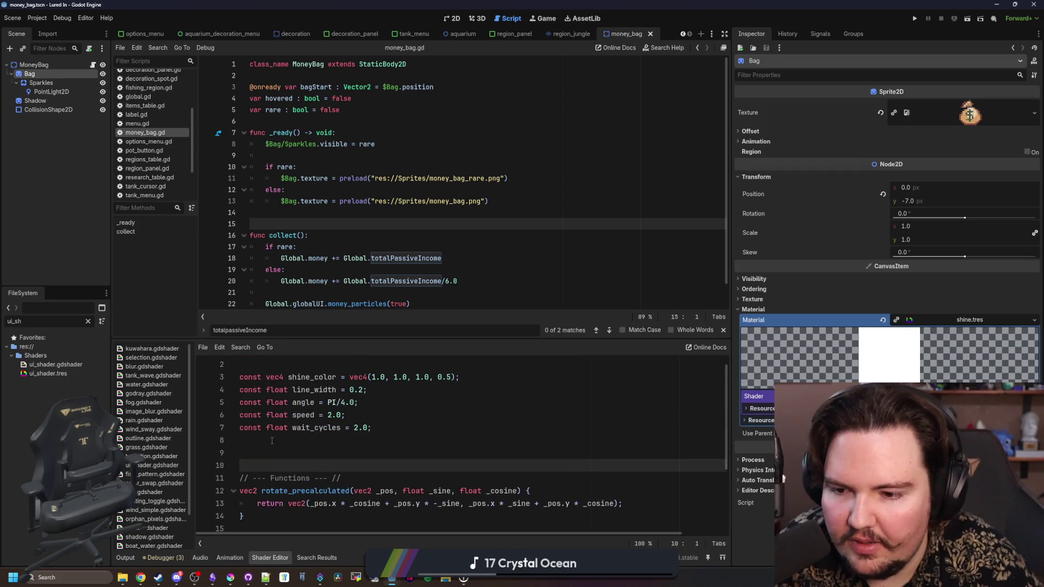
key("Up")
type("v")
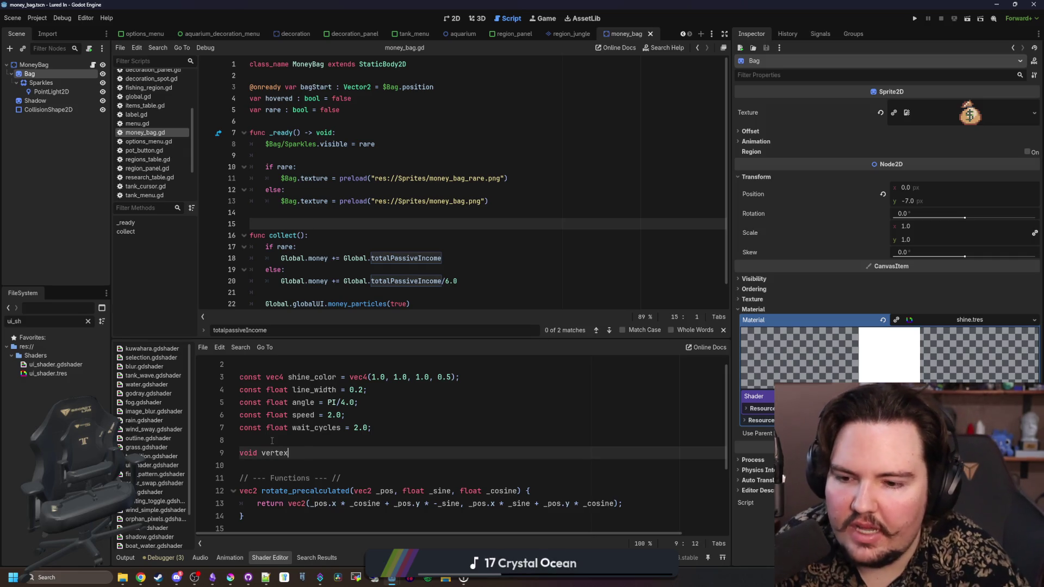
type(" {")
key("Return")
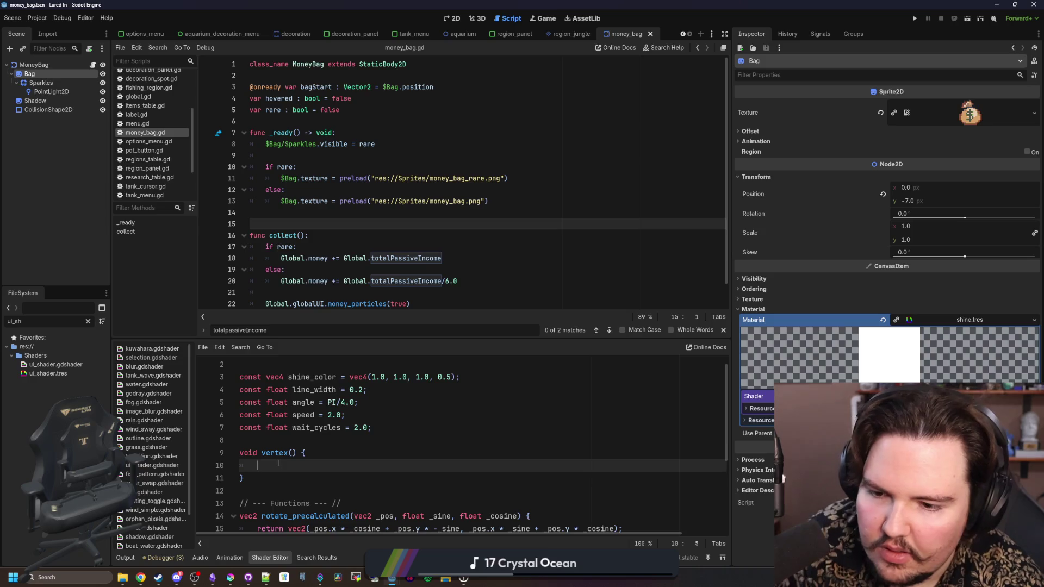
type("ERTEX +")
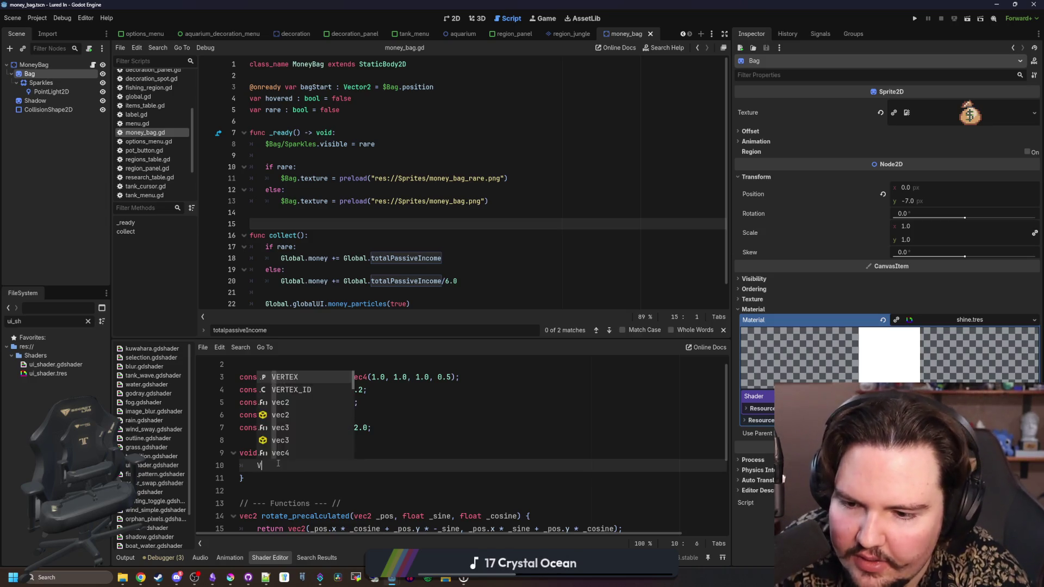
type("= sin")
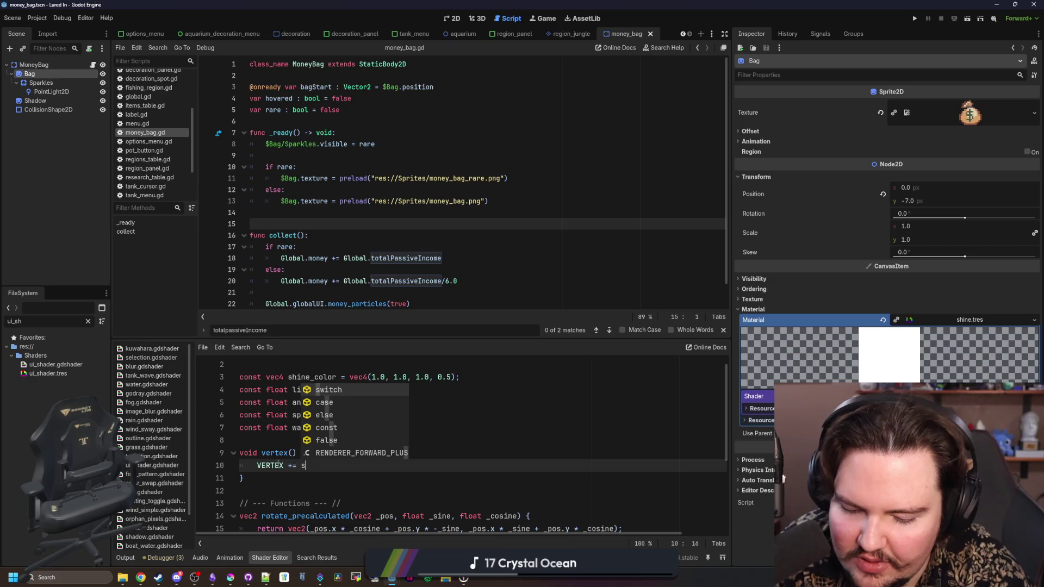
type("()")
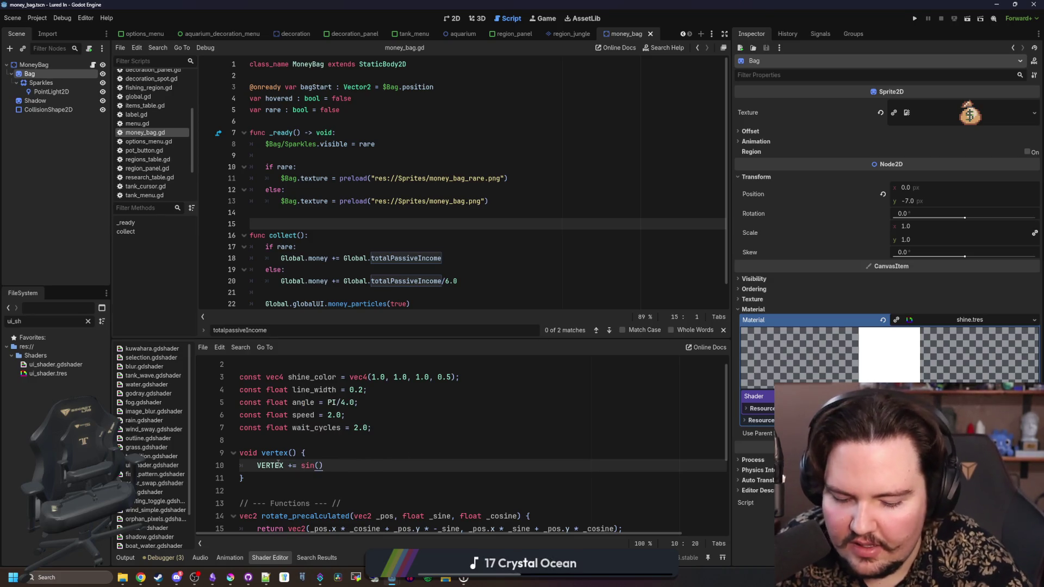
type("ME")
left_click(377, 436)
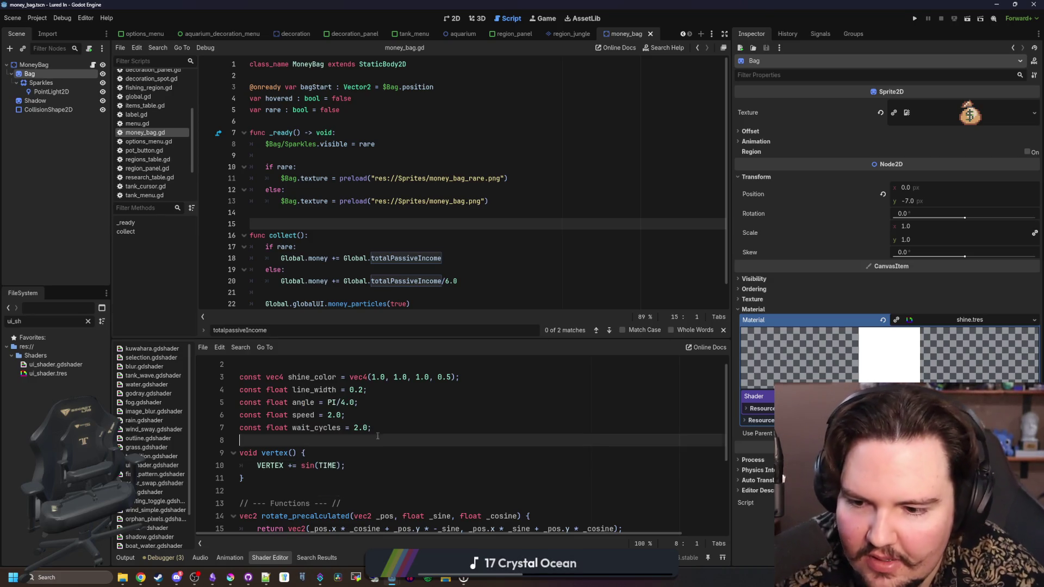
left_click(451, 18)
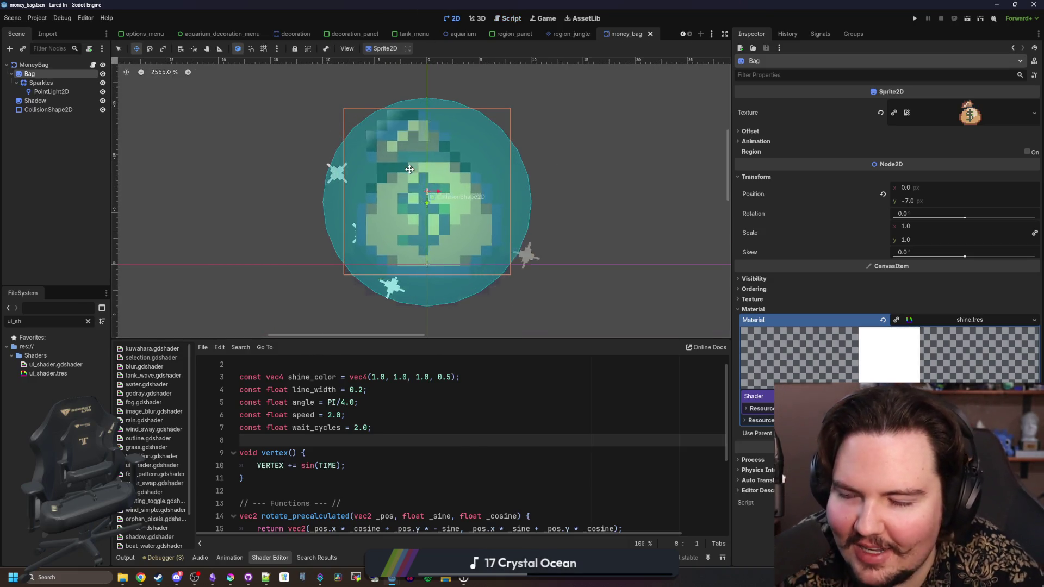
Make the vertex offset vertical-only with VERTEX.y and scale TIME by a speed factor.
left_click(345, 461)
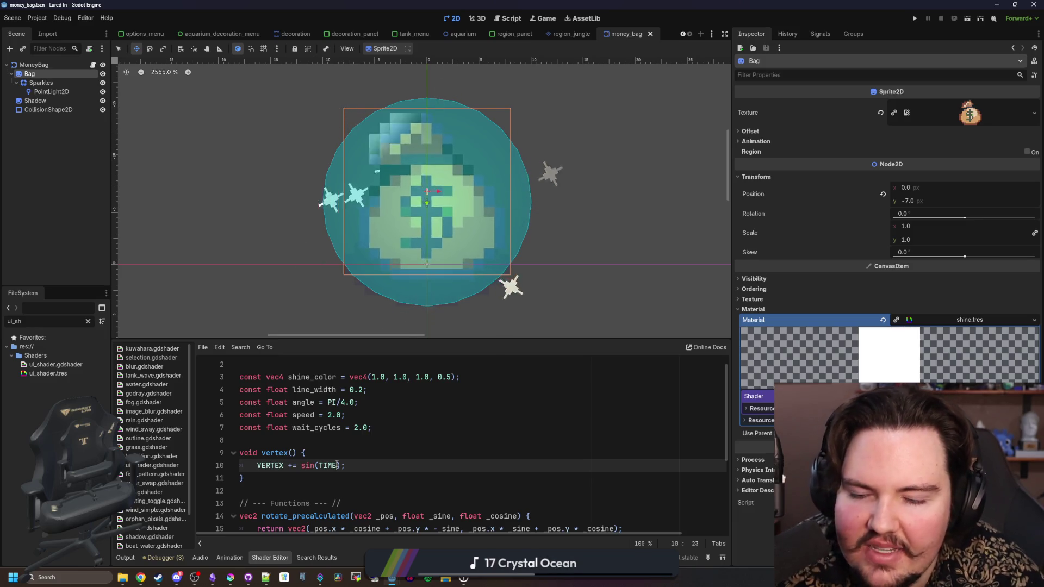
type(".y")
left_click(423, 441)
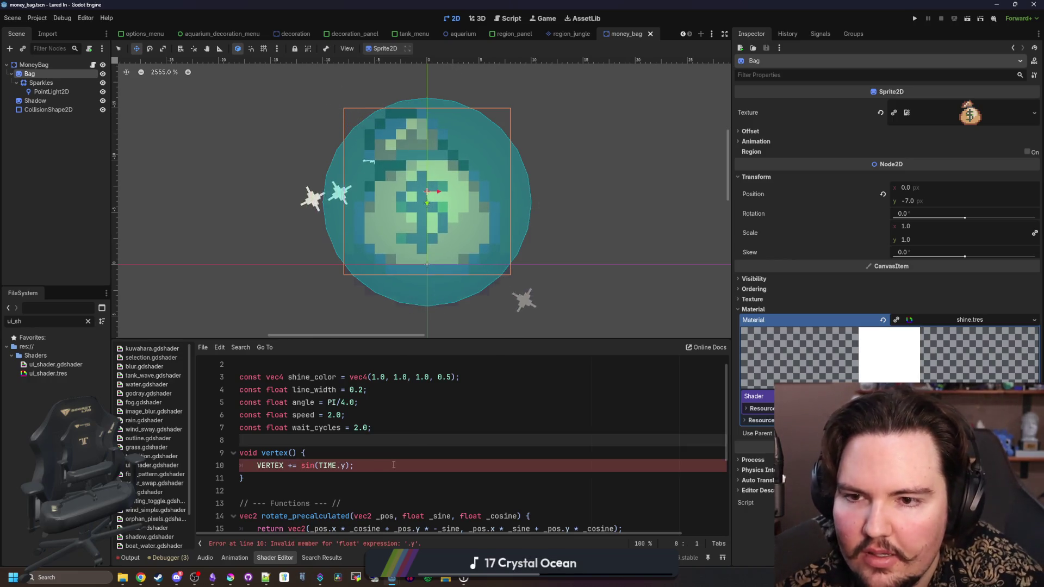
left_click(346, 466)
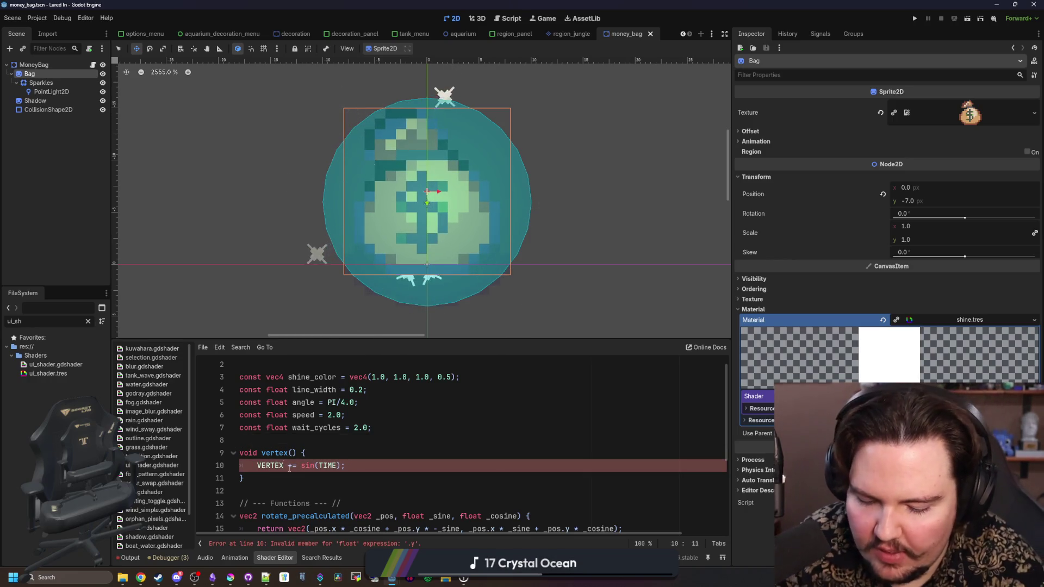
left_click(348, 442)
scroll(436, 251, "down", 3)
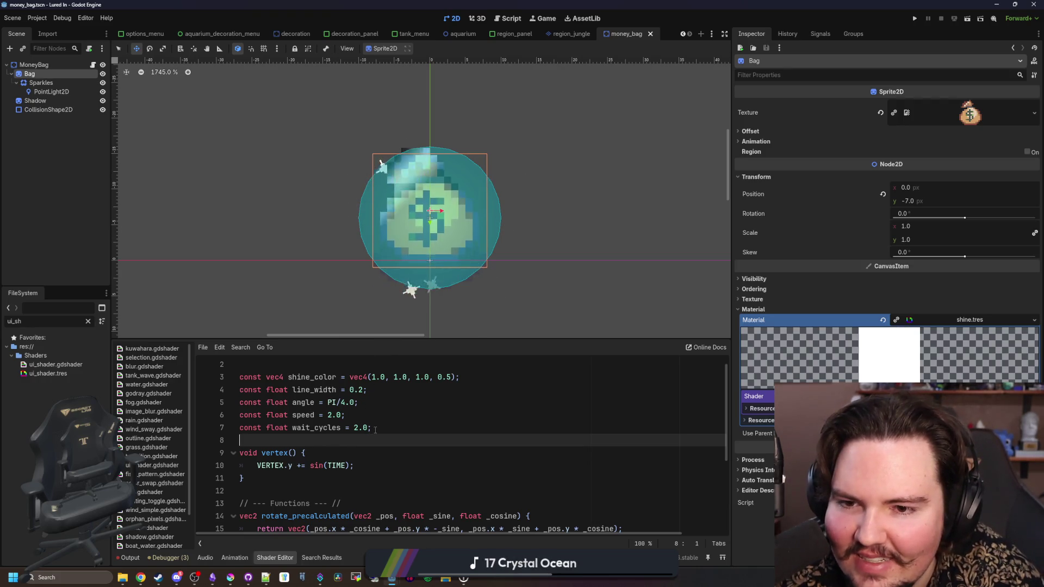
left_click(346, 466)
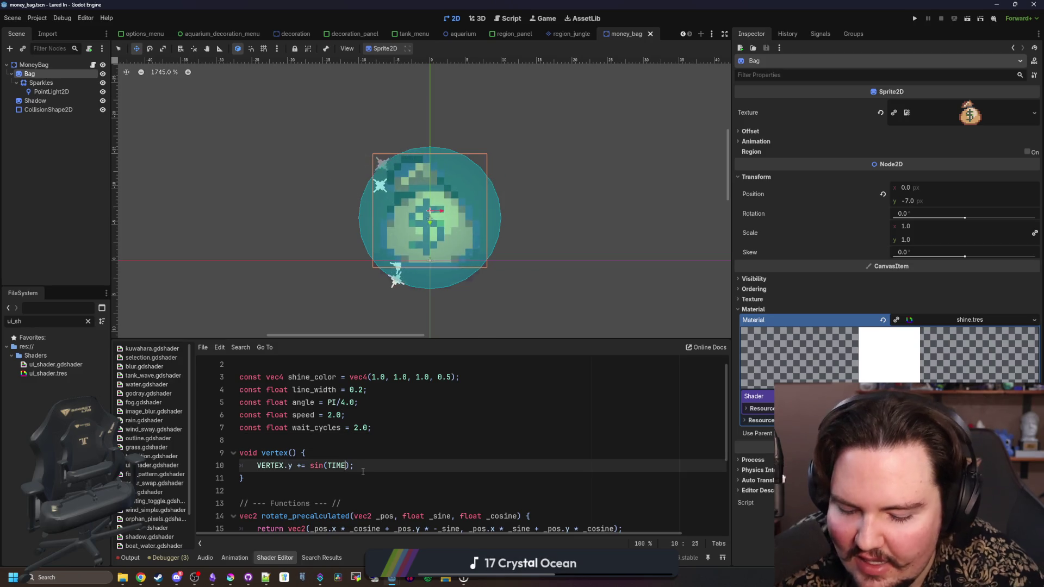
left_click(386, 442)
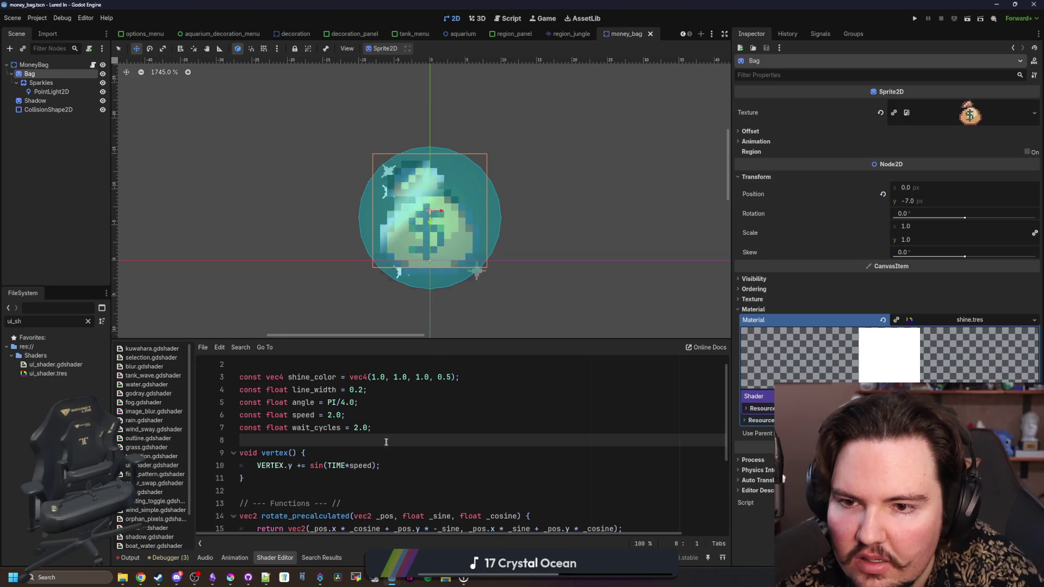
Add a waveSpeed uniform of 2.0 and use it in sin(TIME*waveSpeed).
key("Return")
key("Return")
key("Up")
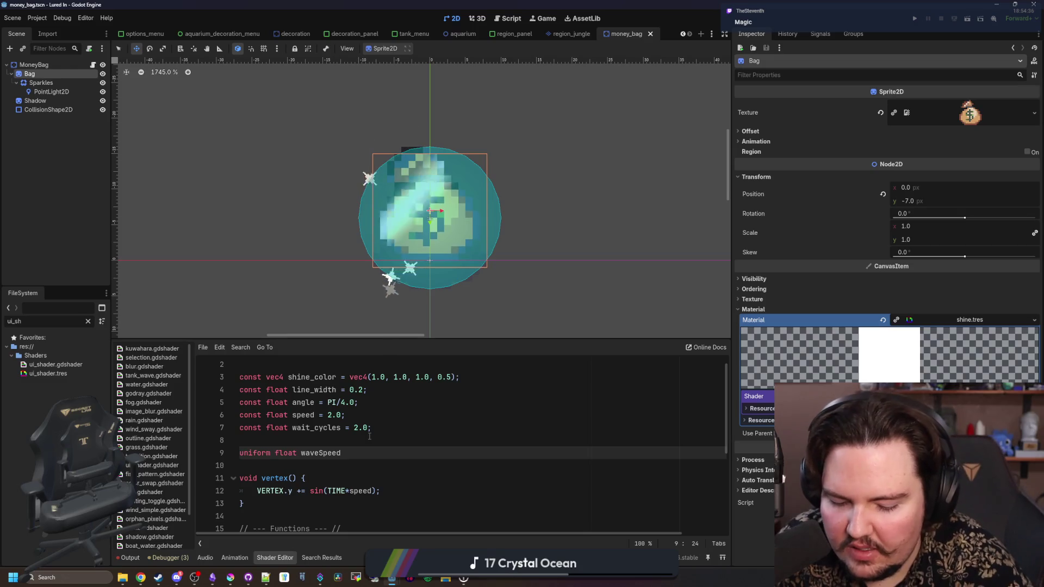
double_click(369, 490)
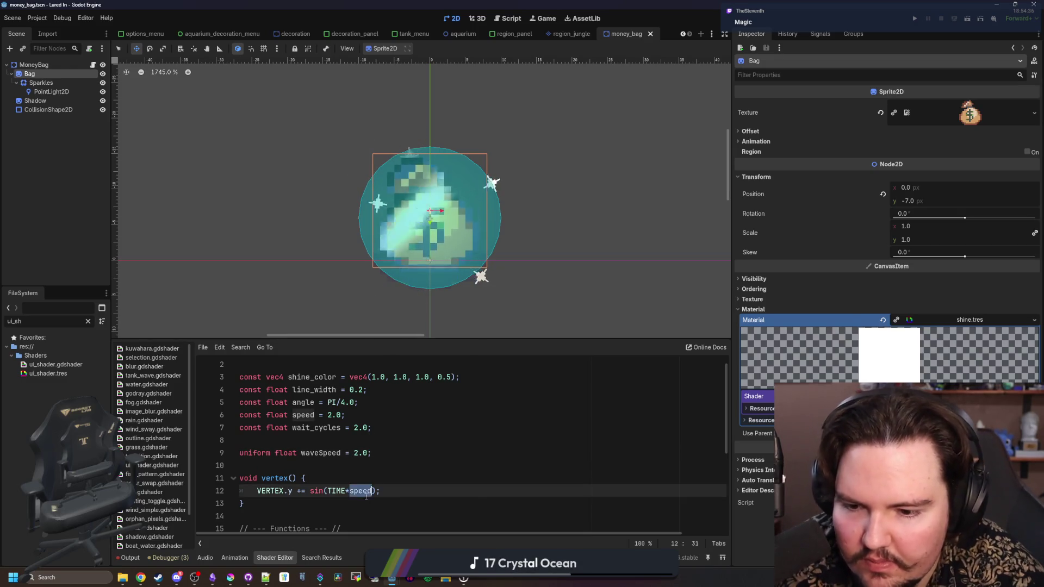
left_click(370, 475)
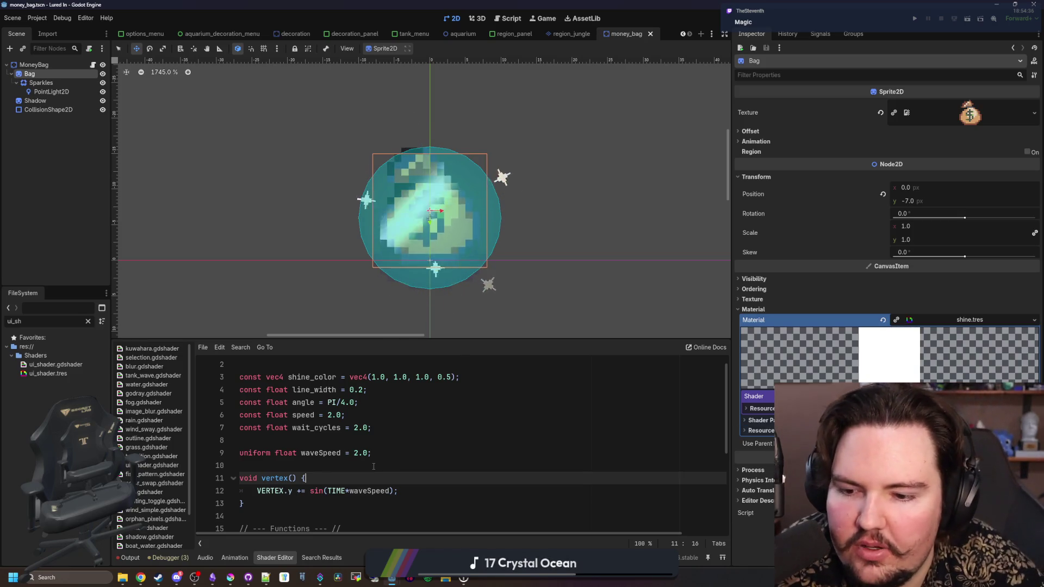
Add a waveHeight uniform of 2.0 and multiply the sin expression by it.
left_click(396, 490)
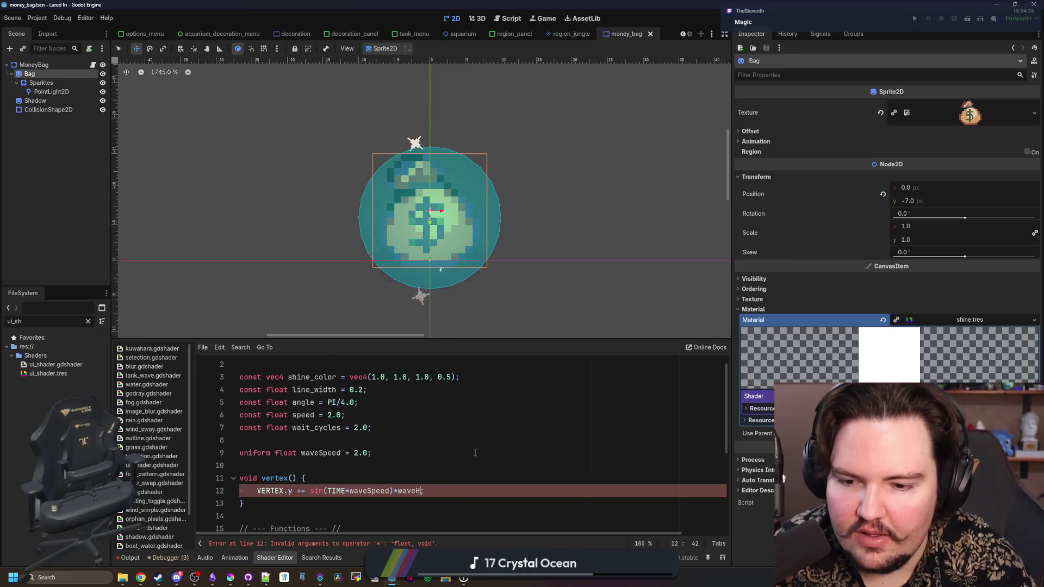
key("Up")
key("Up")
key("Return")
key("Up")
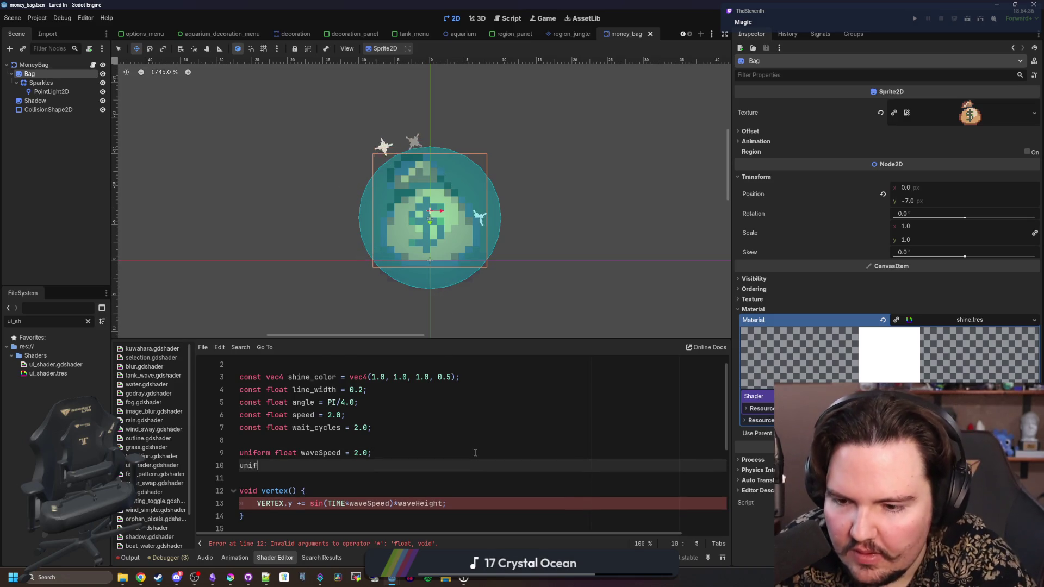
type("oat waveHeight = 2.0;")
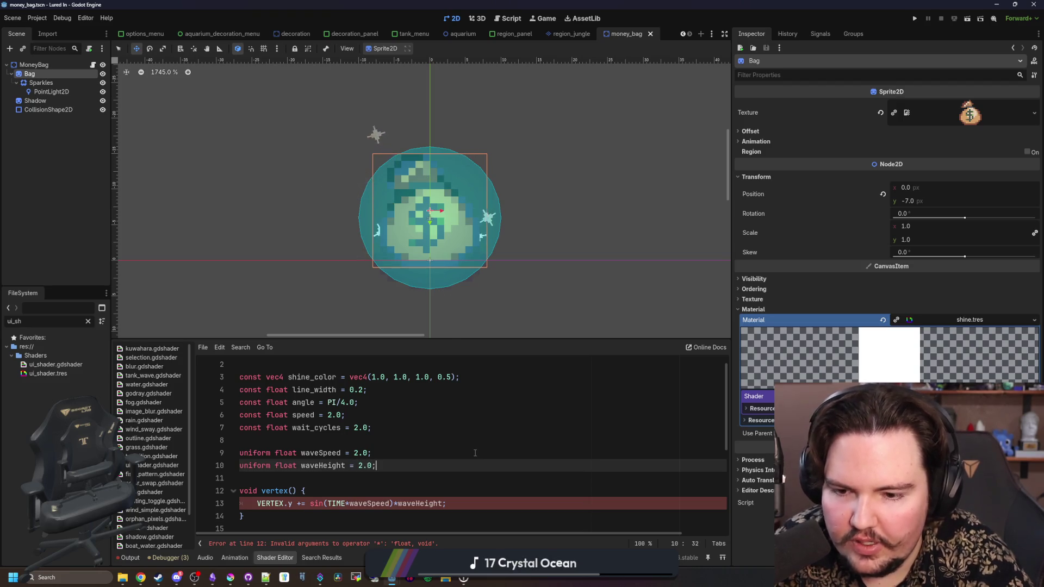
scroll(474, 454, "down", 1)
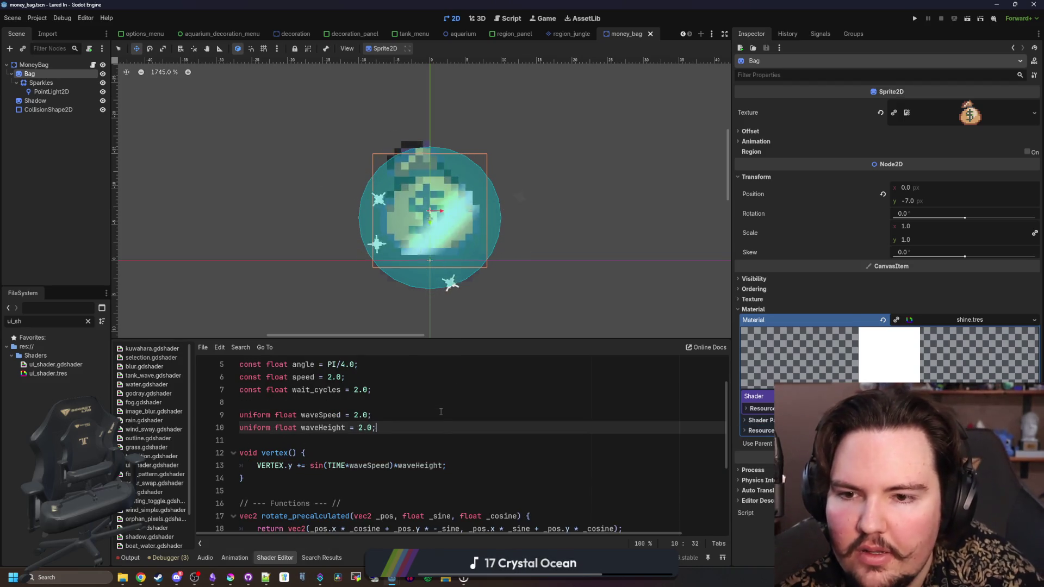
key("Up")
scroll(447, 256, "down", 4)
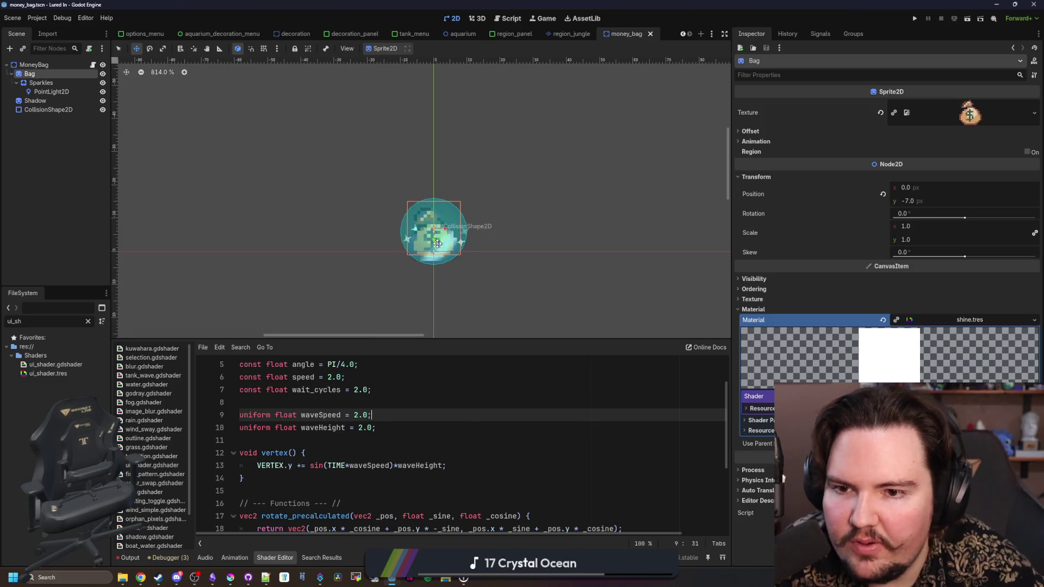
scroll(437, 243, "up", 3)
left_click(370, 402)
Save the shader and scene, then run the game to test the bobbing.
key("ctrl+s")
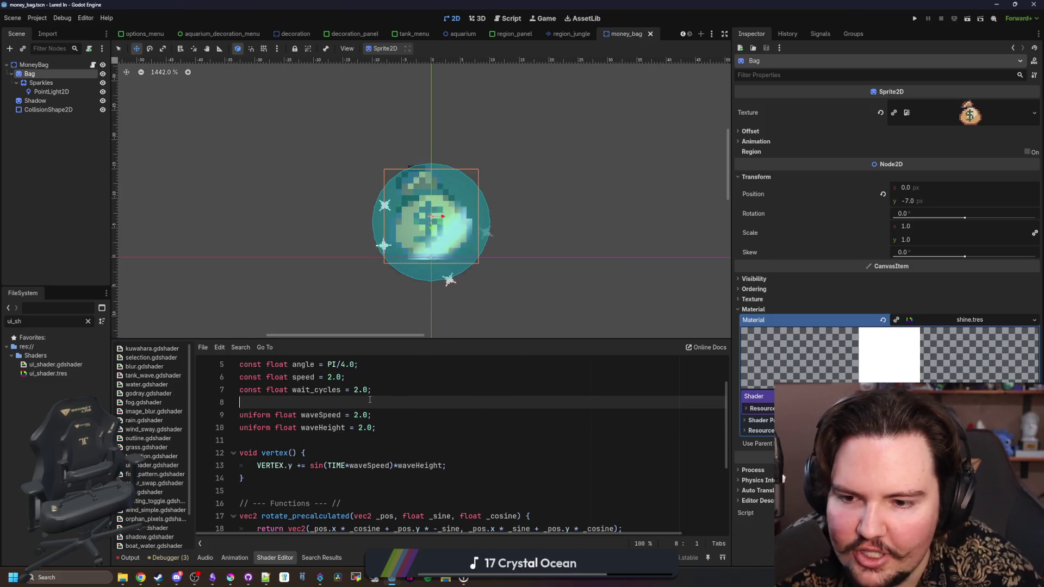
key("ctrl+s")
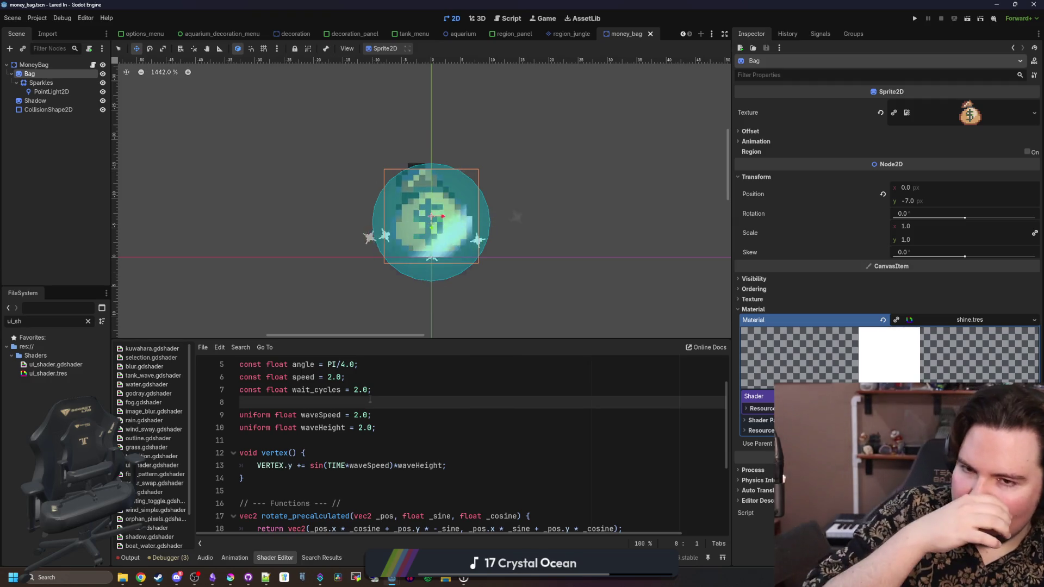
key("ctrl+s")
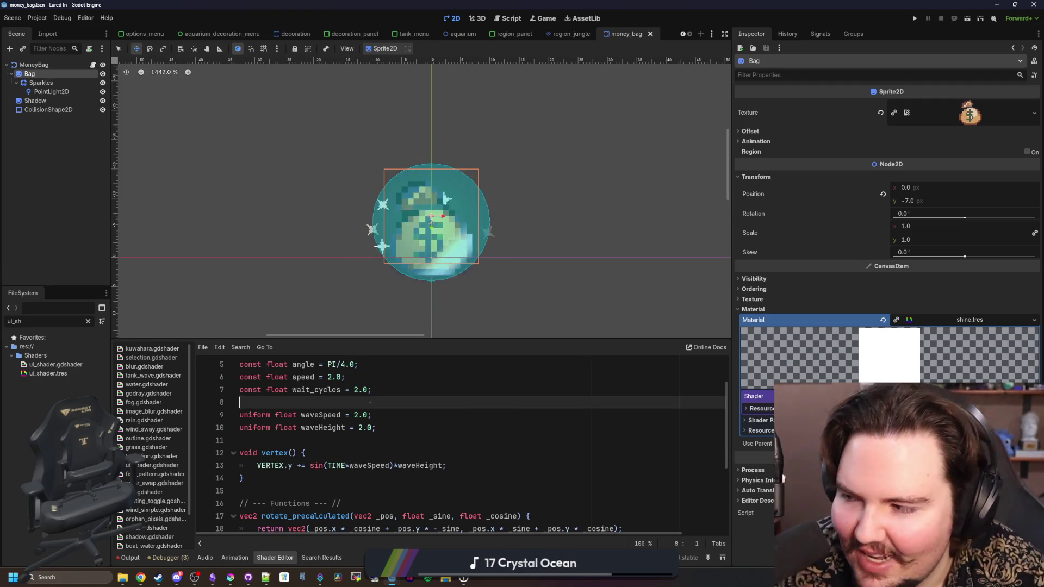
key("Down")
key("Down")
key("Down")
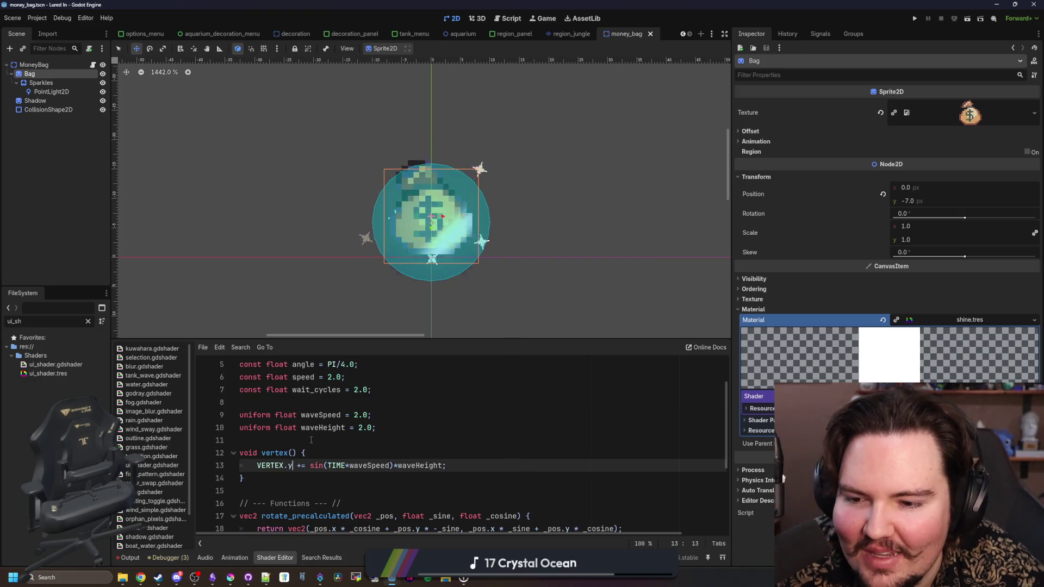
key("Up")
key("Up")
key("ctrl+s")
key("F5")
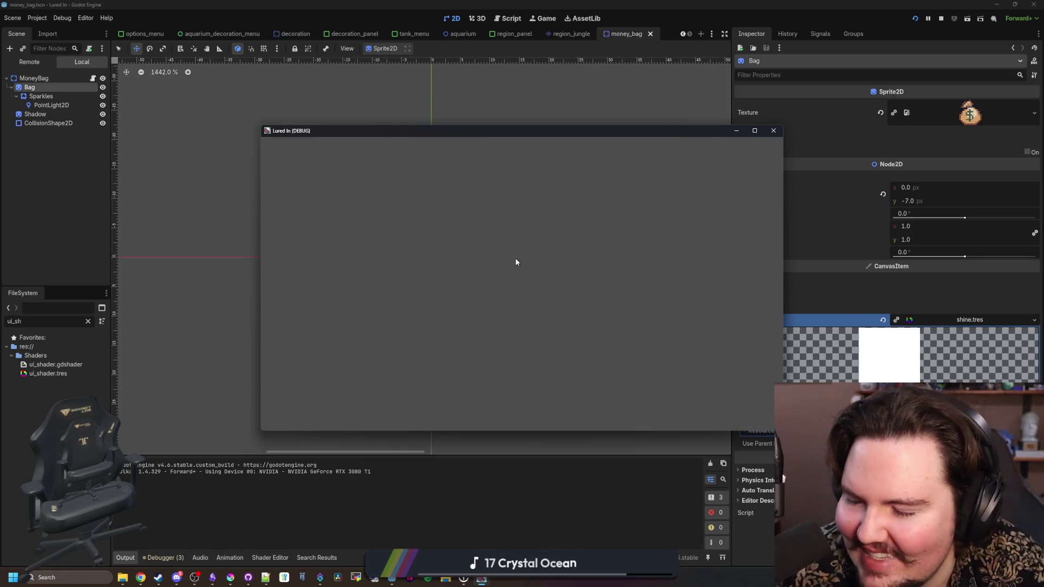
Close the feedback popup, start Lured In, dismiss Welcome Back, and maximize the game window.
left_click(451, 236)
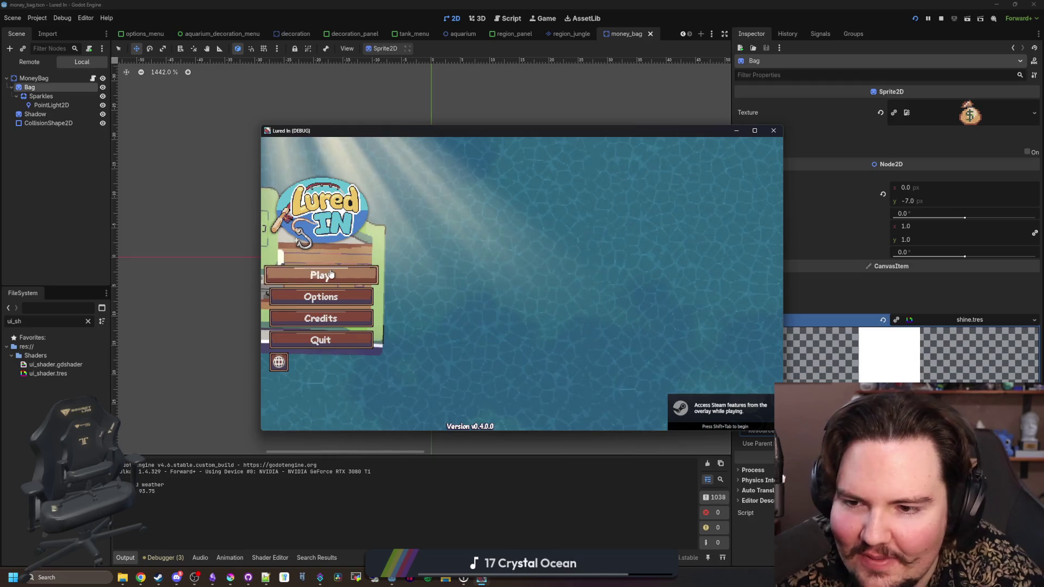
left_click(343, 275)
left_click(519, 322)
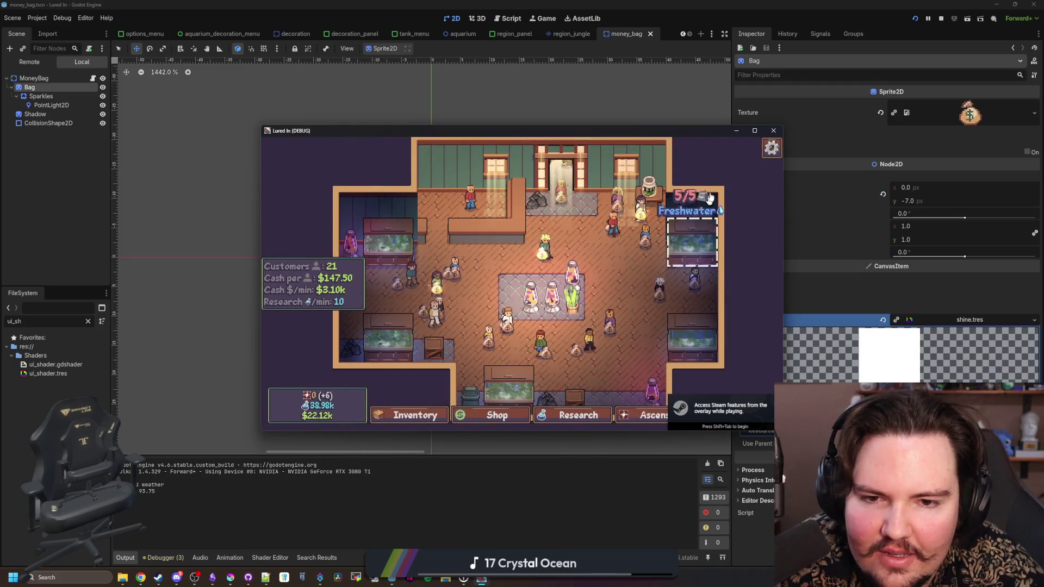
key("super+Up")
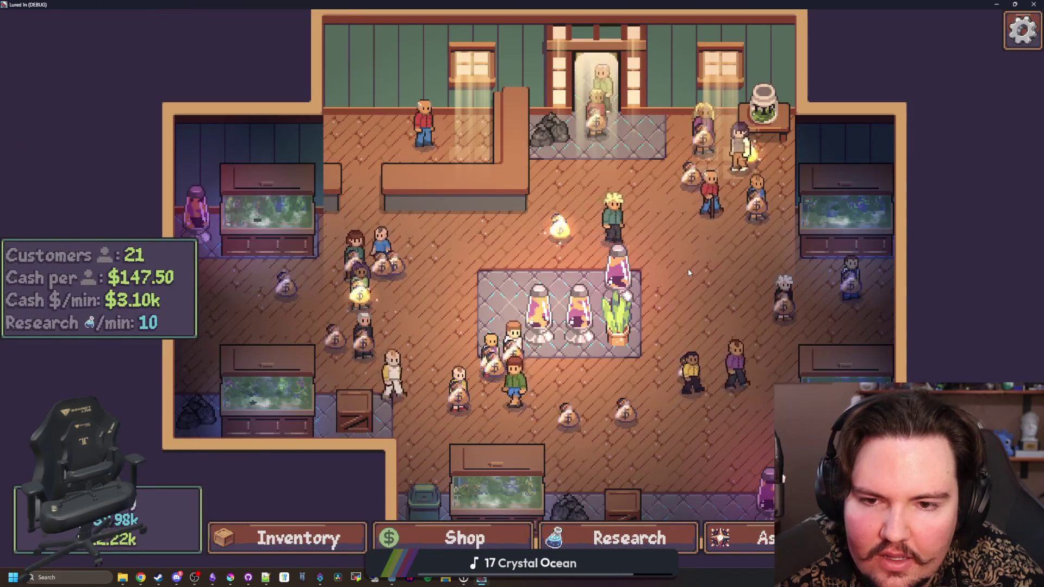
Zoom and pan around the shop to inspect the money bags scattered on the floor.
scroll(680, 283, "up", 2)
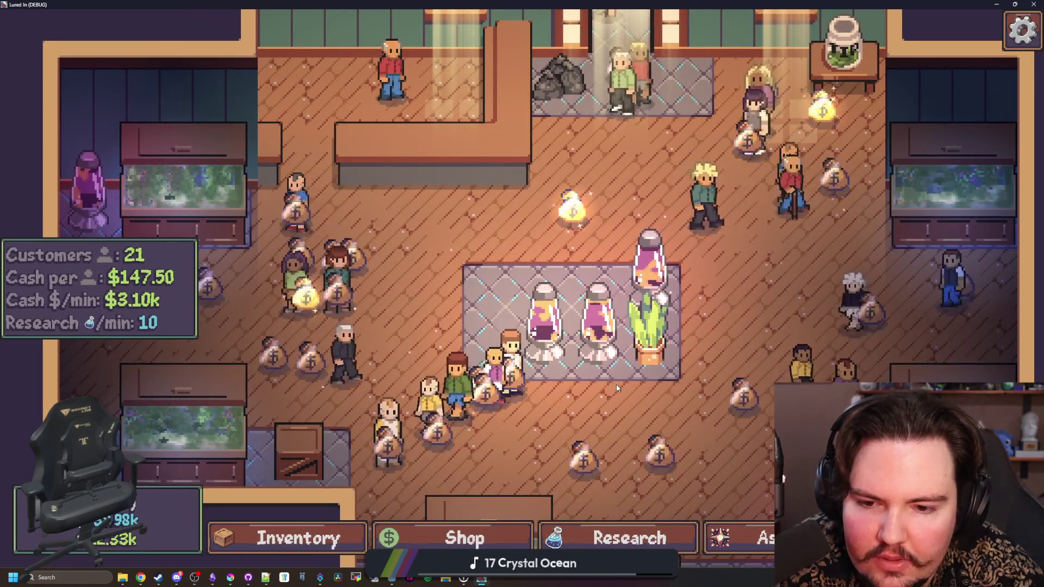
left_click_drag(615, 384, 583, 365)
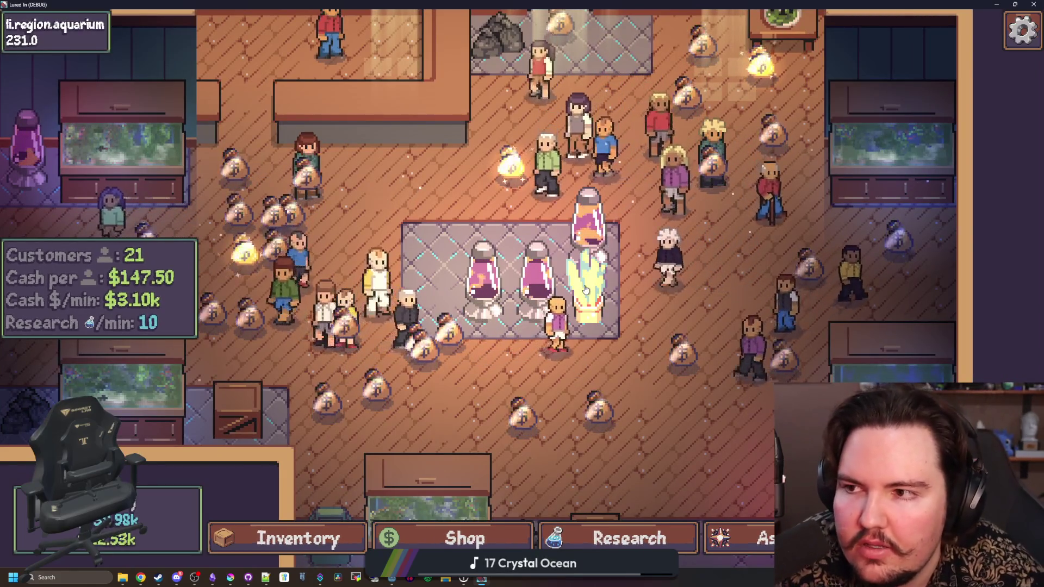
scroll(586, 289, "down", 2)
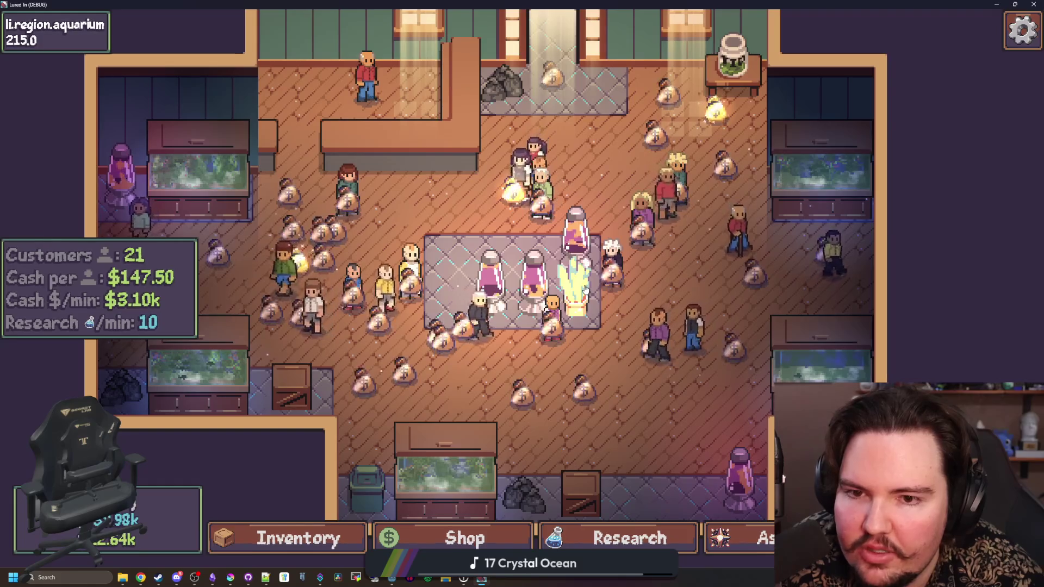
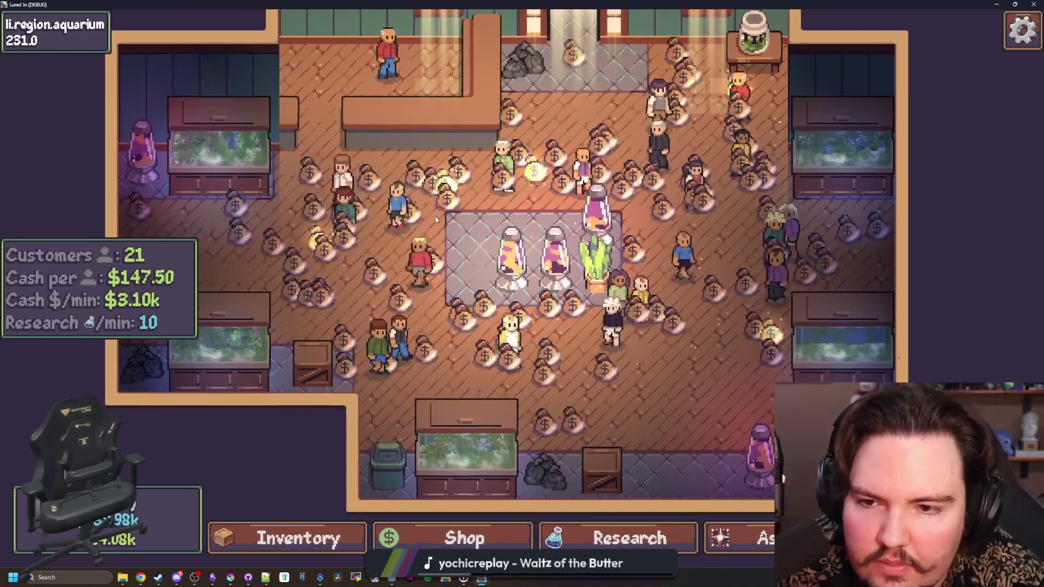
Stop the fullscreen game, enable 'Embed Game on Next Play' in the Game workspace, and relaunch.
key("super+Down")
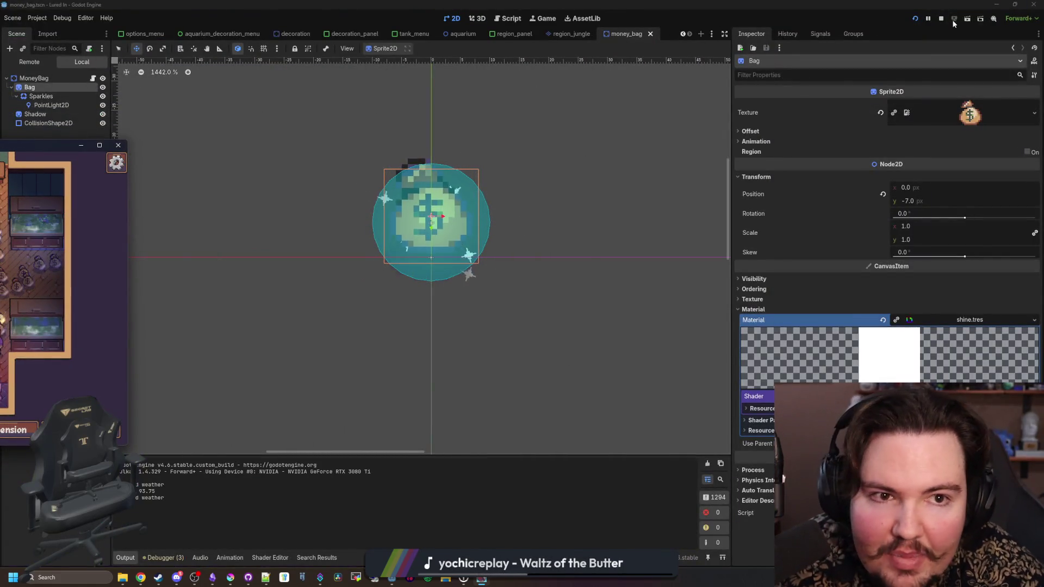
left_click(118, 145)
key("ctrl+F4")
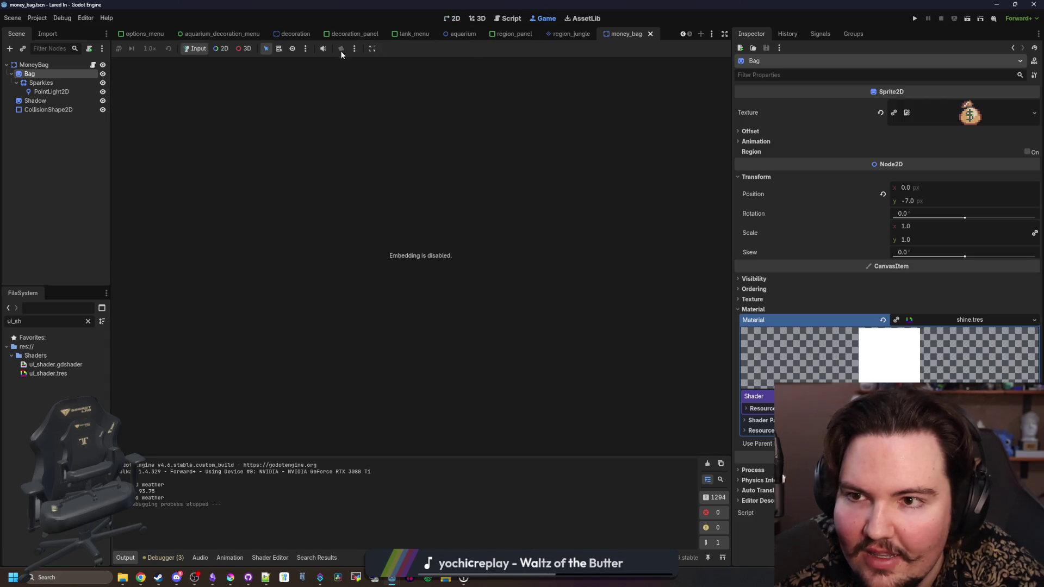
left_click(356, 49)
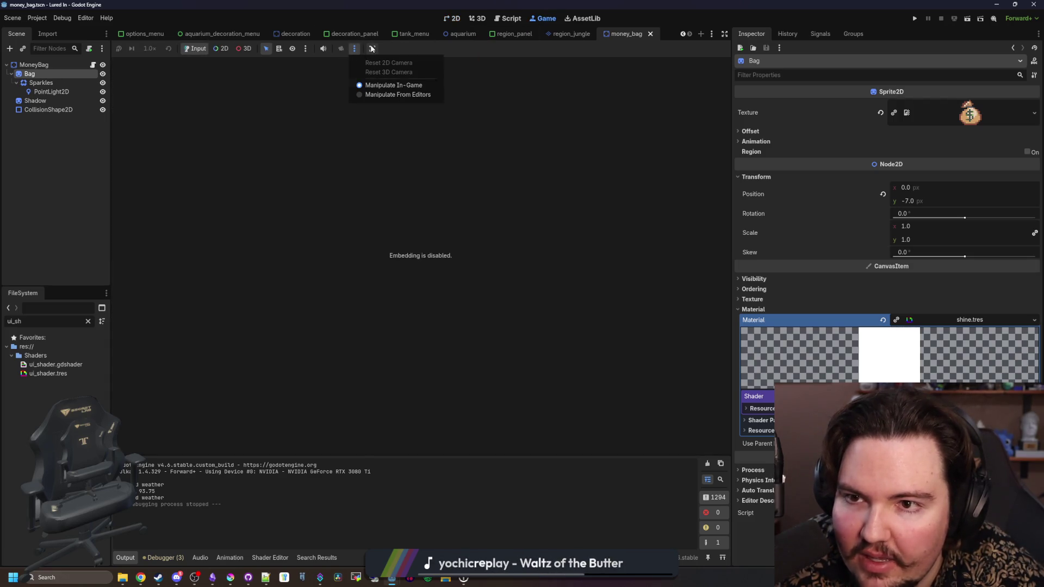
left_click(372, 49)
left_click(389, 62)
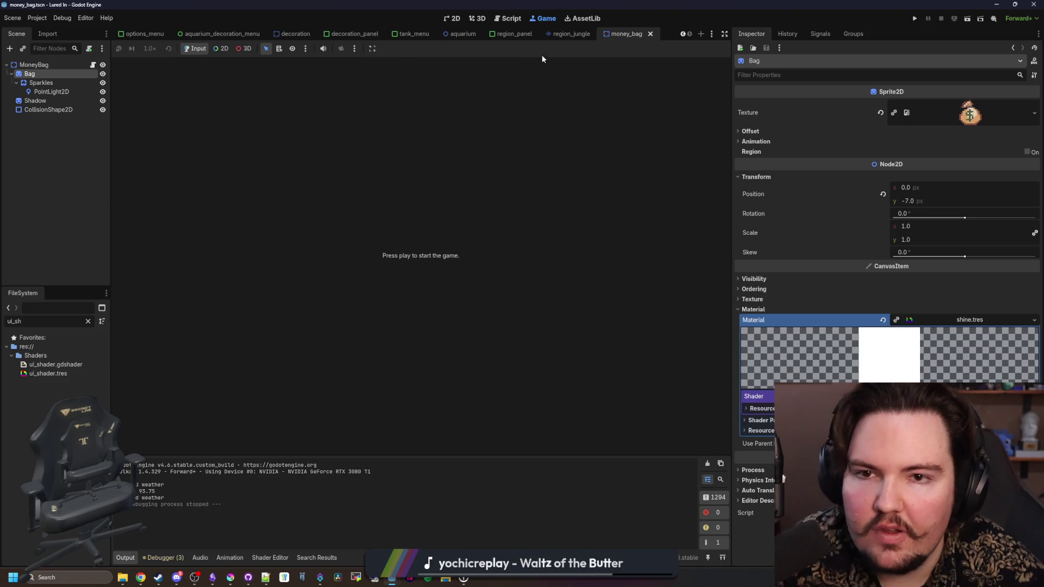
left_click(914, 18)
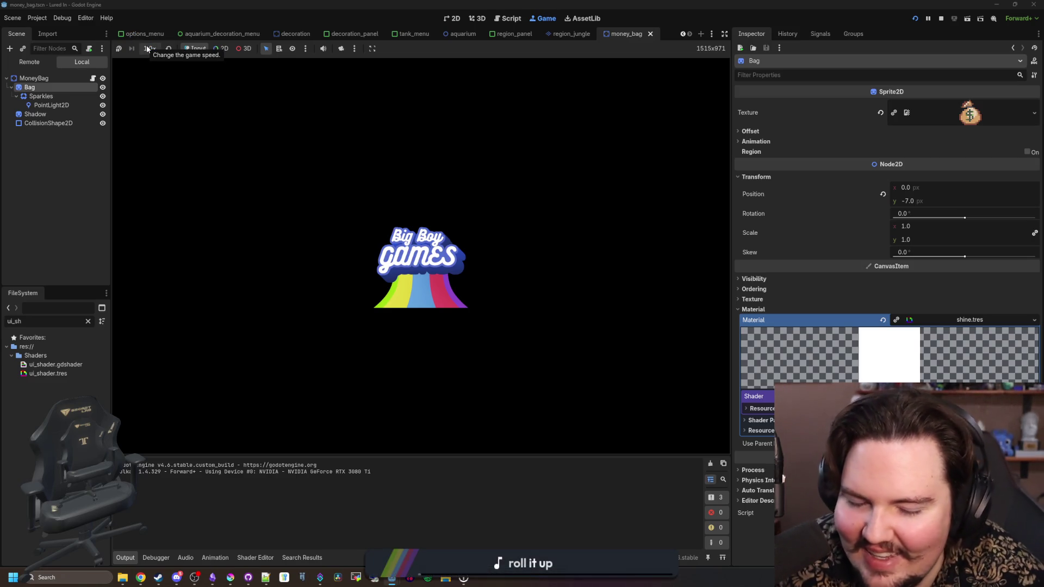
Set the embedded game speed to 16.0× and dismiss the Welcome Back dialog.
left_click(147, 49)
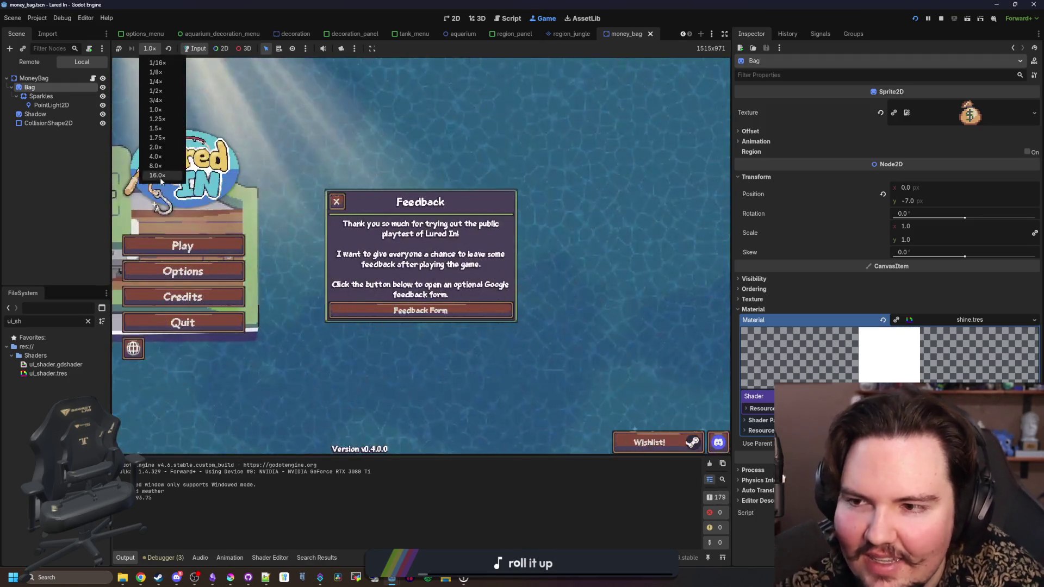
left_click(163, 68)
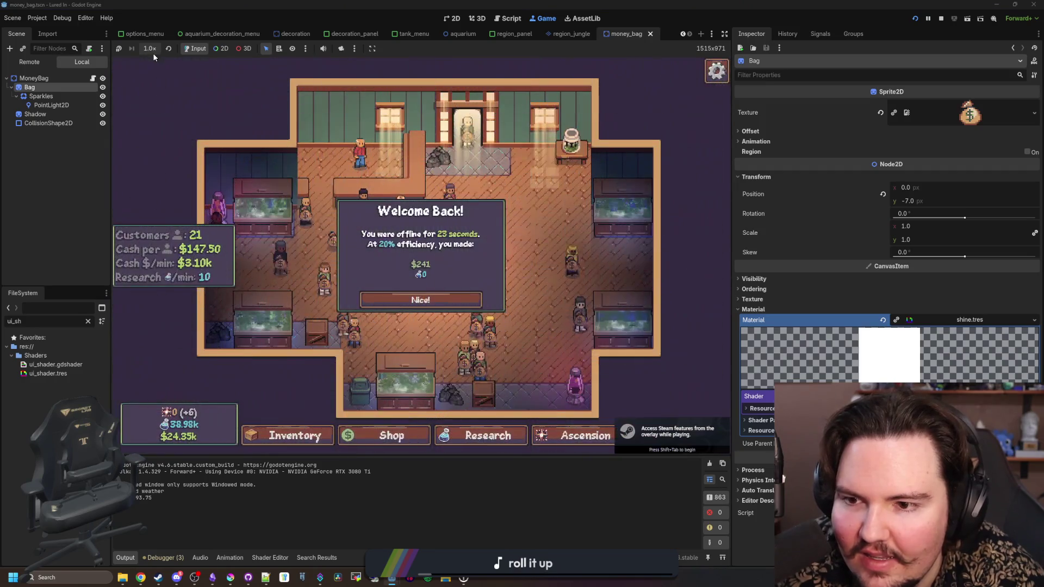
left_click(152, 50)
left_click(165, 173)
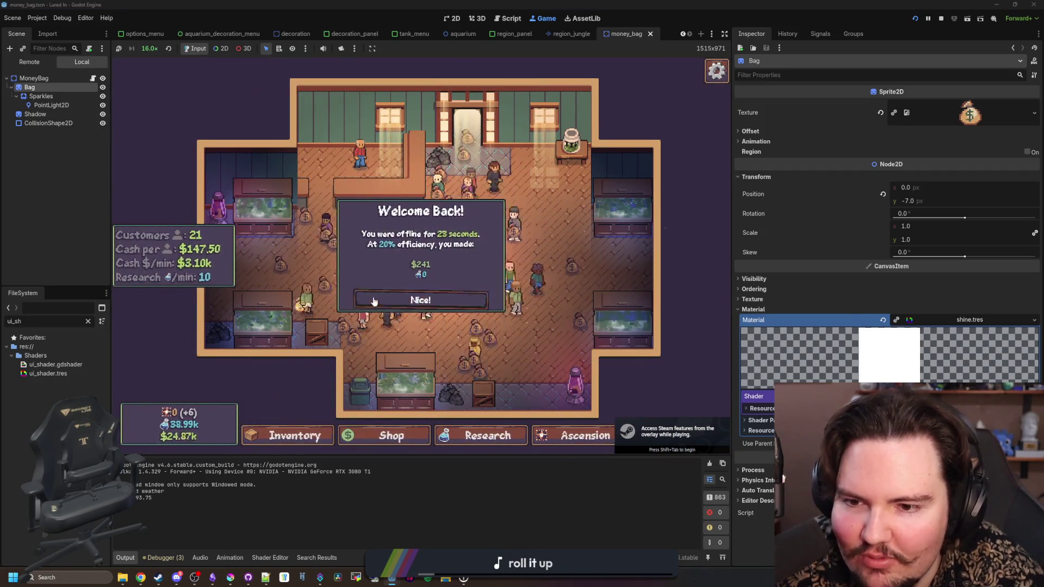
left_click(421, 300)
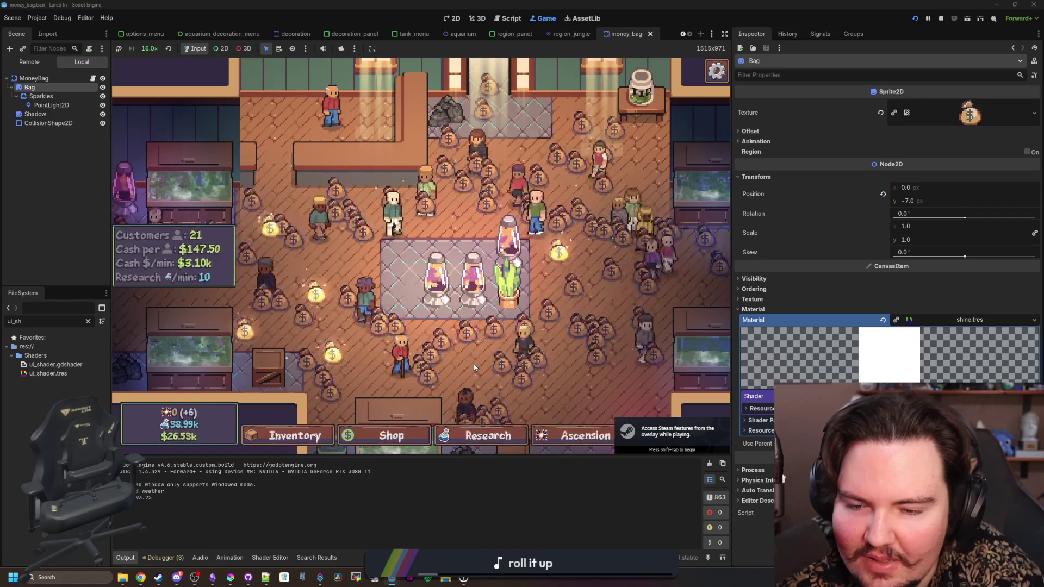
Pan across the bag-covered shop floor and reset the game speed to 1.0×.
scroll(532, 341, "down", 3)
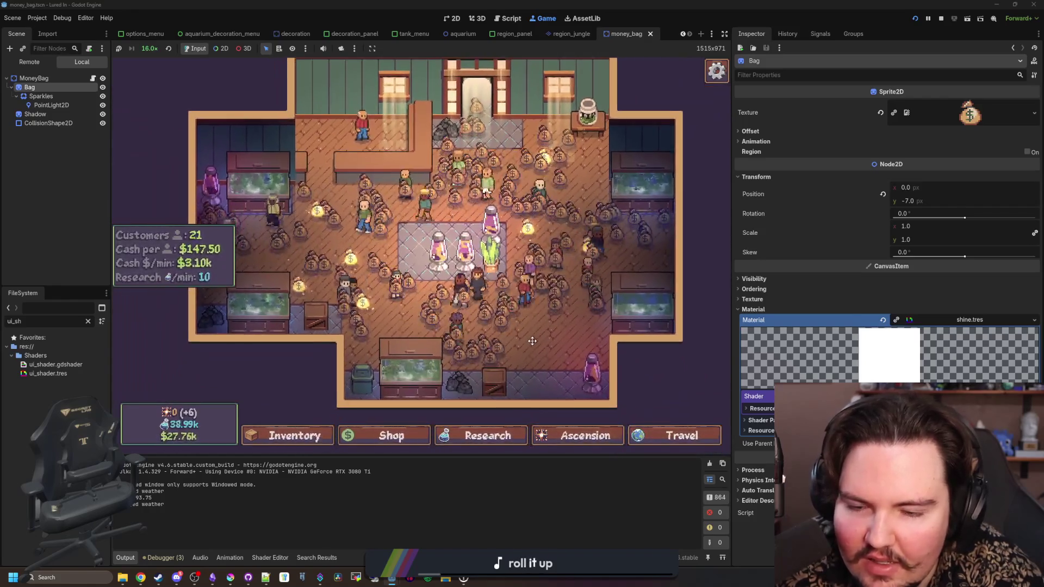
left_click_drag(533, 341, 536, 333)
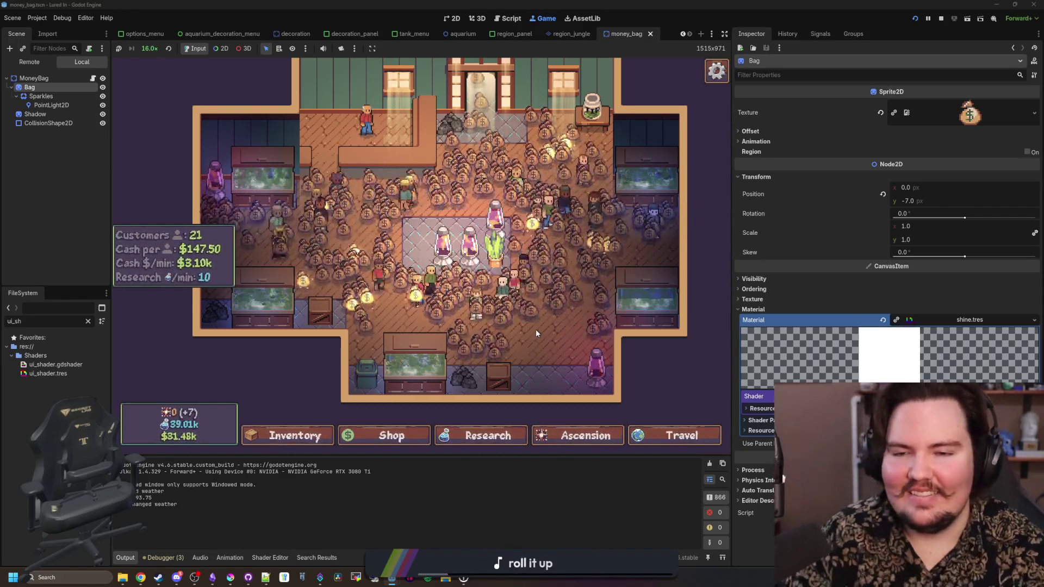
mouse_move(536, 333)
left_mouse_down()
mouse_move(787, 367)
mouse_move(635, 328)
mouse_move(498, 352)
mouse_move(551, 364)
left_mouse_up()
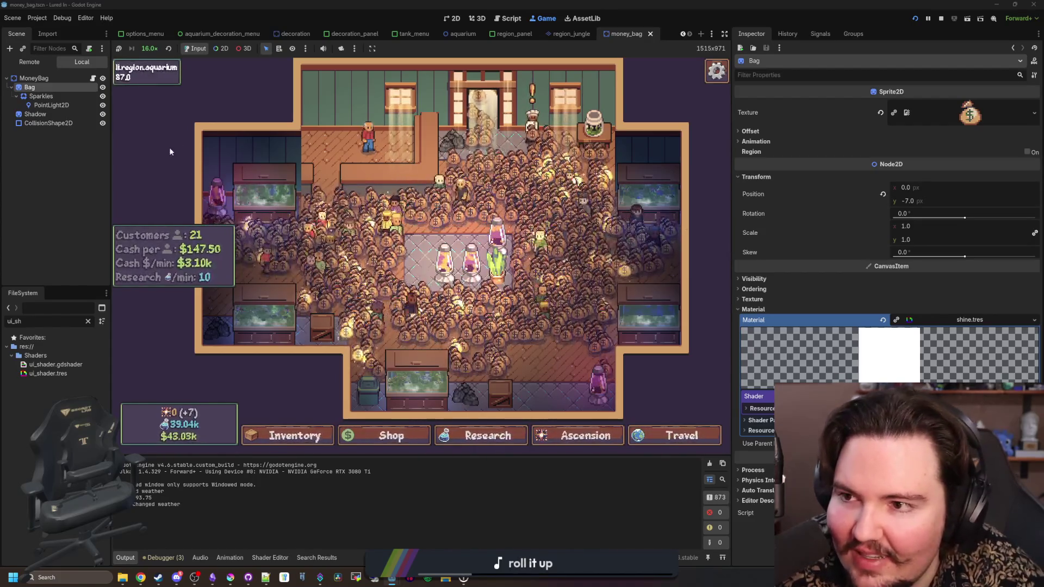
left_click(150, 48)
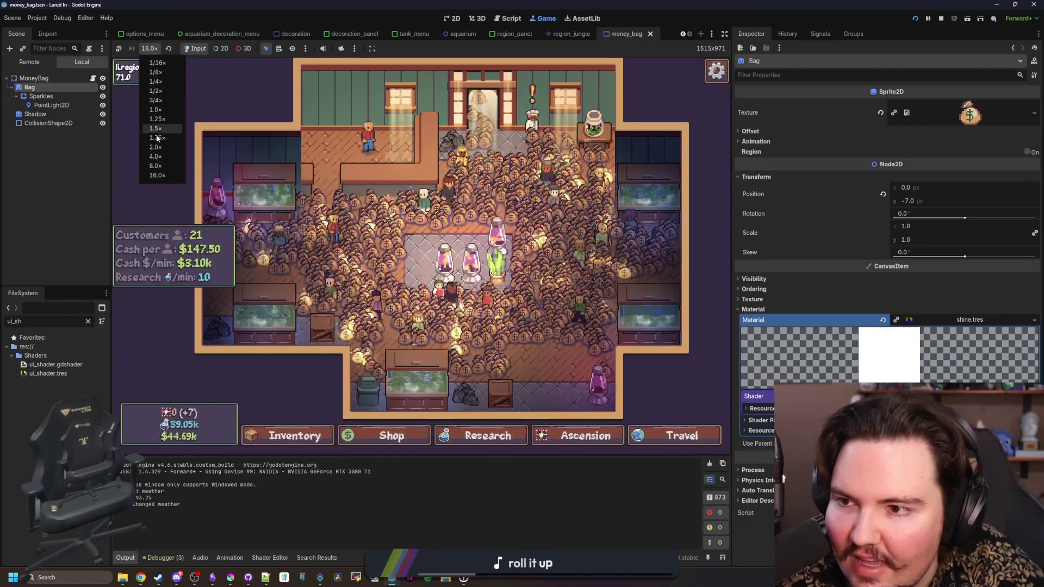
left_click(156, 109)
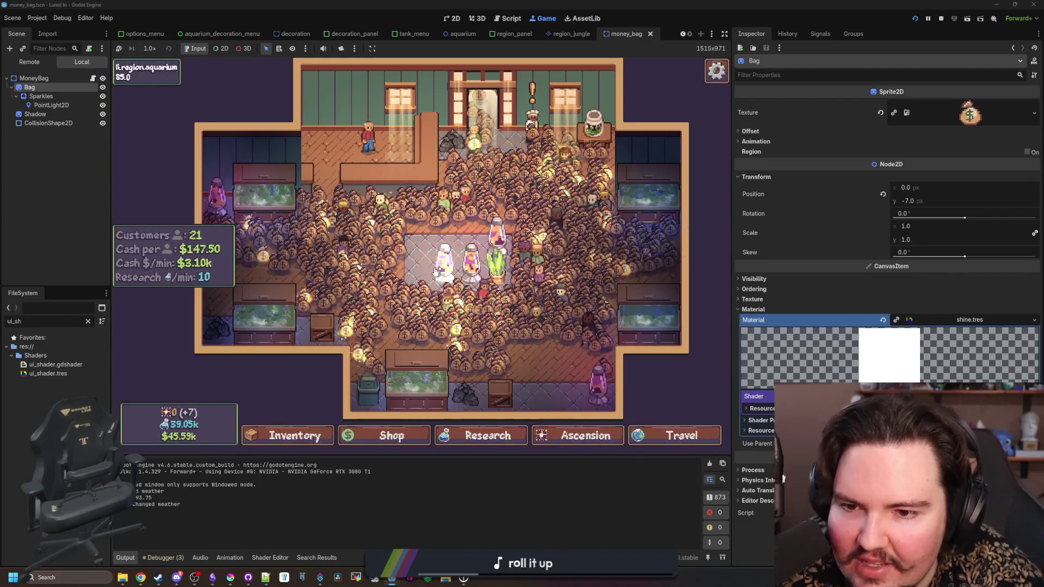
scroll(440, 265, "up", 3)
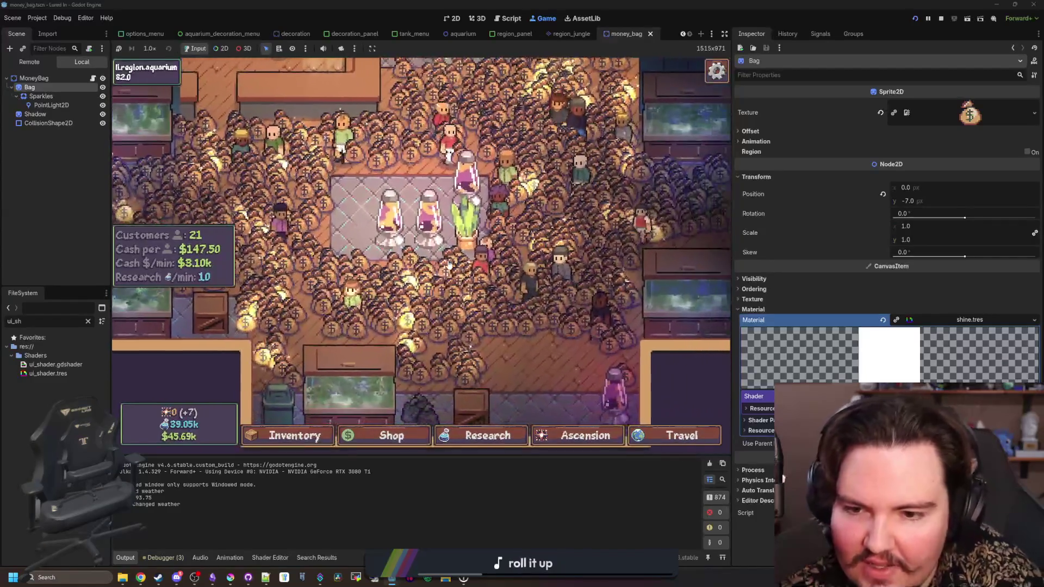
scroll(396, 223, "down", 5)
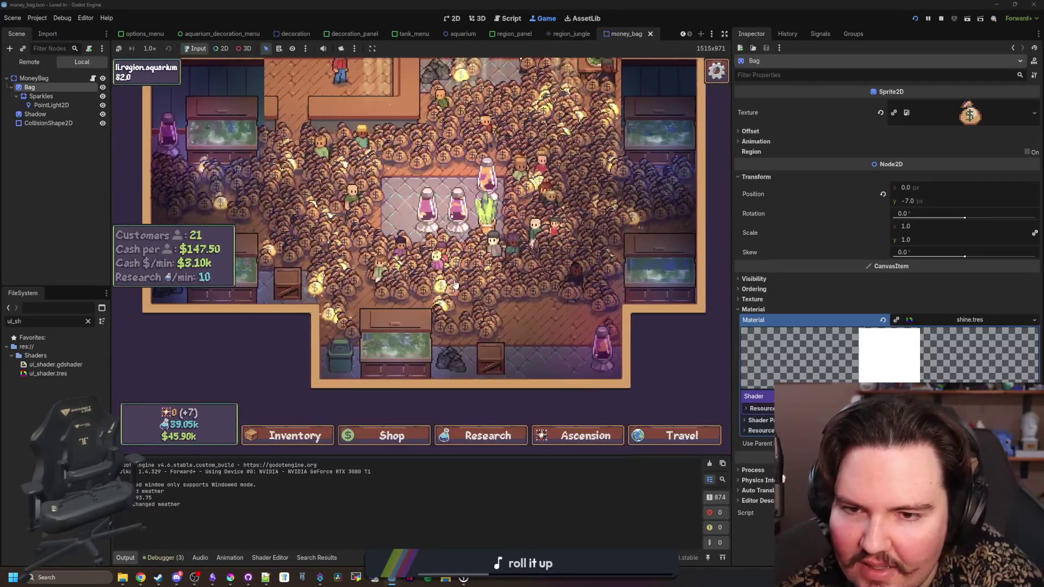
scroll(408, 348, "up", 2)
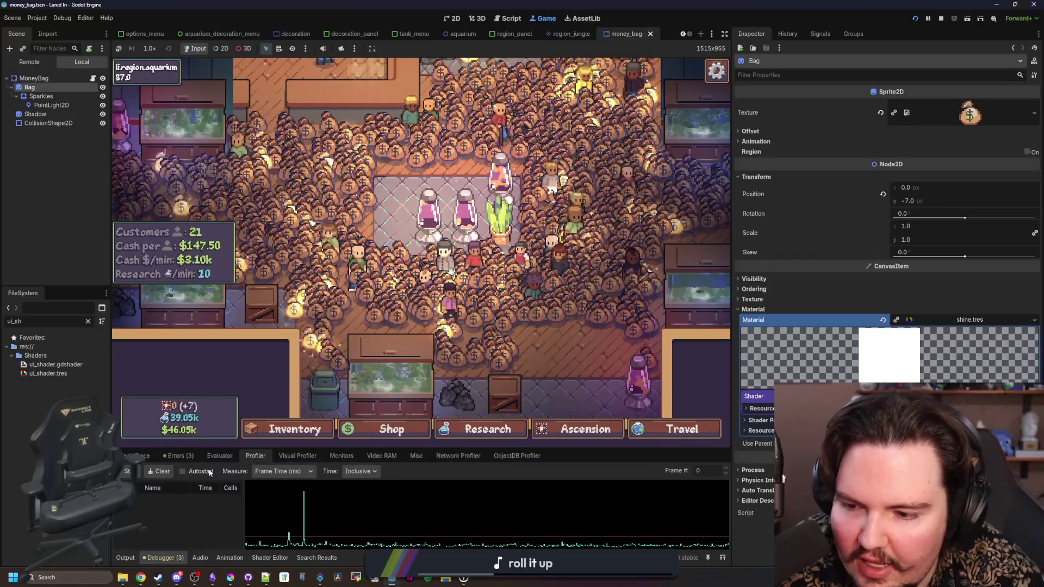
Record profiler data and inspect frame timings, about 9.9 ms process time per frame.
left_click(163, 557)
left_click(134, 472)
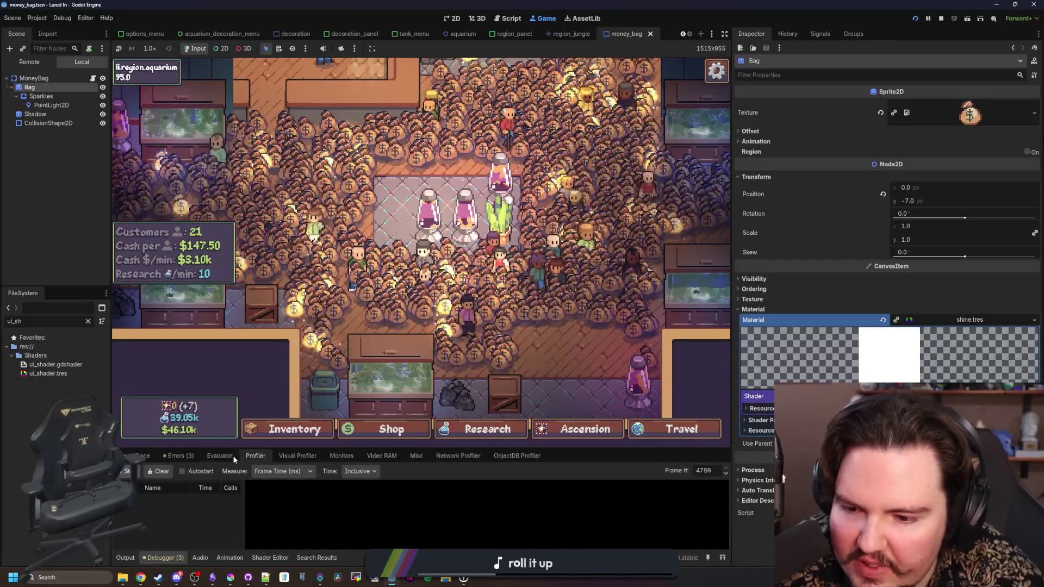
left_click_drag(450, 451, 451, 394)
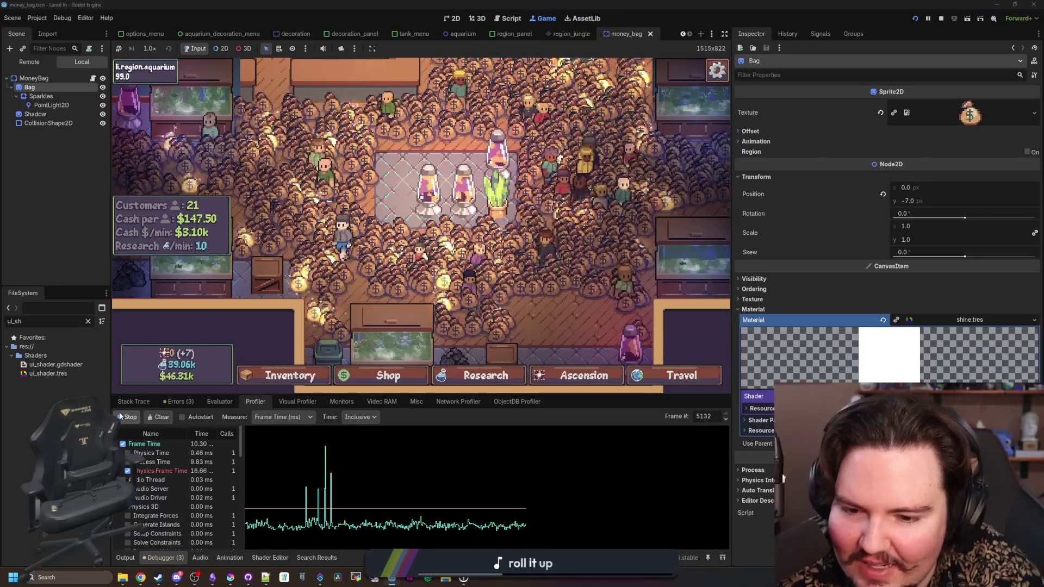
scroll(161, 520, "down", 1)
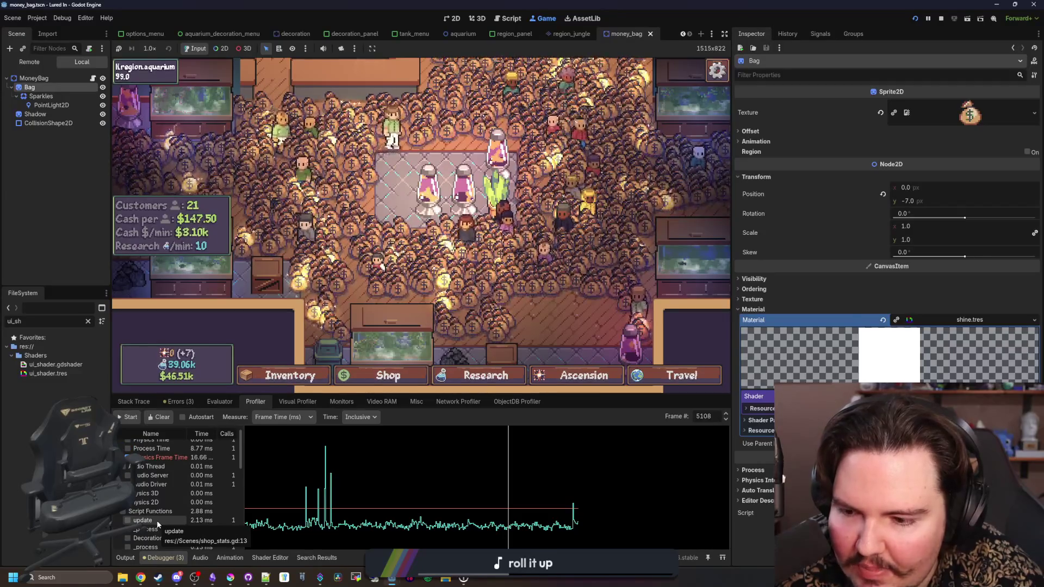
scroll(156, 521, "down", 1)
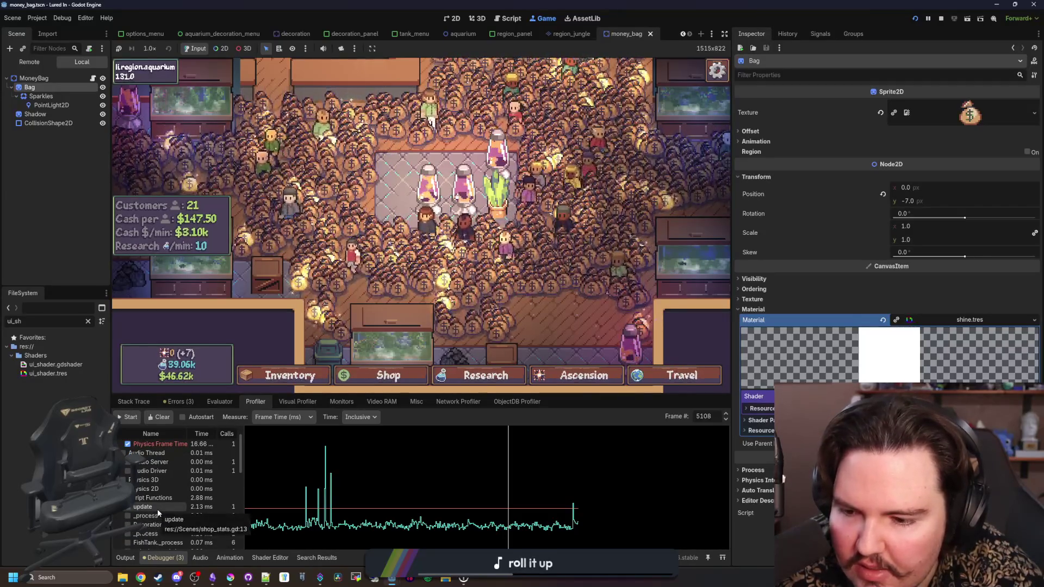
left_click(448, 506)
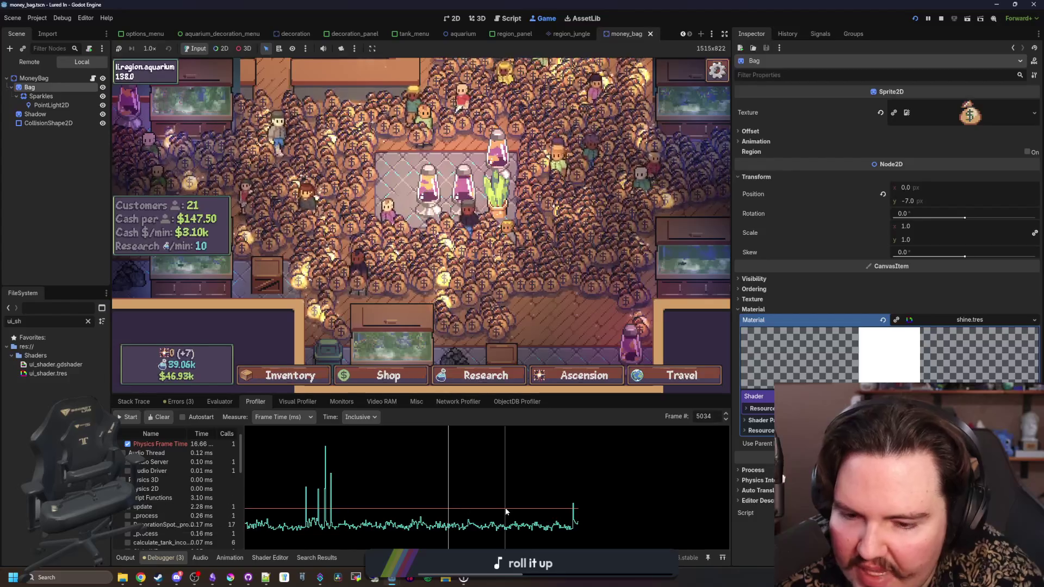
left_click(537, 499)
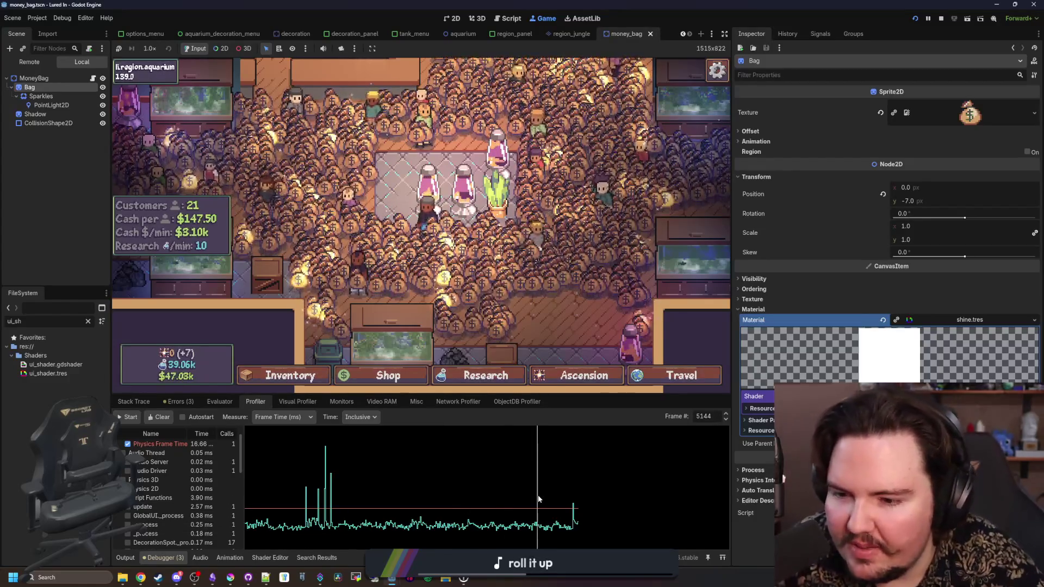
scroll(183, 526, "up", 2)
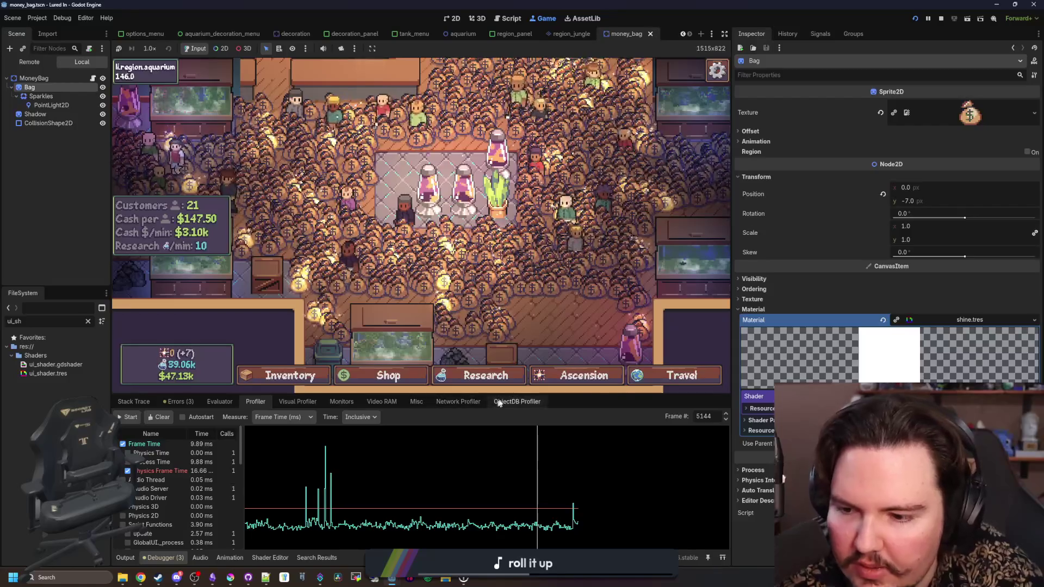
left_click_drag(542, 395, 547, 449)
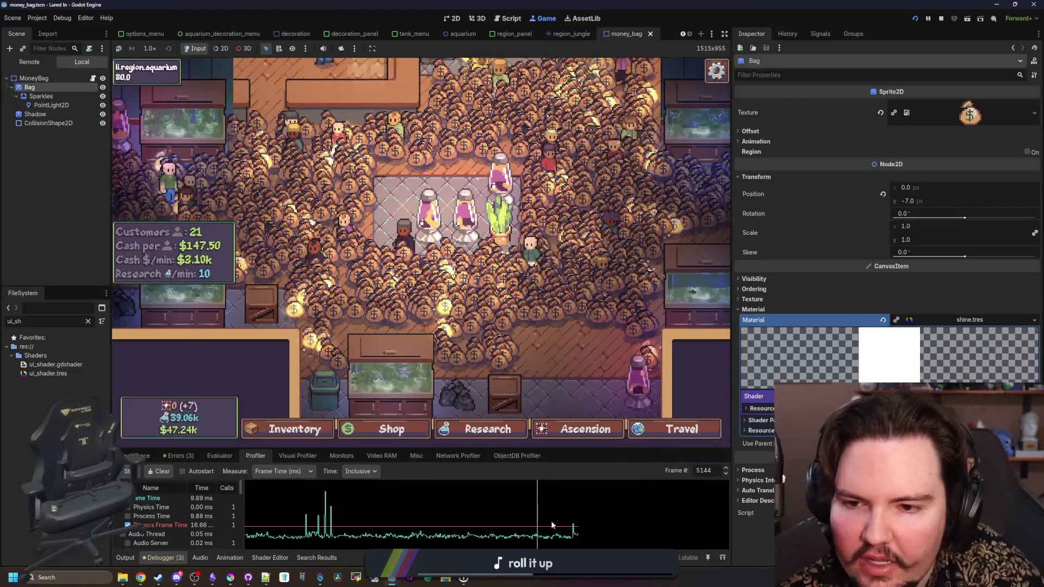
Zoom out and pan the game camera with WASD to collect money bags across the shop.
scroll(553, 384, "down", 5)
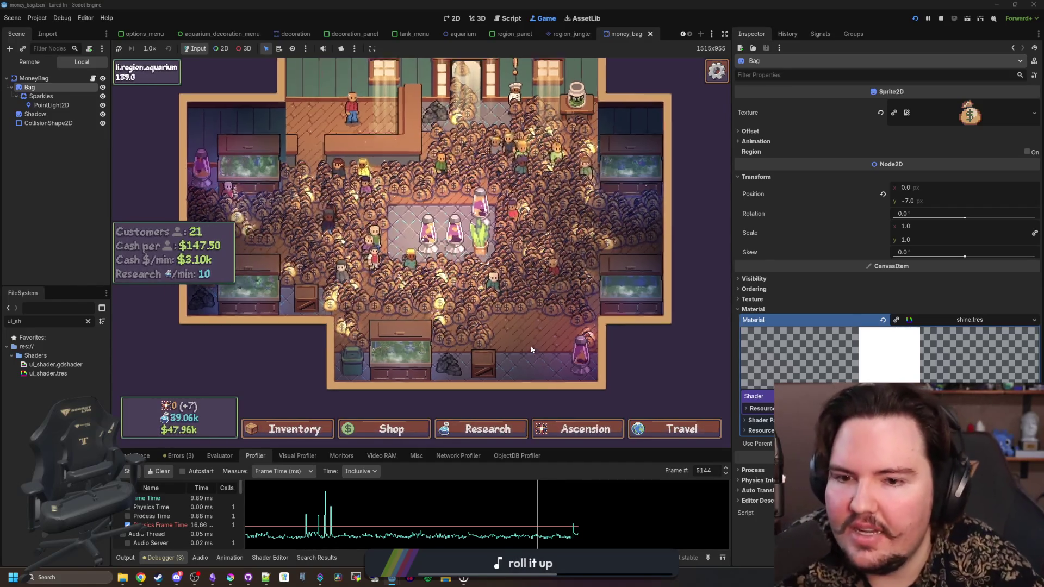
scroll(516, 331, "up", 2)
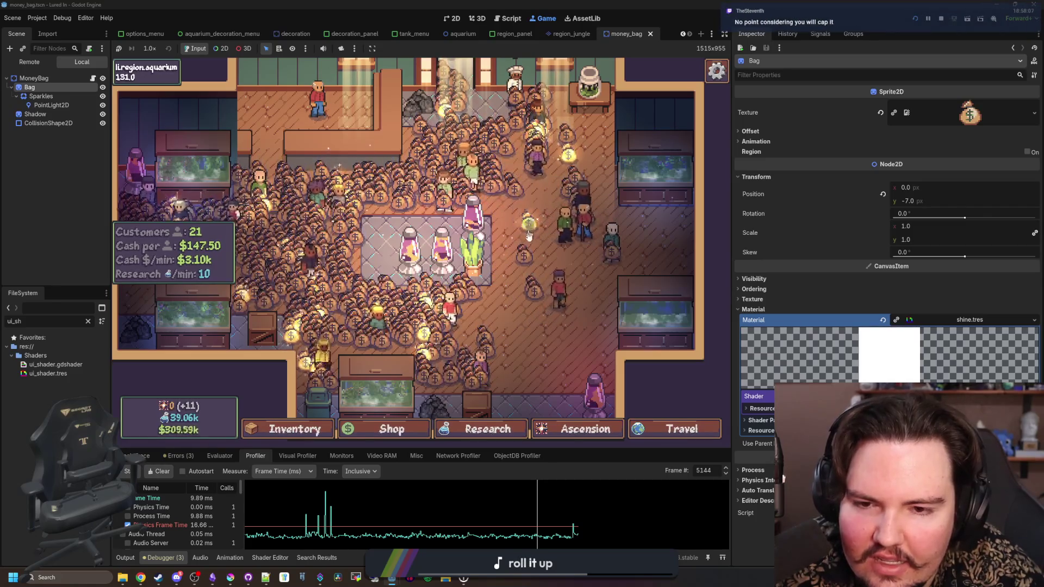
key("a")
key("s")
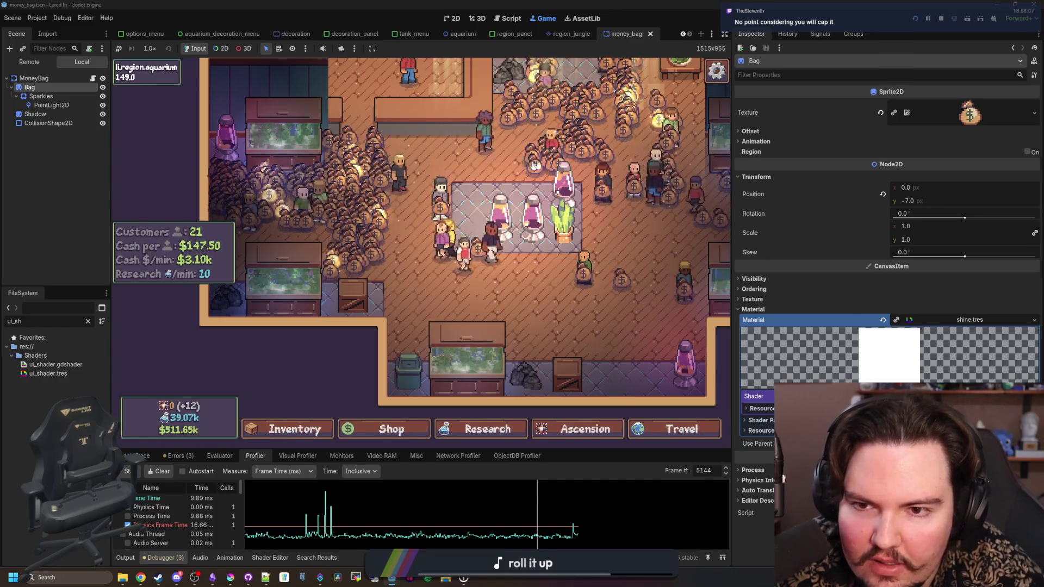
key("d")
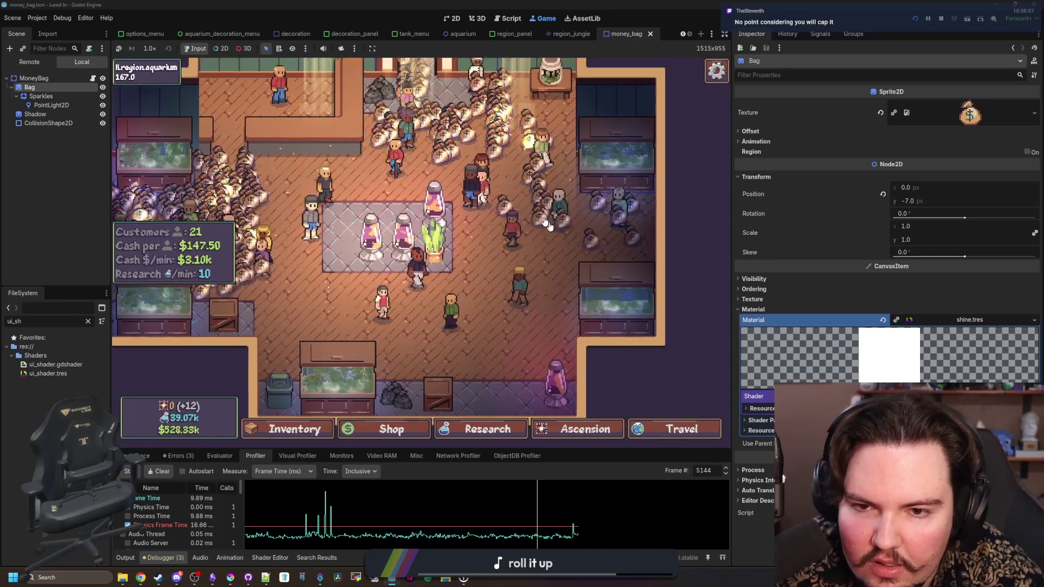
key("w")
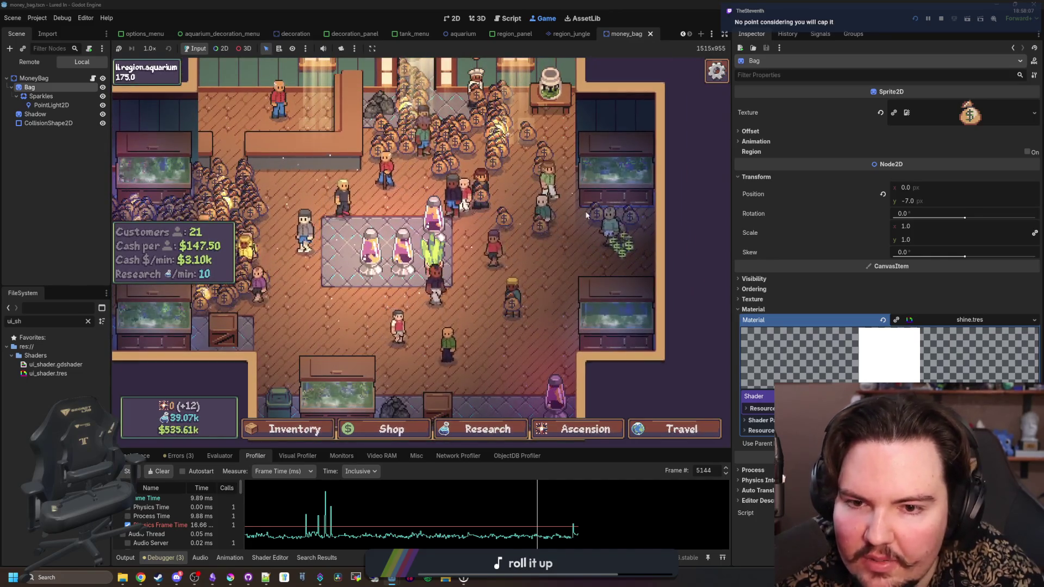
key("w")
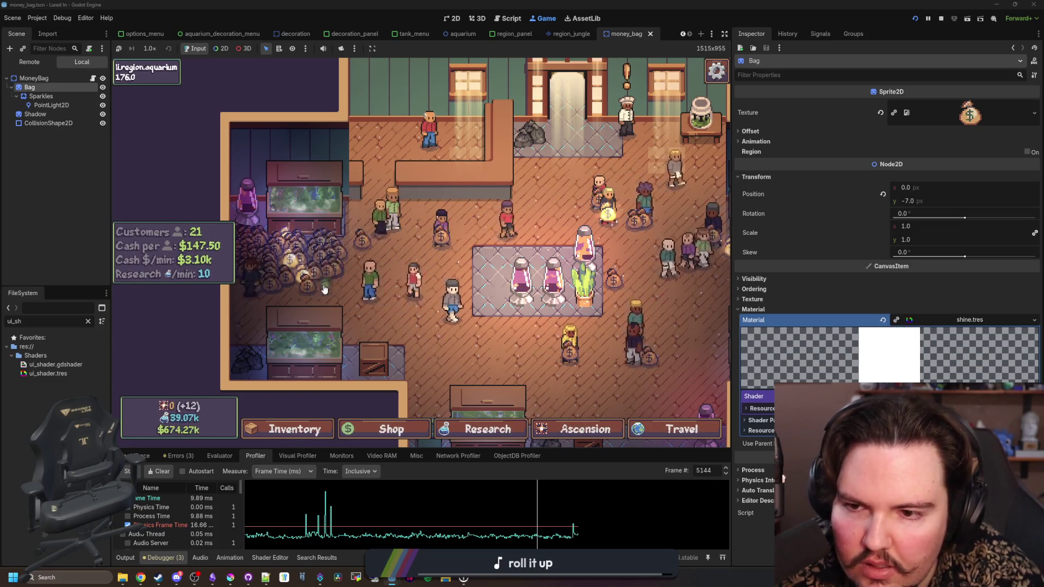
mouse_move(323, 240)
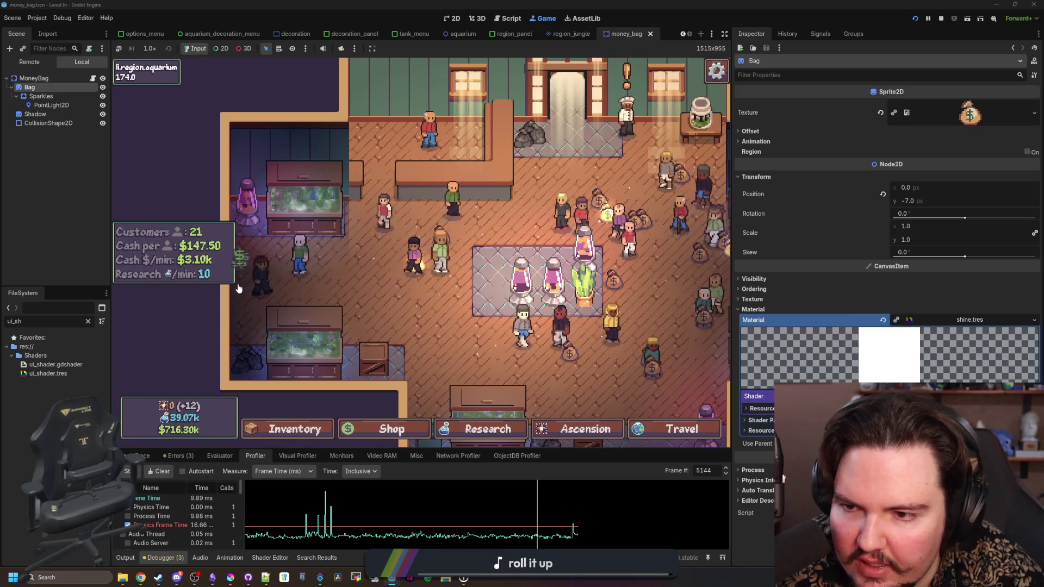
left_click_drag(457, 212, 483, 212)
key("d")
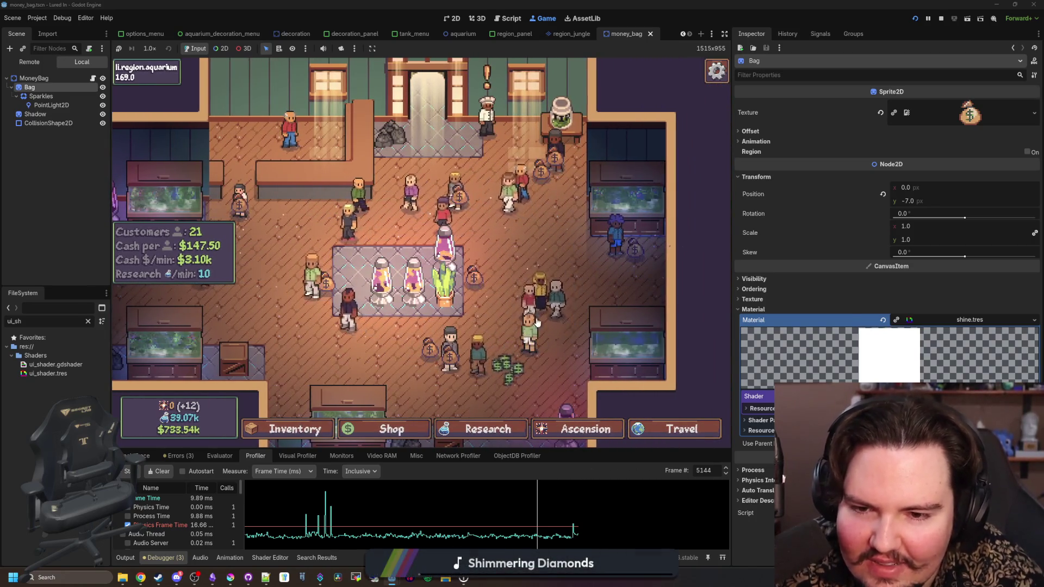
key("s")
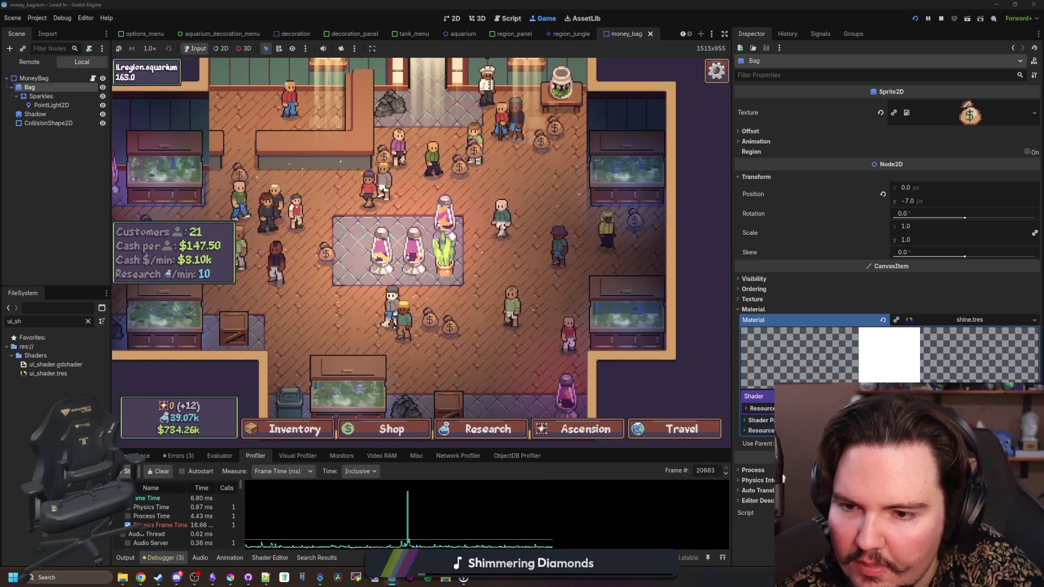
left_click(474, 541)
Zoom in and out on the money bags, then stop the game with F8.
scroll(188, 517, "down", 5)
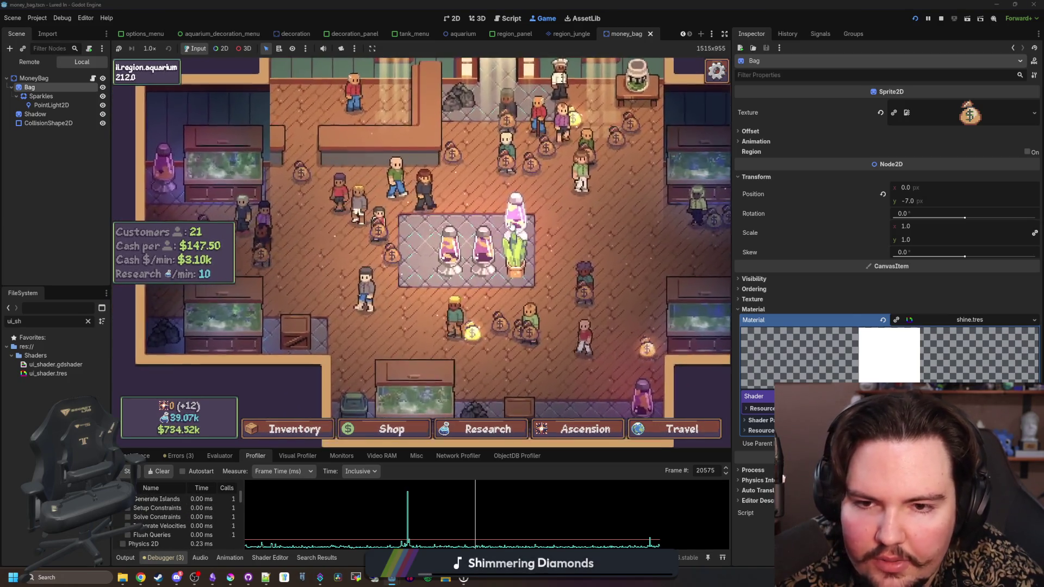
scroll(511, 225, "down", 5)
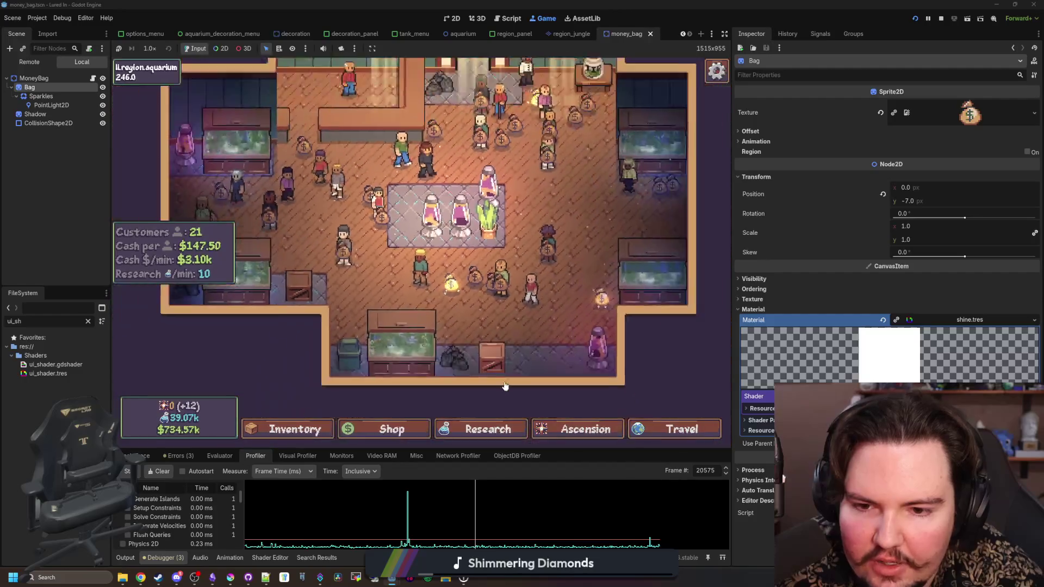
scroll(504, 385, "up", 5)
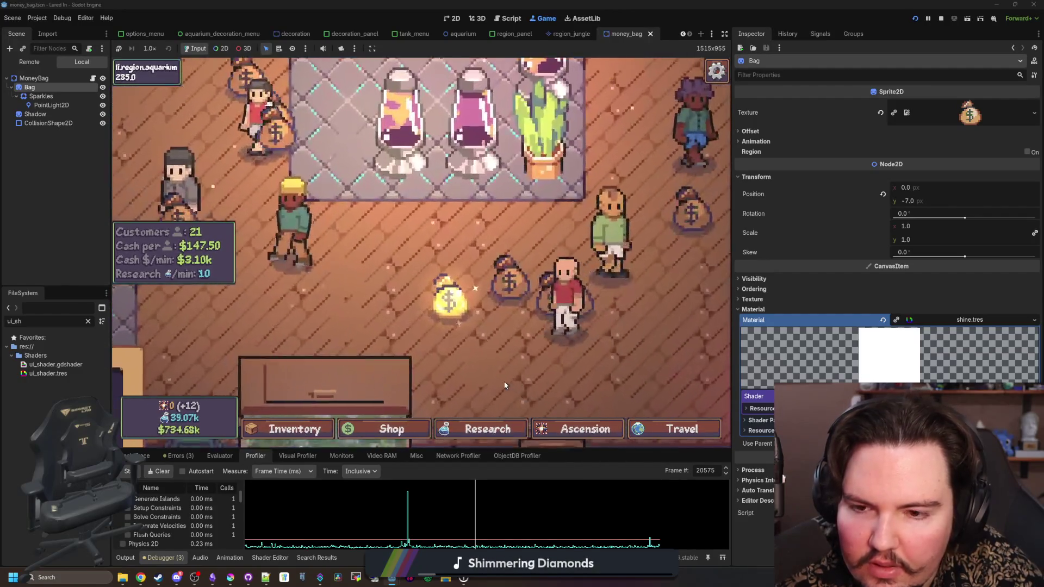
scroll(505, 385, "down", 4)
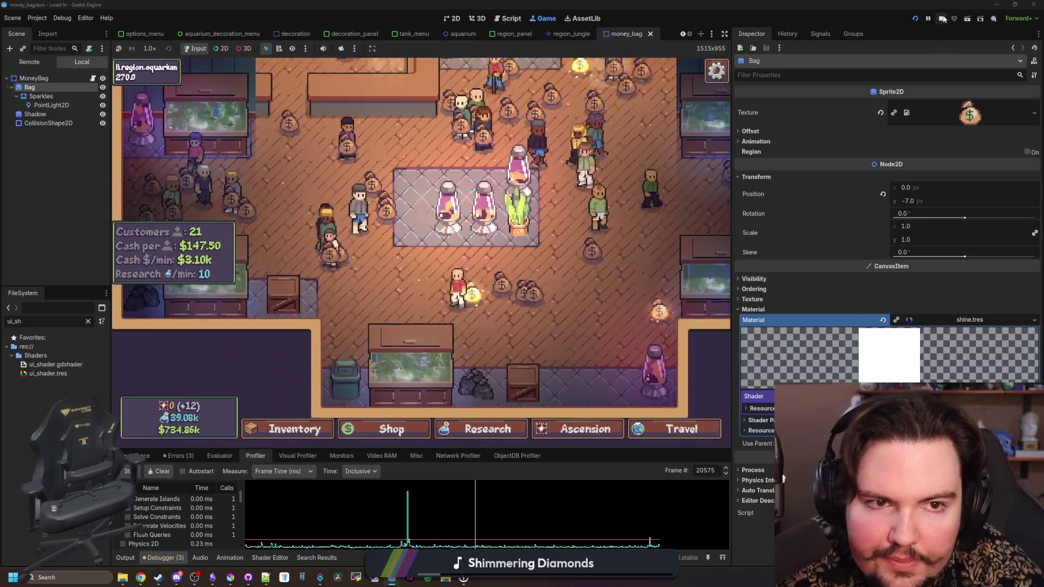
key("F8")
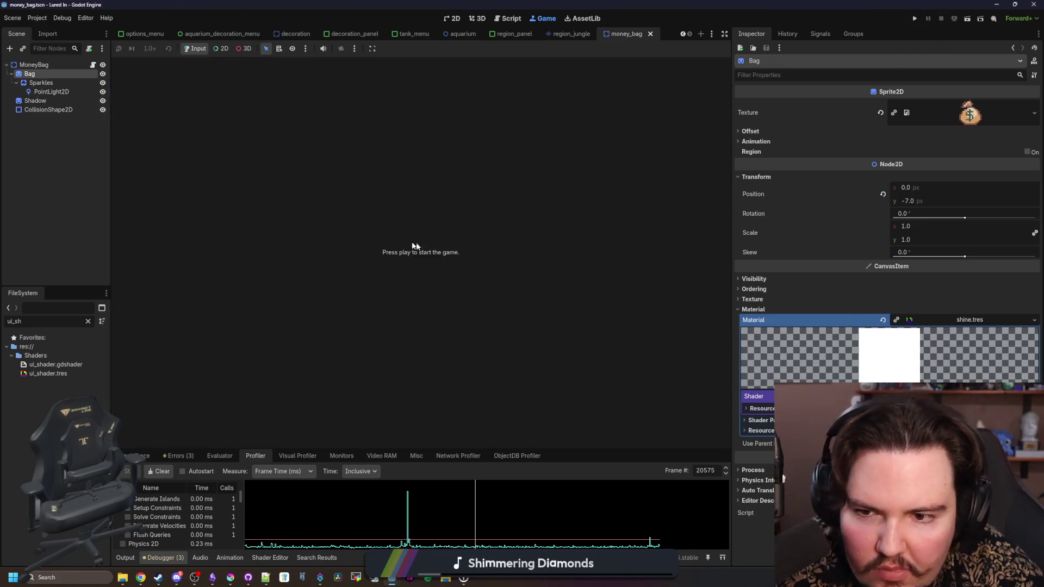
Open money_bag.gd in the script editor and save the scene.
left_click(92, 65)
left_click(480, 255)
left_click(356, 225)
key("ctrl+s")
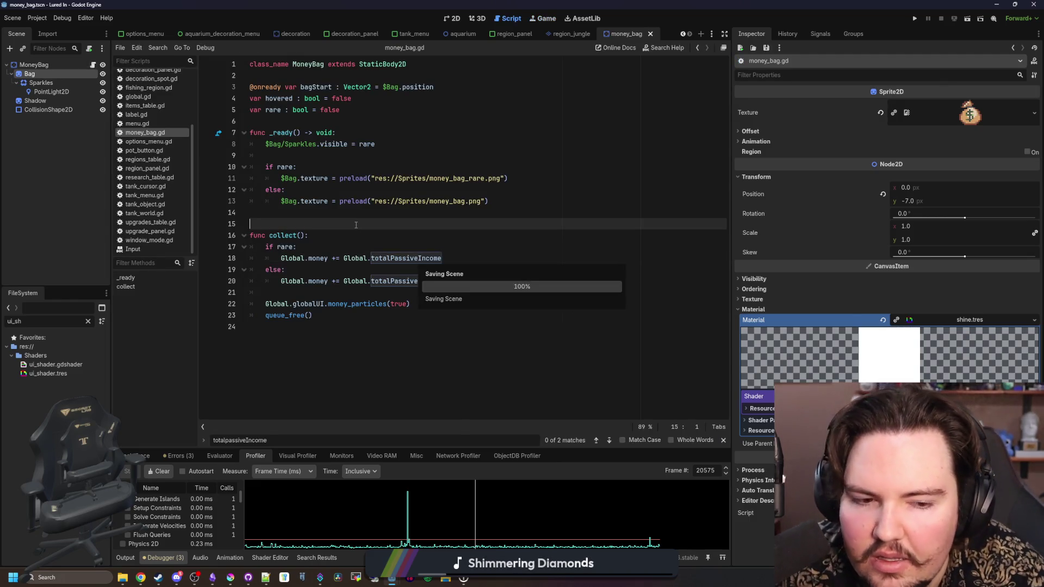
left_click_drag(730, 325, 665, 325)
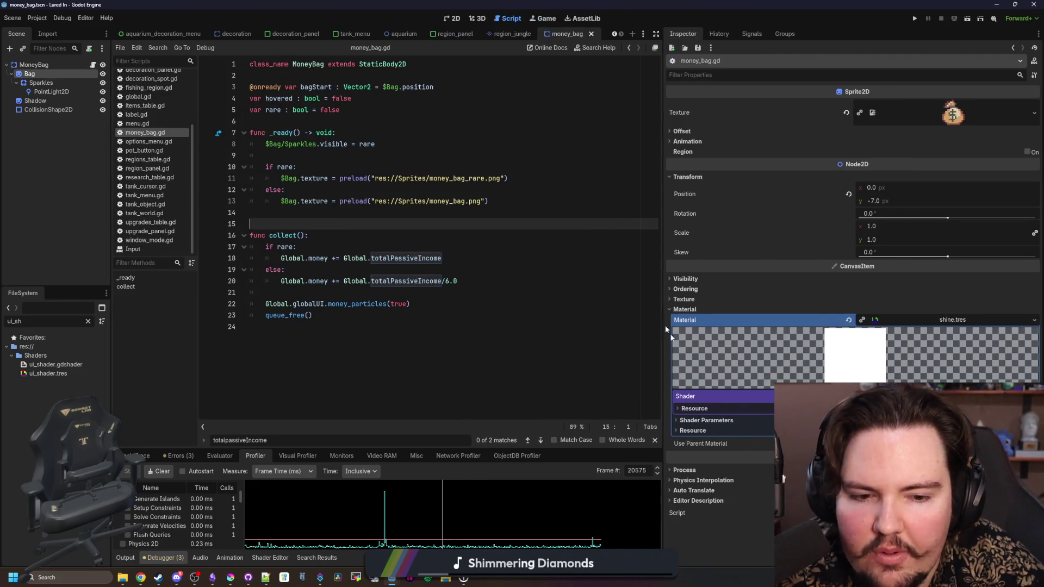
Add an 'instance uniform float timeOffset' below waveHeight in the money bag shader.
left_click(897, 395)
scroll(345, 423, "up", 1)
left_click(406, 444)
key("Return")
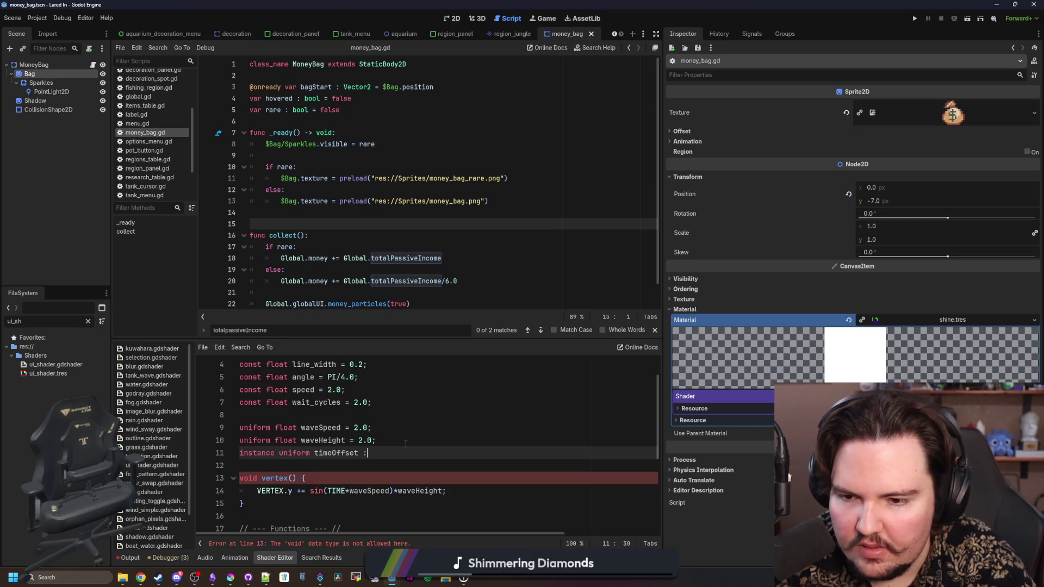
type("=")
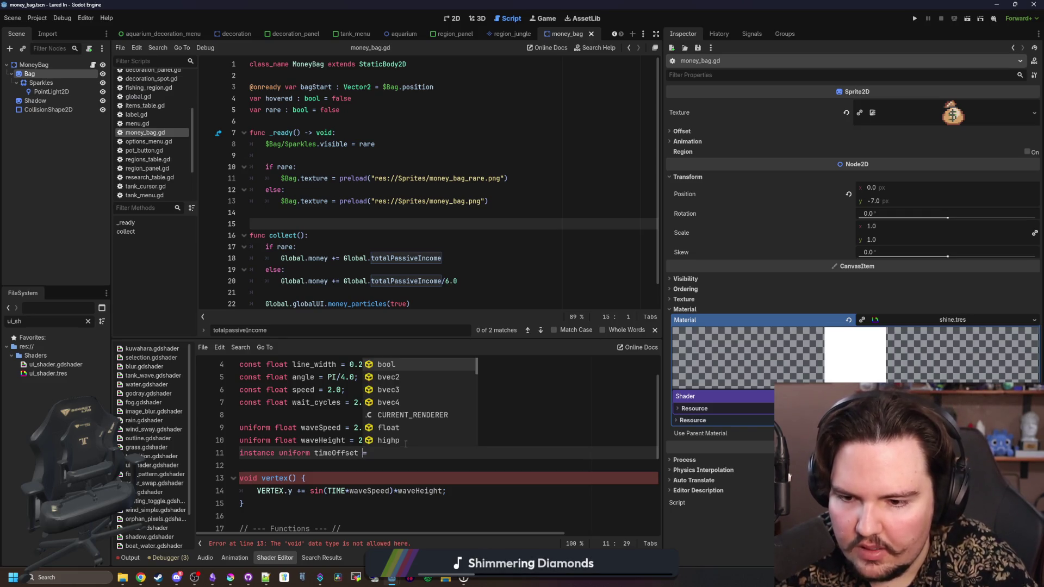
key("Left")
key("Left")
type("fl")
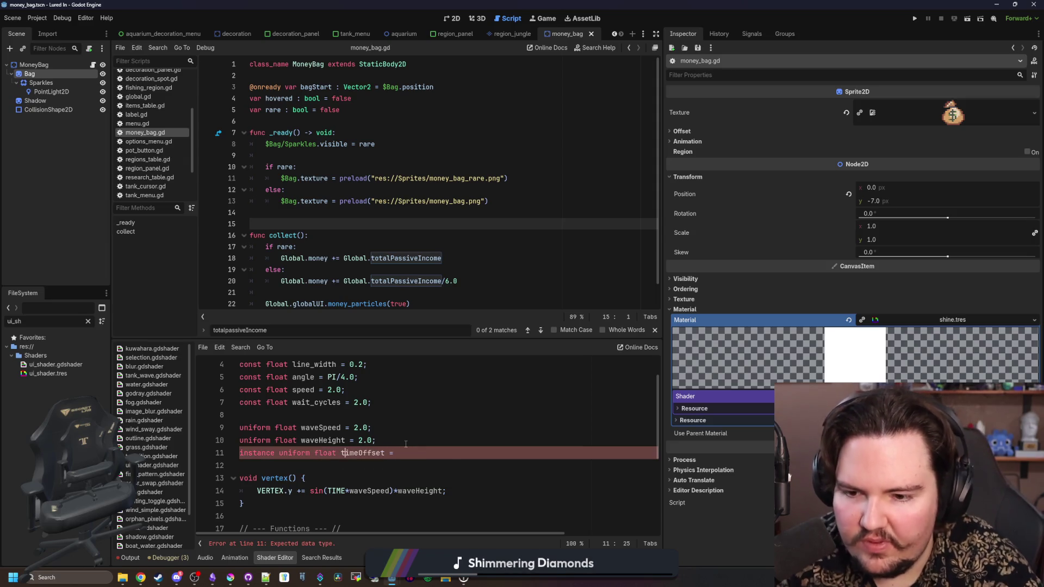
key("End")
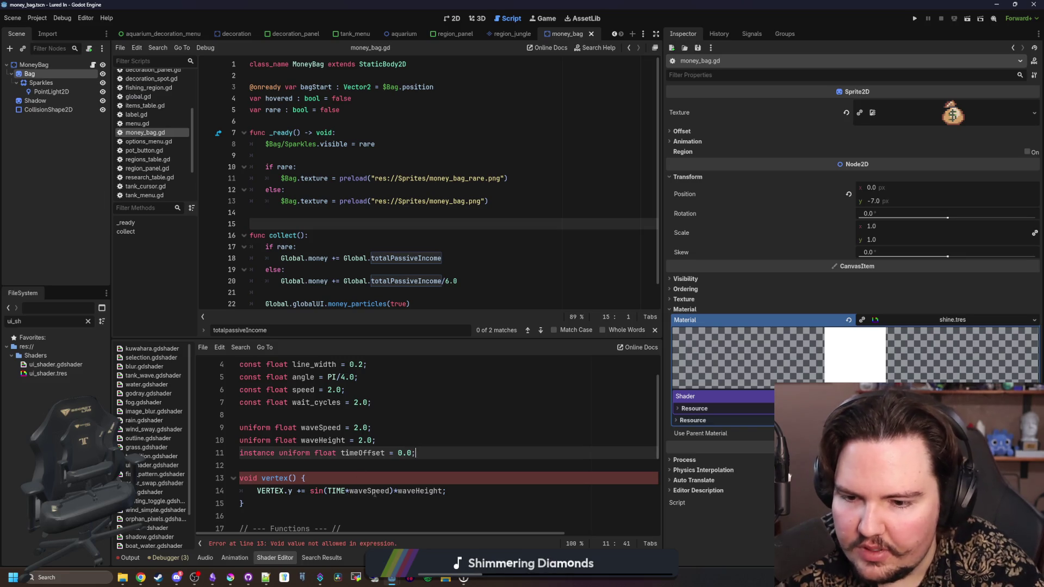
Add timeOffset to TIME in the shader's vertex() wave calculation.
left_click(347, 491)
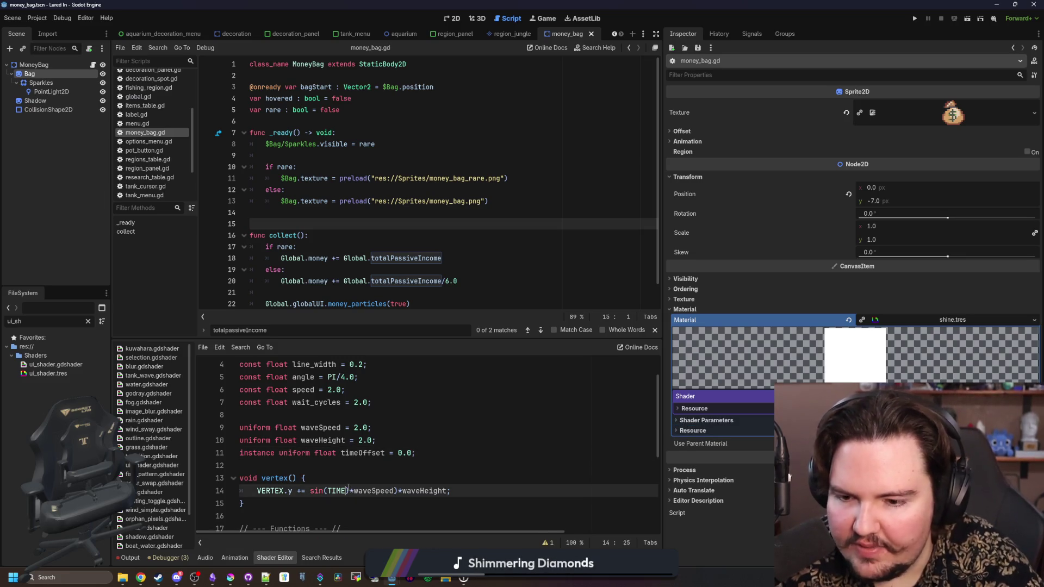
type("(")
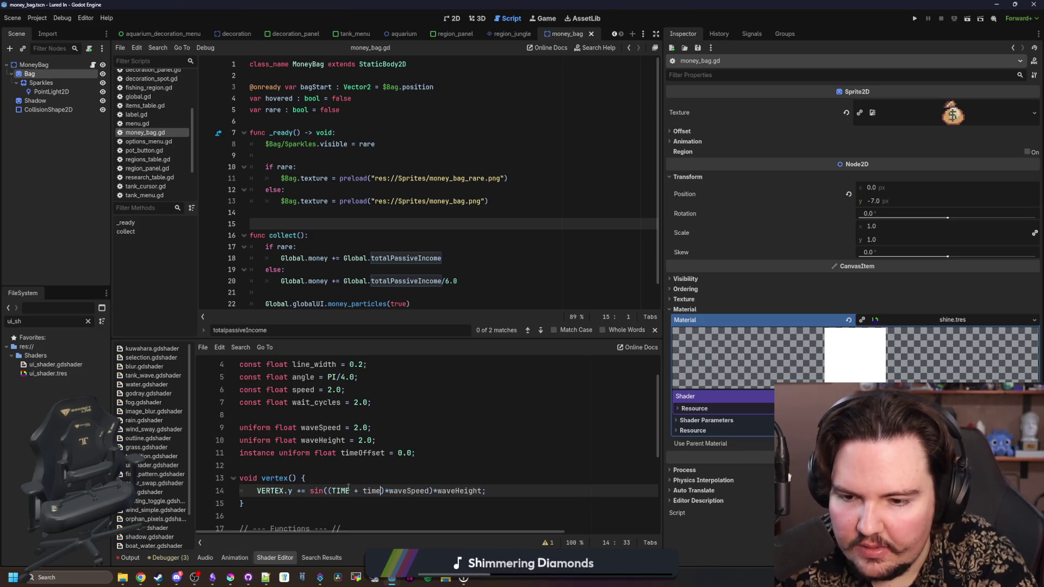
left_click(396, 478)
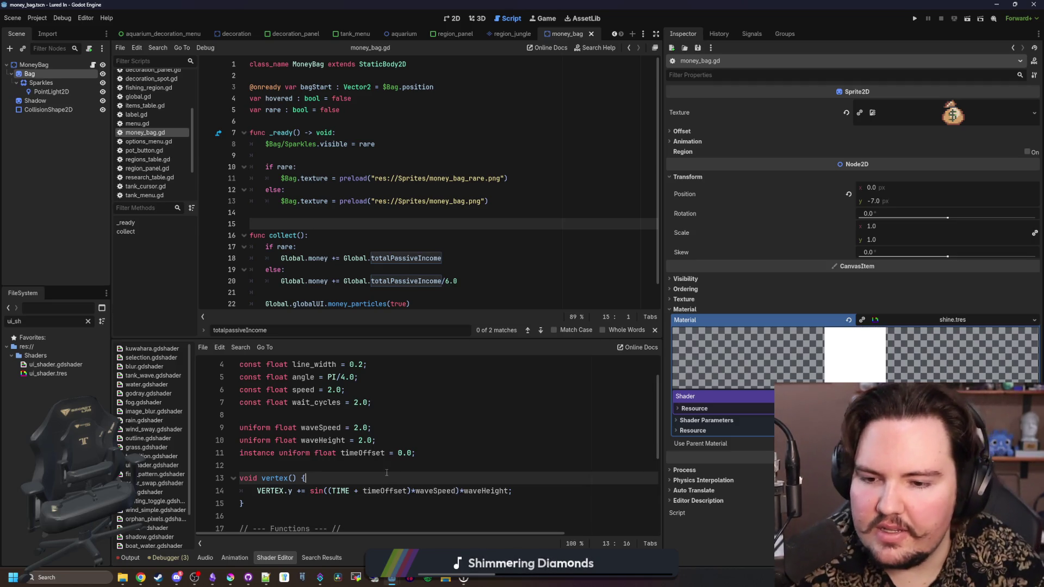
left_click(359, 466)
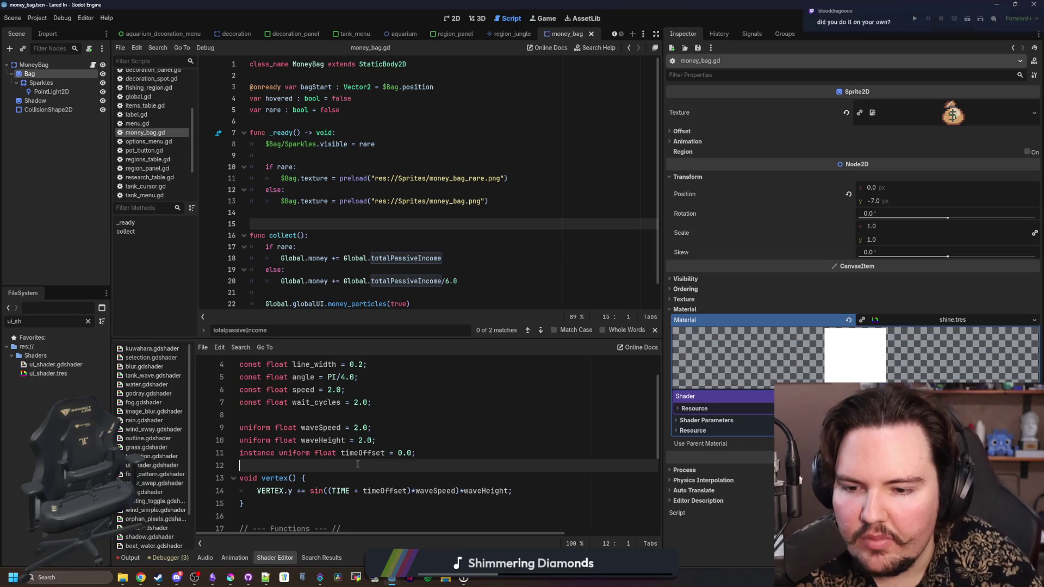
scroll(353, 225, "down", 1)
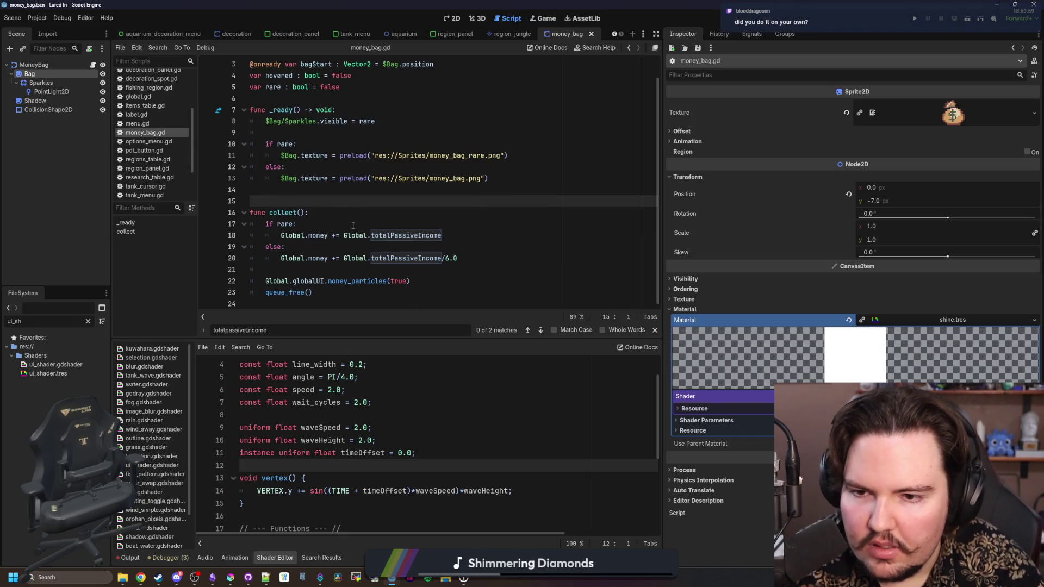
scroll(353, 225, "up", 1)
In _ready, set the 'timeOffset' shader parameter to randf_range(0, 2.0) and save the script.
left_click(341, 144)
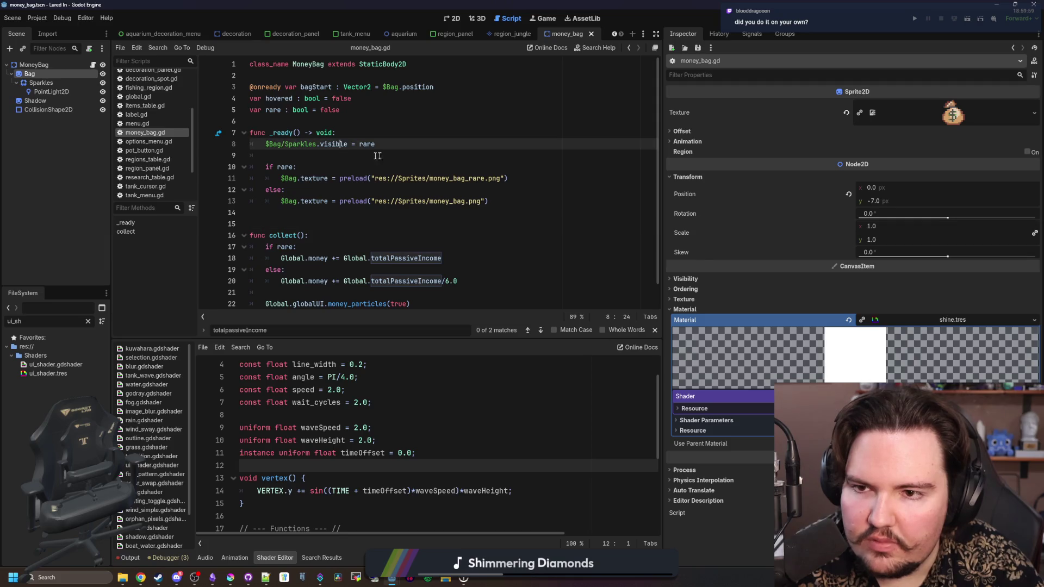
key("Return")
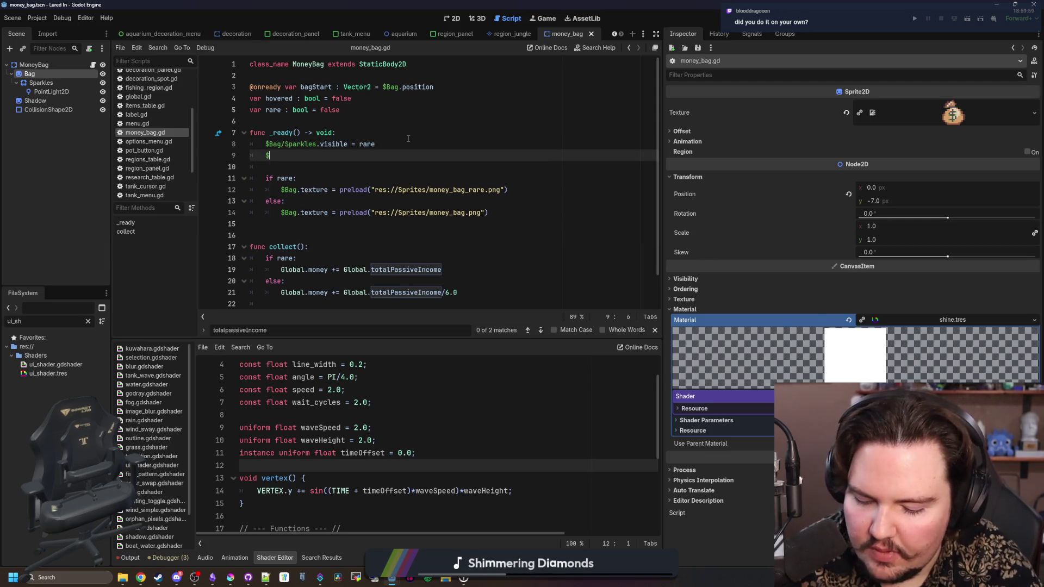
type("Bag.set_instance")
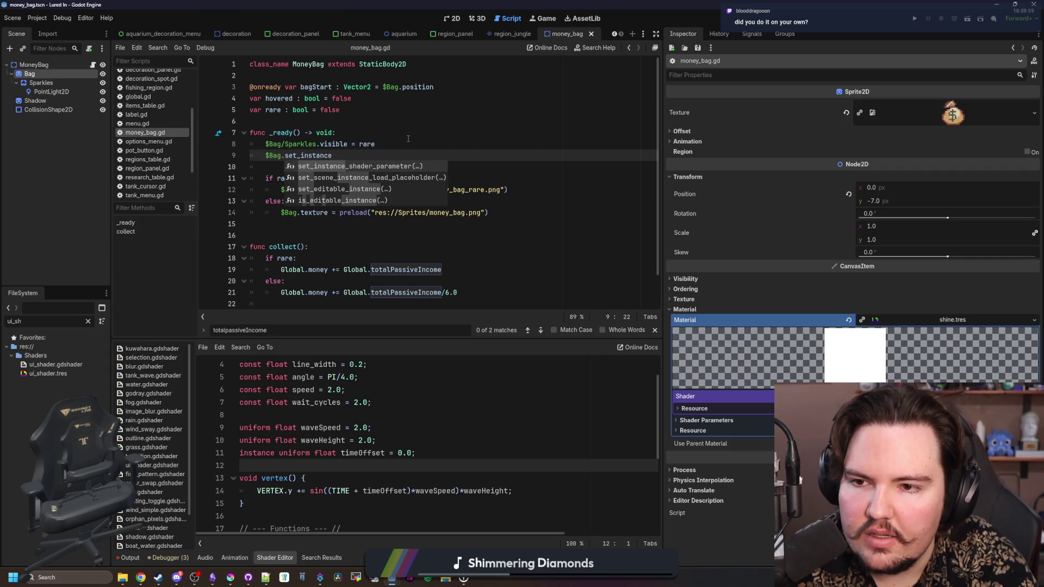
key("Return")
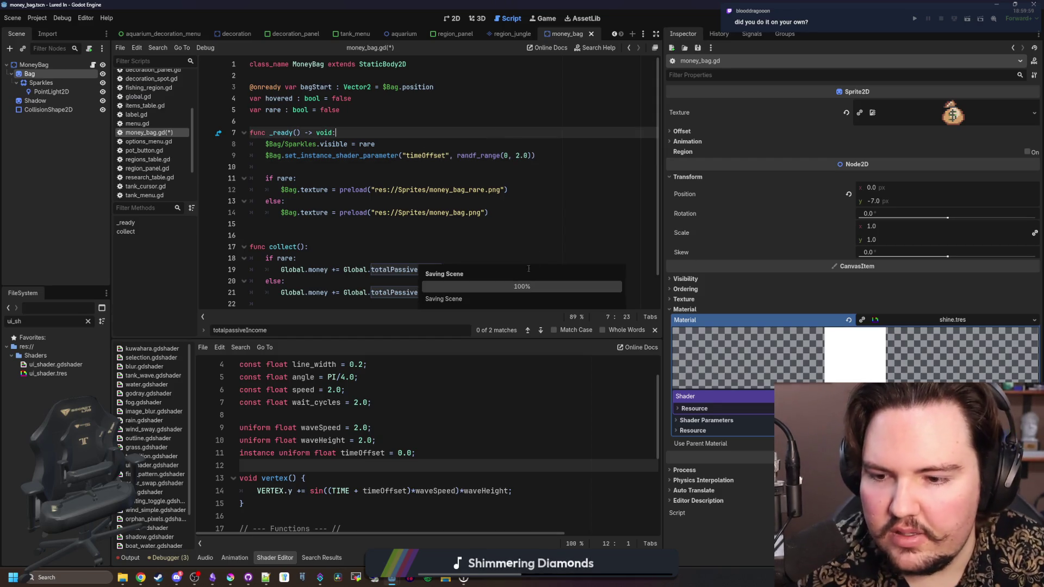
key("ctrl+s")
left_click(422, 169)
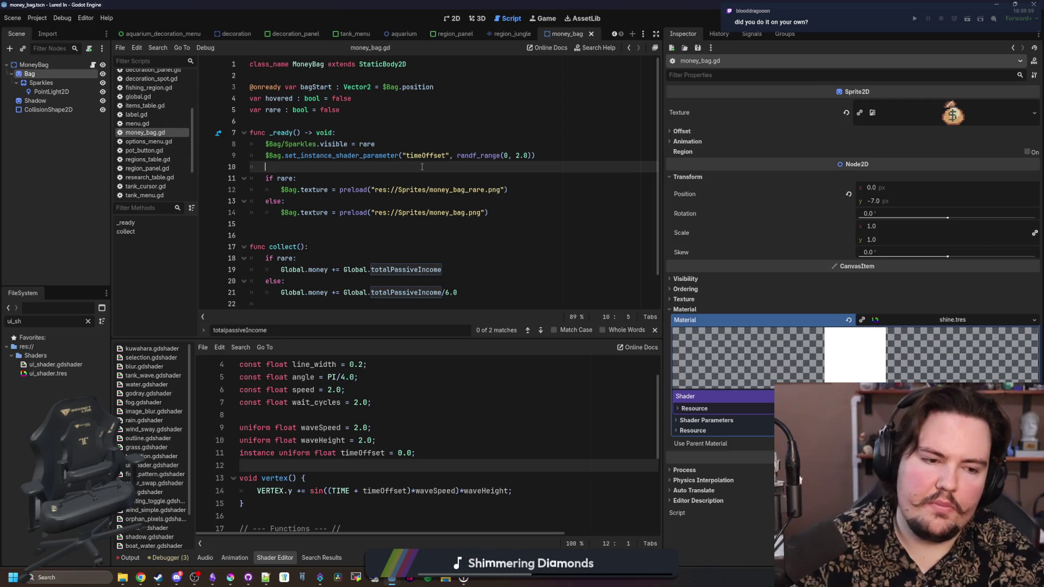
Open aquarium_cursor.gd and enlarge its code area over the shader panel.
scroll(155, 131, "up", 5)
left_click(160, 95)
left_click(451, 198)
scroll(452, 199, "down", 1)
left_click_drag(665, 257, 1001, 259)
left_click_drag(484, 338, 485, 423)
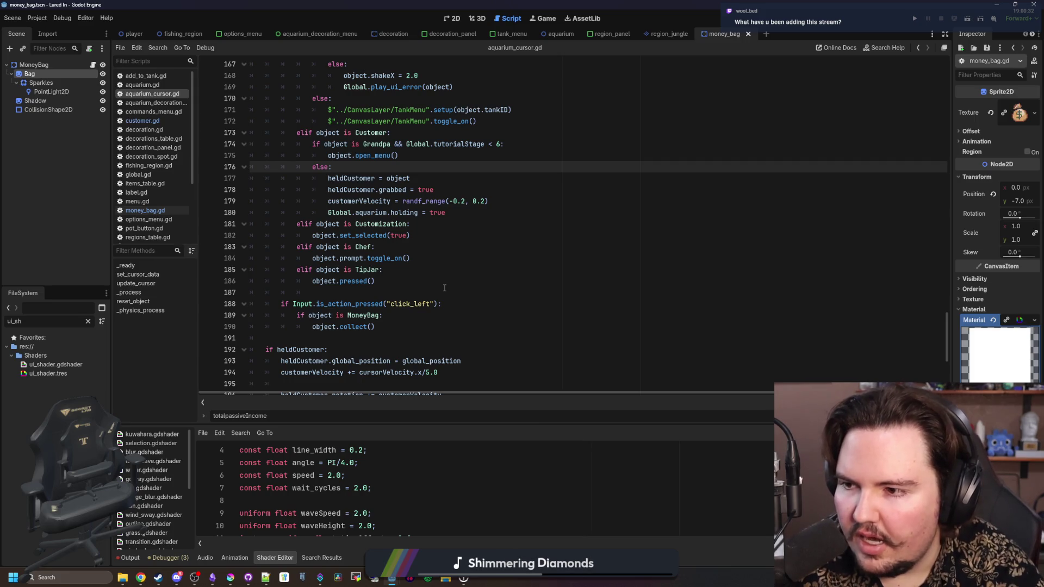
scroll(444, 287, "up", 9)
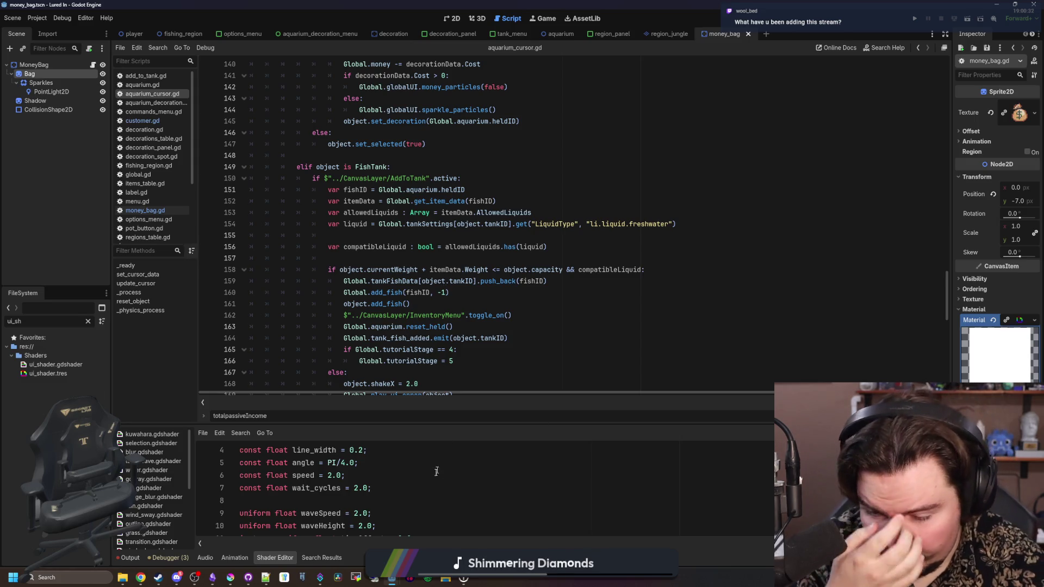
scroll(437, 472, "down", 4)
scroll(309, 503, "up", 2)
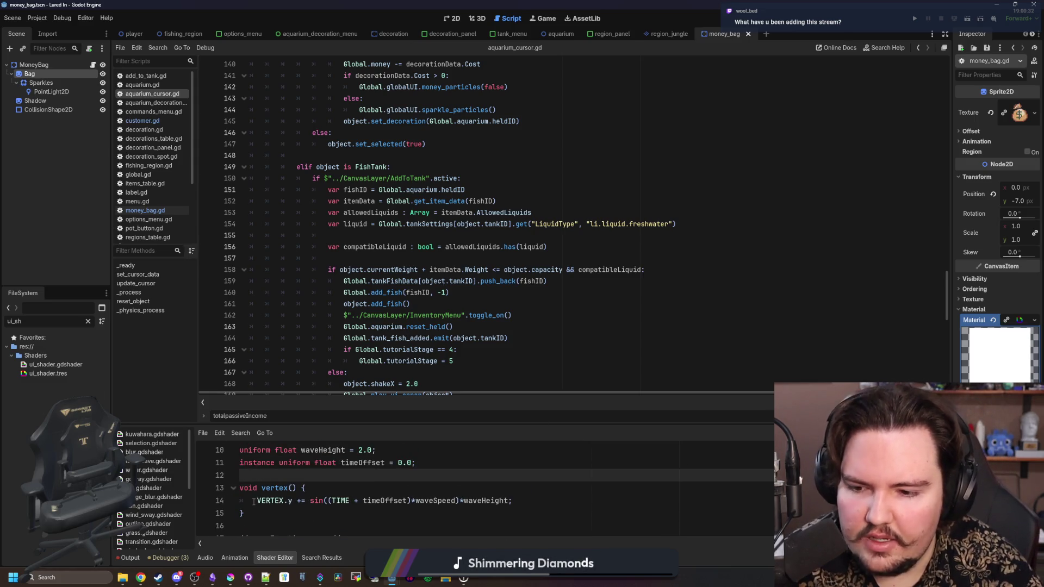
Select text on the shader's vertex offset line.
left_click_drag(253, 501, 417, 500)
left_click(534, 497)
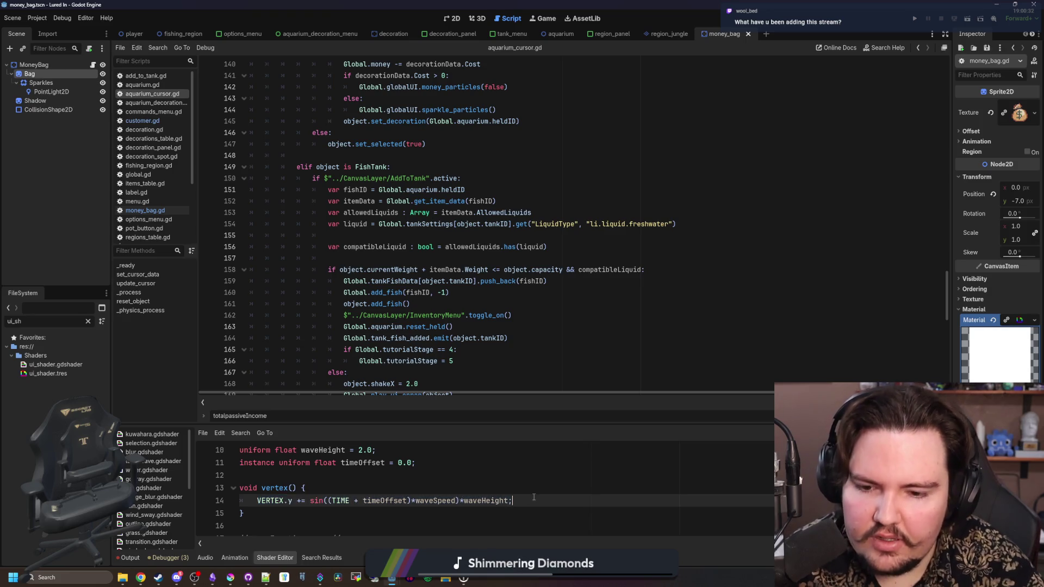
right_click(534, 497)
left_click(259, 503)
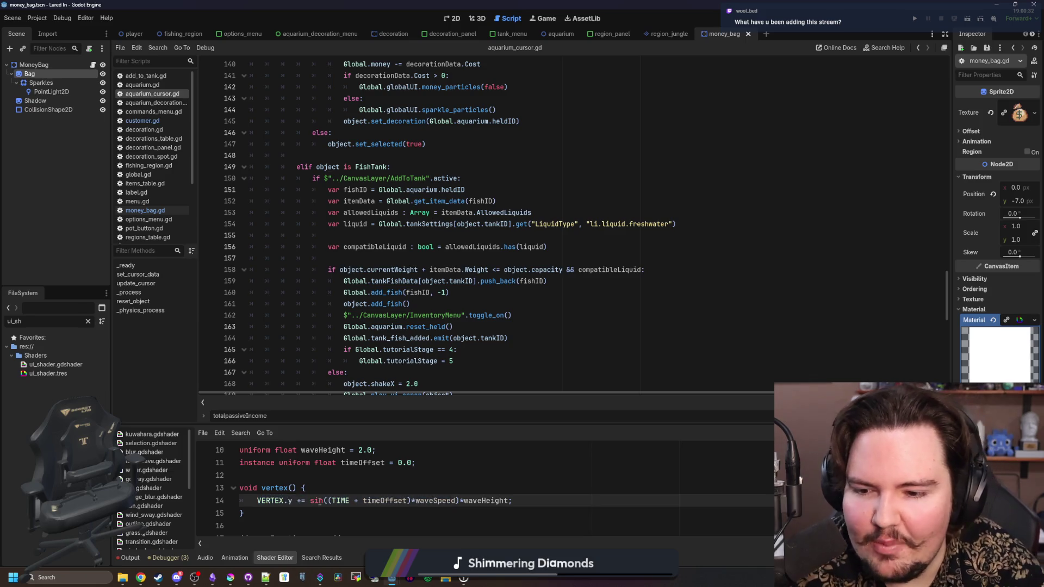
key("shift+End")
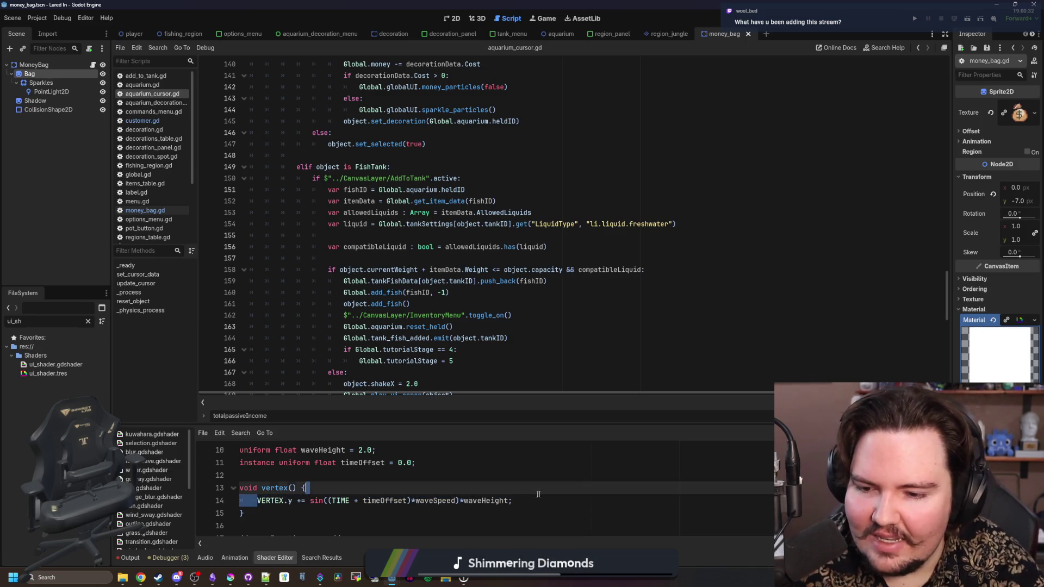
key("End")
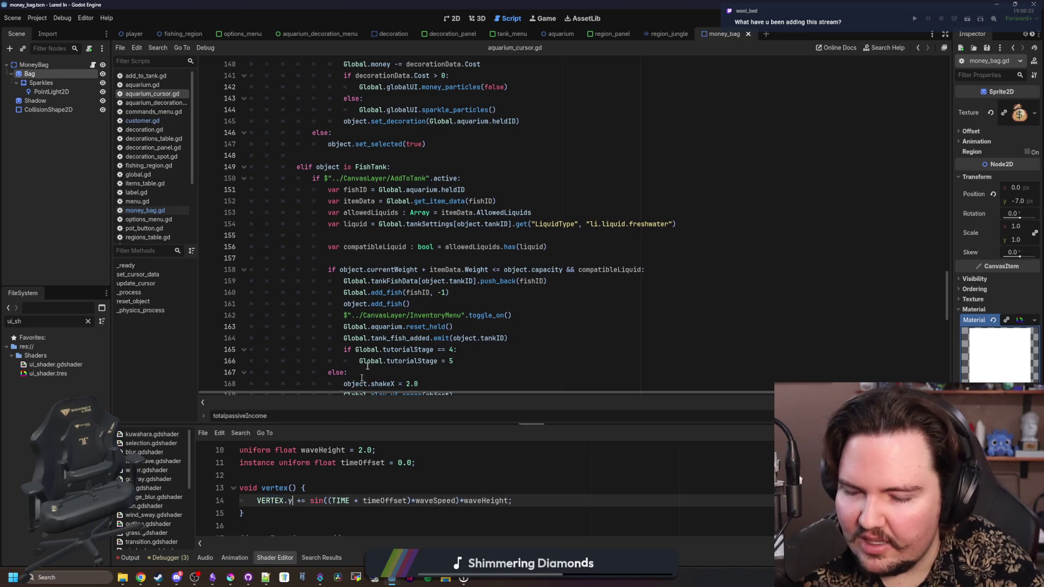
Cut the 'elif body is MoneyBag' branch out of the cursor script.
left_click(402, 262)
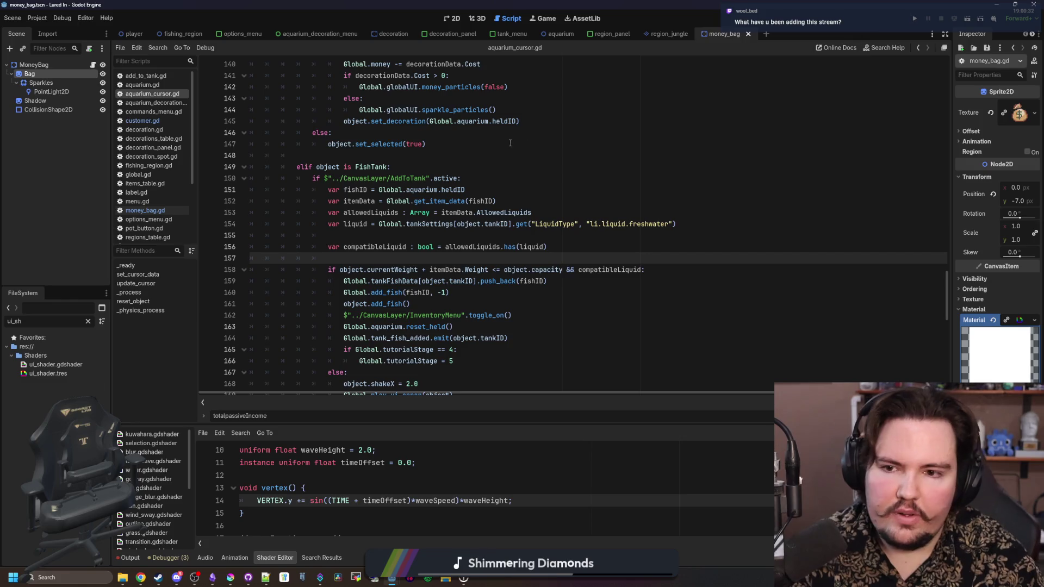
scroll(497, 173, "down", 7)
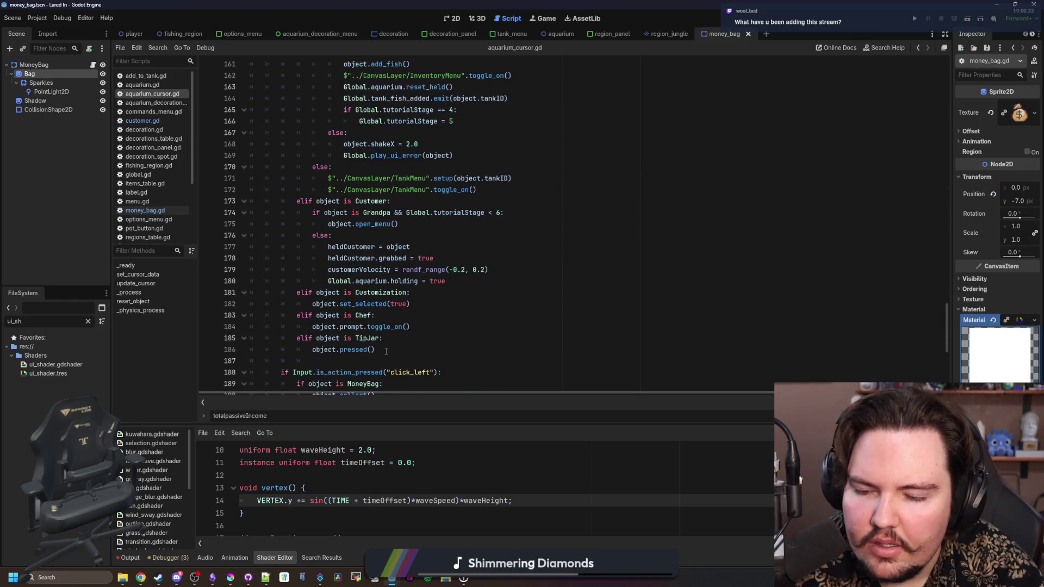
scroll(386, 352, "down", 1)
left_click(388, 351)
left_click(402, 363)
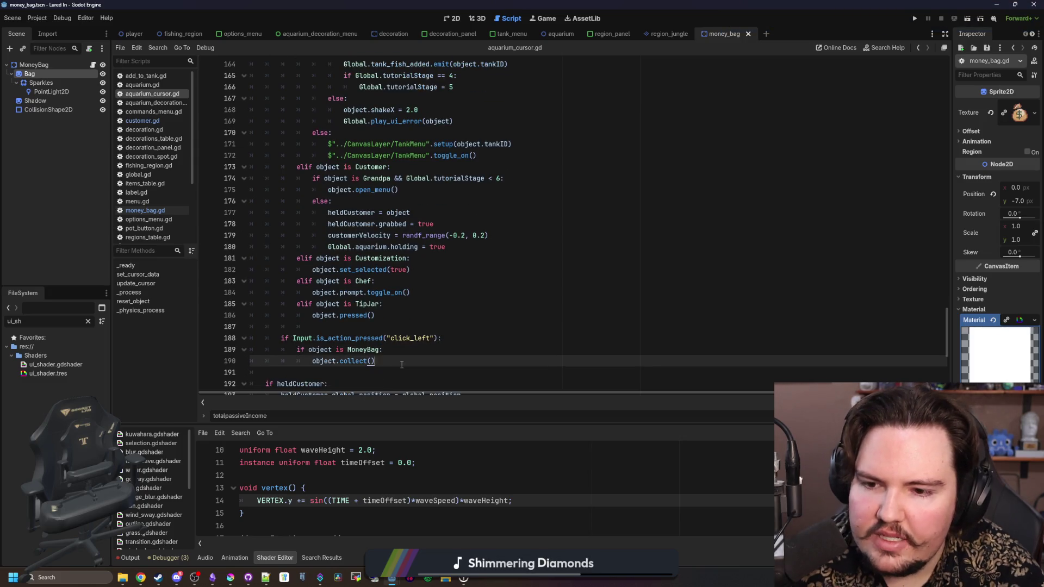
left_click_drag(402, 364, 189, 333)
scroll(393, 270, "up", 20)
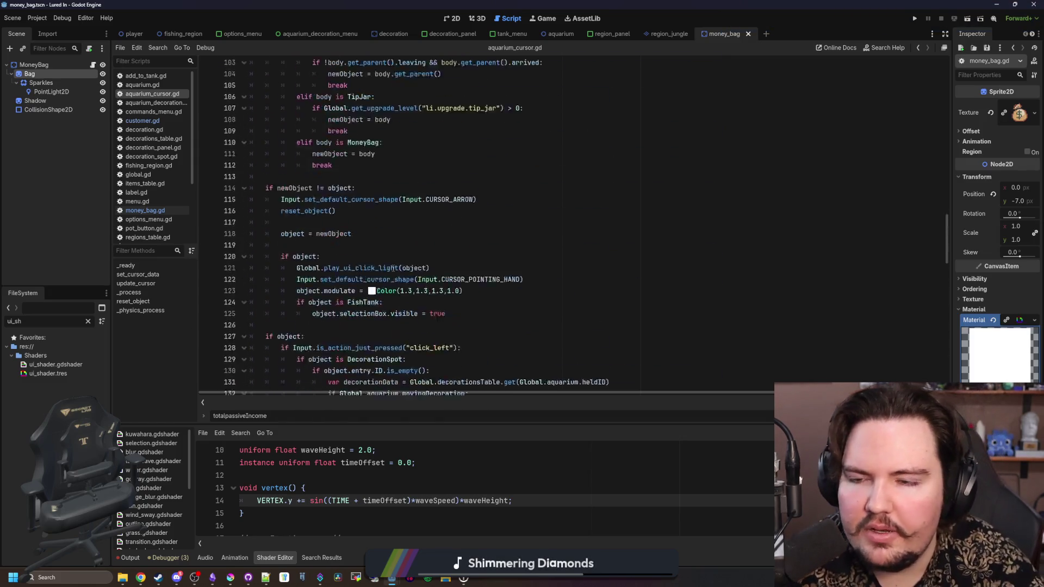
scroll(392, 269, "down", 2)
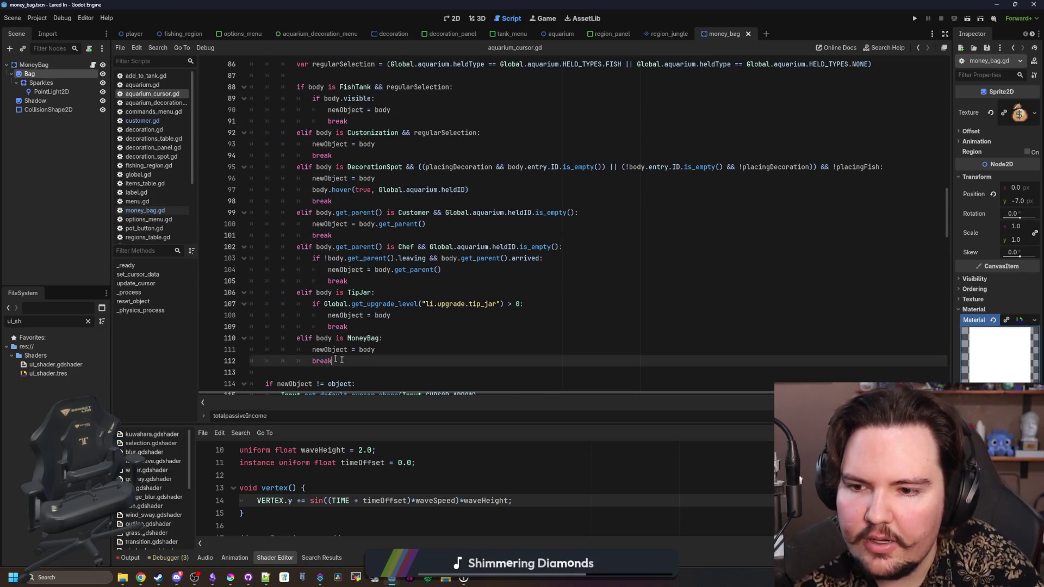
left_click_drag(391, 361, 250, 337)
key("BackSpace")
Paste the MoneyBag branch above the FishTank check as 'if' and turn FishTank into 'elif'.
scroll(356, 87, "up", 1)
left_click(357, 108)
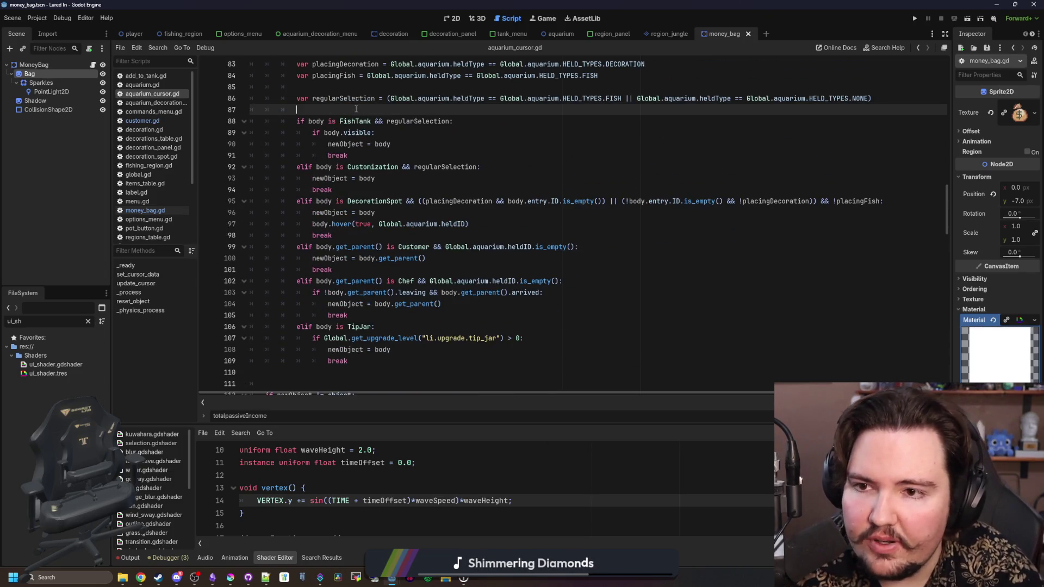
key("ctrl+v")
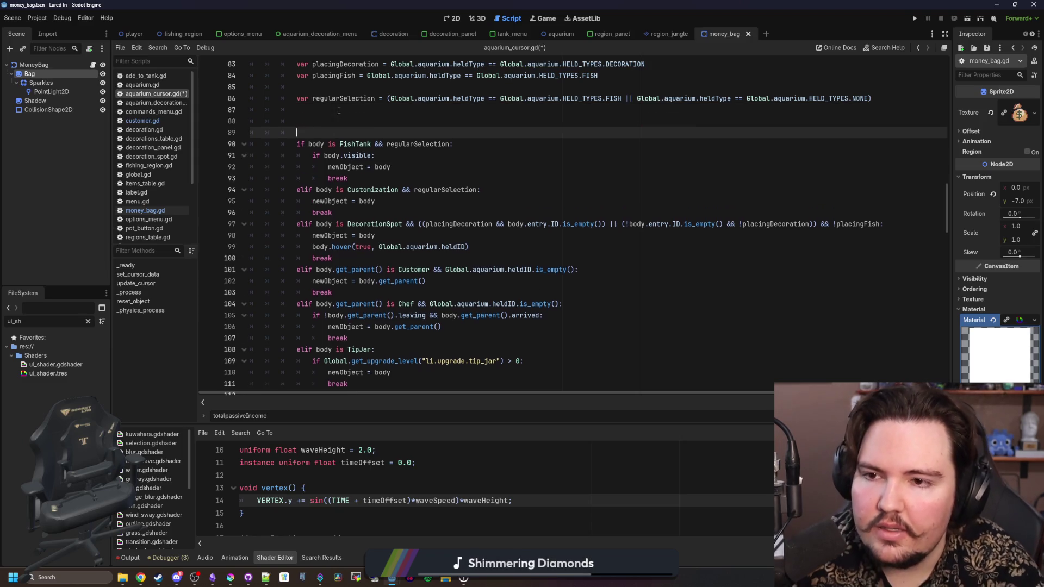
left_click(351, 121)
key("Delete")
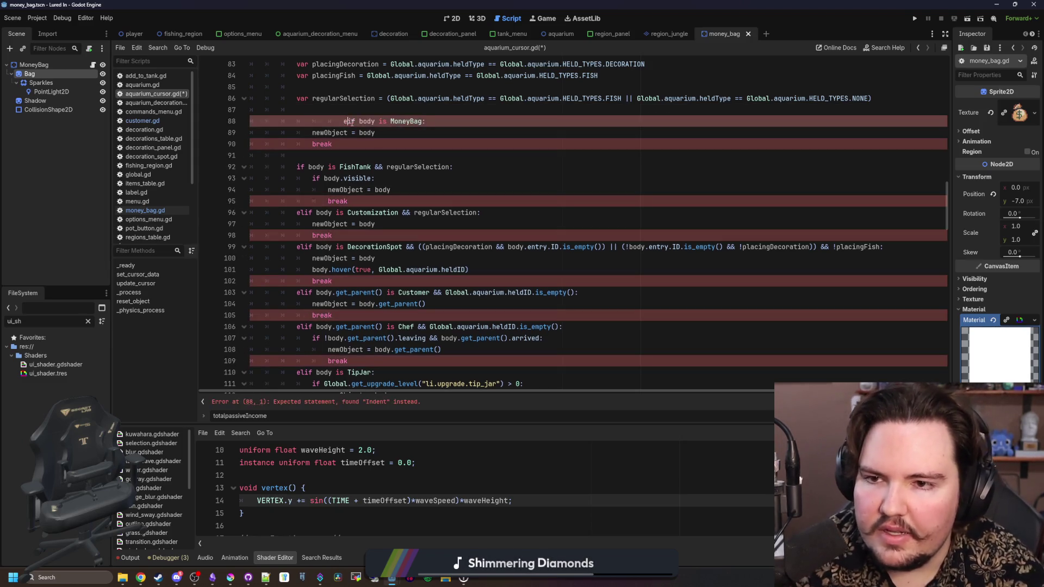
key("BackSpace")
left_click(326, 158)
key("Delete")
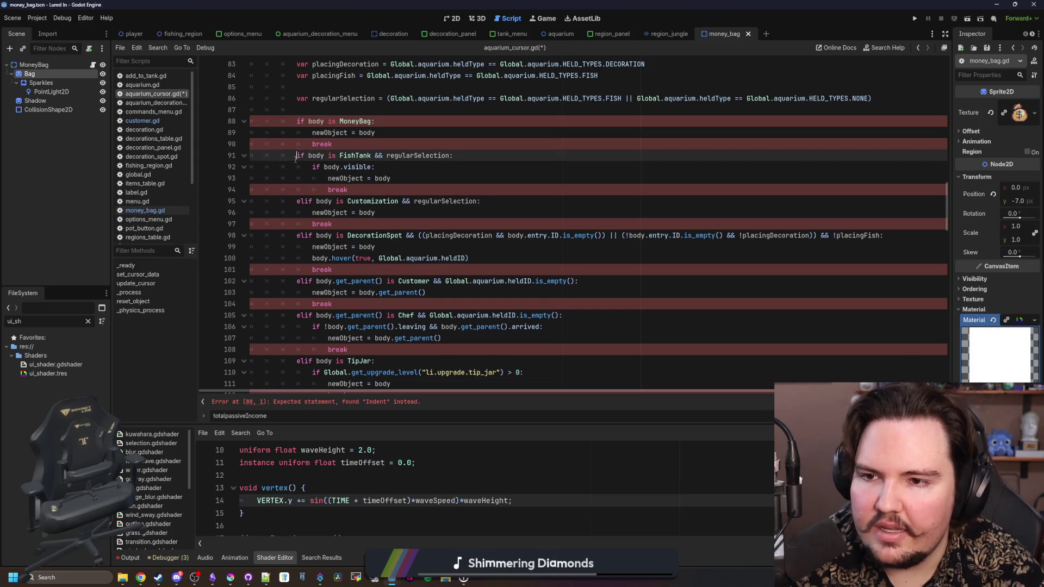
key("Home")
type("el")
Save aquarium_cursor.gd and run the game to test the change.
scroll(361, 272, "down", 3)
left_click(361, 304)
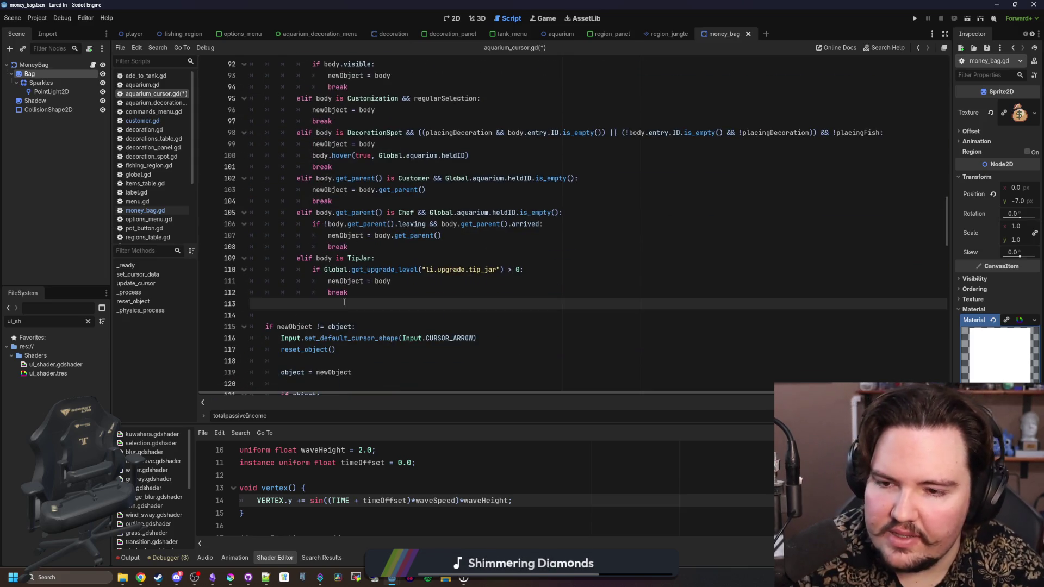
scroll(362, 303, "up", 2)
key("ctrl+s")
left_click(915, 19)
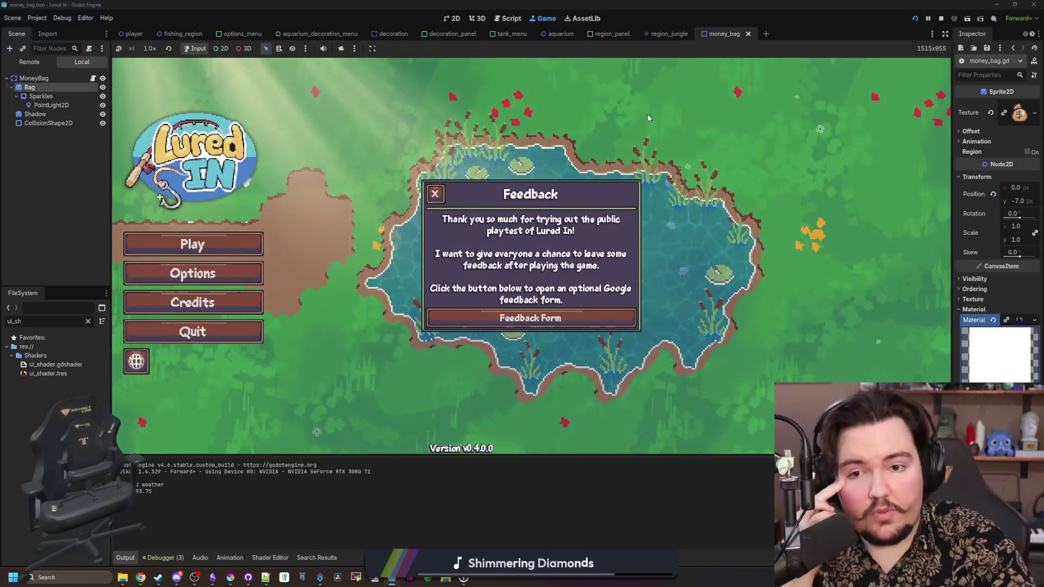
Start from the main menu, dismiss the dialogs, and check the shop's Equipment tab.
left_click(386, 208)
left_click(240, 248)
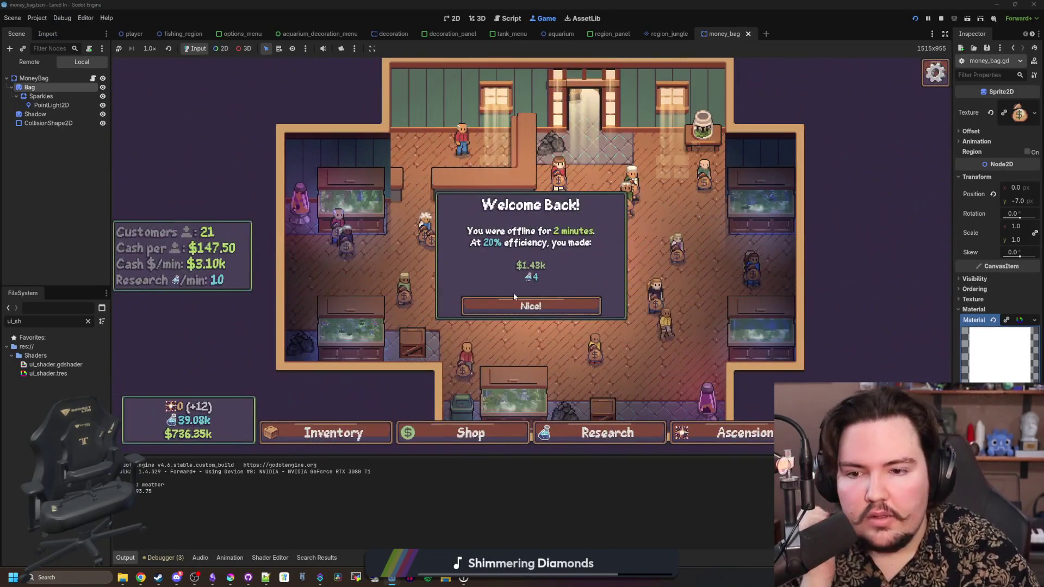
left_click(516, 300)
left_click(409, 432)
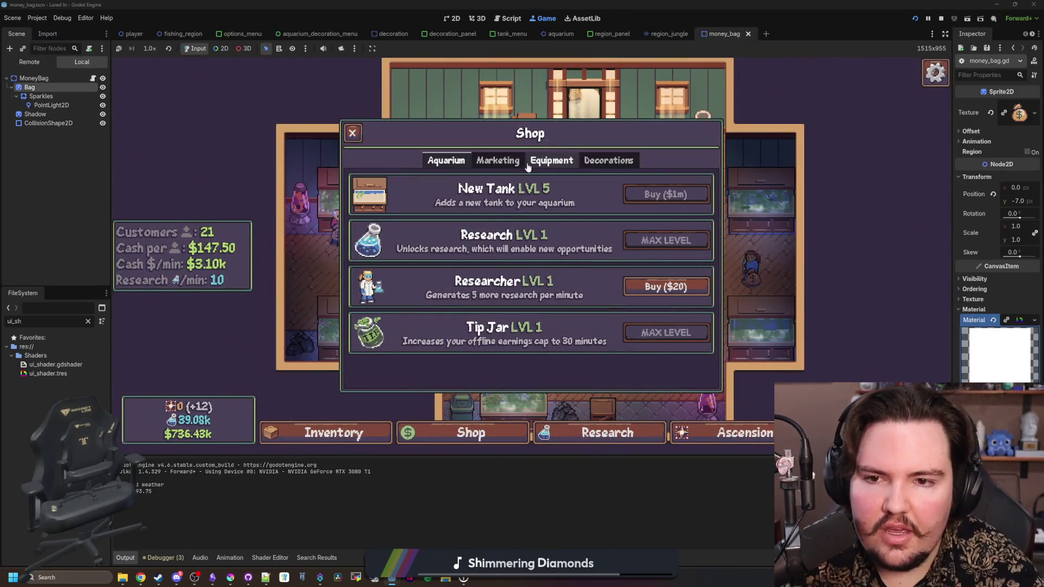
left_click(552, 161)
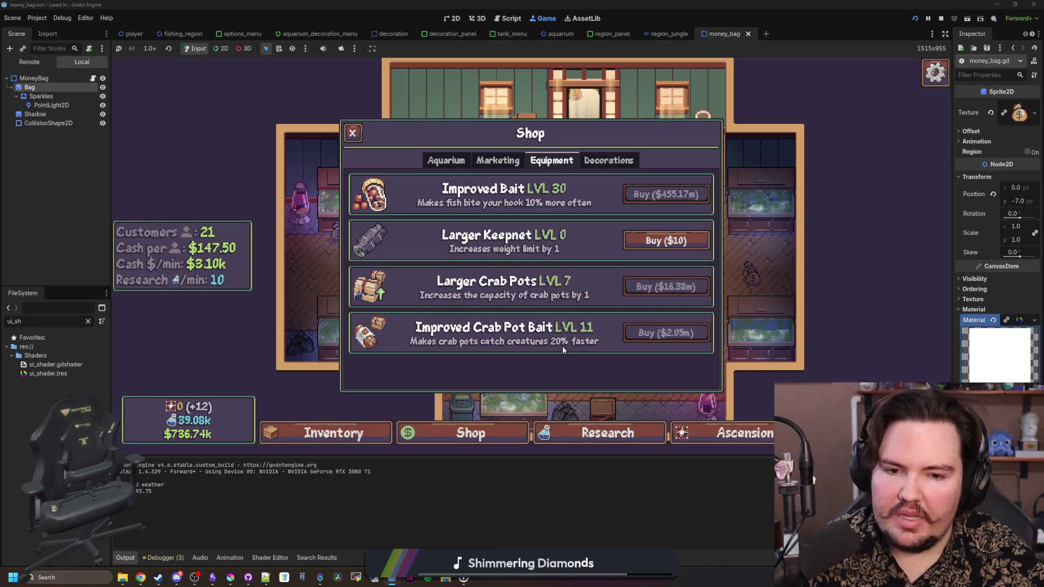
key("Escape")
Zoom around the shop floor to inspect the money bags, then stop the game.
scroll(545, 325, "up", 3)
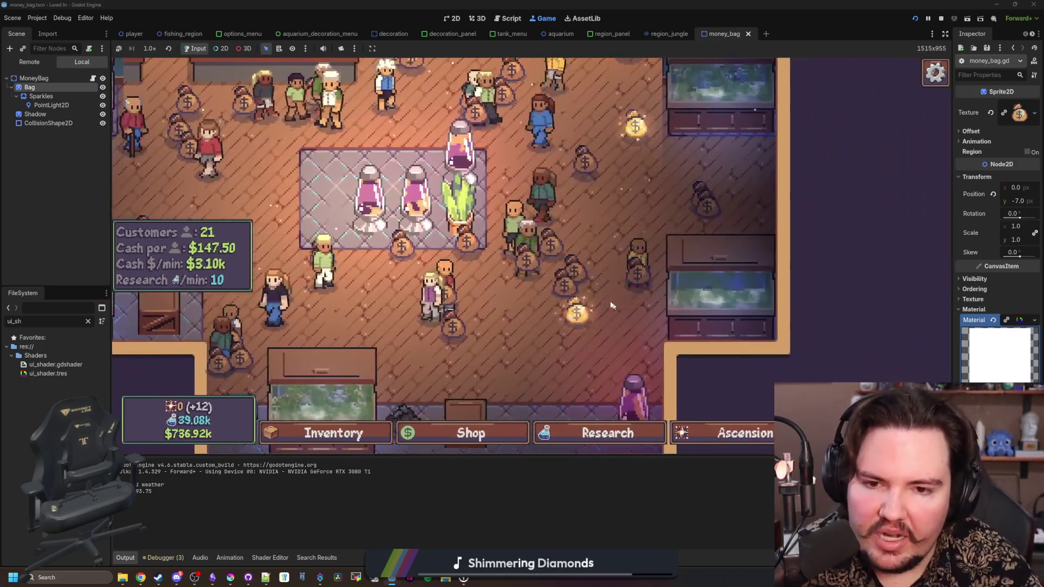
scroll(549, 294, "down", 2)
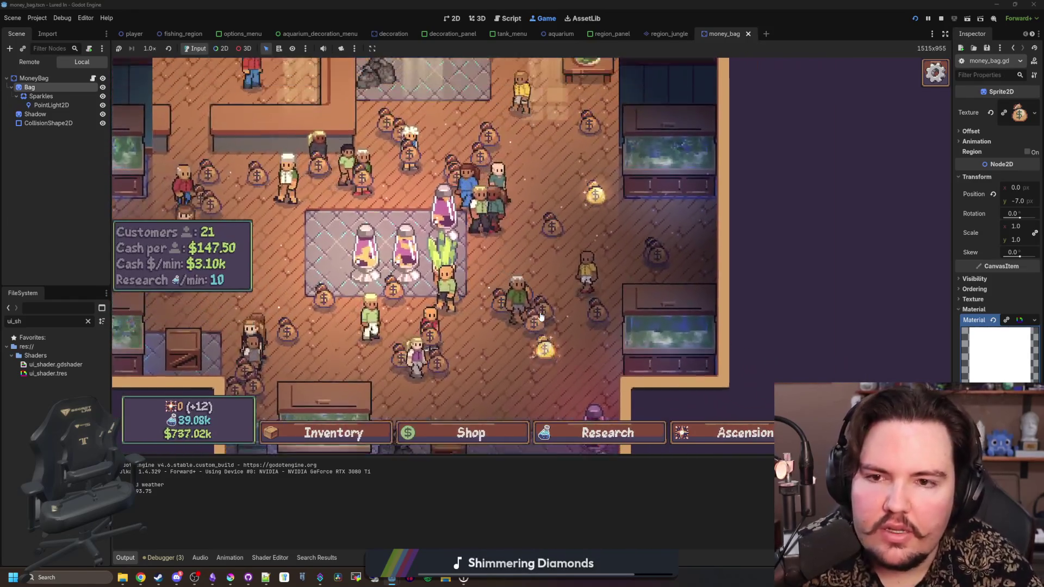
scroll(538, 316, "down", 3)
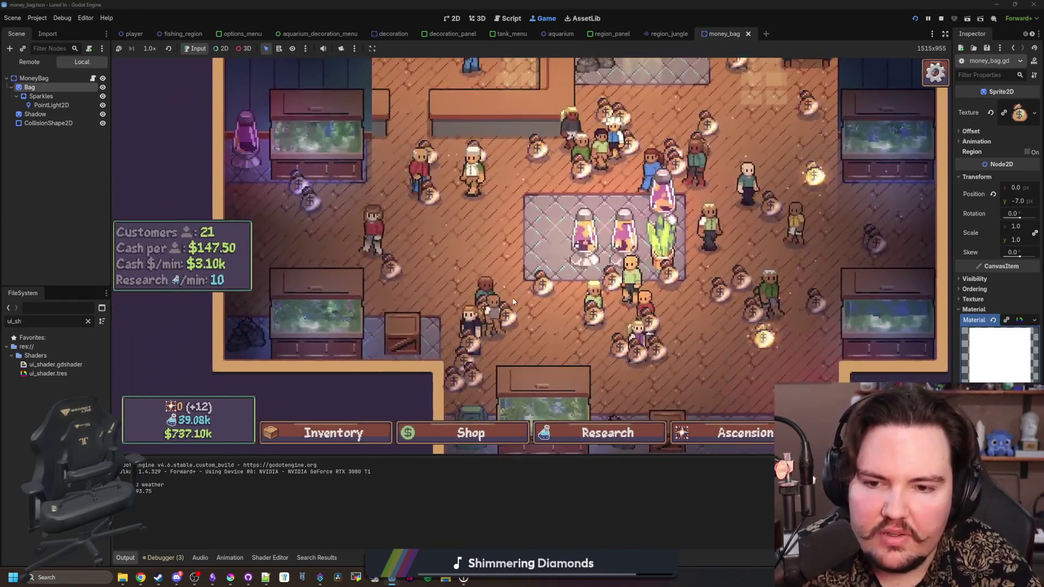
scroll(517, 305, "up", 3)
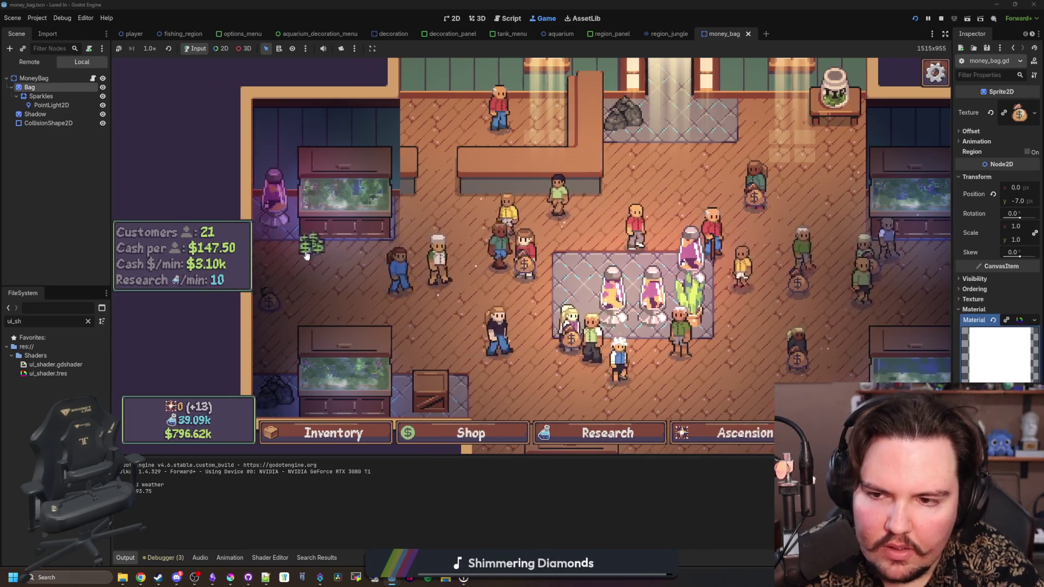
scroll(559, 243, "down", 3)
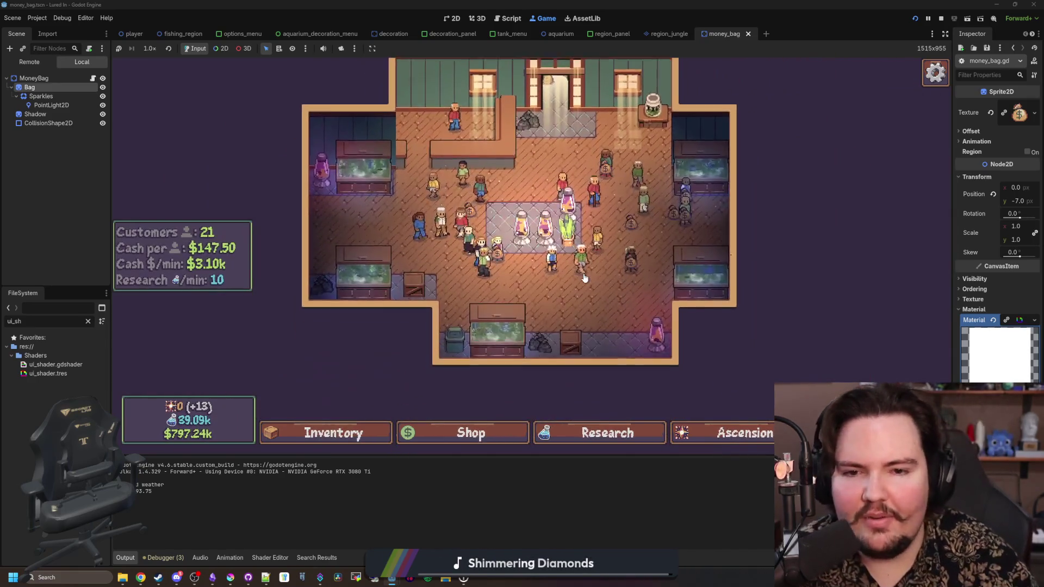
scroll(585, 279, "up", 2)
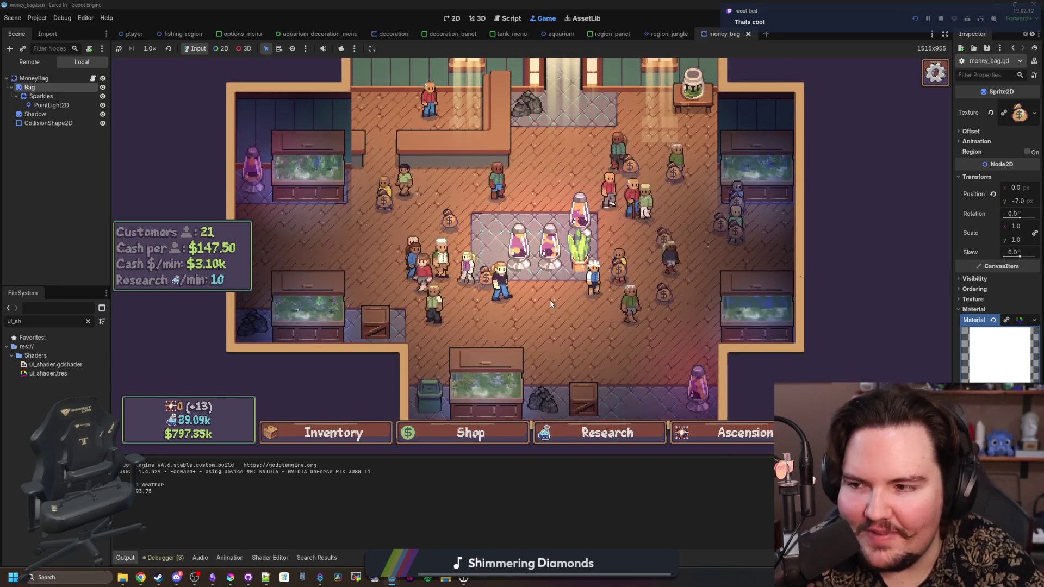
scroll(550, 304, "up", 1)
scroll(514, 322, "down", 2)
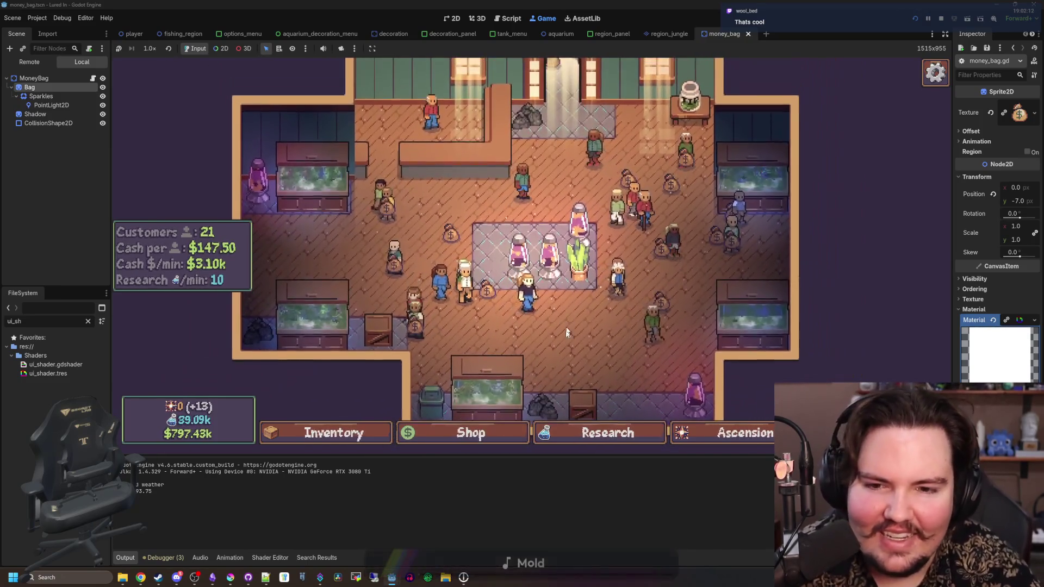
scroll(564, 337, "up", 1)
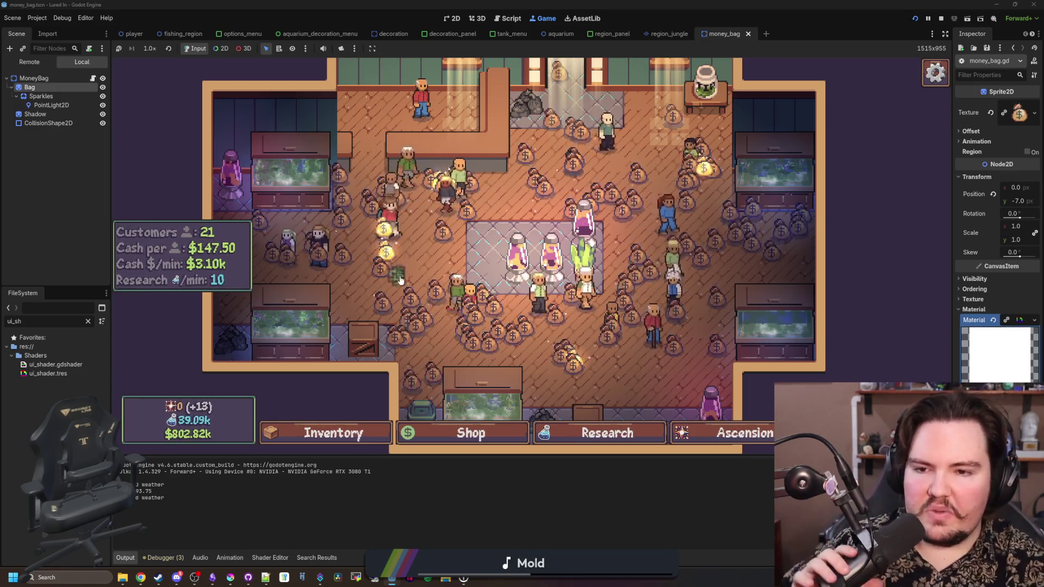
left_click(941, 18)
left_click(460, 314)
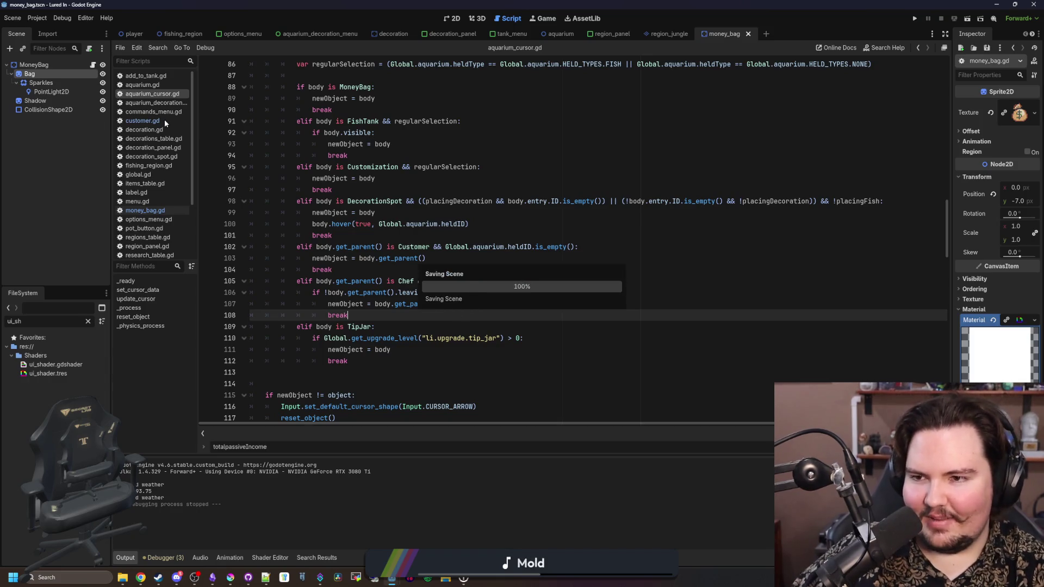
In customer.gd, go to the spawn_money_bag() call on line 254 at the end of navigation_finished.
left_click(165, 120)
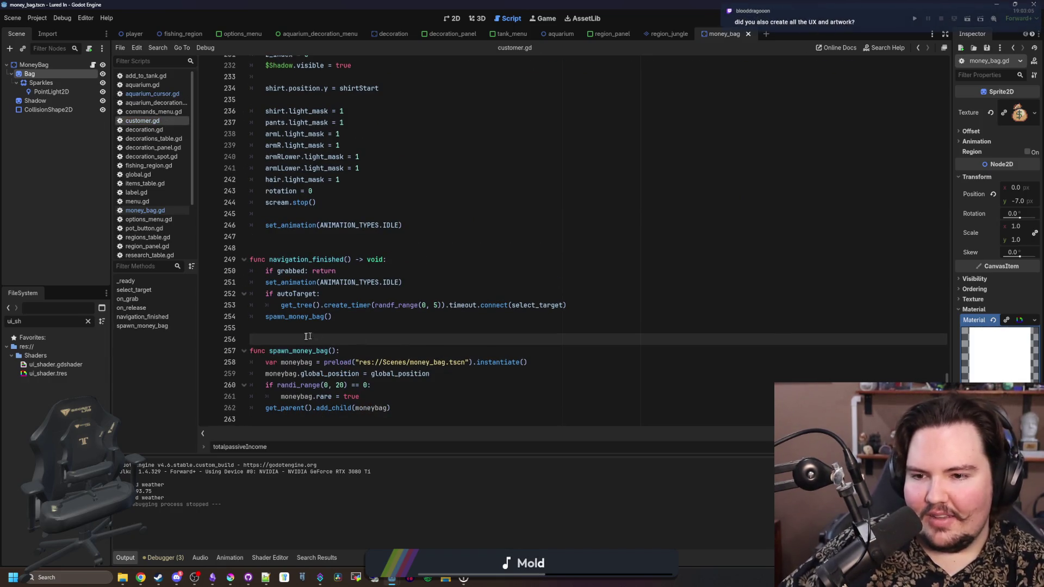
left_click_drag(331, 317, 265, 321)
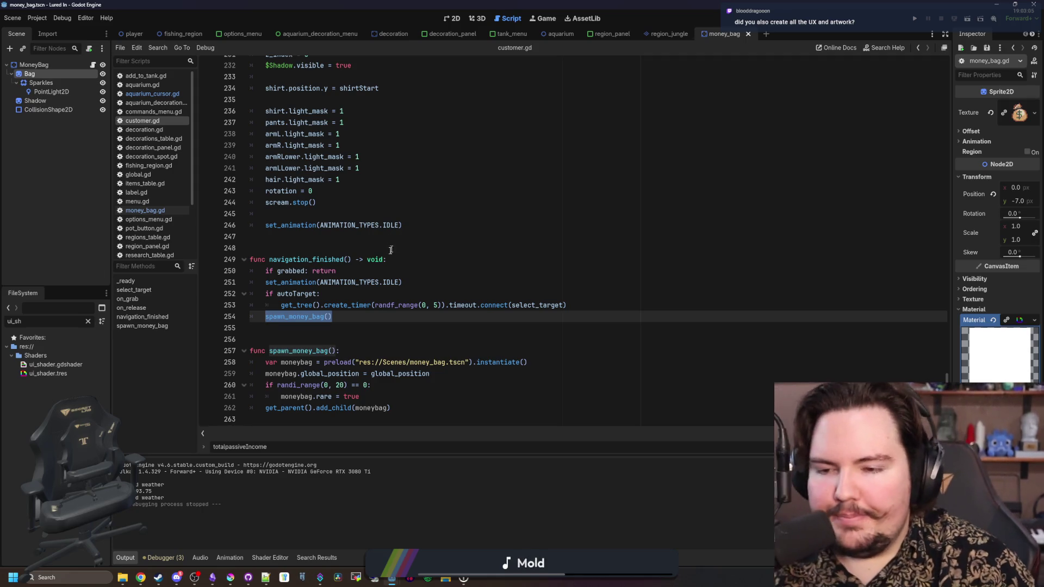
key("Right")
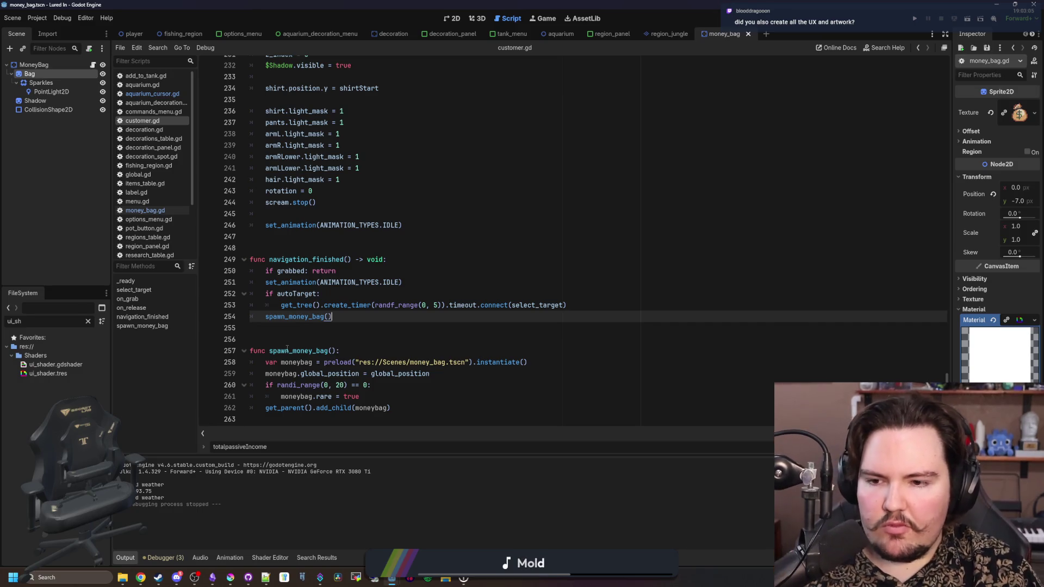
left_click_drag(289, 350, 278, 351)
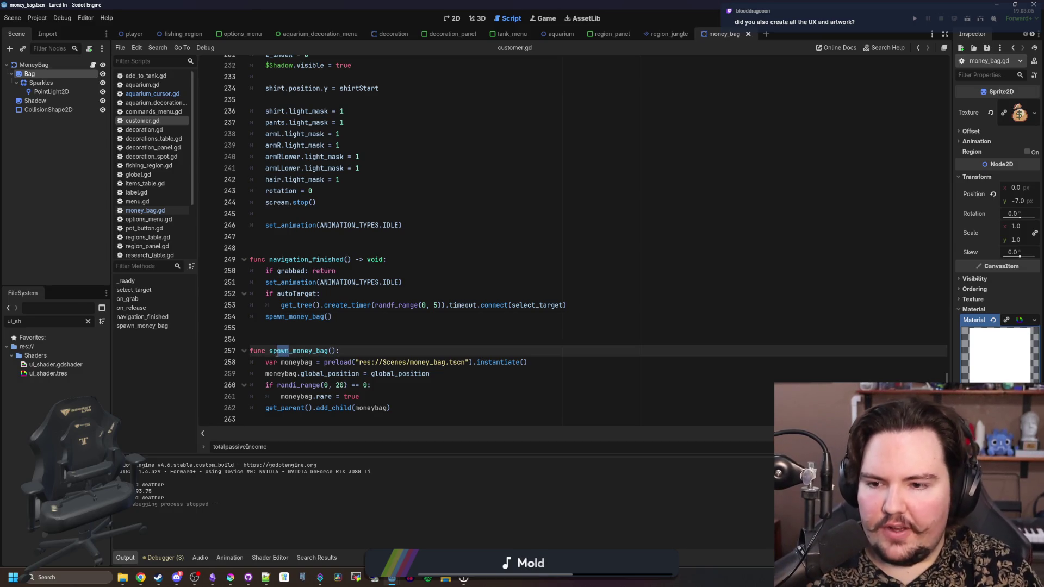
left_click(340, 318)
mouse_move(267, 317)
left_mouse_down()
mouse_move(268, 307)
mouse_move(266, 326)
left_mouse_up()
key("Return")
key("Return")
scroll(307, 326, "down", 1)
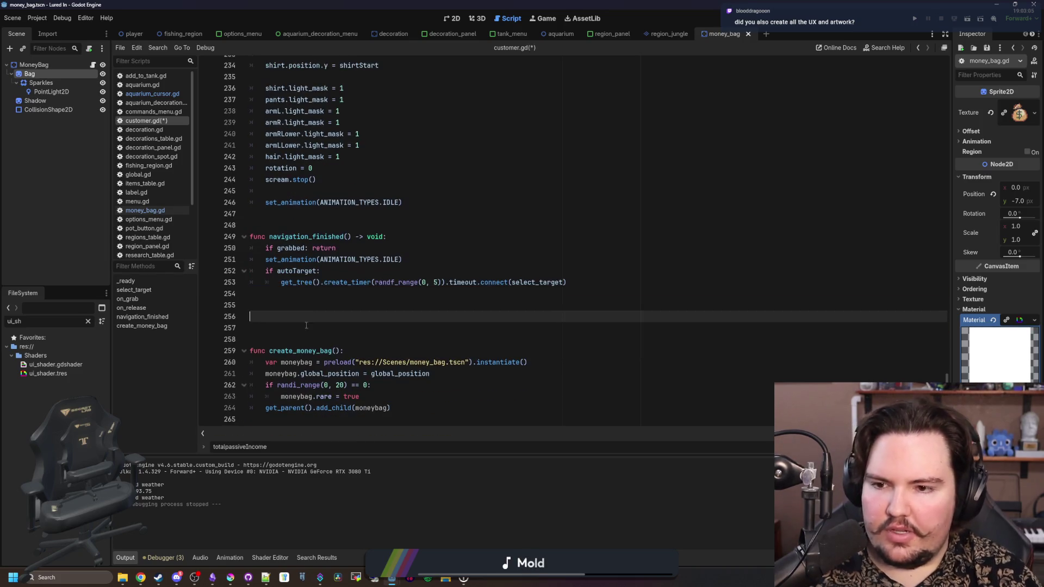
type("g")
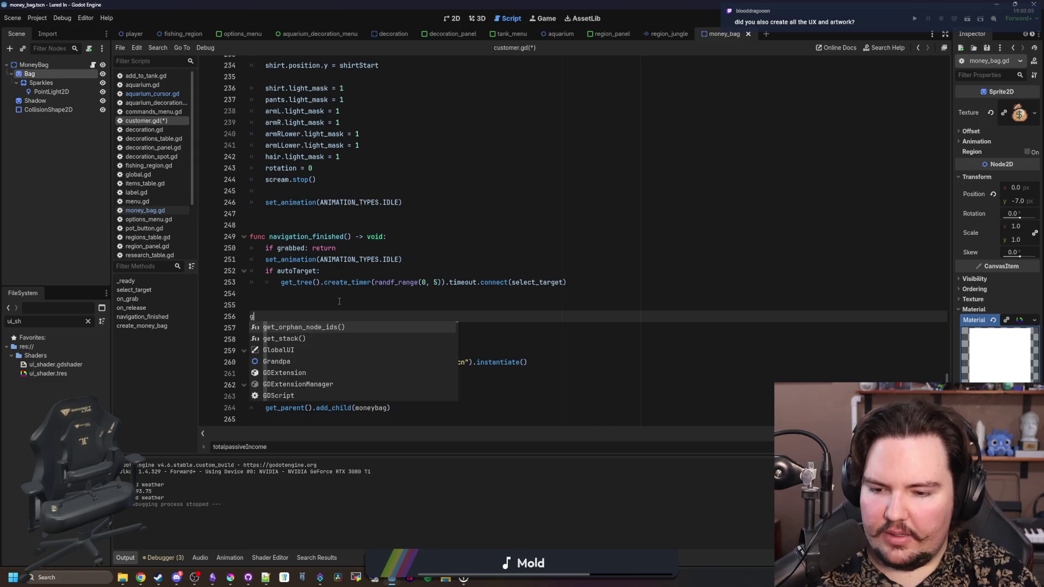
scroll(340, 301, "up", 1)
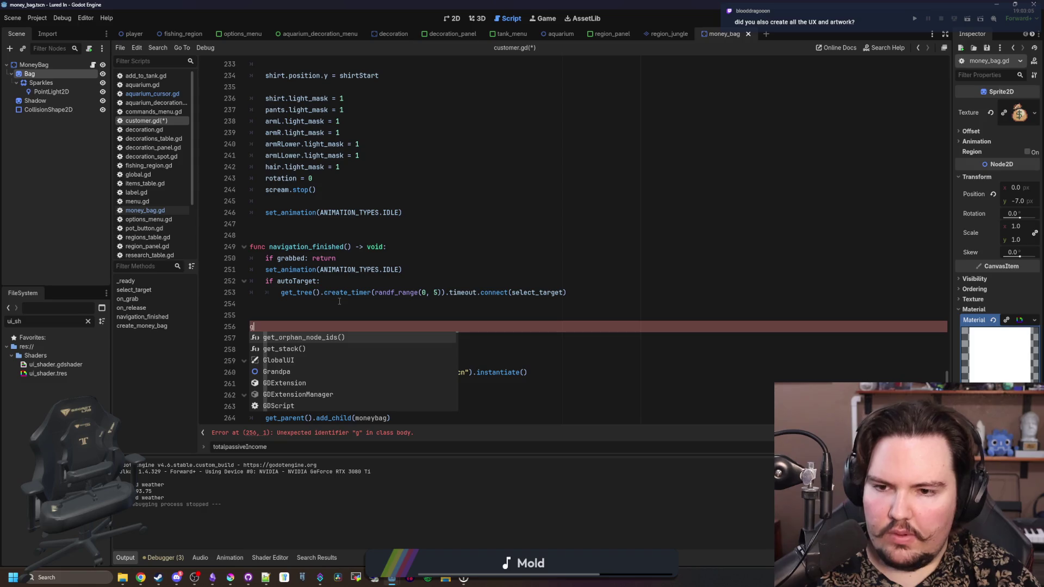
key("BackSpace")
key("BackSpace")
key("BackSpace")
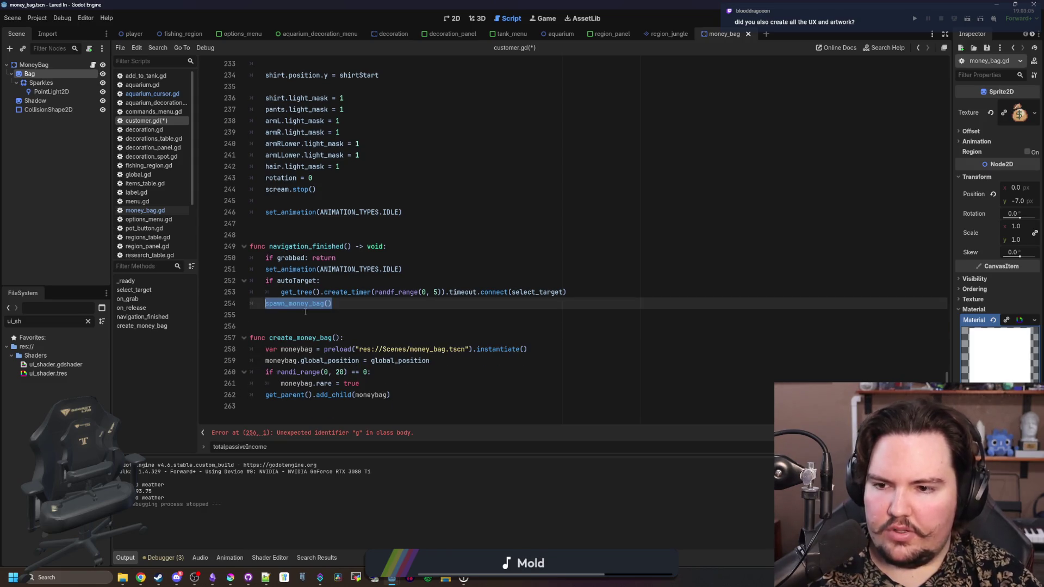
Change line 254 so it calls create_money_bag() instead, and save customer.gd.
left_click(305, 315)
left_click(311, 338)
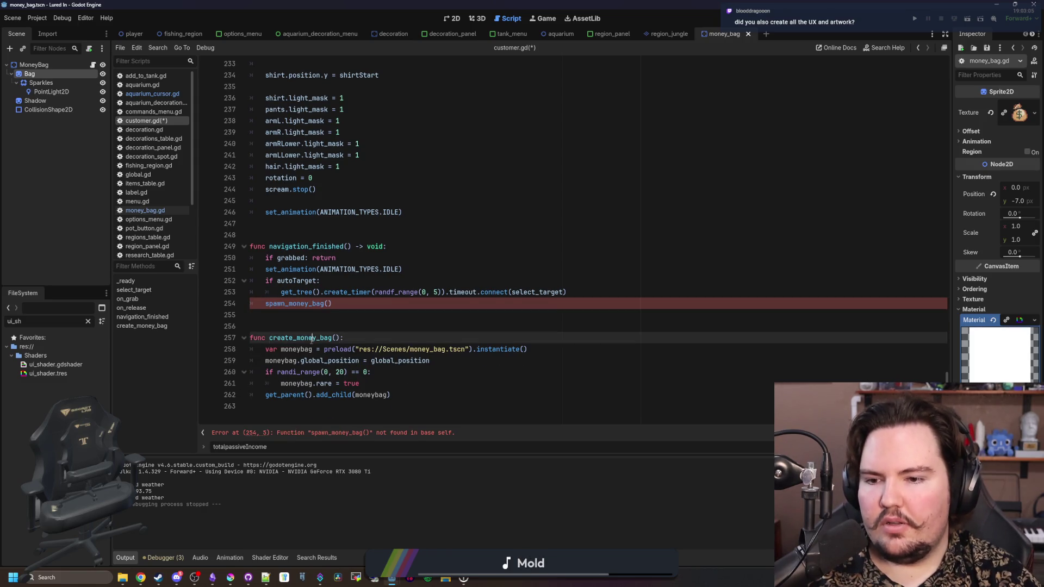
key("ctrl+c")
double_click(294, 304)
key("ctrl+v")
left_click(326, 316)
scroll(347, 319, "up", 1)
left_click_drag(347, 320, 264, 316)
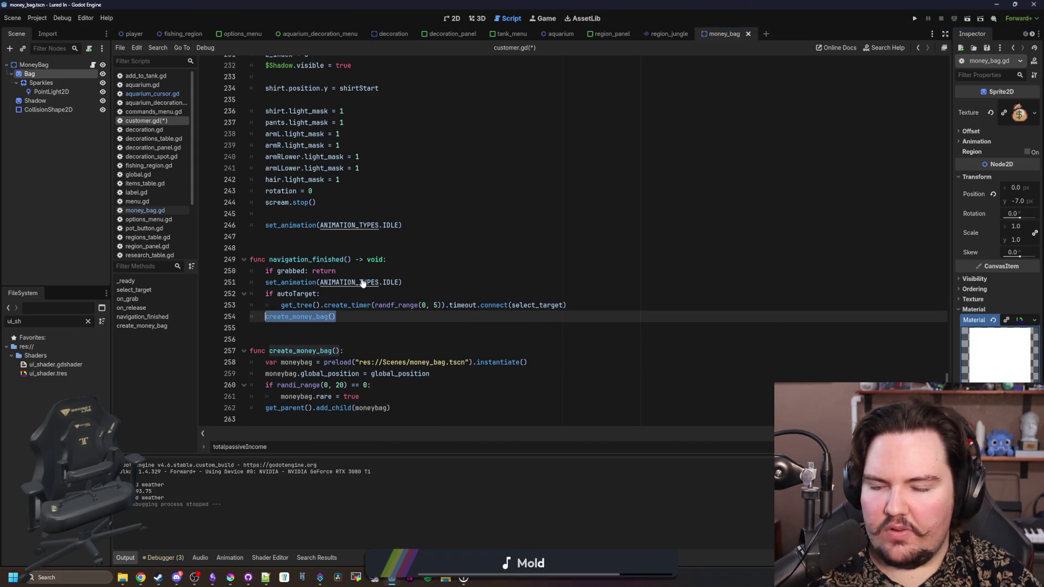
left_click(313, 332)
key("ctrl+s")
Check the empty lines below the create_money_bag() call and save the scene and script again.
left_click(280, 337)
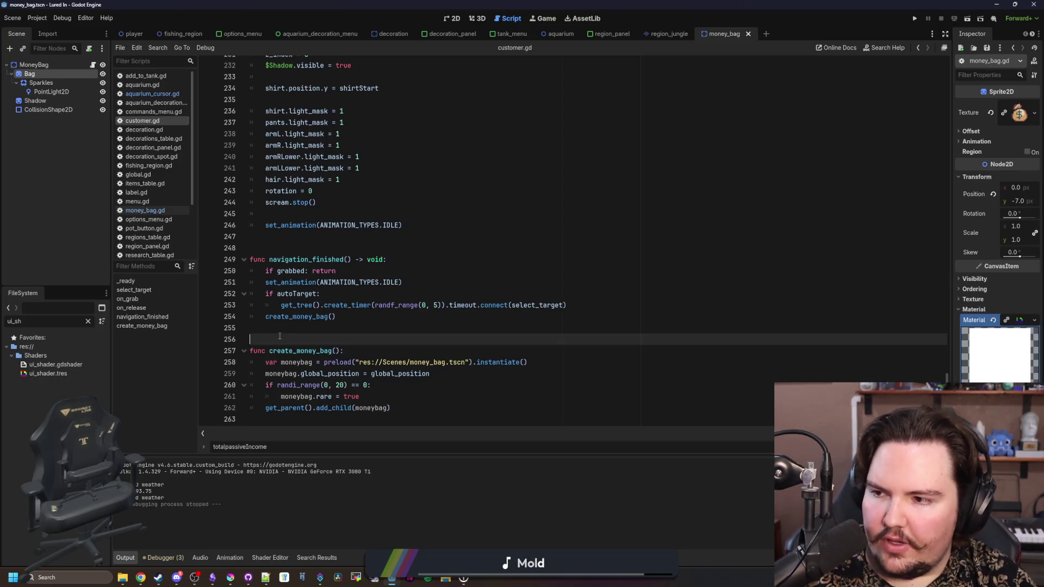
left_click(353, 319)
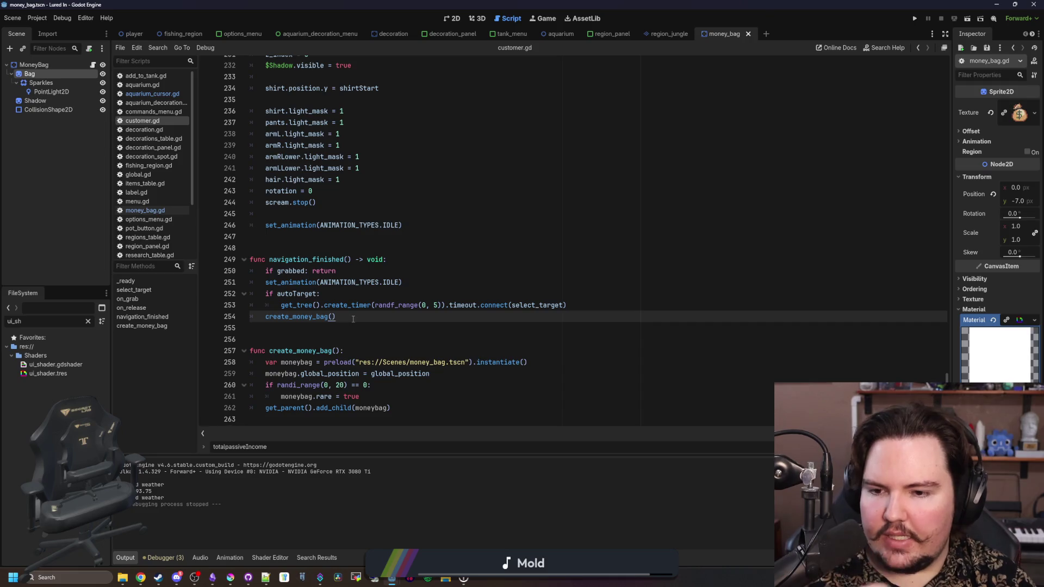
left_click(352, 325)
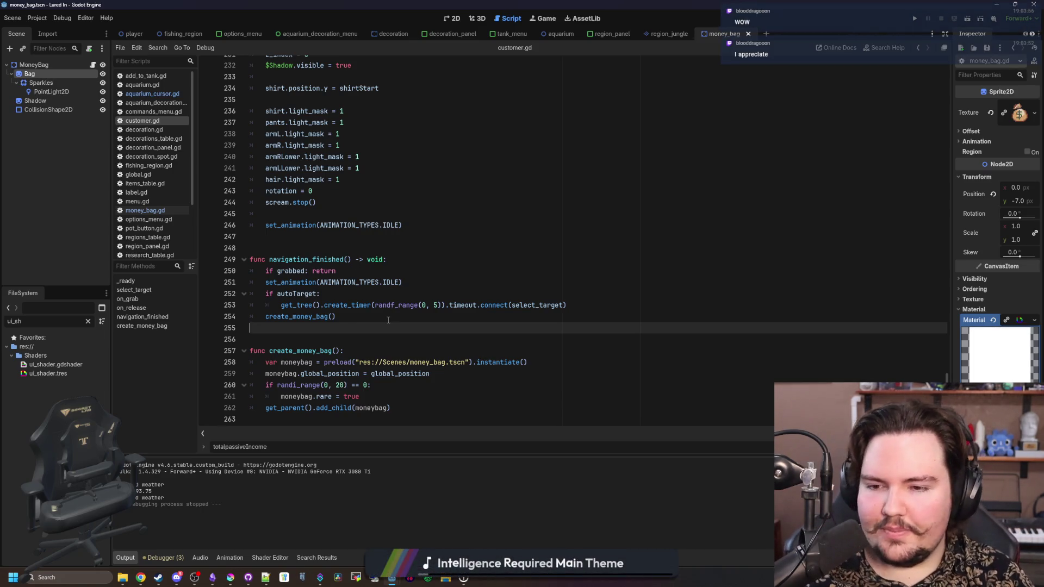
key("ctrl+s")
left_click(400, 373)
key("ctrl+s")
left_click(339, 340)
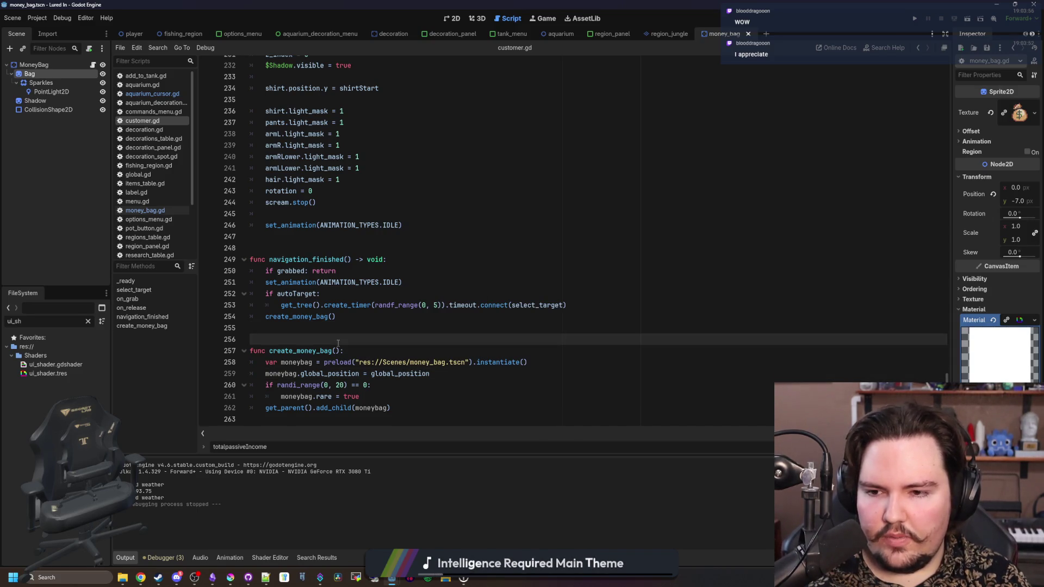
left_click(407, 363)
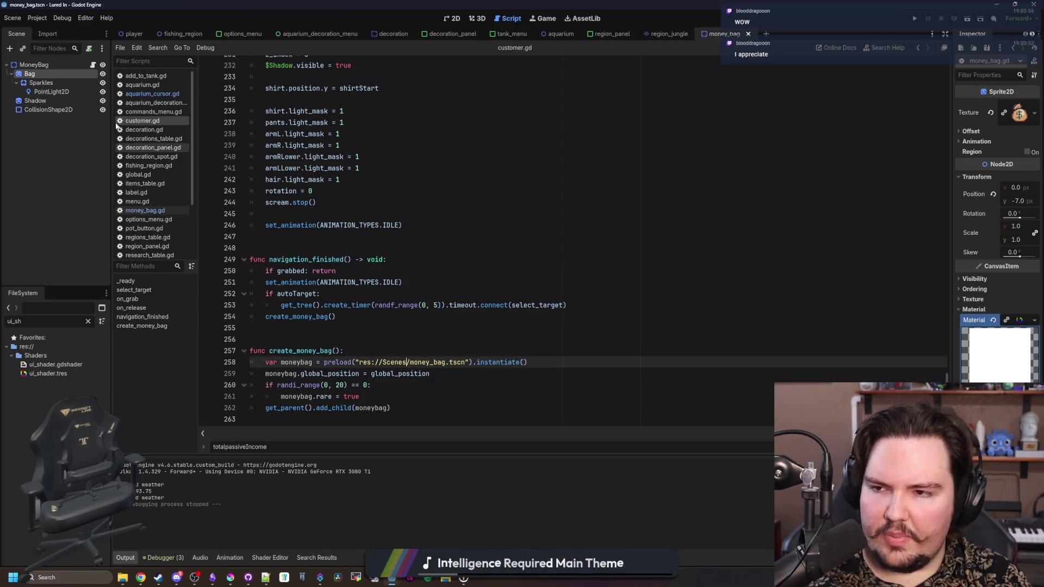
Add the MoneyBag root node to a new group named MoneyBag in the Node dock's Groups tab.
left_click(32, 64)
left_click_drag(949, 73, 832, 73)
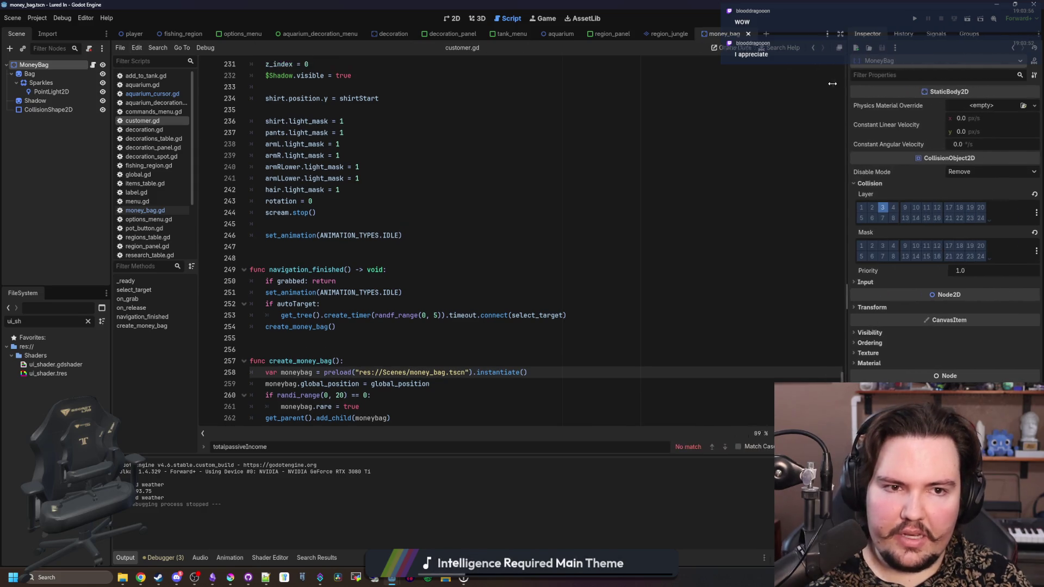
left_click(954, 33)
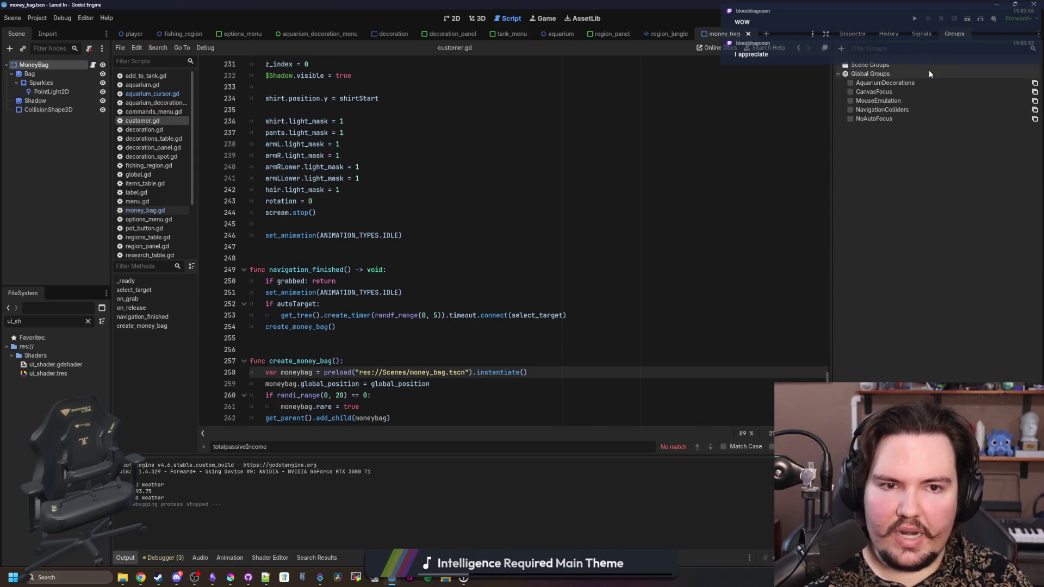
left_click(841, 49)
type("MoneyBag")
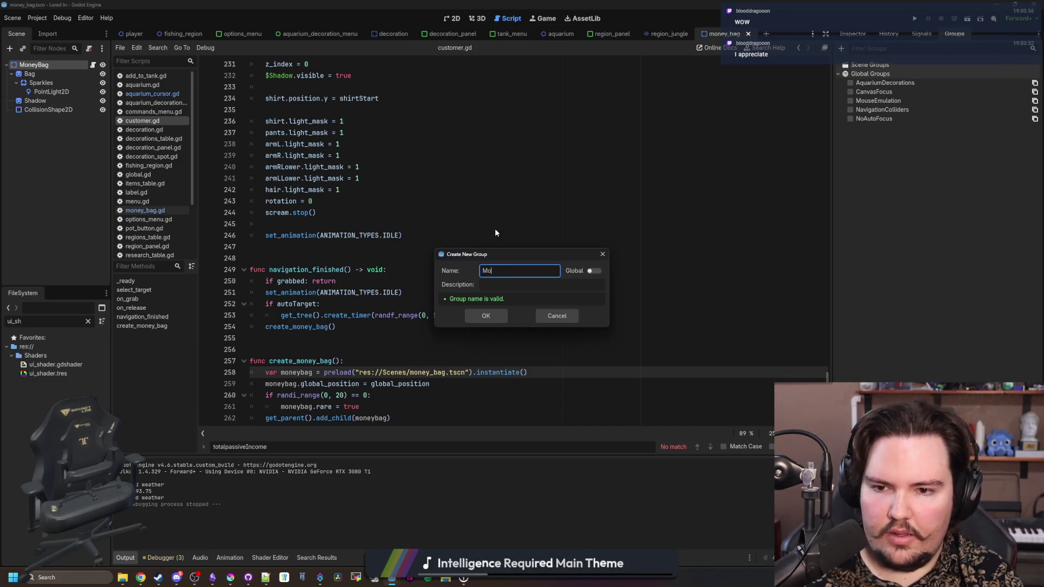
key("Return")
Save, go back to customer.gd, and insert a blank first line in create_money_bag.
left_click(609, 166)
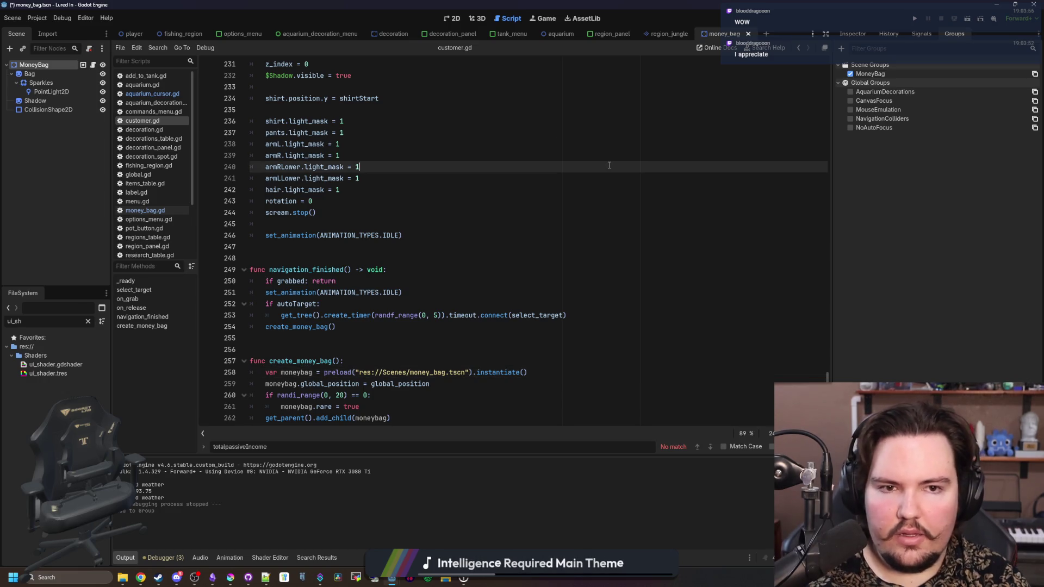
key("ctrl+s")
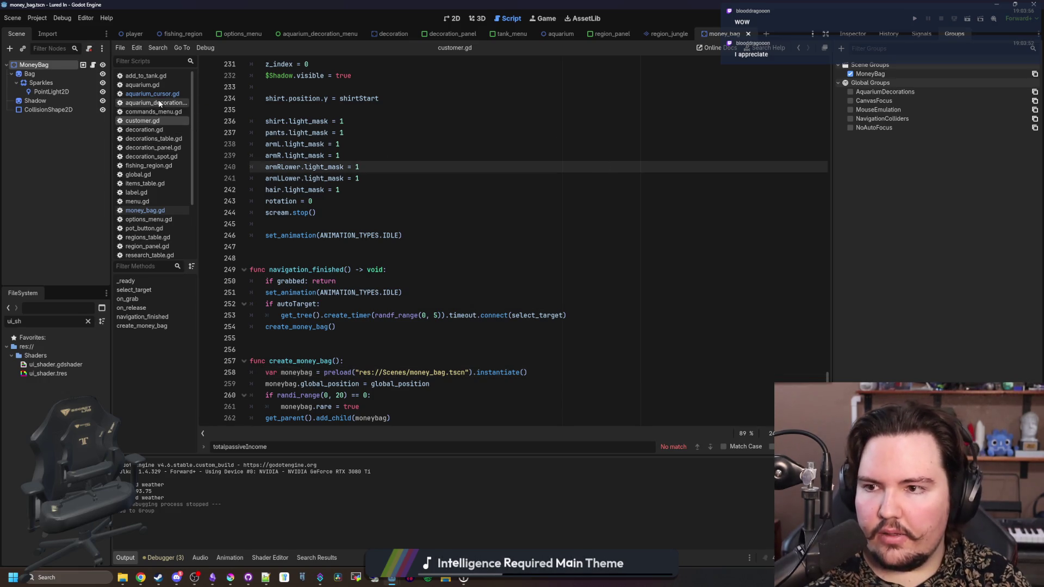
left_click(159, 212)
left_click(142, 121)
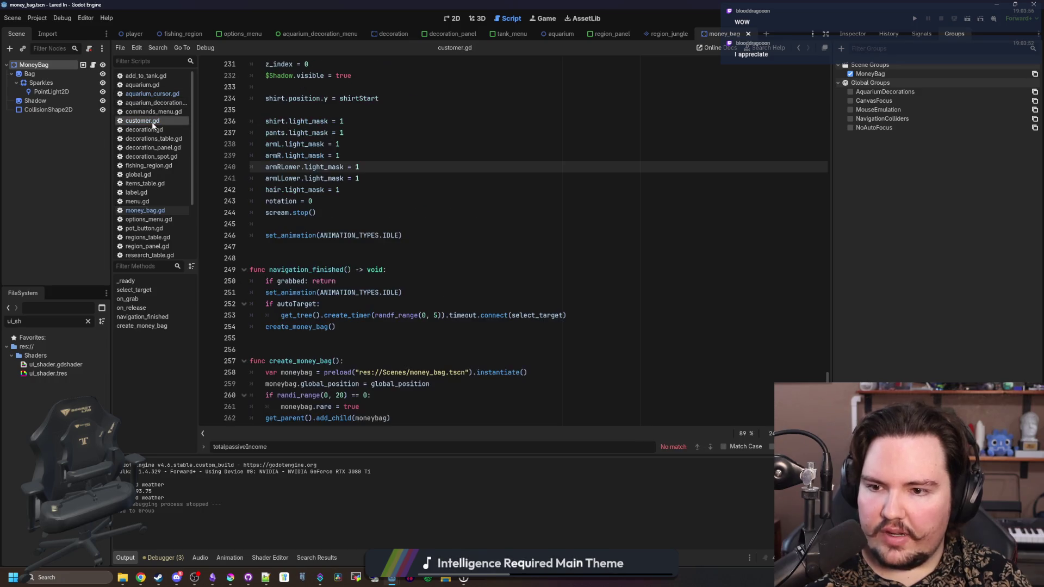
left_click(348, 293)
scroll(349, 283, "down", 1)
left_click(376, 351)
key("ctrl+s")
key("Return")
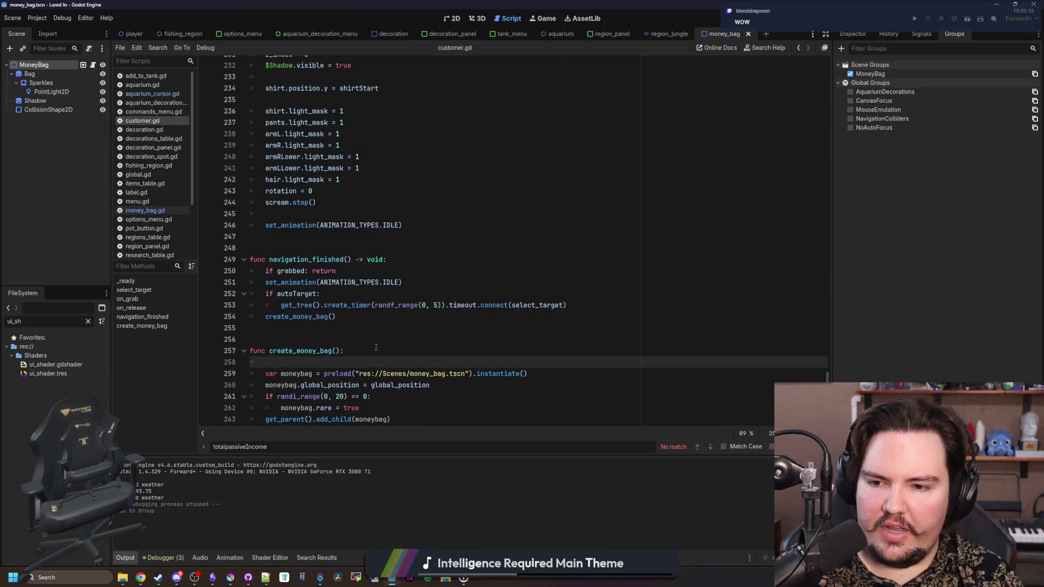
Start the get_tree().get_nodes_in_group size check at the top of create_money_bag.
scroll(376, 347, "down", 1)
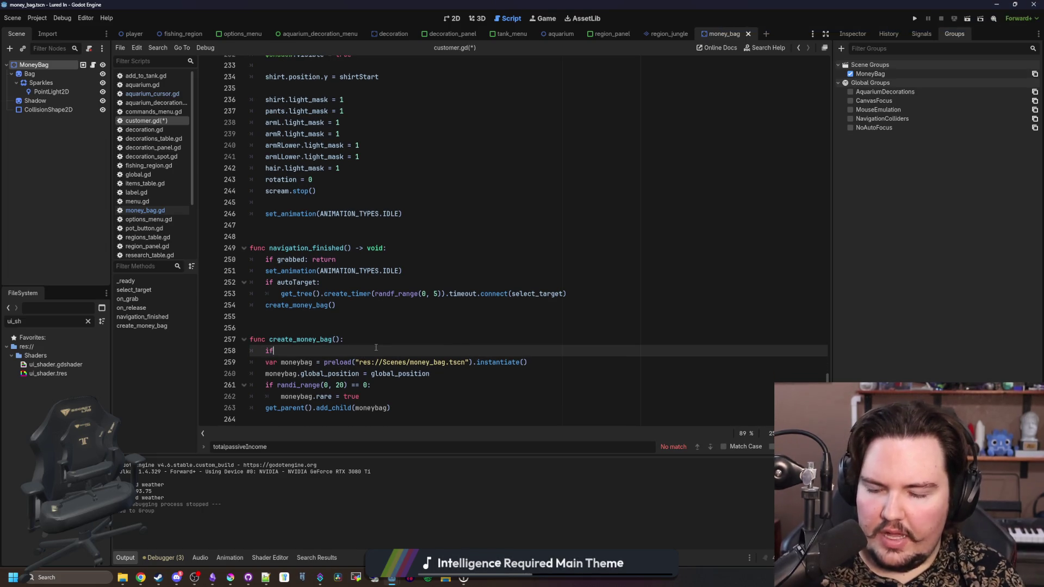
type("et_tr")
key("Return")
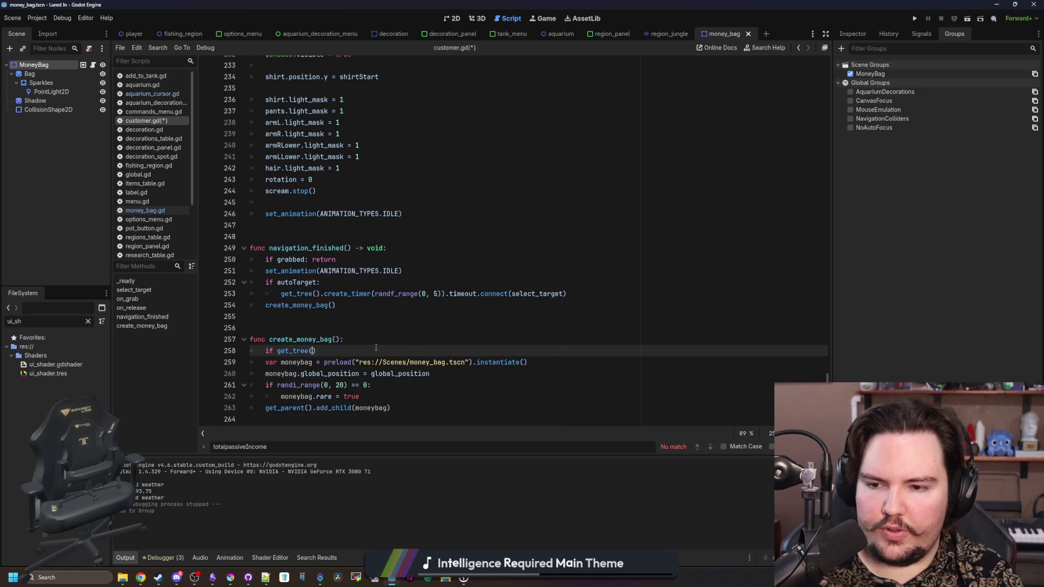
type("money")
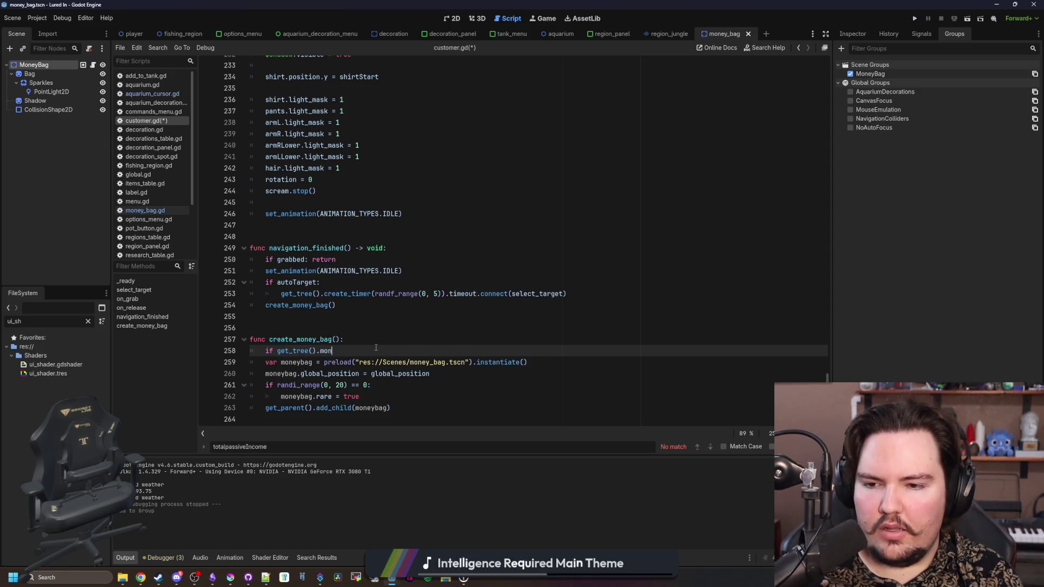
type("get")
type("nodes")
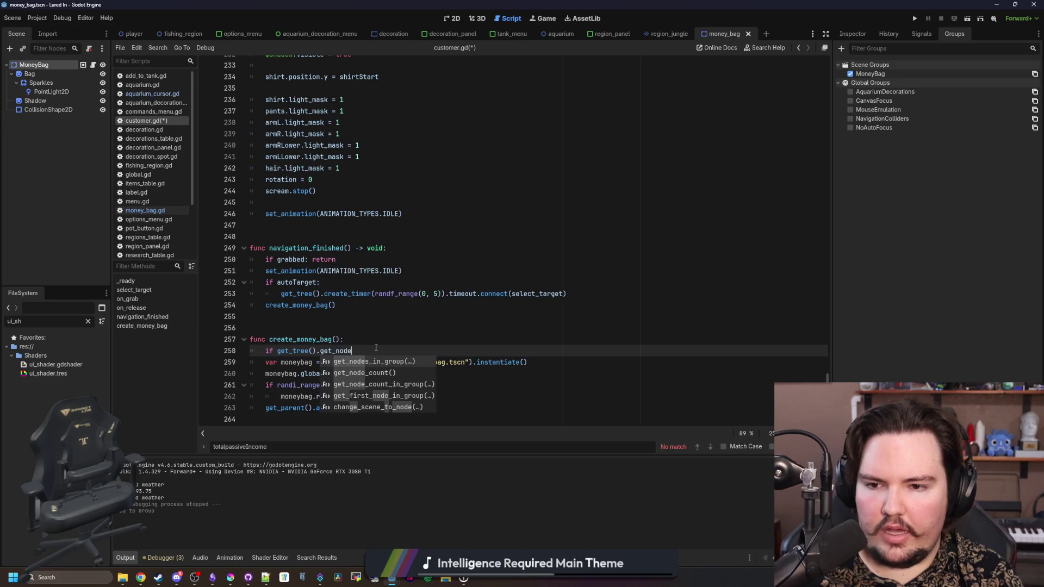
key("Return")
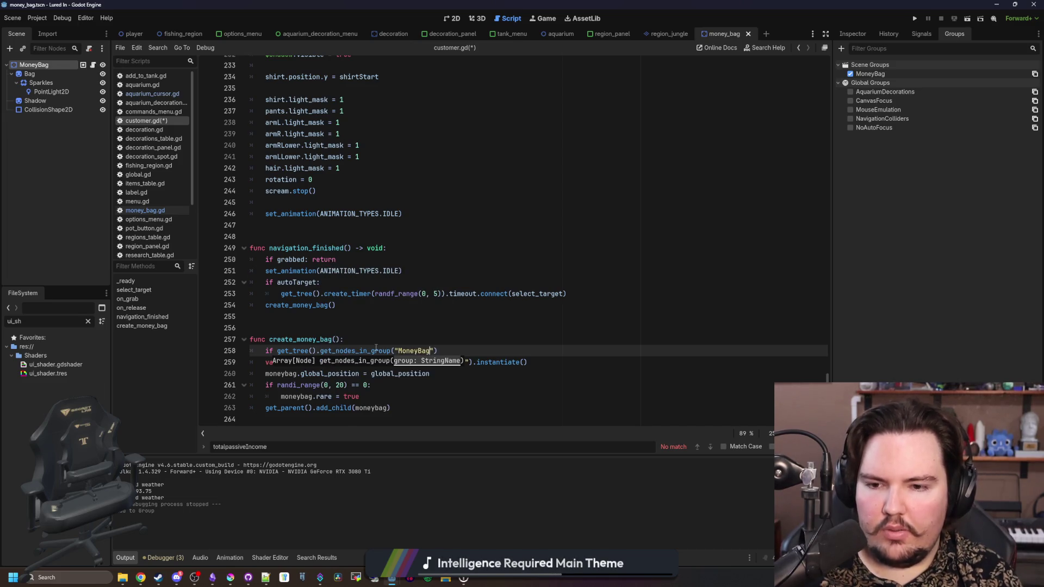
scroll(376, 348, "up", 1)
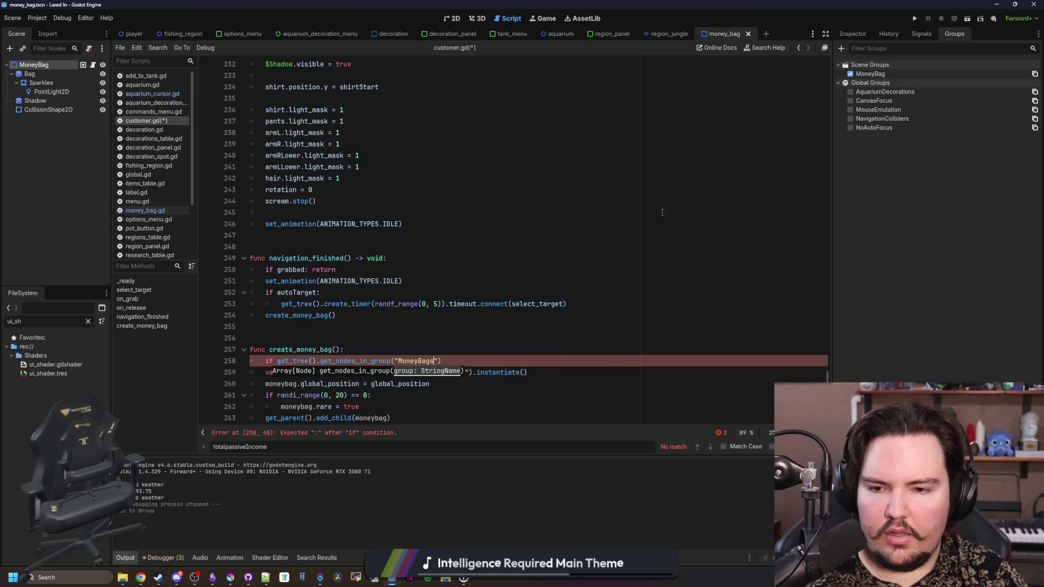
Rename the MoneyBag scene group to MoneyBags.
left_click(882, 70)
right_click(893, 70)
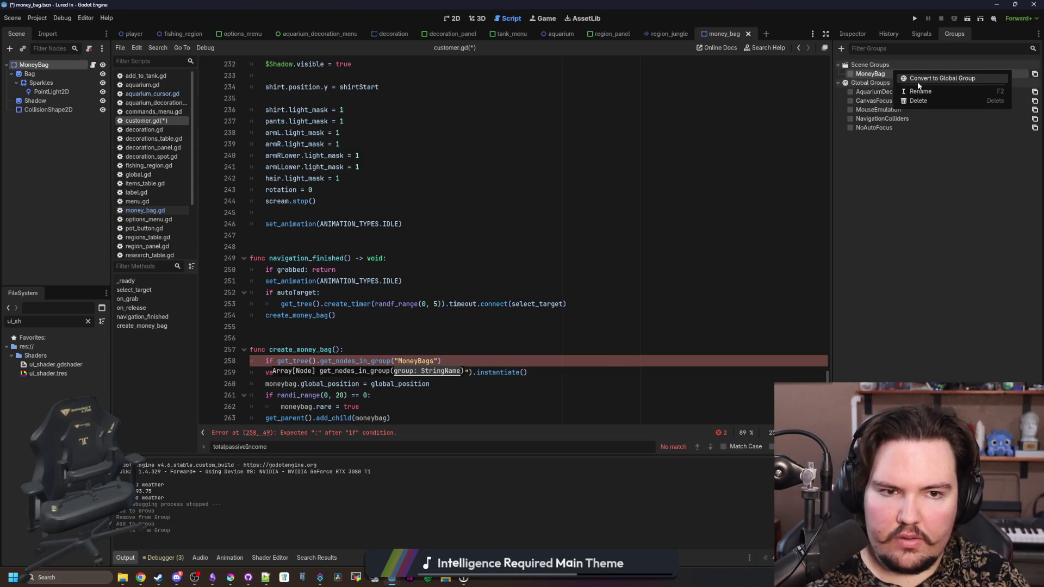
left_click(917, 79)
type("s")
key("Return")
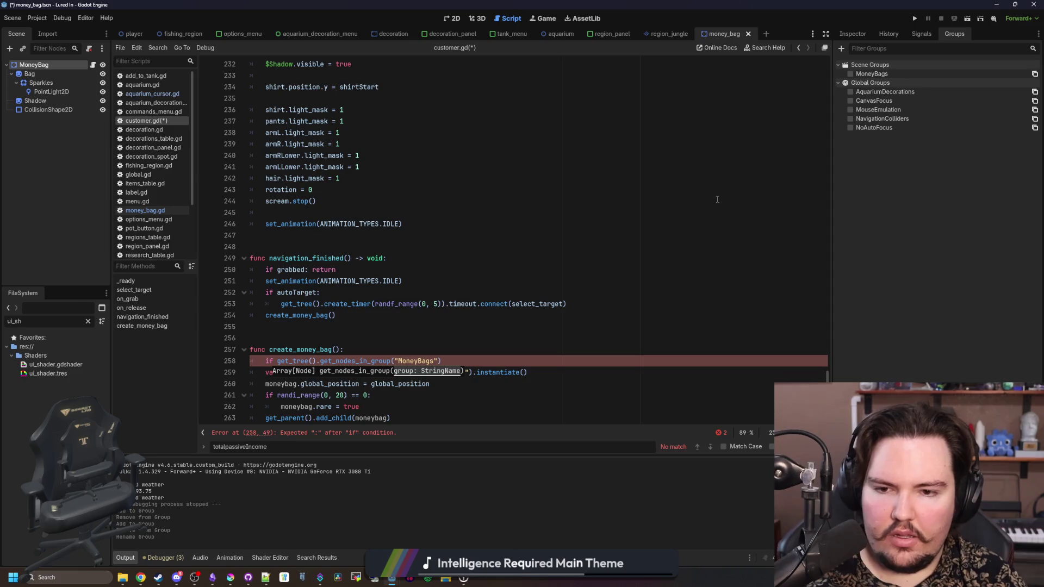
Add an indented line beneath the MoneyBags group check.
scroll(578, 397, "down", 1)
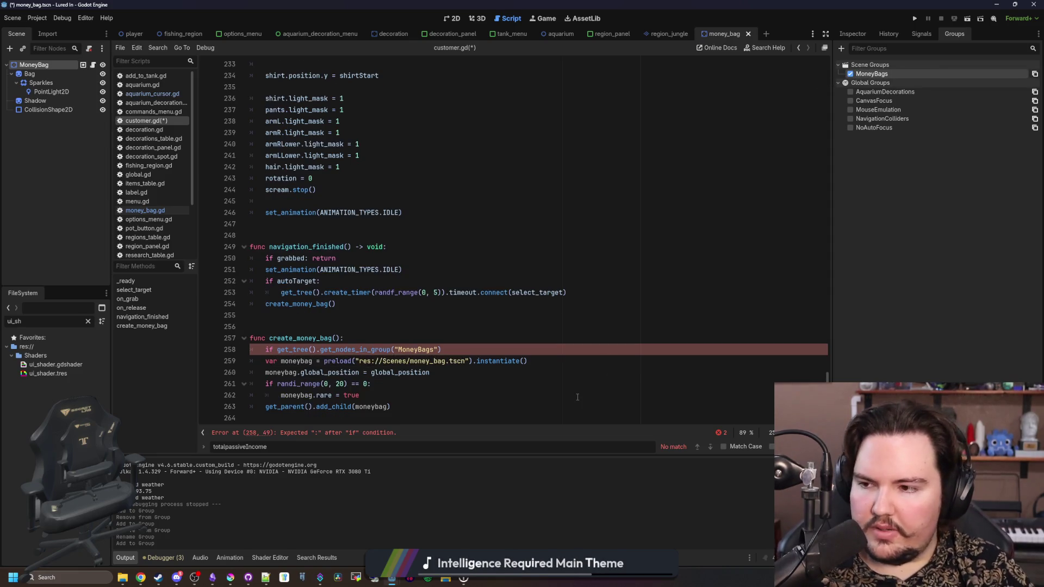
left_click(577, 397)
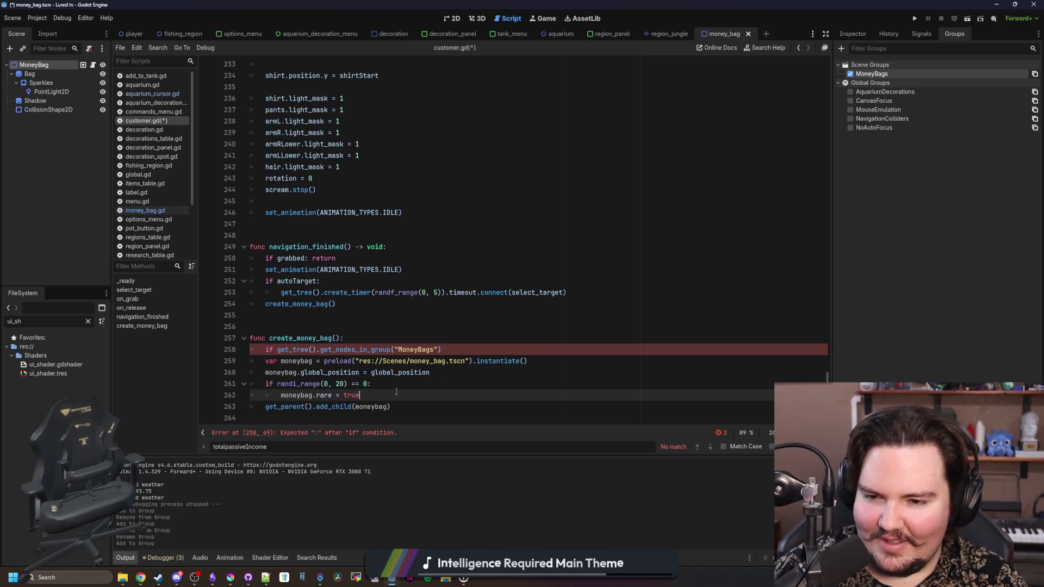
left_click(450, 351)
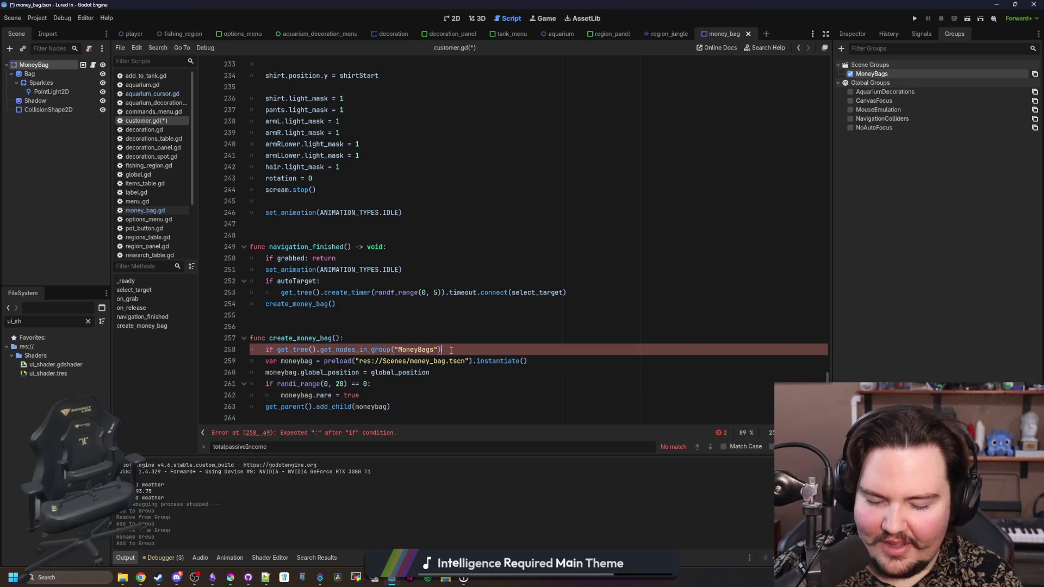
key("Return")
key("Return")
key("Up")
scroll(374, 362, "down", 1)
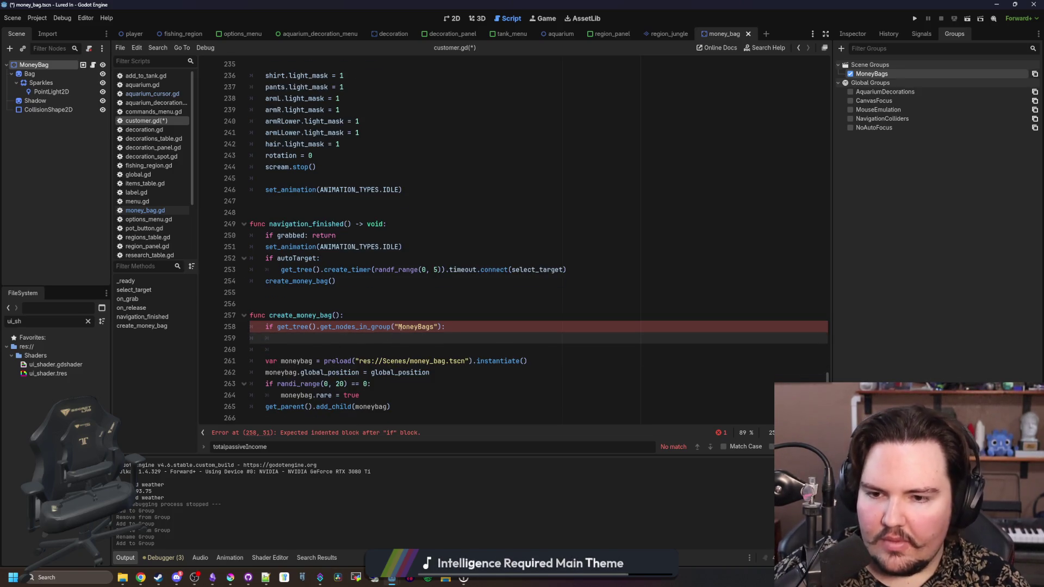
Compare the group count with Global.customerCount to return early, save, and run the game.
left_click(442, 327)
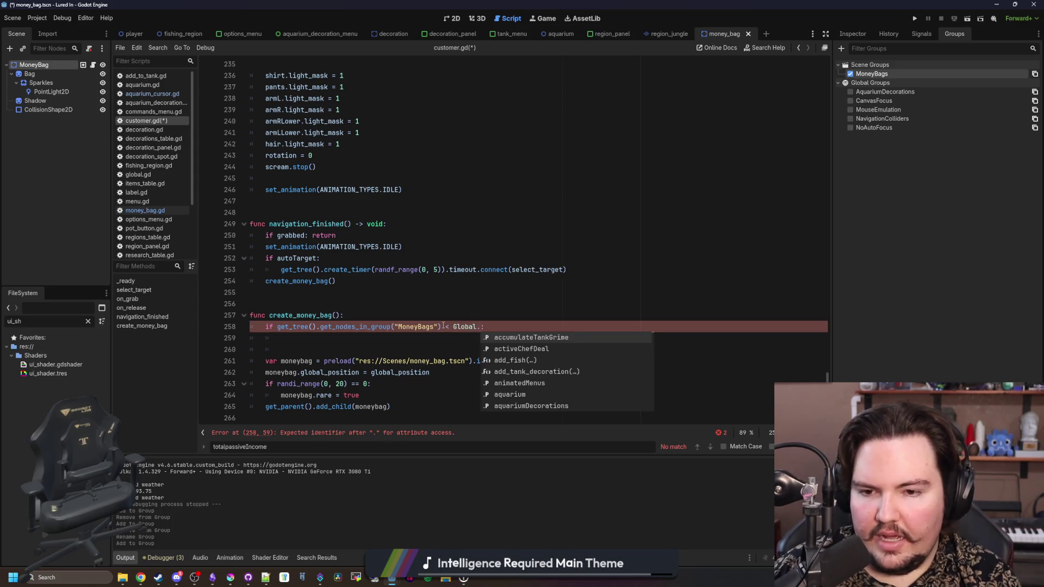
type("customerCount")
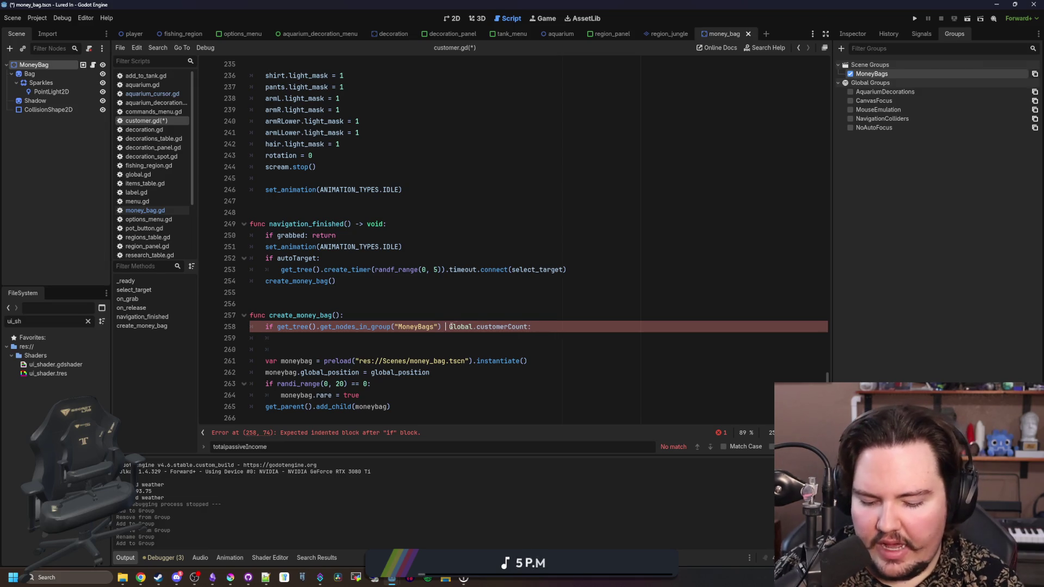
type("=")
left_click(553, 325)
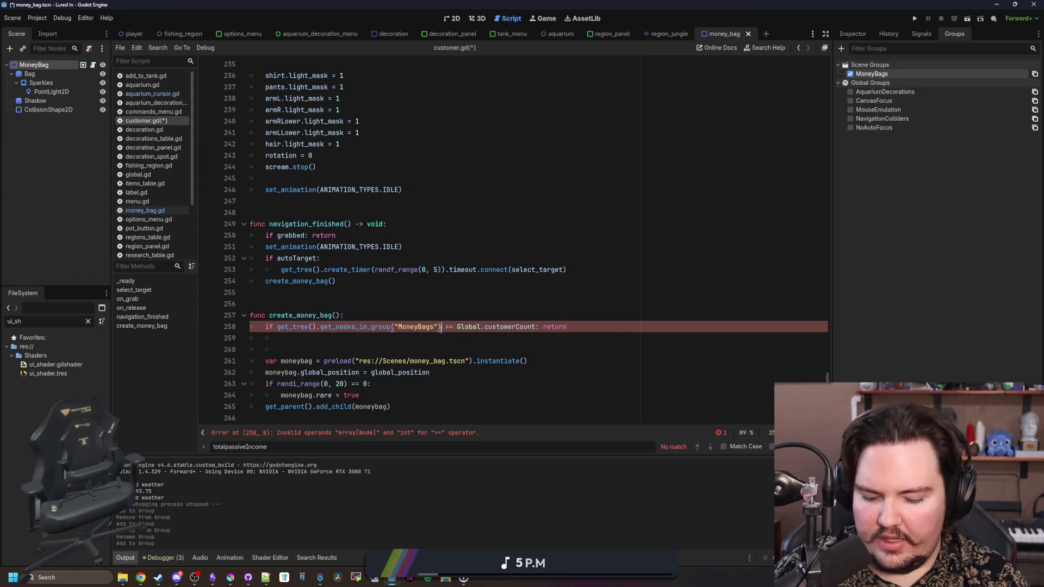
left_click(366, 340)
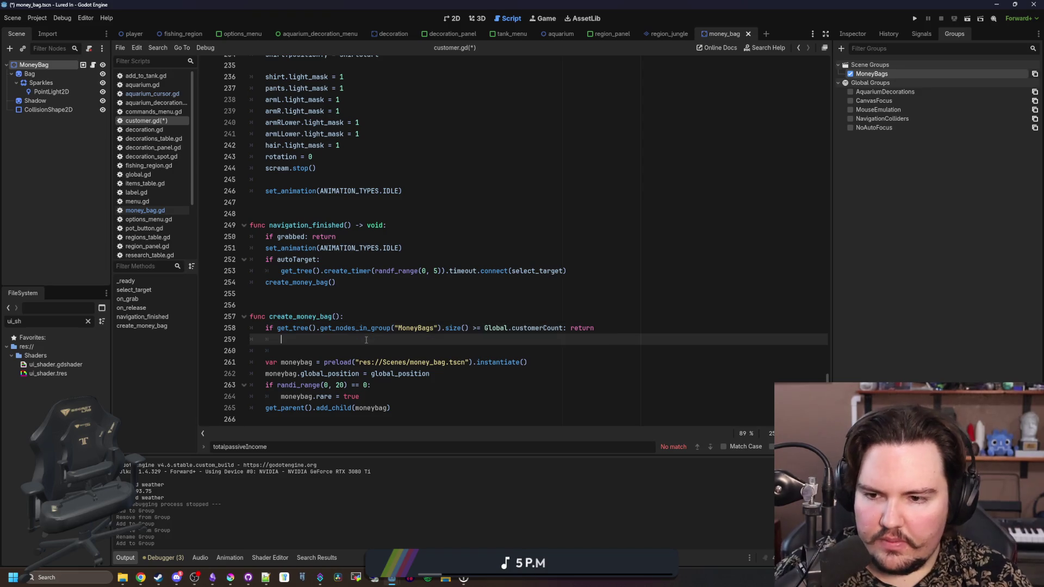
key("ctrl+z")
key("ctrl+s")
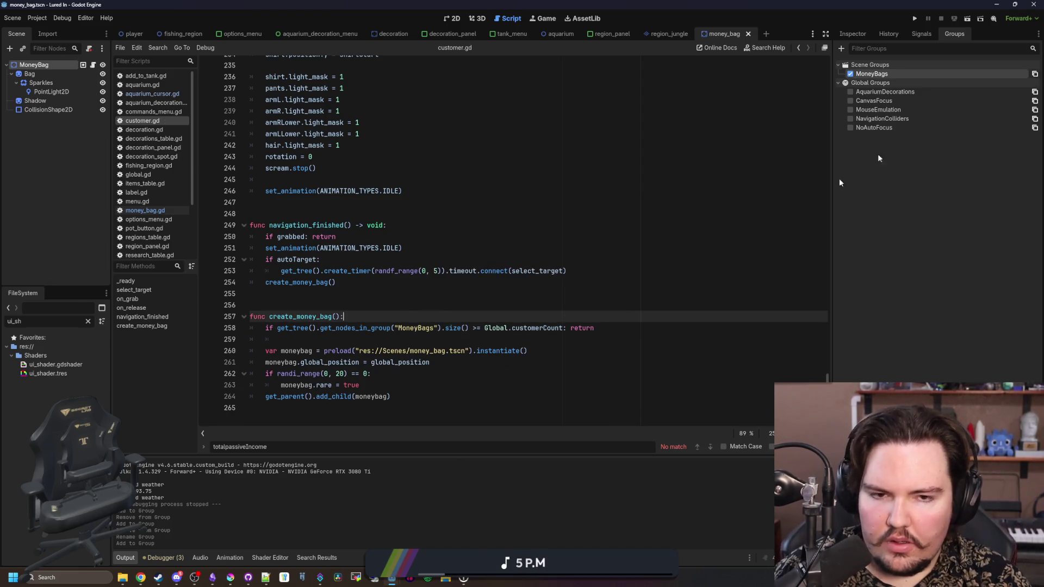
left_click(915, 19)
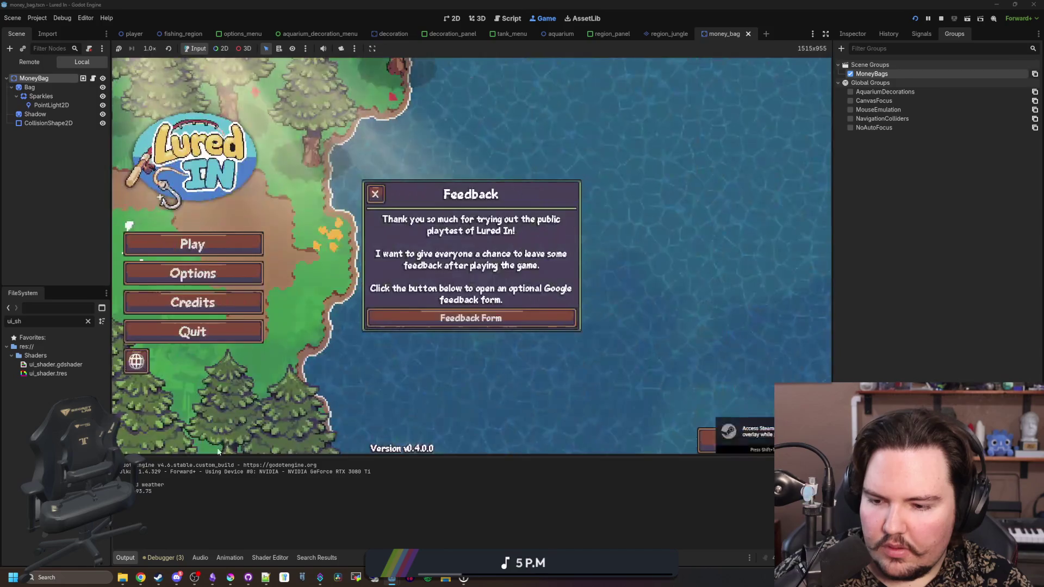
Dismiss the feedback prompt, start Lured In from the main menu, and close Welcome Back.
left_click(377, 193)
left_click(249, 248)
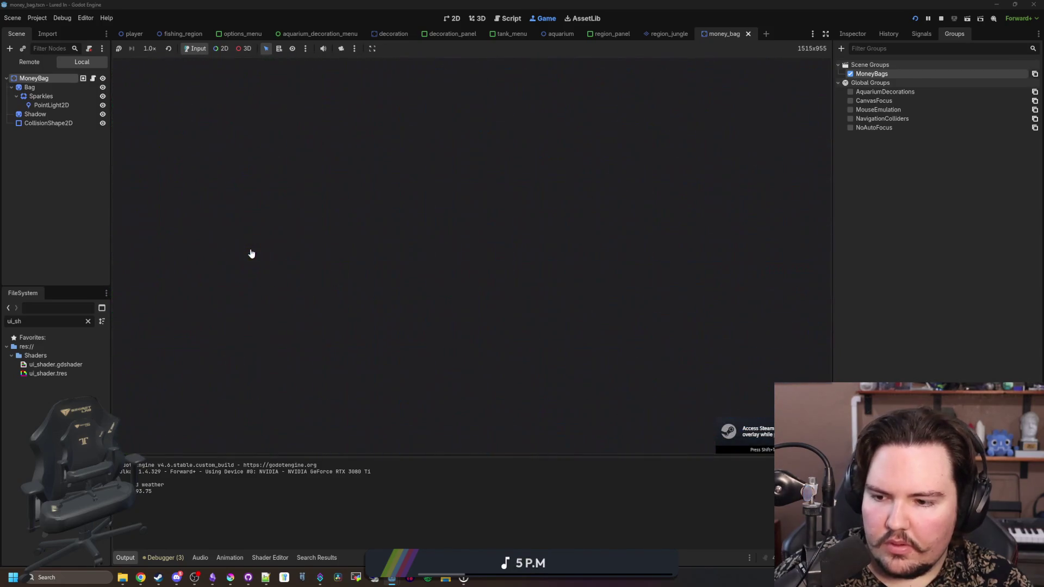
left_click(469, 306)
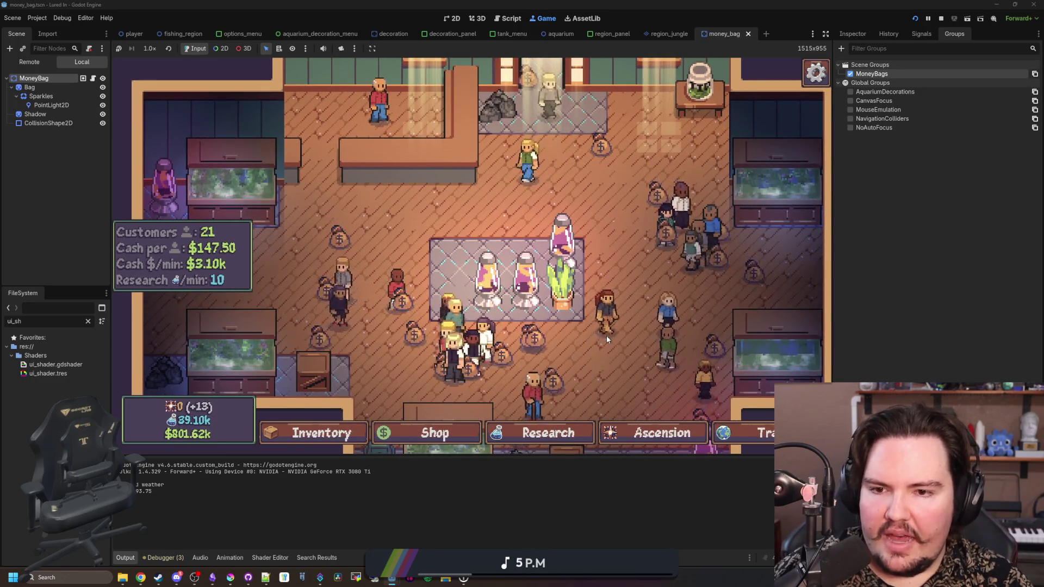
Switch the game speed to 16× and then back to 1×.
scroll(544, 324, "down", 2)
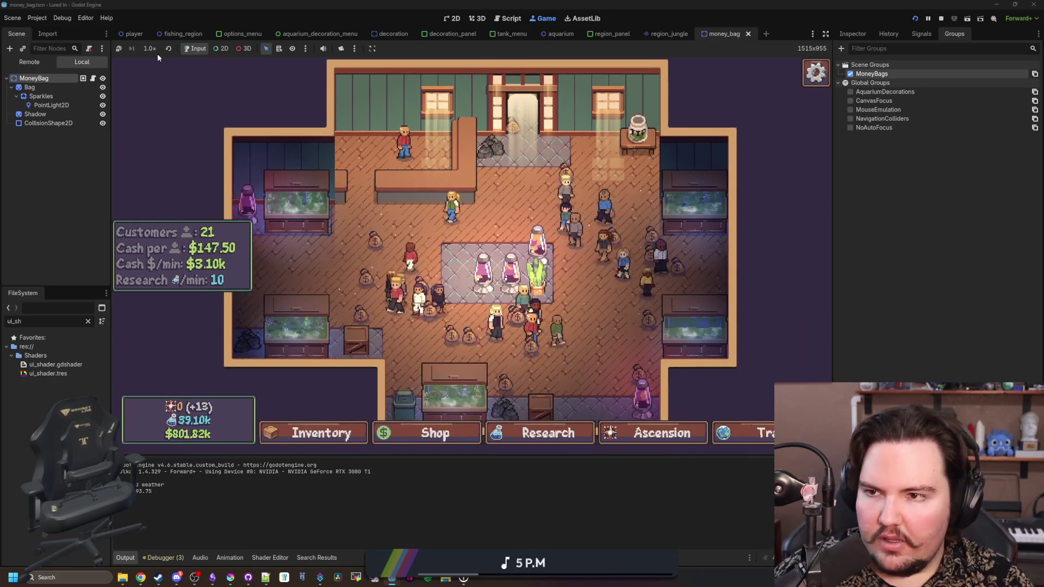
left_click(150, 48)
left_click(163, 175)
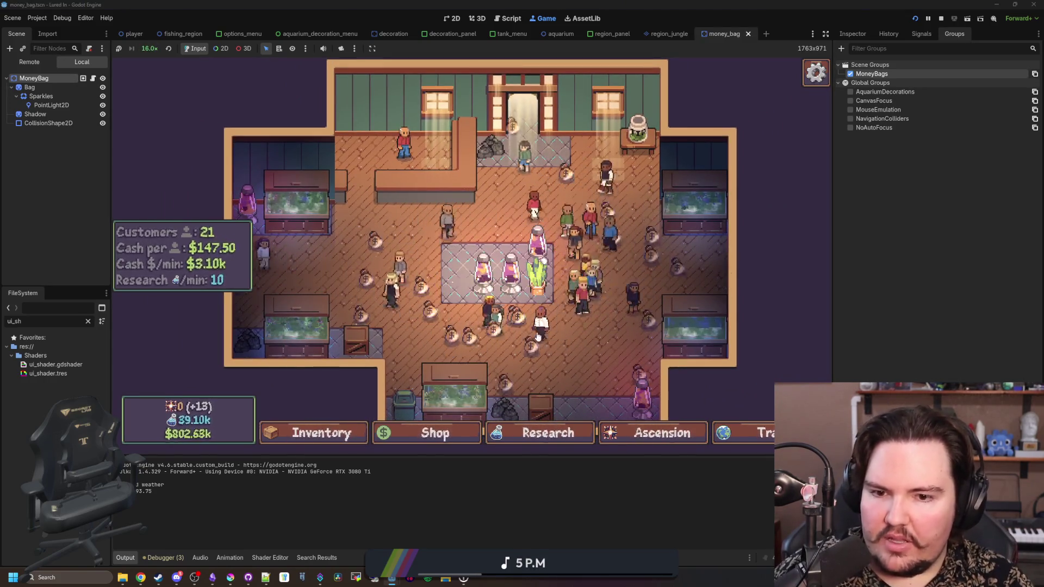
scroll(491, 306, "down", 2)
scroll(491, 307, "up", 1)
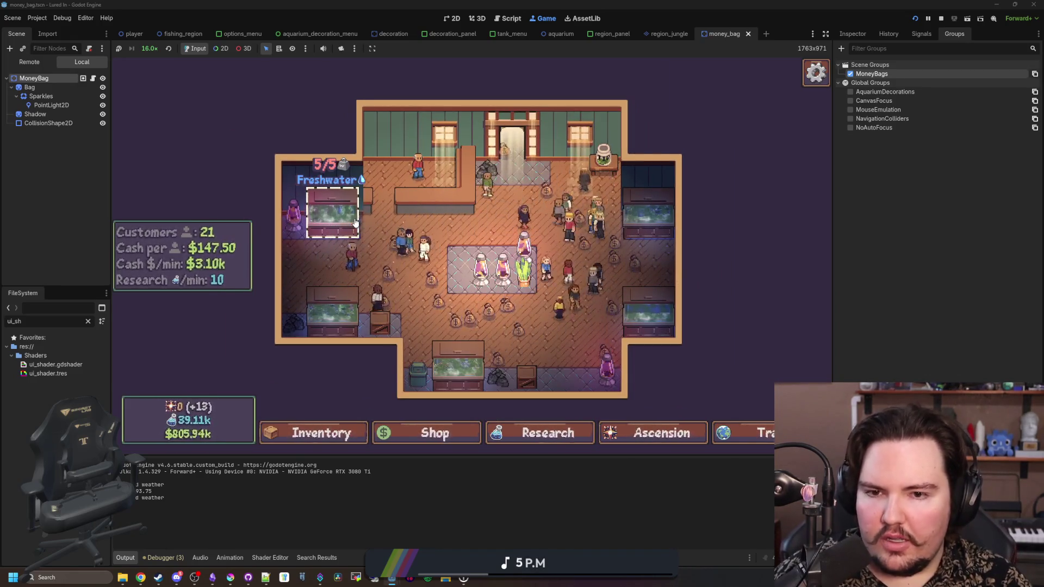
left_click(149, 49)
left_click(164, 111)
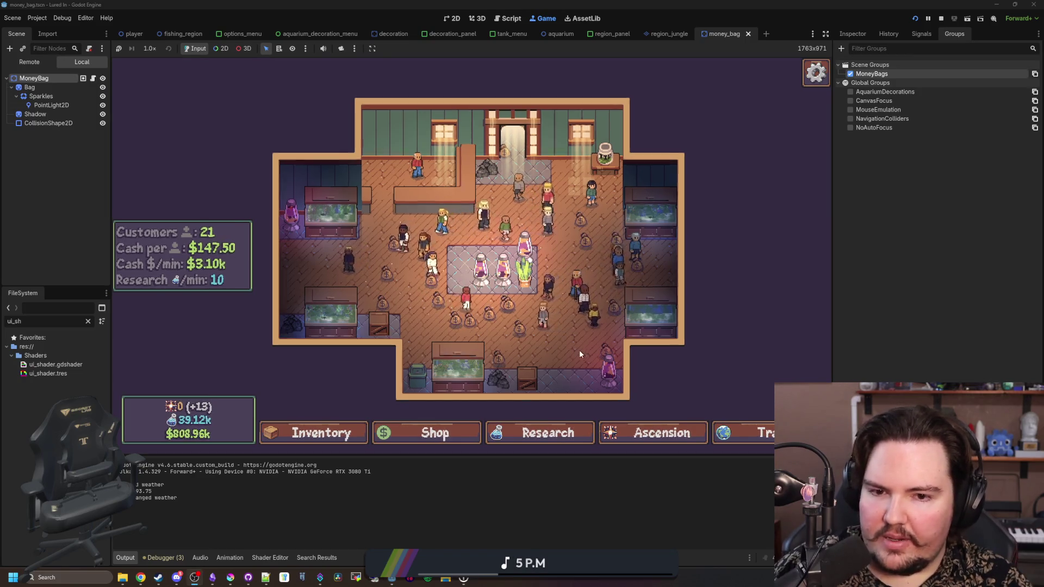
Pan over the shop room and open the in-game Shop panel.
scroll(576, 353, "up", 3)
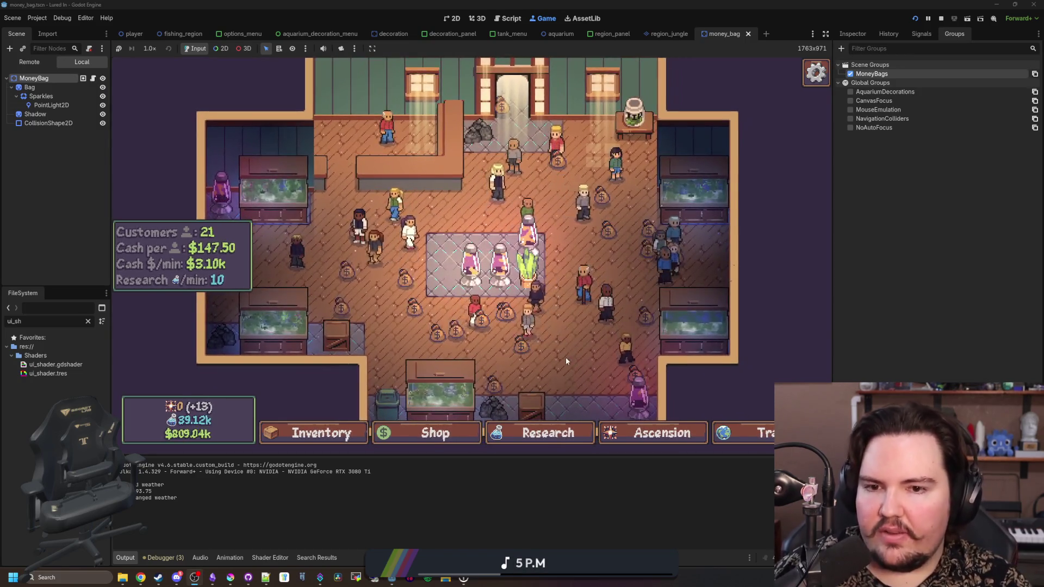
left_click_drag(566, 357, 553, 348)
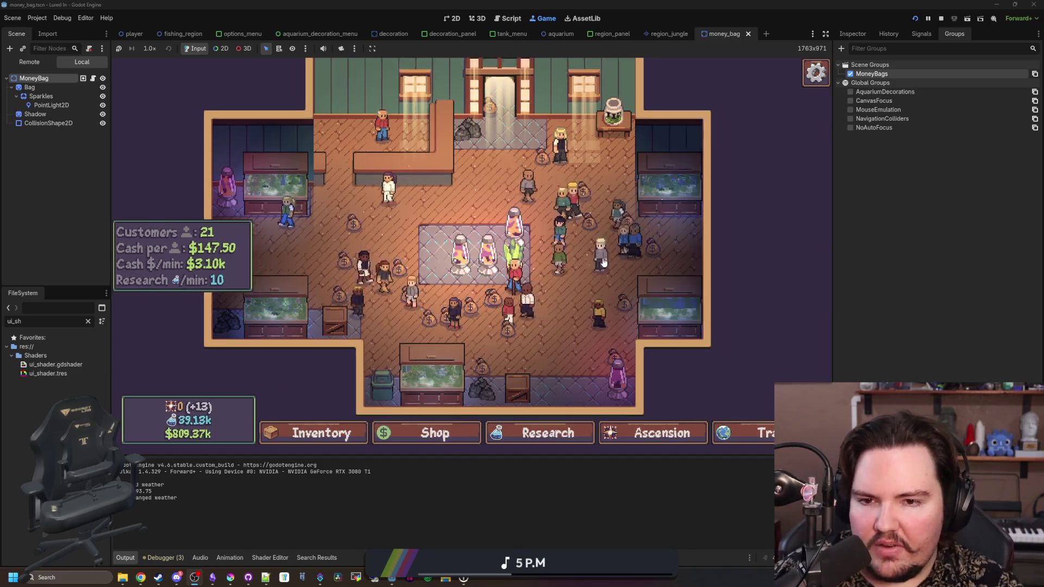
scroll(592, 269, "down", 3)
scroll(498, 301, "up", 3)
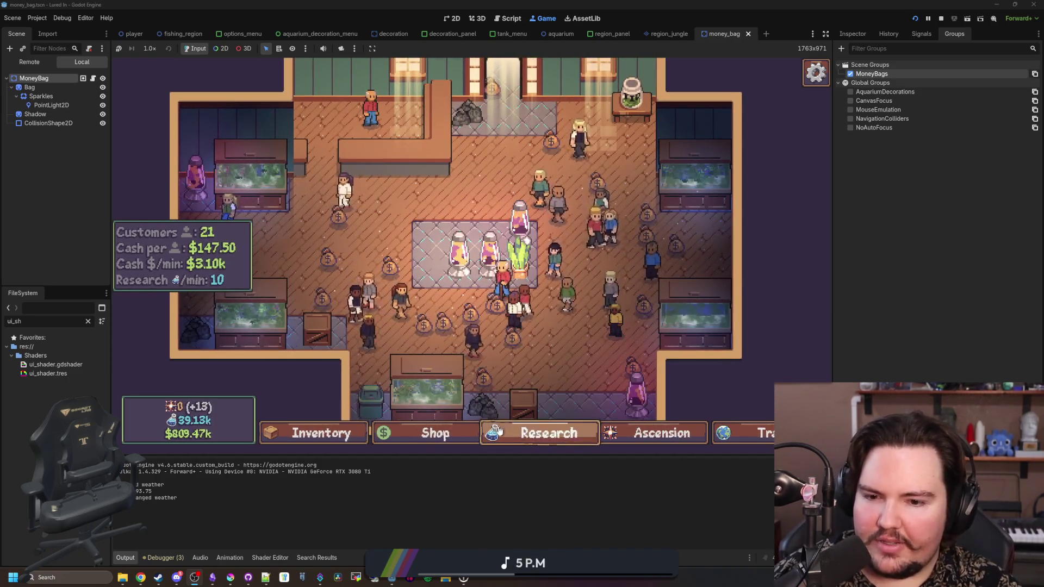
left_click(435, 432)
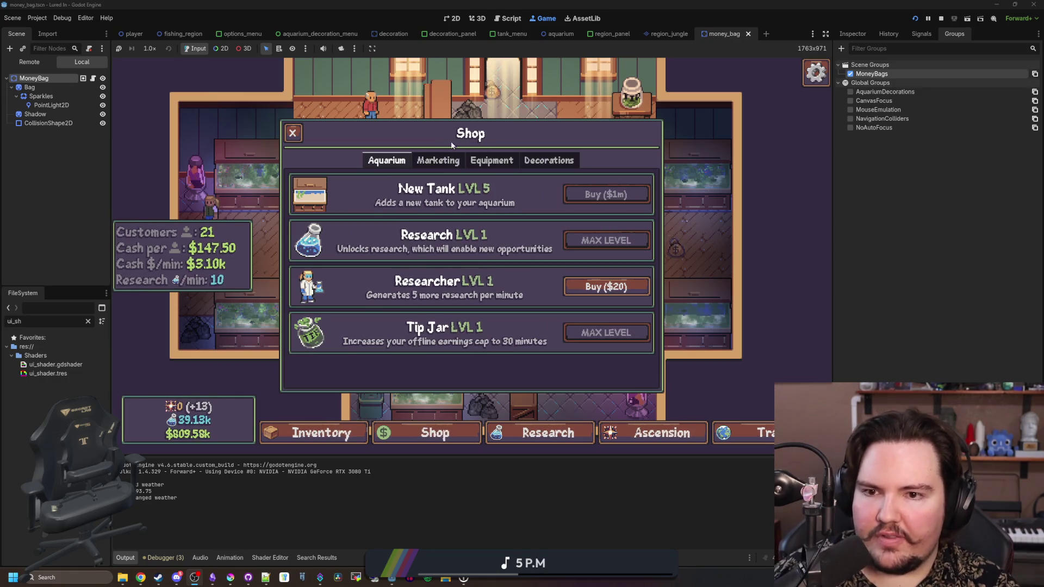
Buy two Advertising upgrades under Marketing.
left_click(437, 162)
left_click(594, 201)
left_click(594, 201)
left_click(594, 201)
left_click(594, 202)
left_click(594, 202)
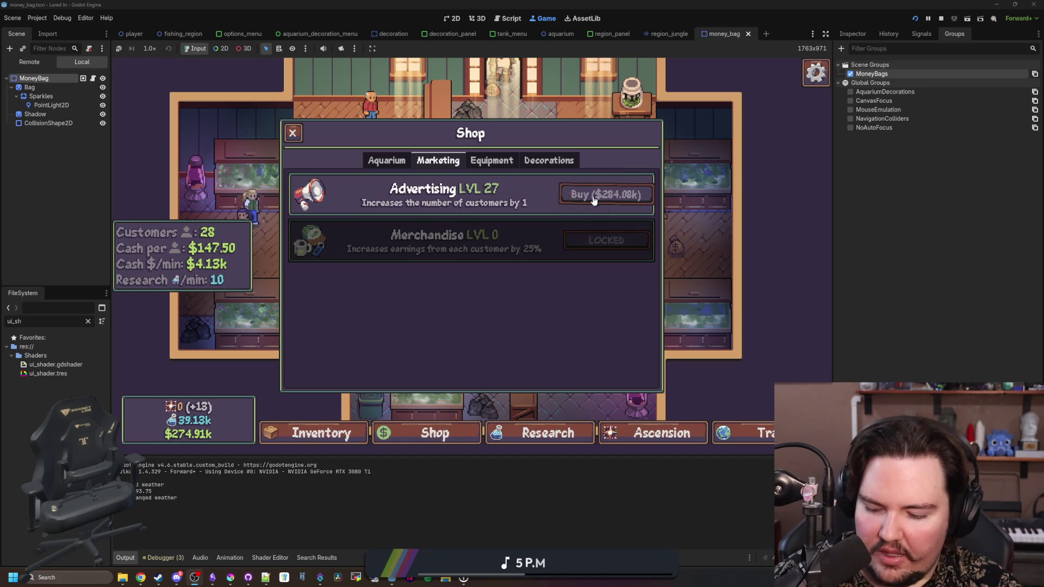
Grant cash with the 'money 10000000' console command.
key("grave")
type("mnone")
key("BackSpace")
key("BackSpace")
key("BackSpace")
type("money 10000000")
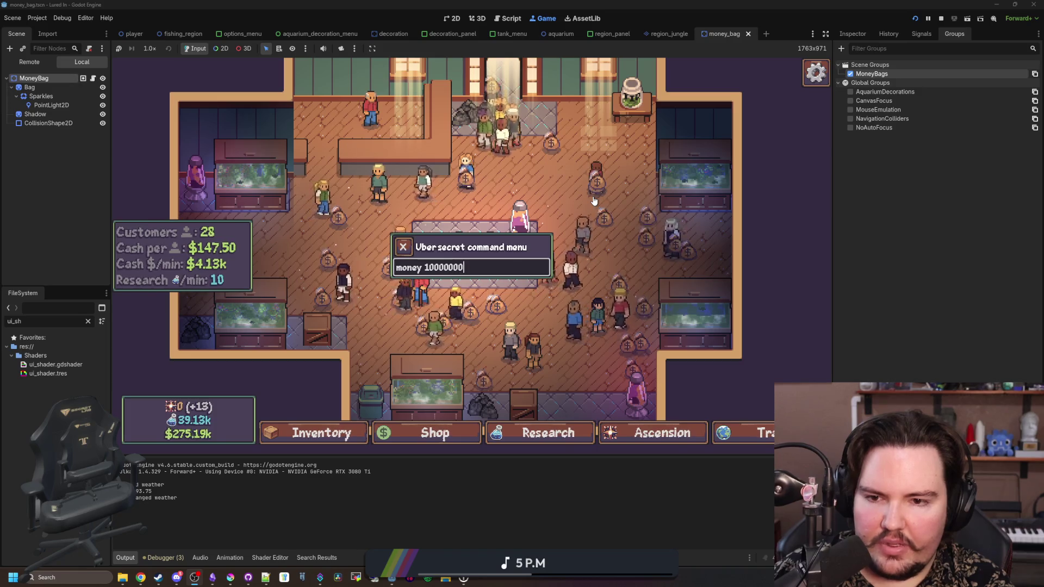
key("Return")
key("grave")
Reopen the shop and buy four more Advertising levels.
left_click(448, 430)
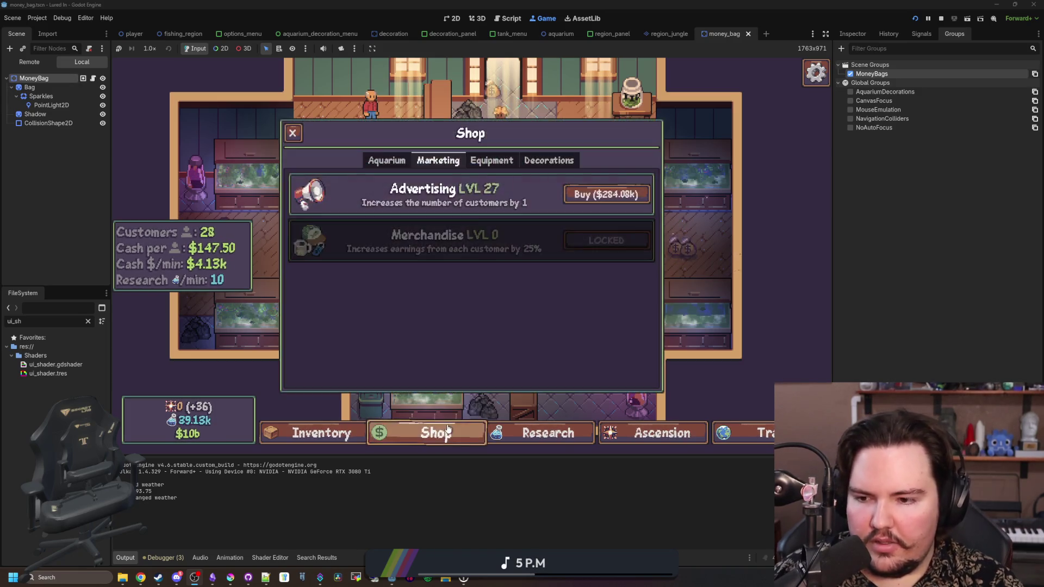
left_click(630, 203)
left_click(630, 203)
left_click(629, 203)
left_click(629, 204)
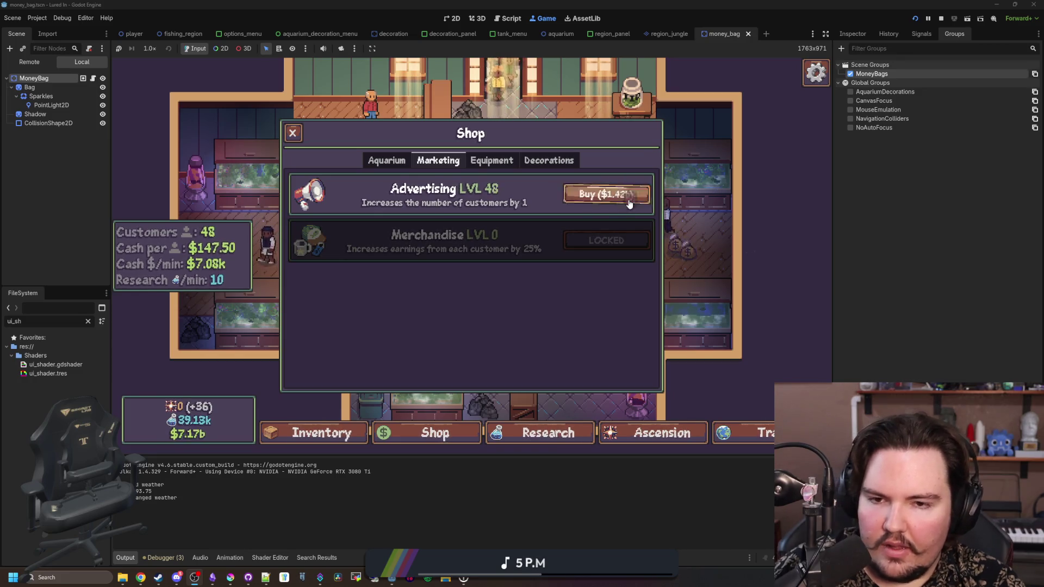
Close the shop, return to the main menu, and start the game again.
left_click(294, 135)
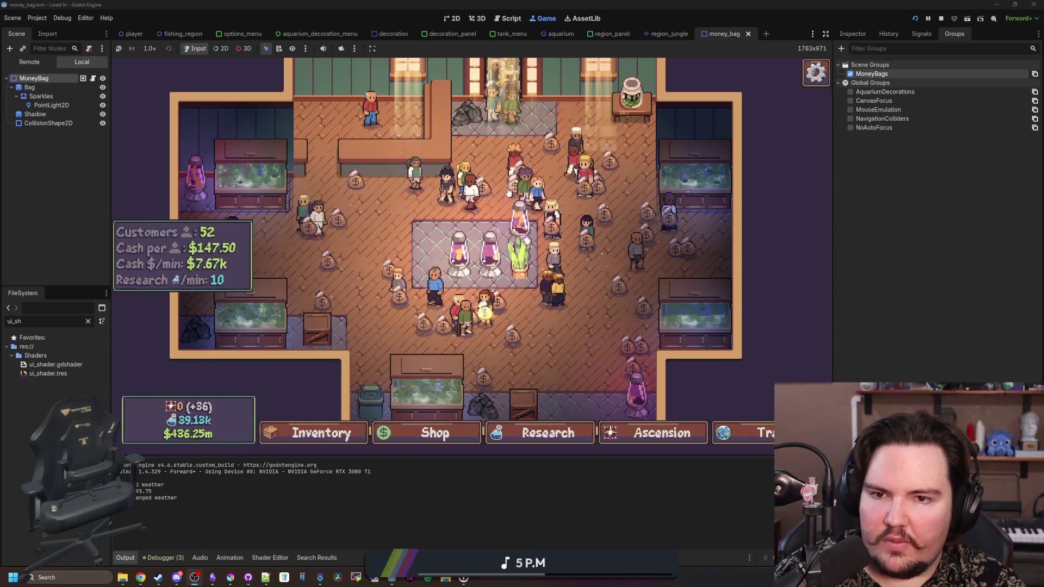
key("Escape")
left_click(533, 291)
left_click(245, 250)
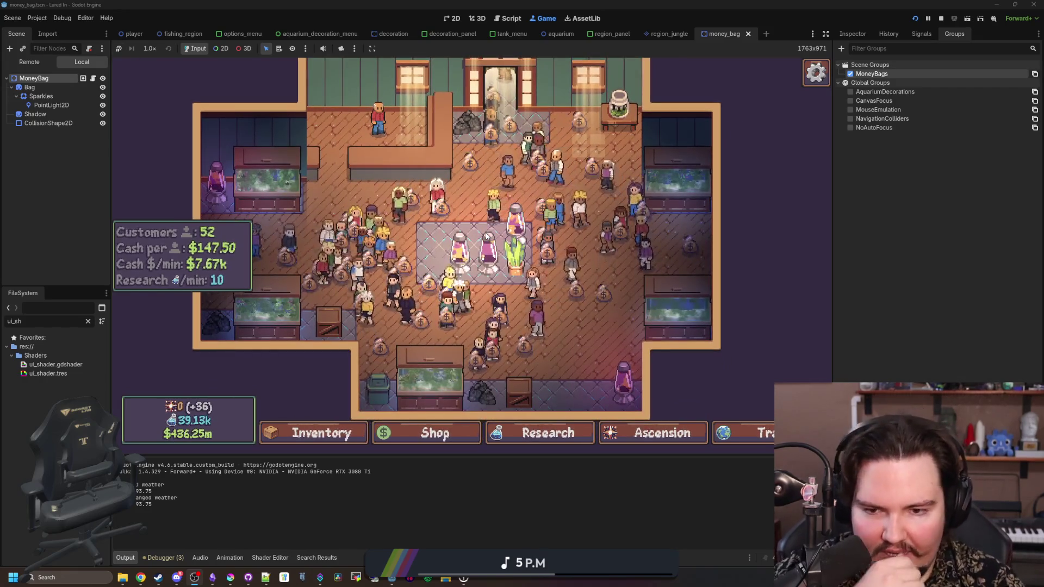
Run the game at 16× speed and watch money bags pile up across the shop.
left_click(148, 49)
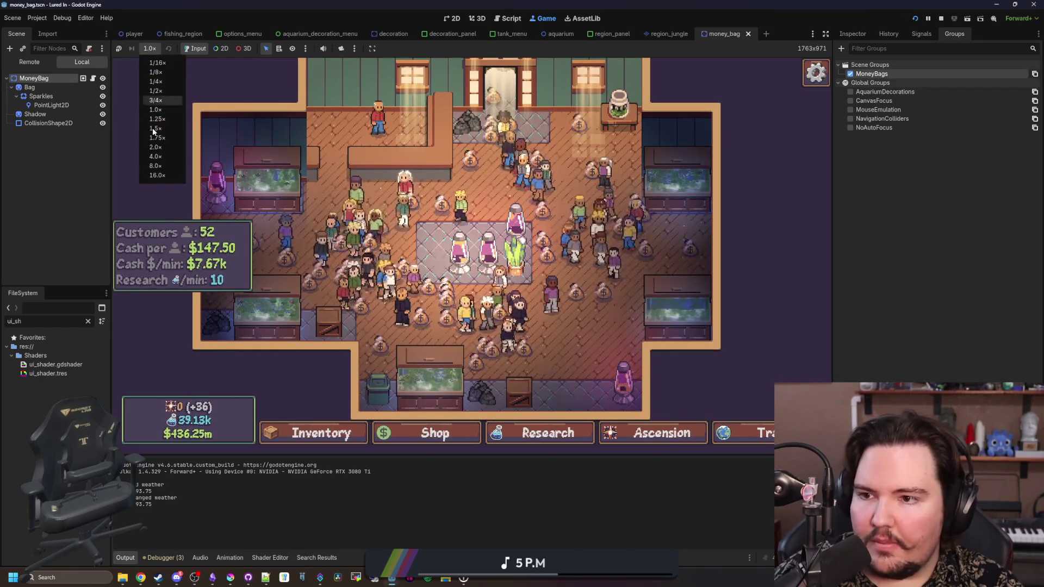
left_click(159, 177)
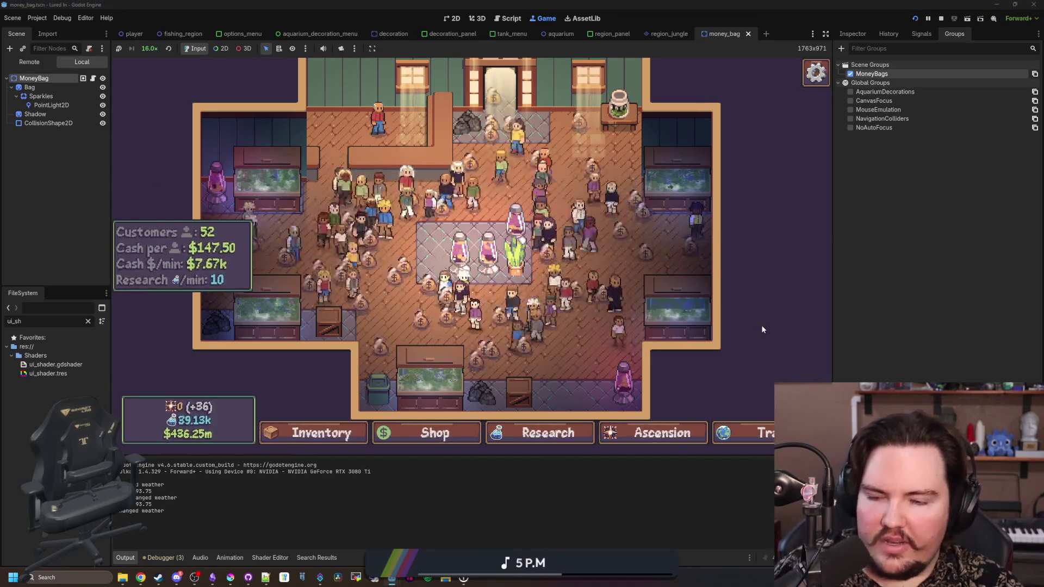
scroll(566, 309, "down", 2)
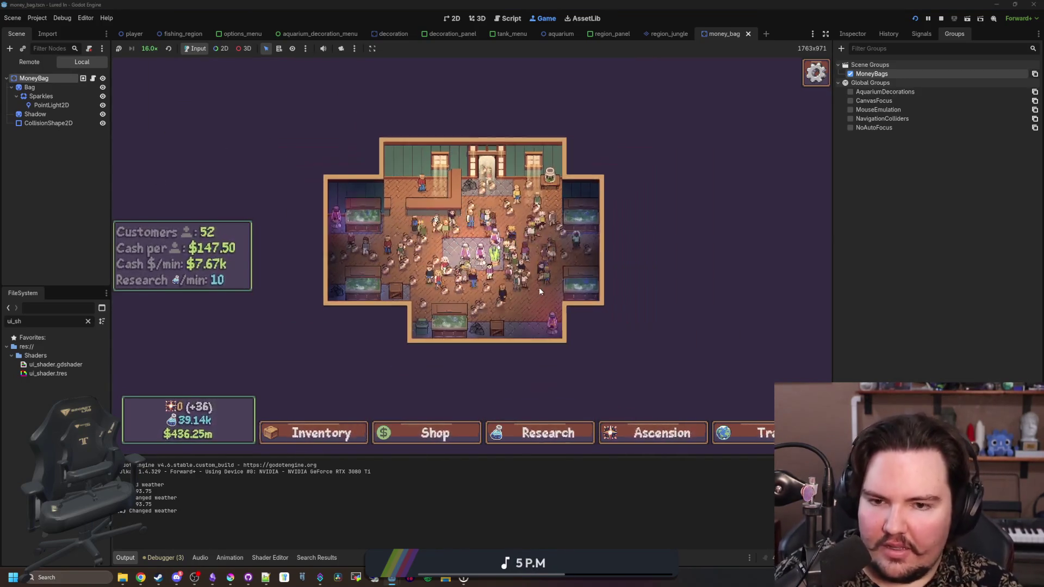
scroll(466, 263, "up", 1)
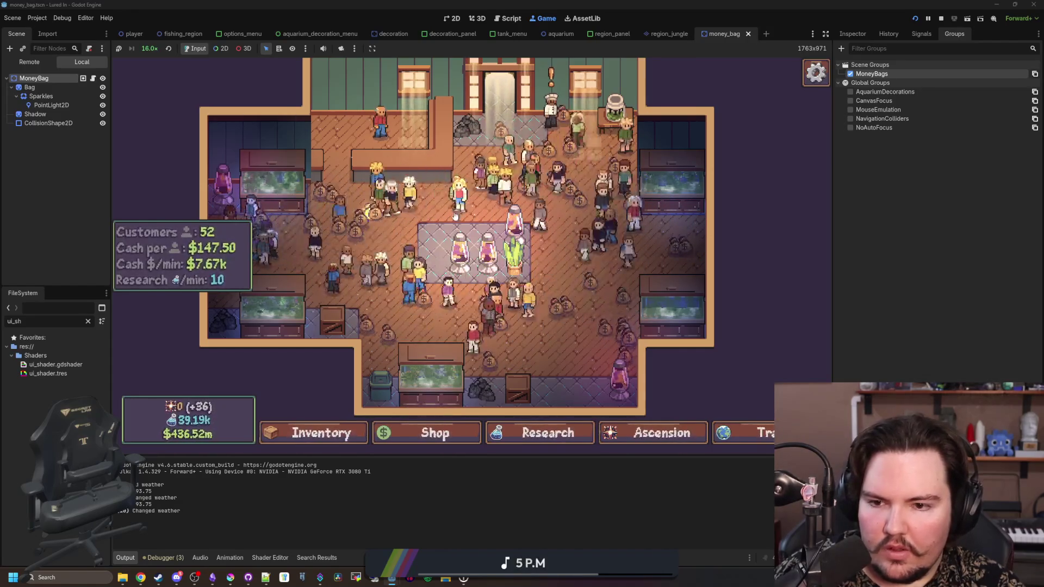
scroll(459, 295, "down", 2)
scroll(498, 321, "up", 3)
scroll(497, 321, "up", 3)
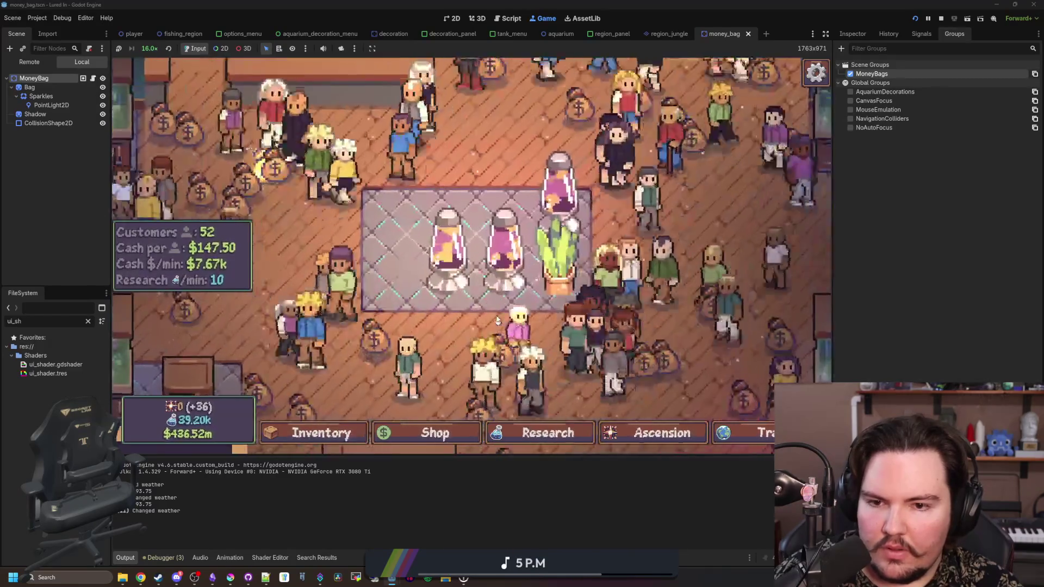
scroll(425, 254, "down", 4)
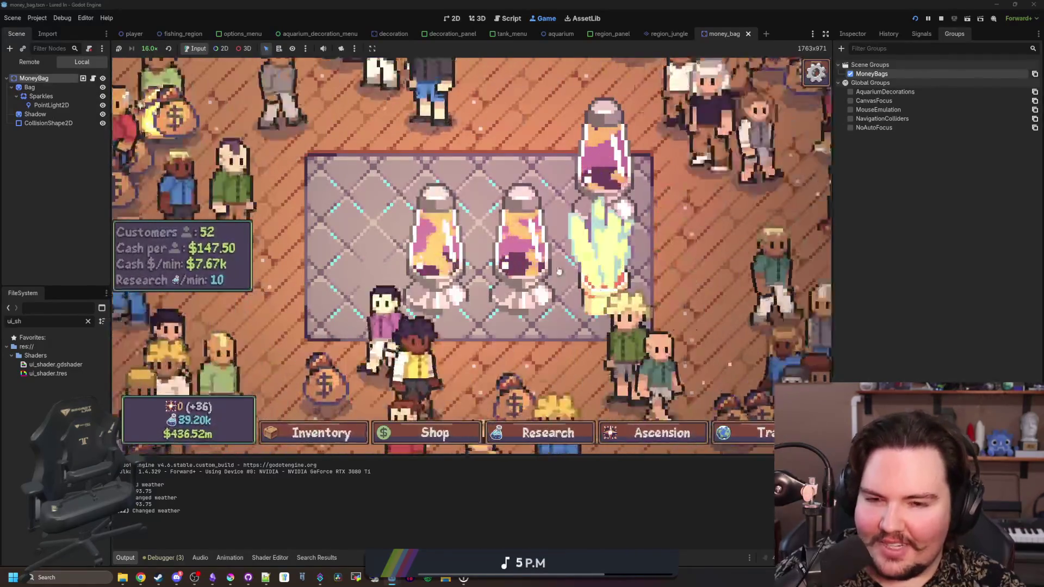
scroll(525, 280, "up", 2)
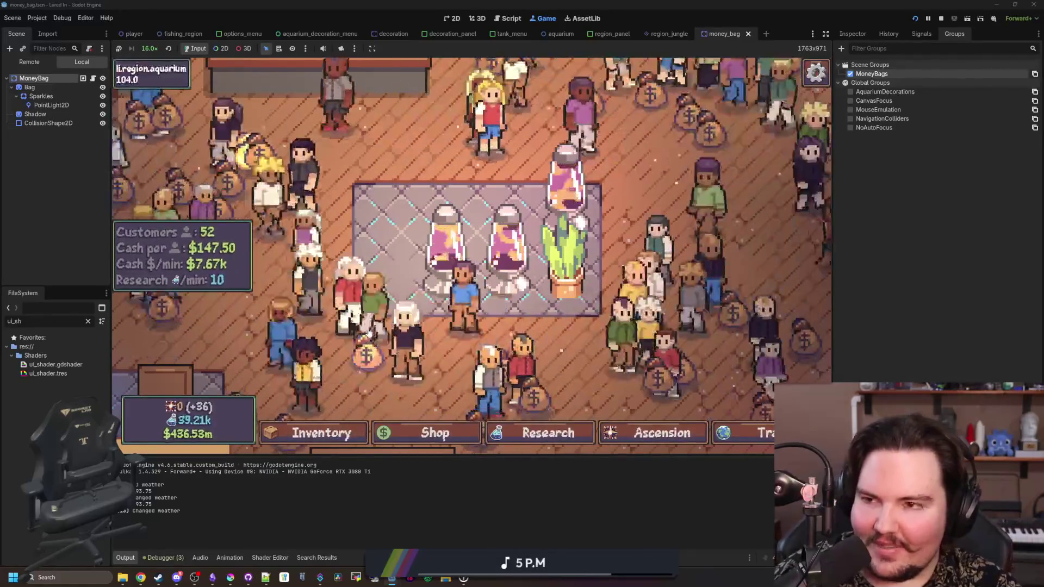
scroll(199, 95, "down", 3)
Set the game back to 1× speed, inspect the shop, and open money_bag.gd.
left_click(154, 48)
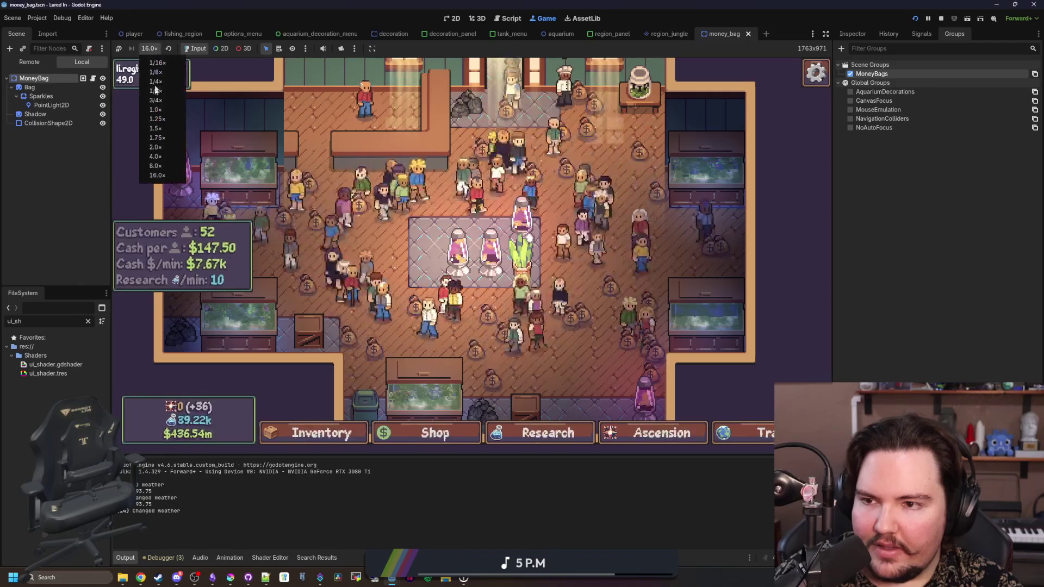
left_click(158, 114)
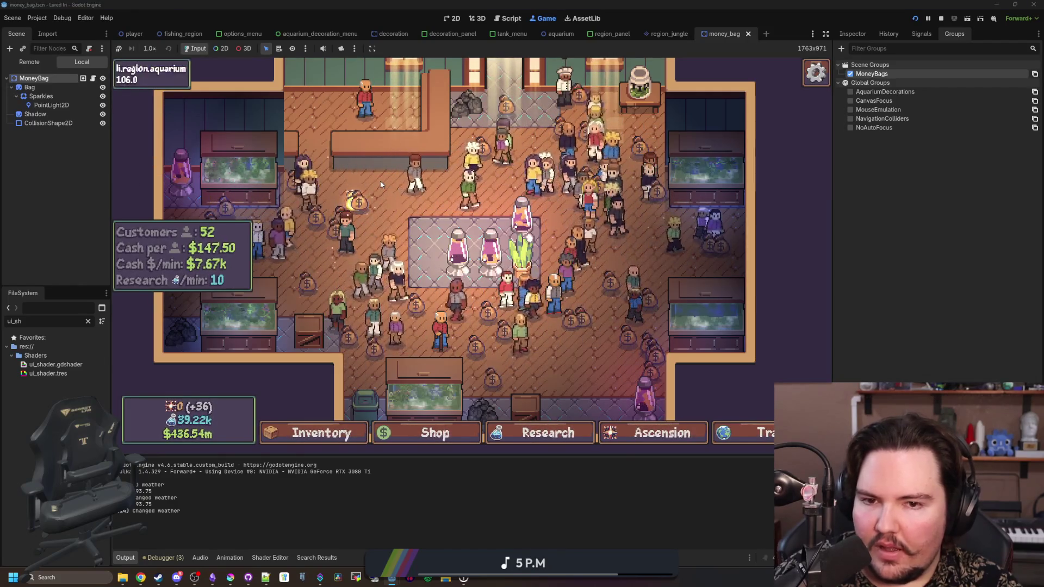
scroll(381, 185, "down", 3)
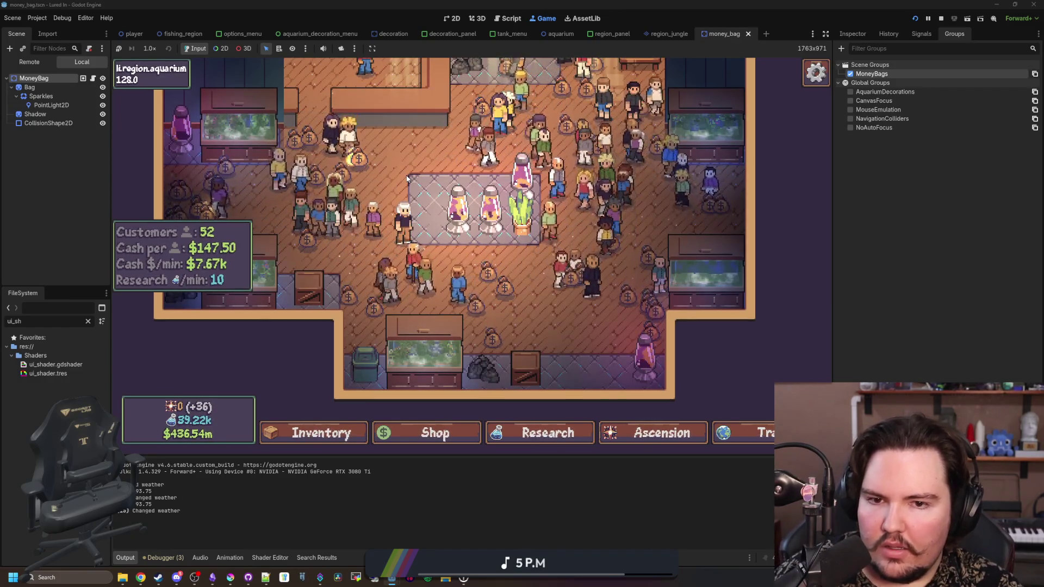
scroll(407, 178, "up", 2)
scroll(407, 179, "up", 2)
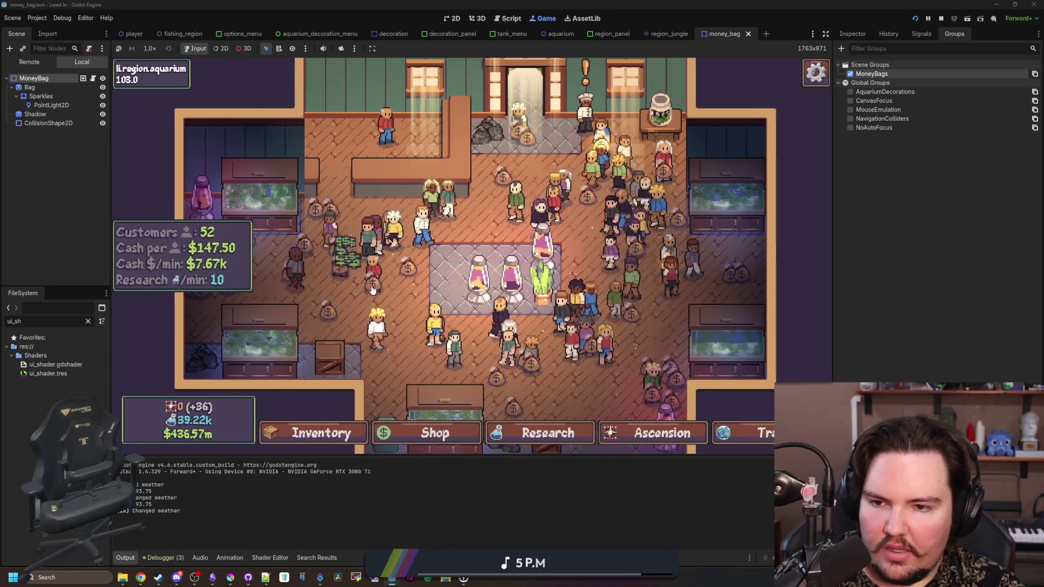
left_click(94, 80)
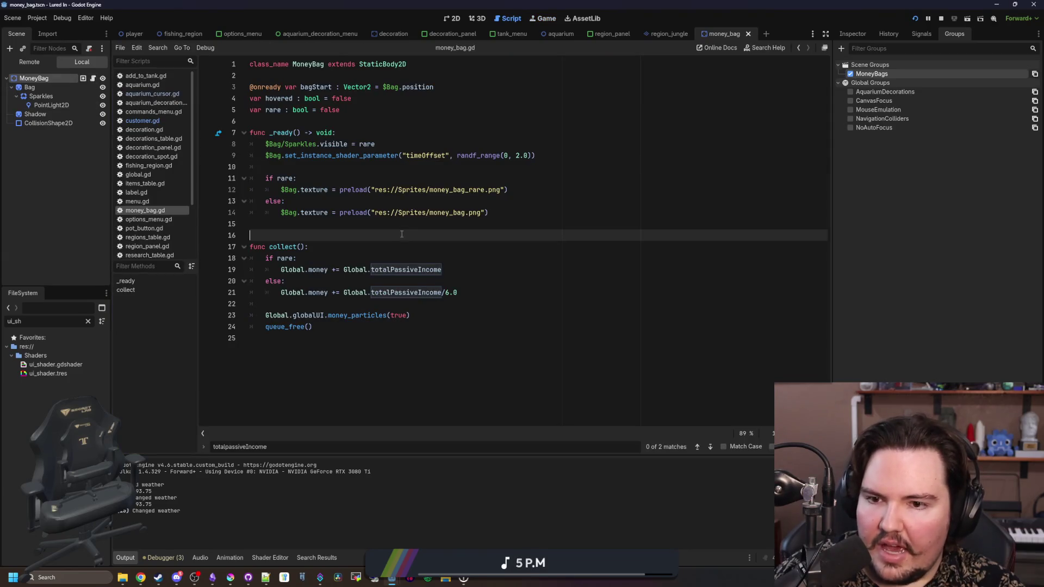
Append '/2.0' to Global.customerCount on line 258 of customer.gd and save.
left_click(142, 120)
left_click(564, 349)
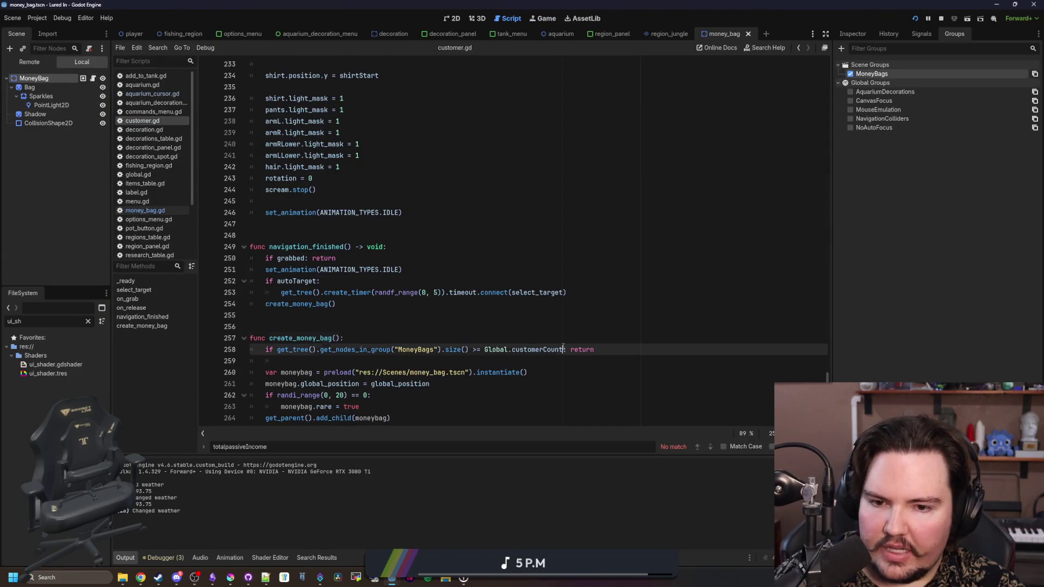
type("/2.0")
key("Up")
key("ctrl+s")
Test-run the game scene from the in-game menu, then stop it.
left_click(543, 22)
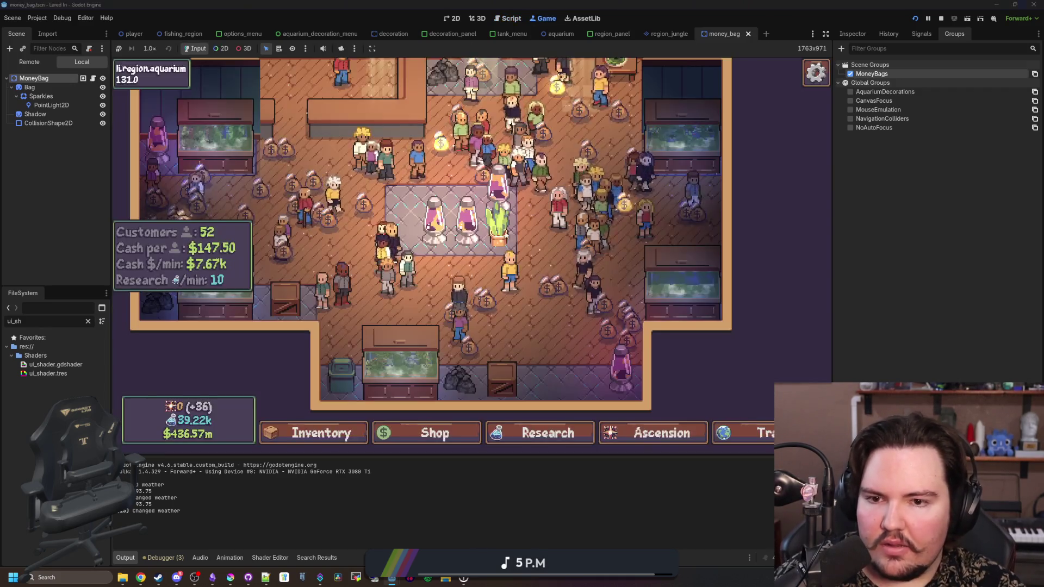
key("Escape")
left_click(479, 283)
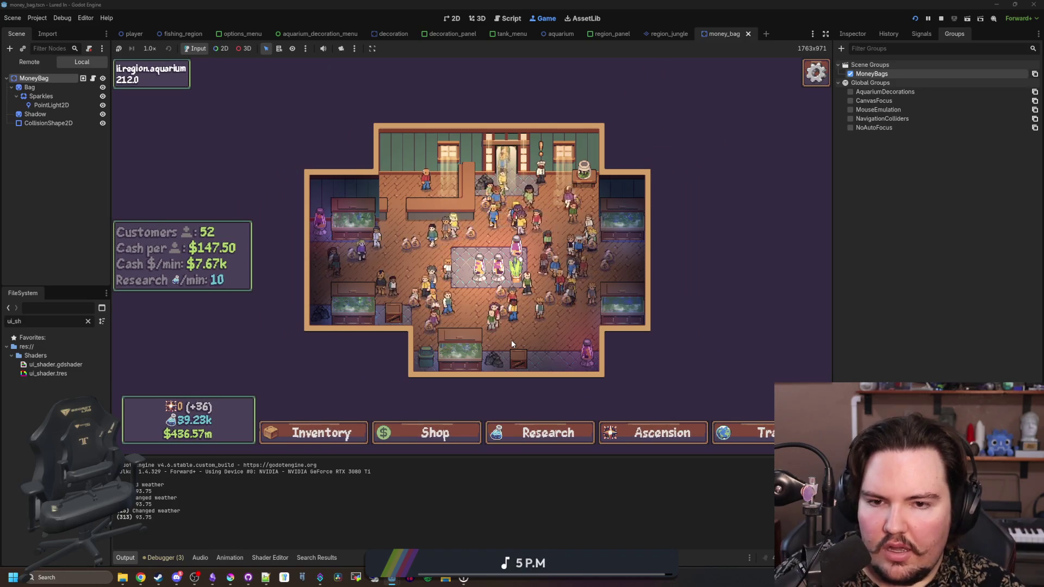
scroll(511, 340, "up", 3)
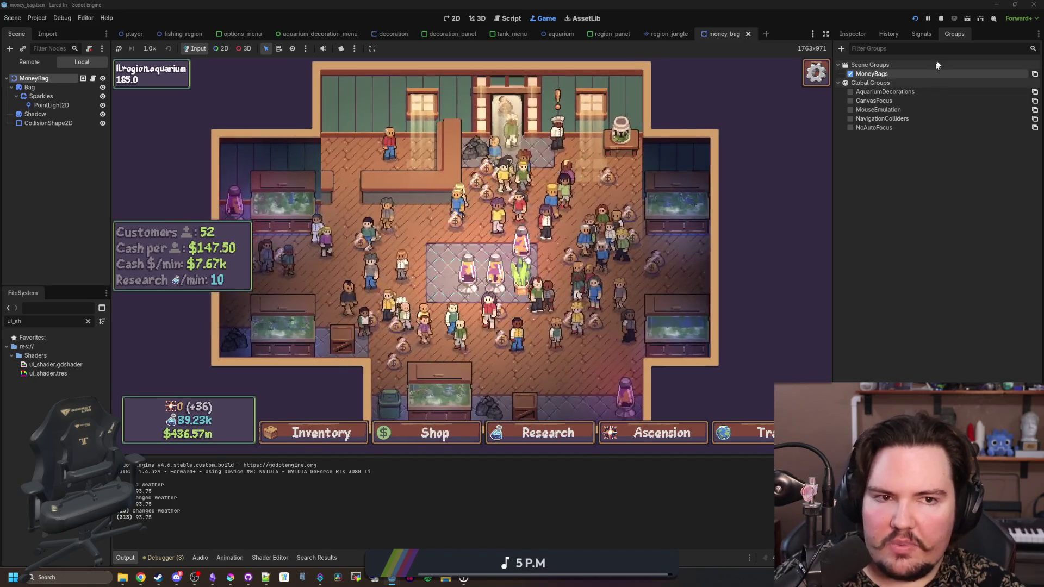
left_click(941, 19)
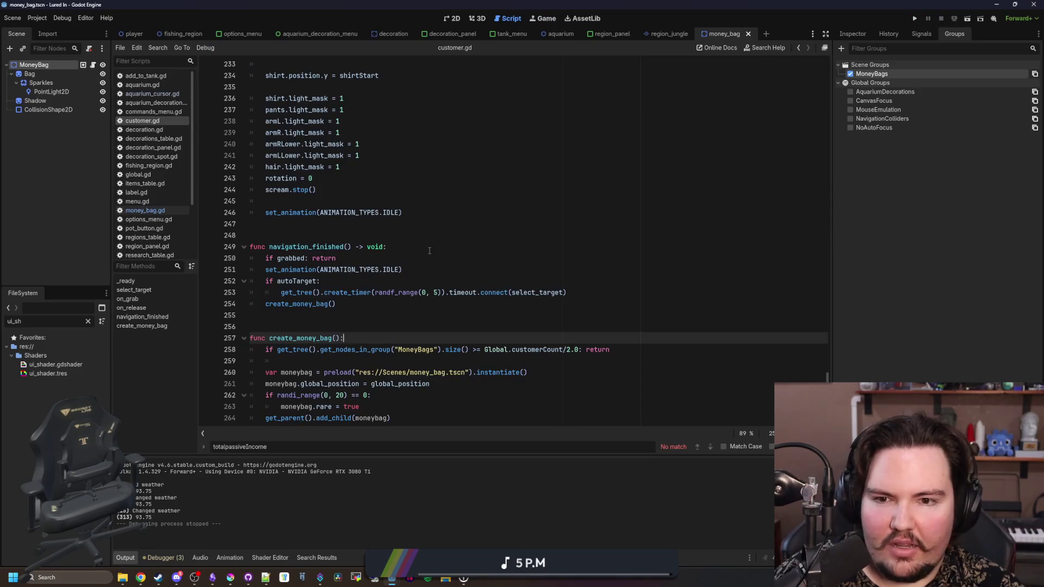
Go to the create_money_bag() line in navigation_finished, saving along the way.
left_click(295, 201)
left_click(338, 232)
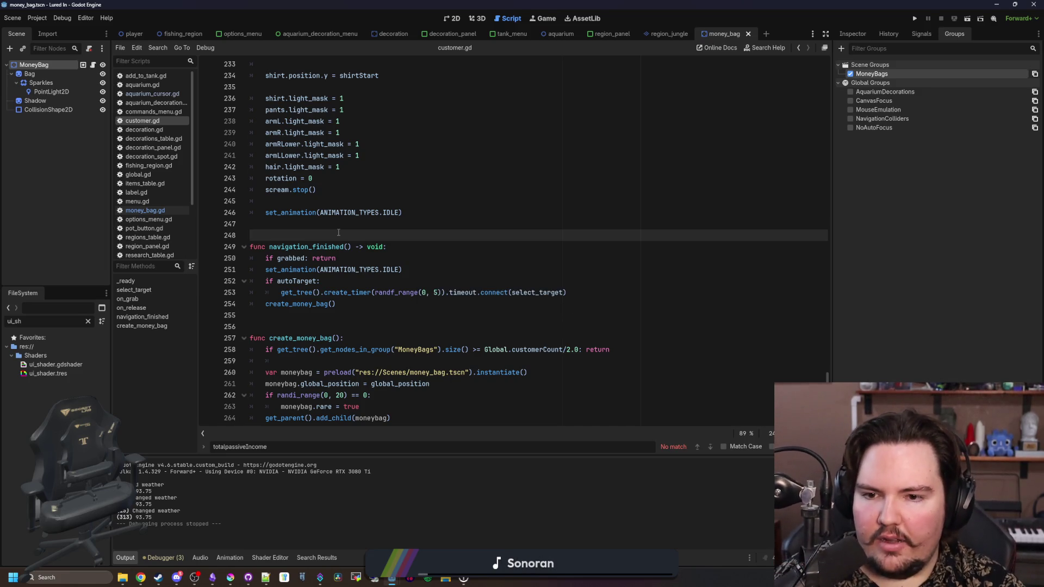
key("ctrl+s")
left_click(335, 303)
key("ctrl+s")
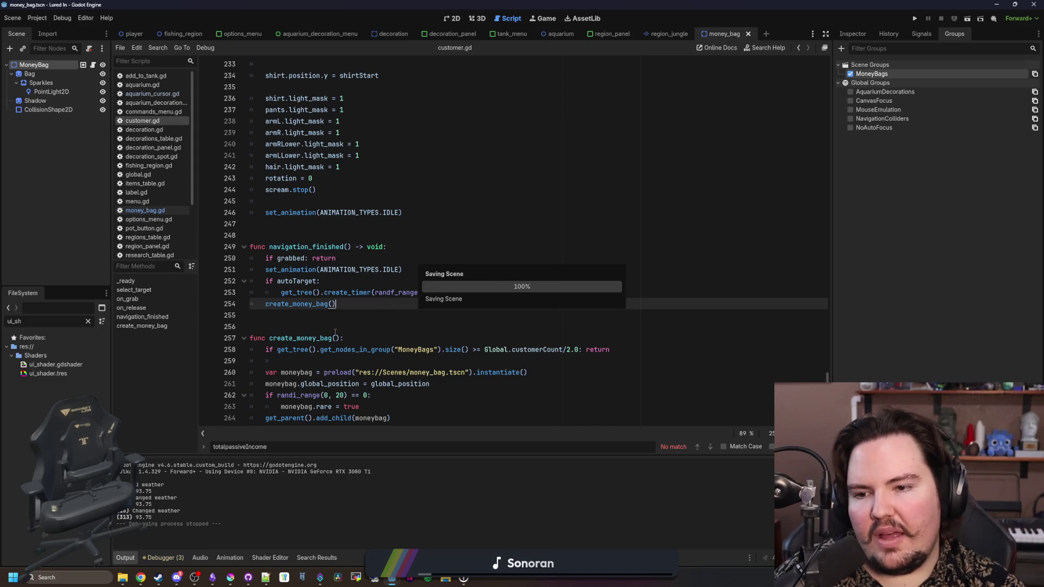
left_click(335, 330)
key("ctrl+s")
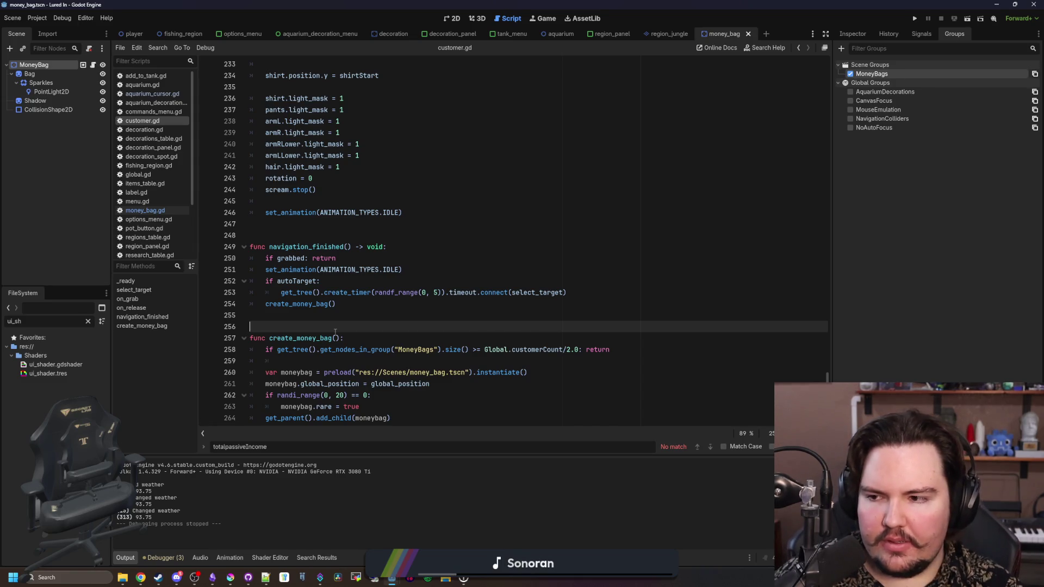
Delete the create_money_bag() call and its leftover blank line, then save customer.gd.
left_click_drag(336, 304, 265, 304)
key("BackSpace")
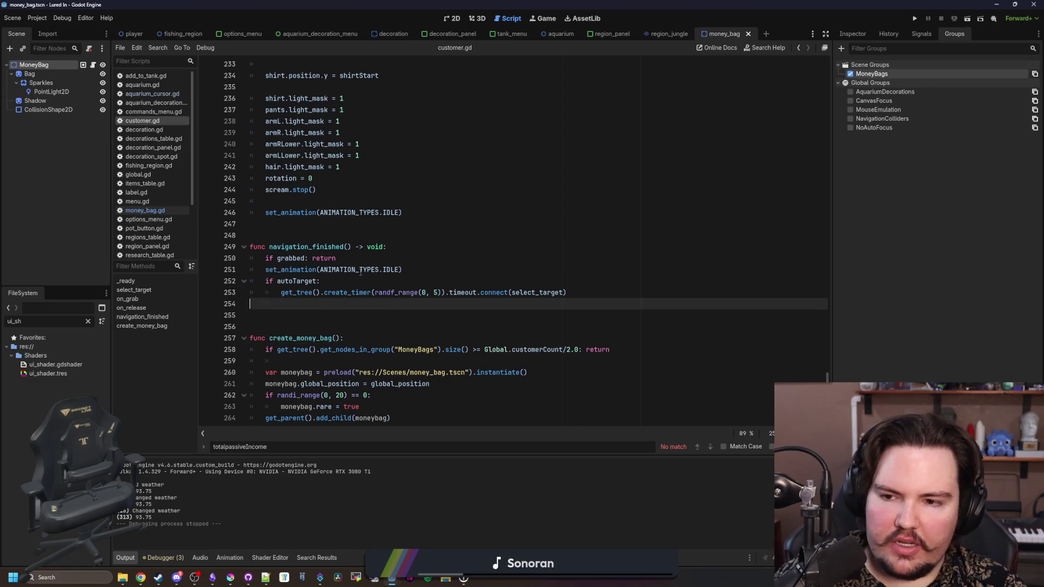
key("Delete")
key("ctrl+s")
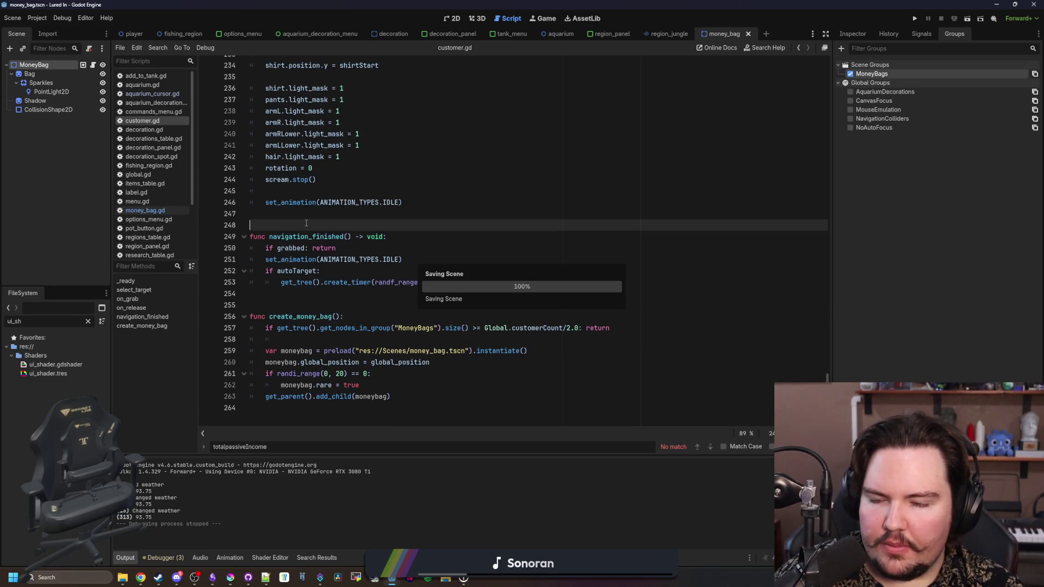
key("ctrl+s")
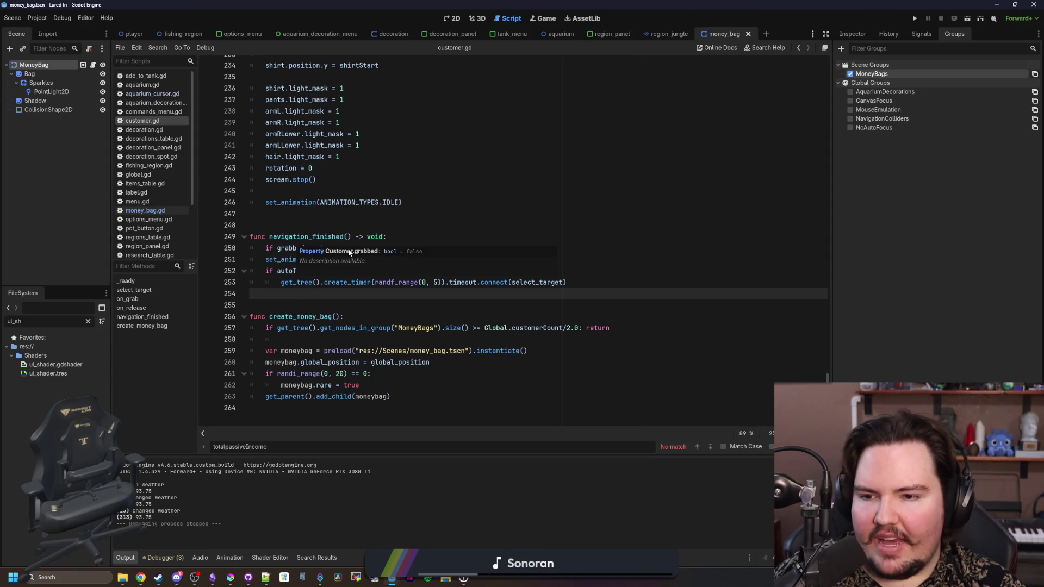
Scroll customer.gd up toward _ready and filter the FileSystem dock for 'customer'.
scroll(348, 253, "up", 6)
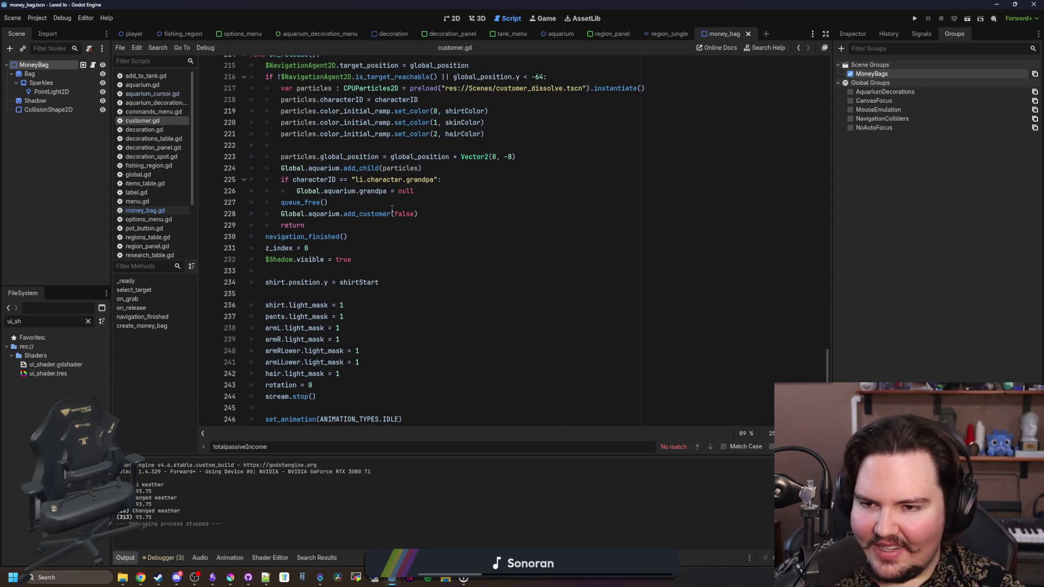
scroll(392, 209, "up", 5)
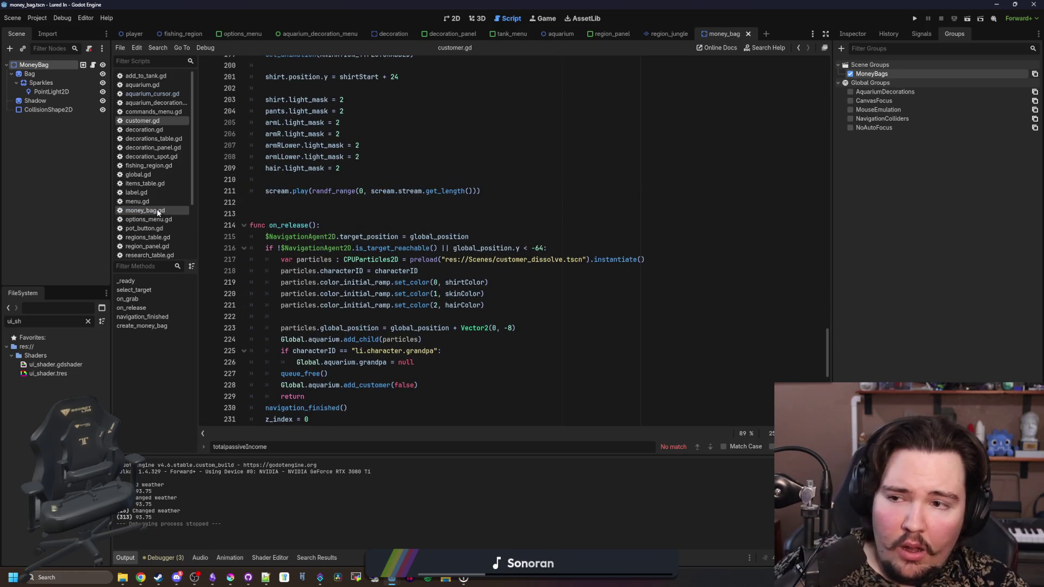
scroll(475, 289, "up", 20)
scroll(474, 289, "up", 13)
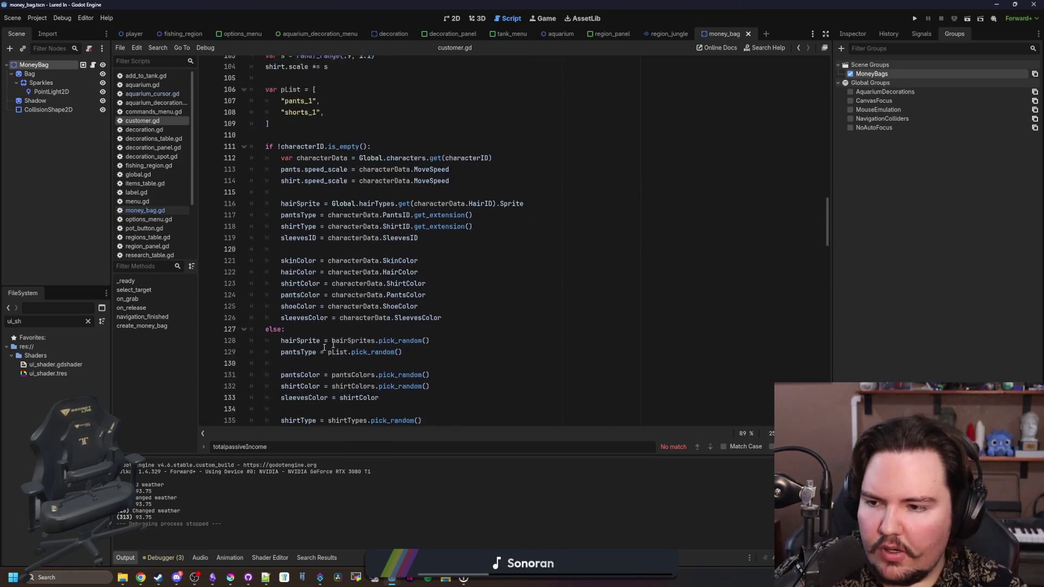
left_click(87, 322)
type("customer")
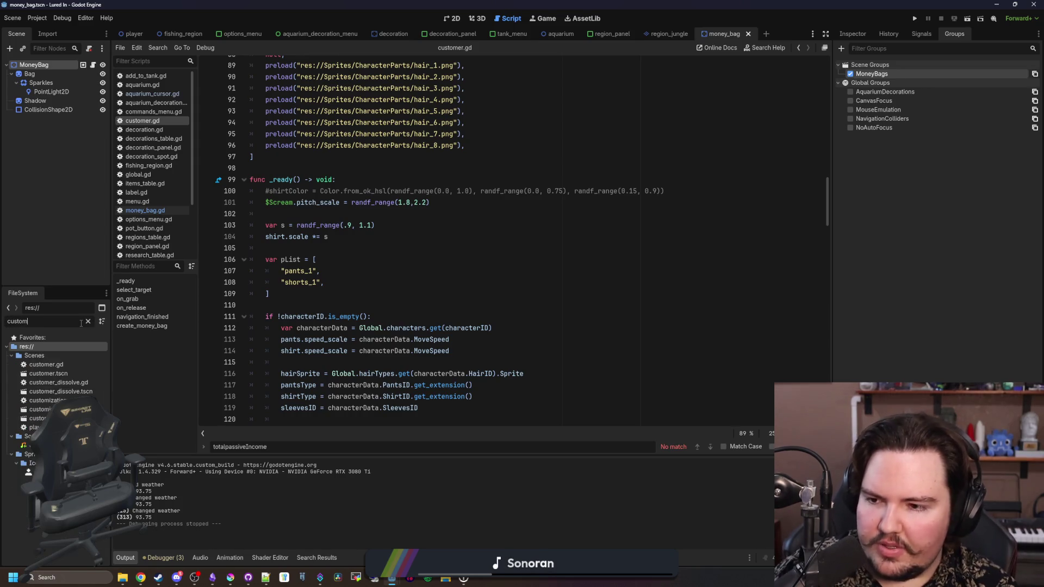
Add blank lines in _ready and start a get_tree().create_timer() call via autocomplete.
left_click(354, 249)
left_click(354, 214)
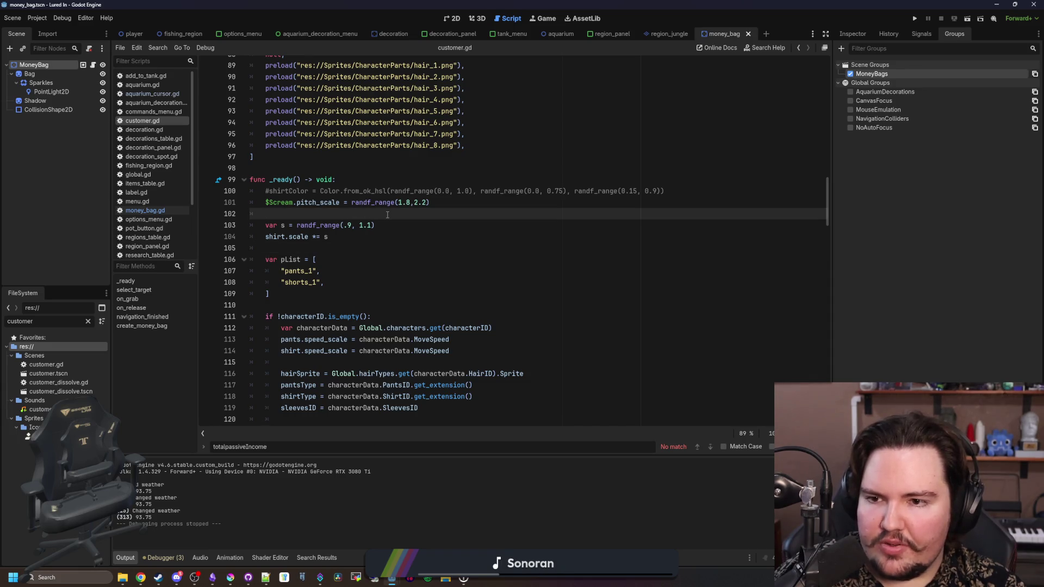
scroll(387, 214, "up", 1)
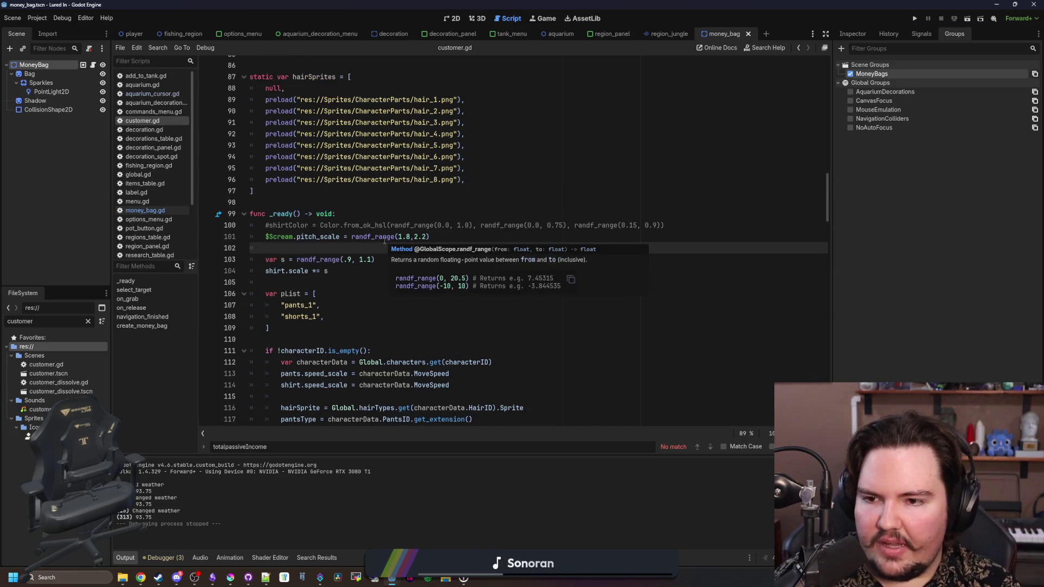
key("Return")
key("Return")
key("Up")
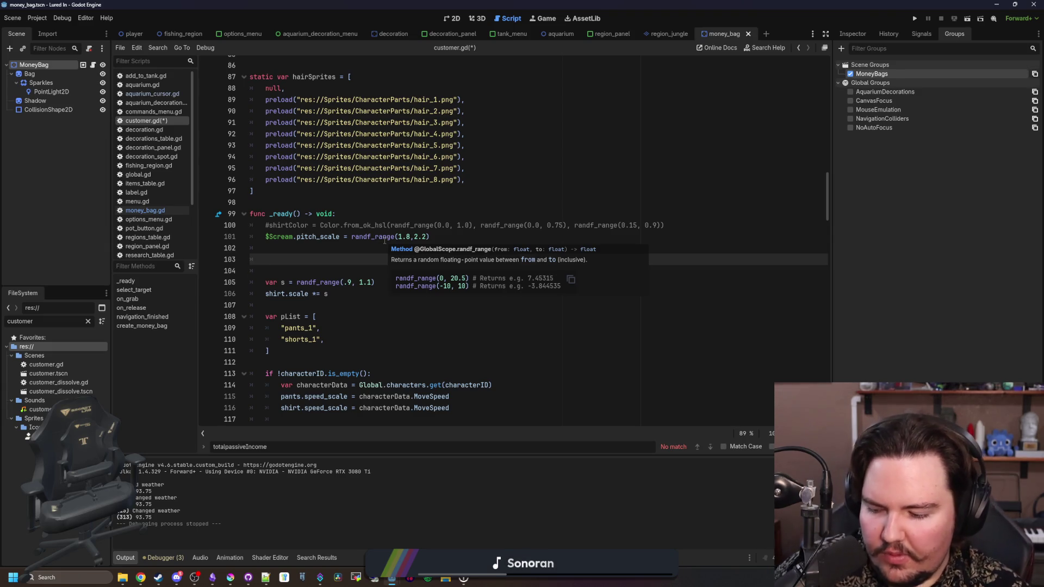
type("get_tree().create_t")
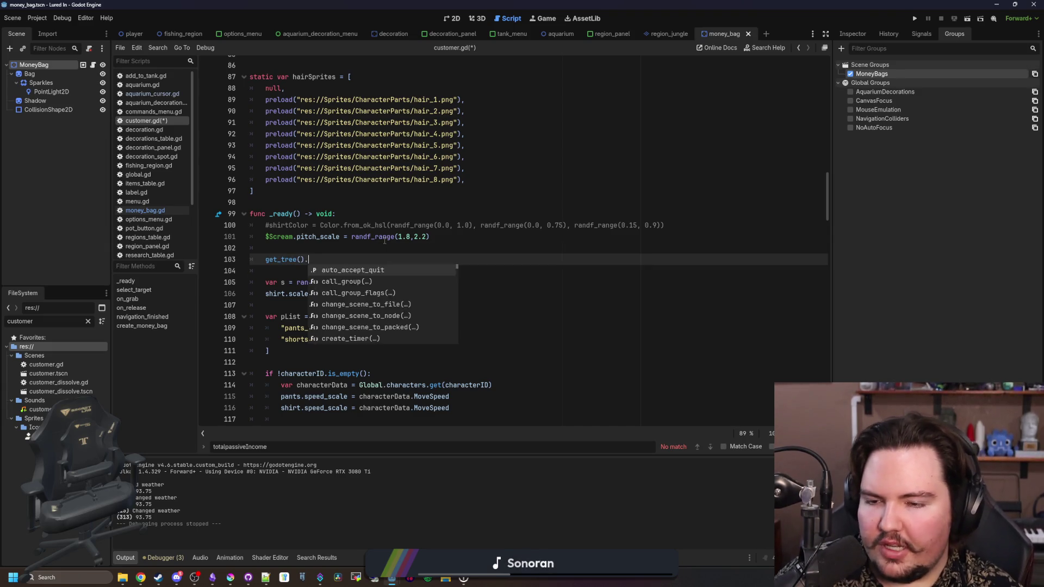
key("Return")
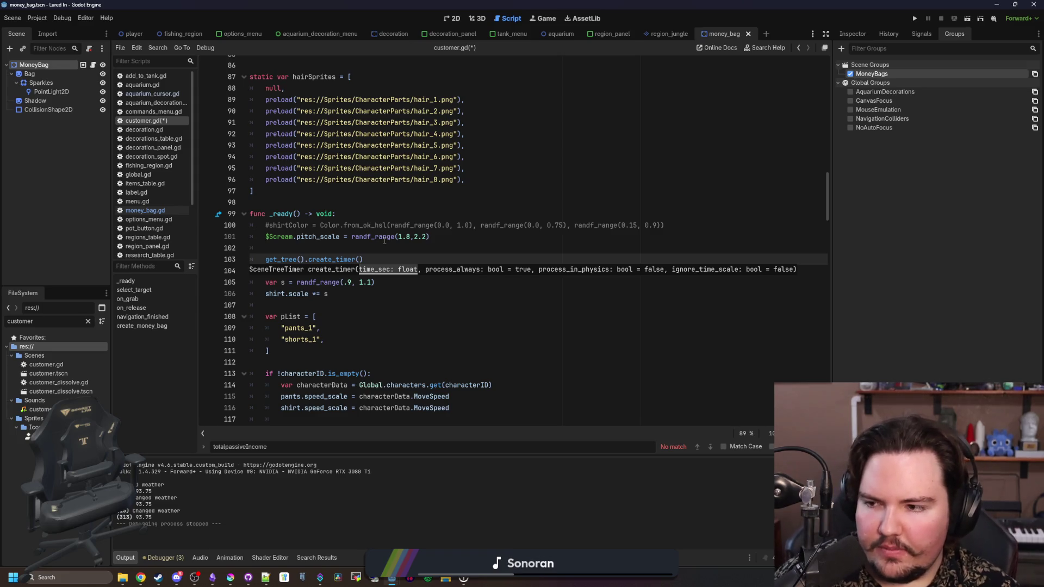
scroll(385, 240, "up", 1)
left_click(326, 218)
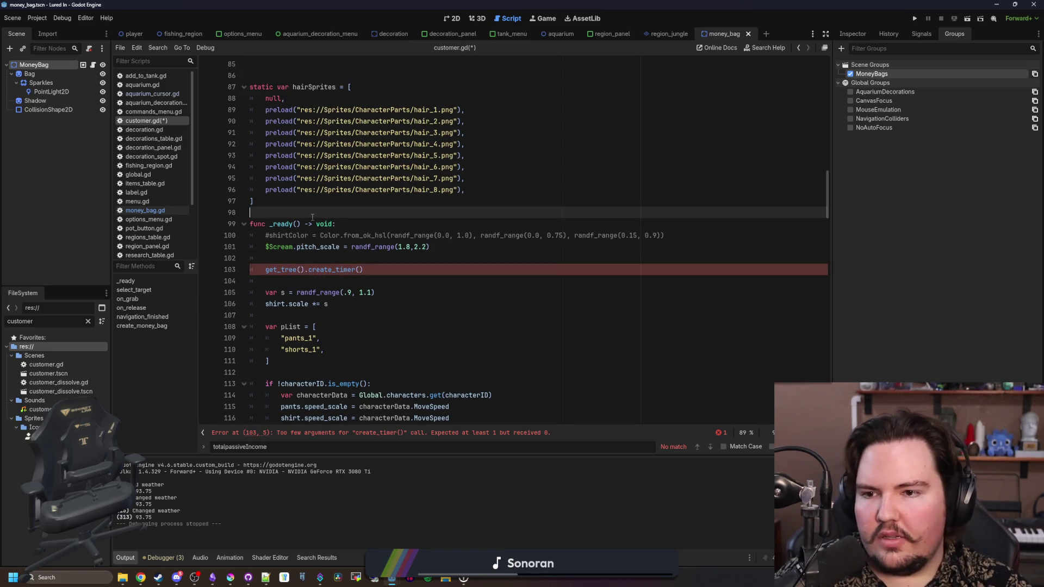
Declare a bagTimeRange variable set to Vector2(60, 120) above _ready.
key("Return")
key("Return")
key("Up")
type("var bagTime : f")
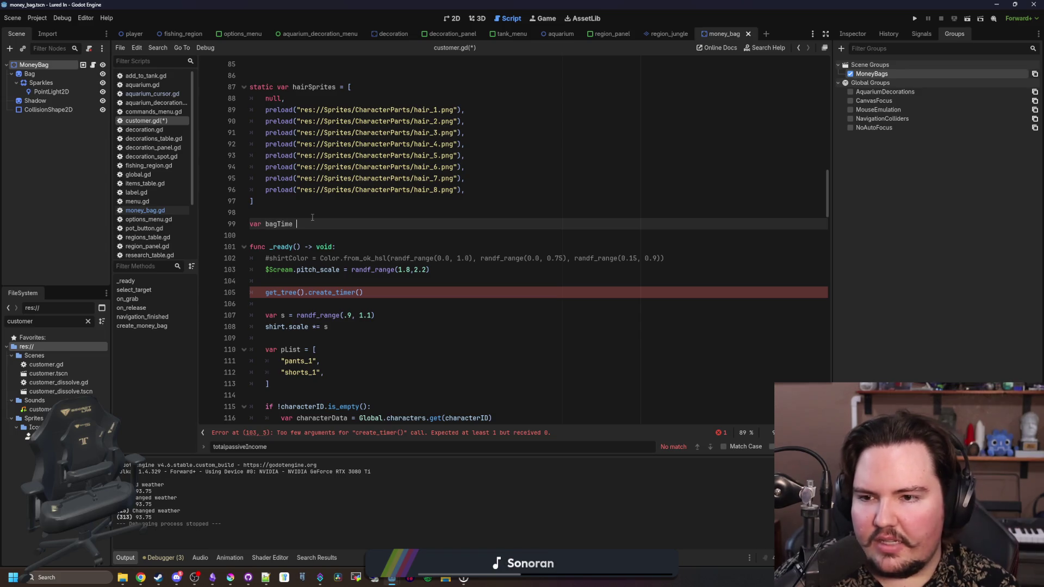
type("loat = ")
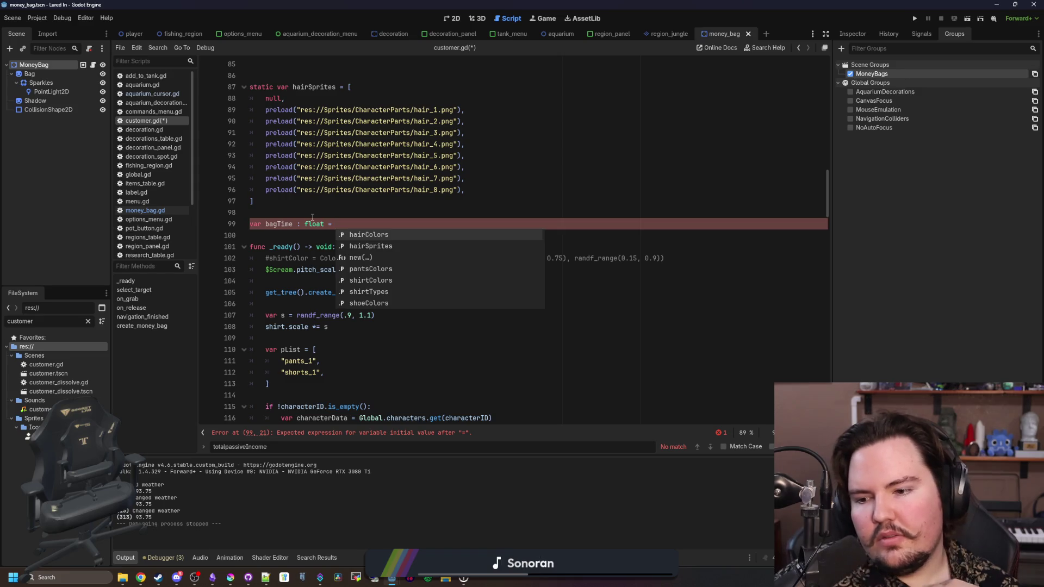
type("0.0")
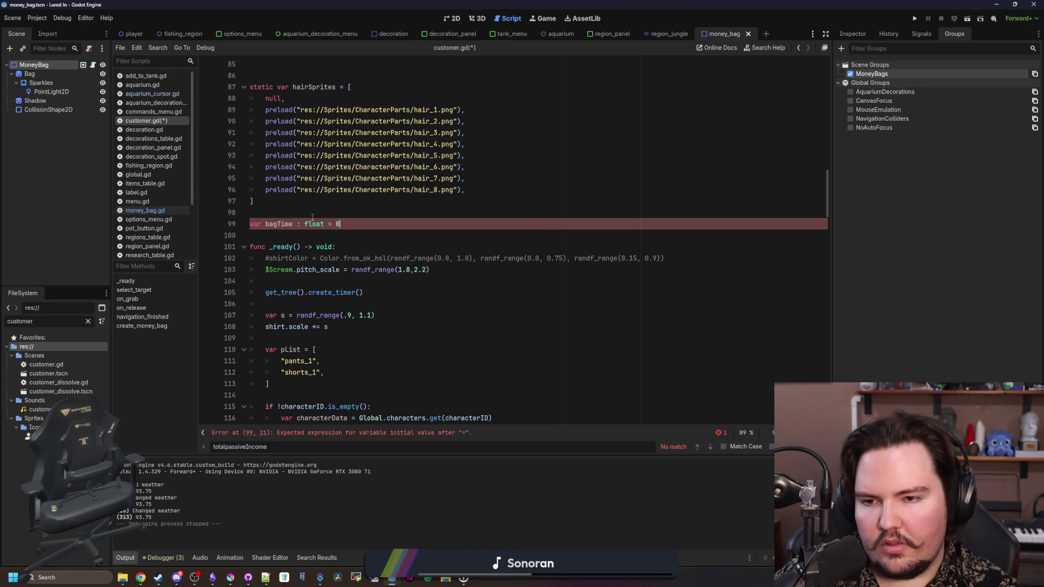
left_click(359, 294)
double_click(283, 224)
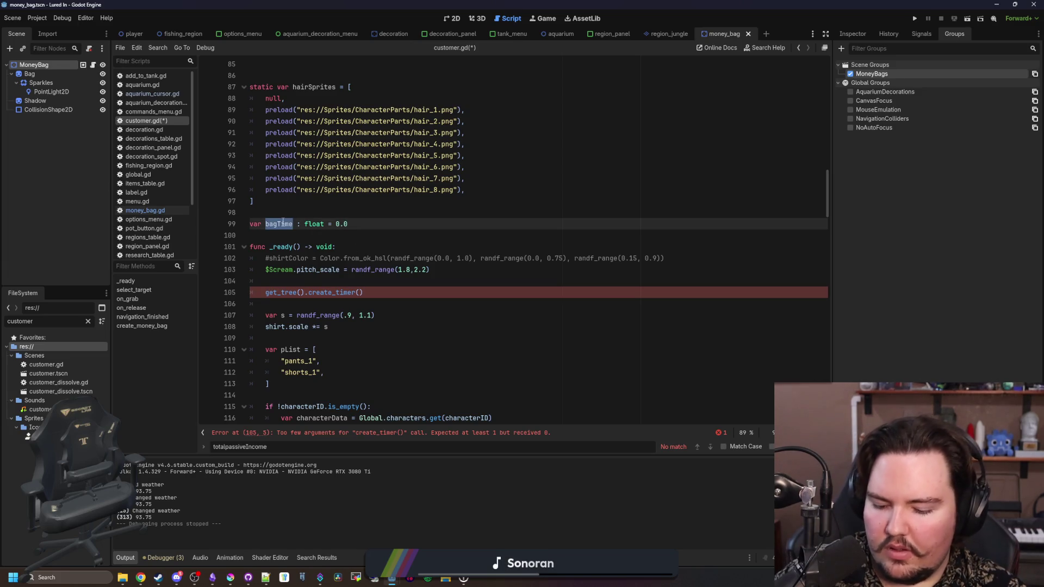
key("Right")
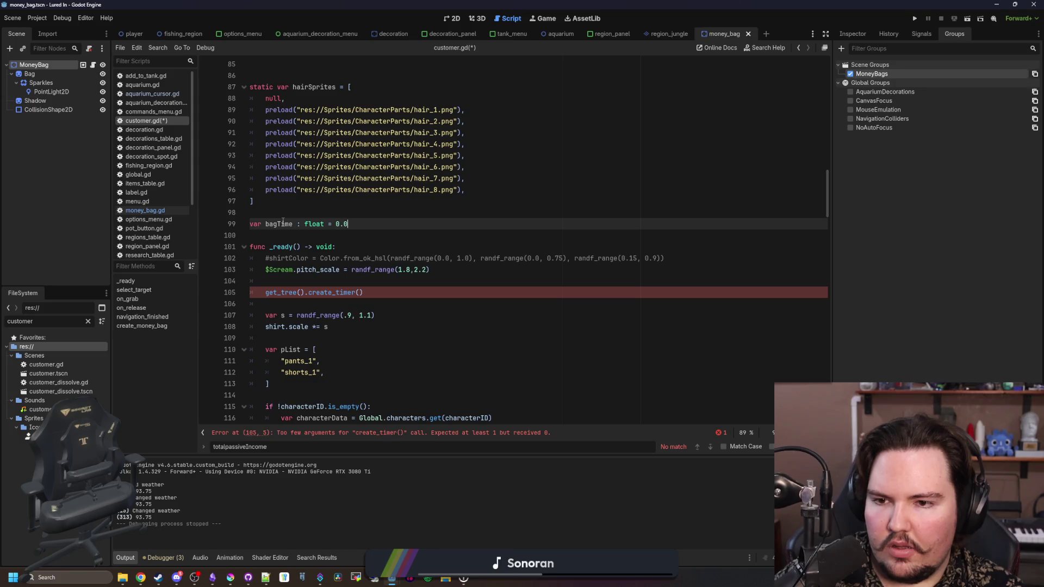
key("BackSpace")
key("BackSpace")
key("BackSpace")
type("Rang")
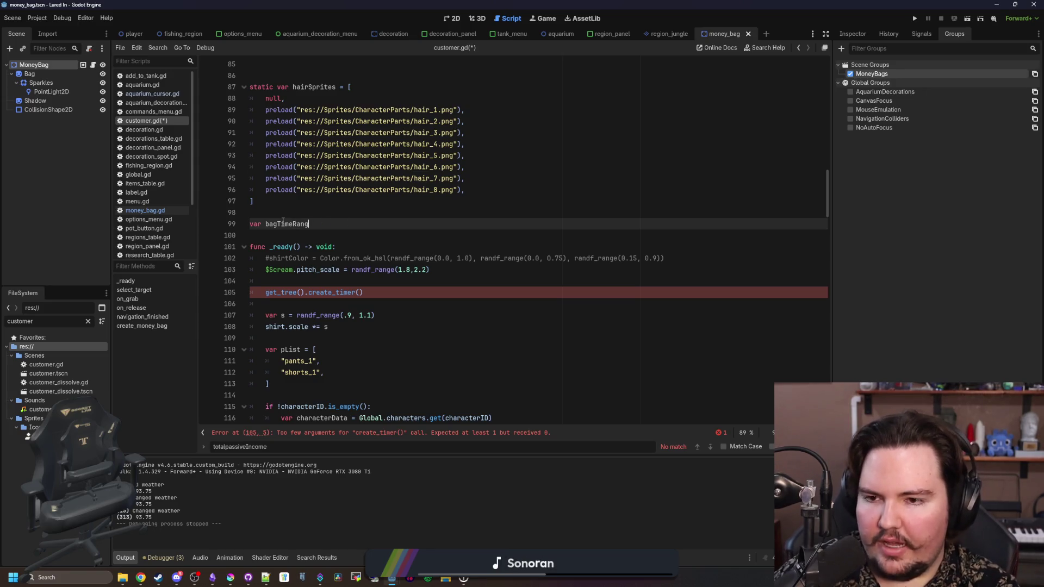
type("tor2(")
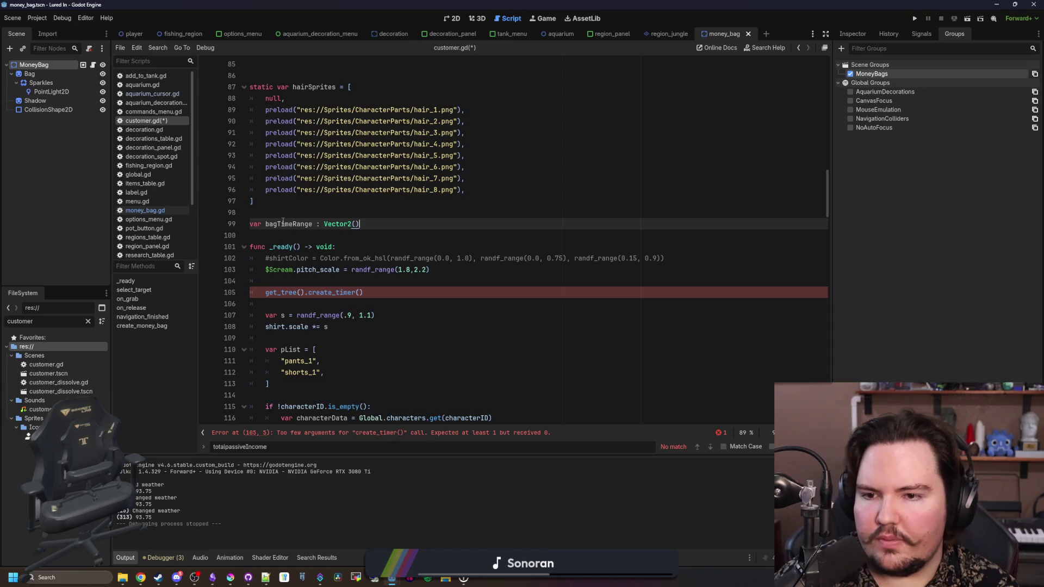
type("0, 120")
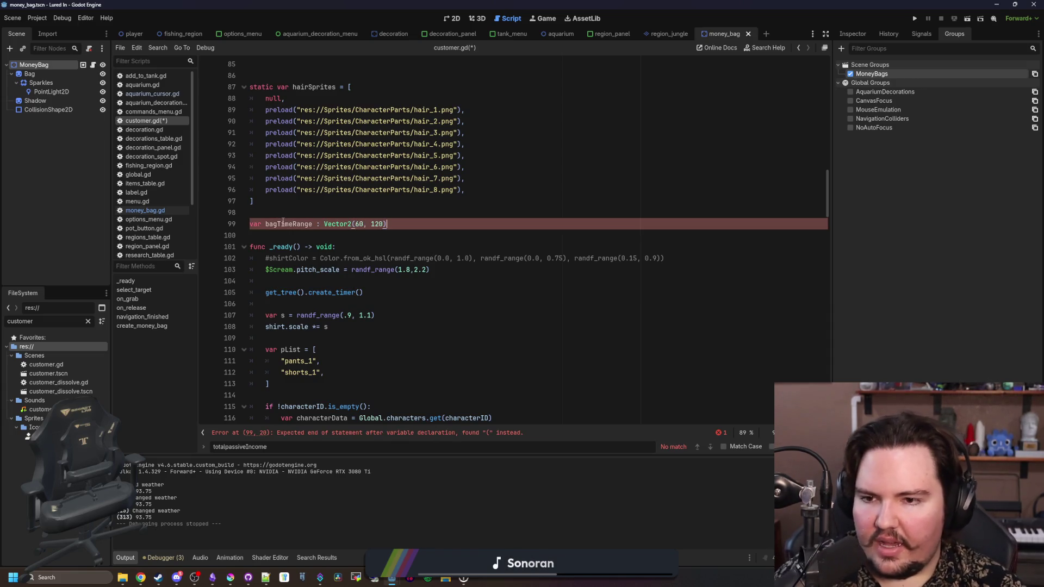
type(" = Vector2(")
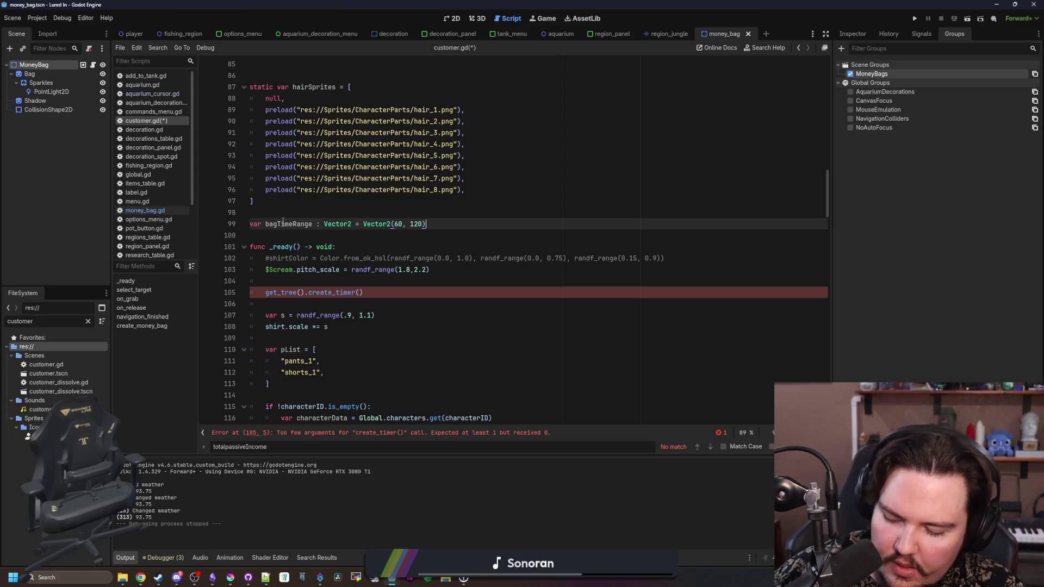
Pass randf_range(bagTimeRange.x, bagTimeRange.y) to create_timer and chain .timeout.connect.
left_click(361, 294)
type("randf_range")
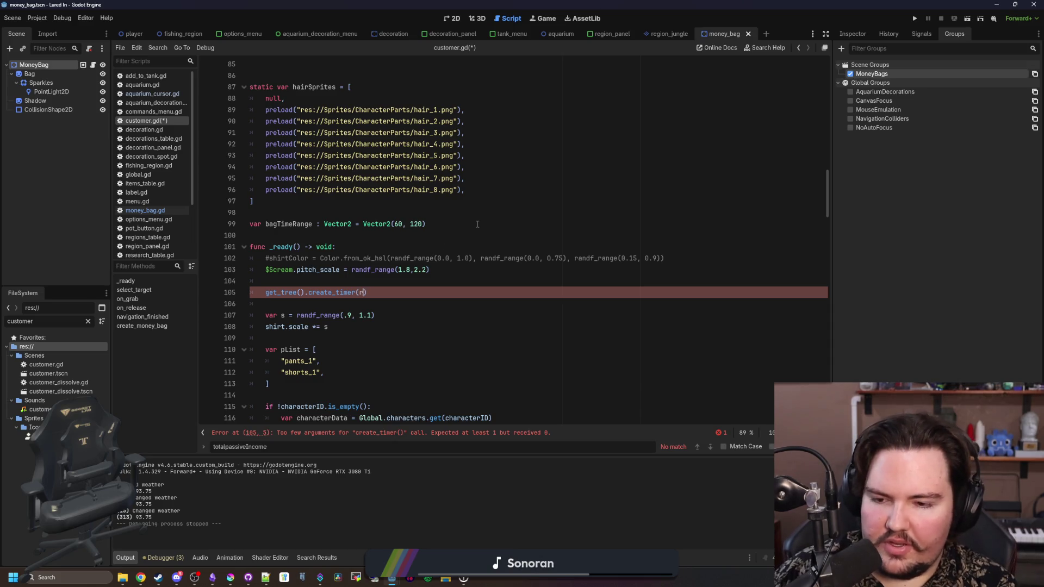
key("Return")
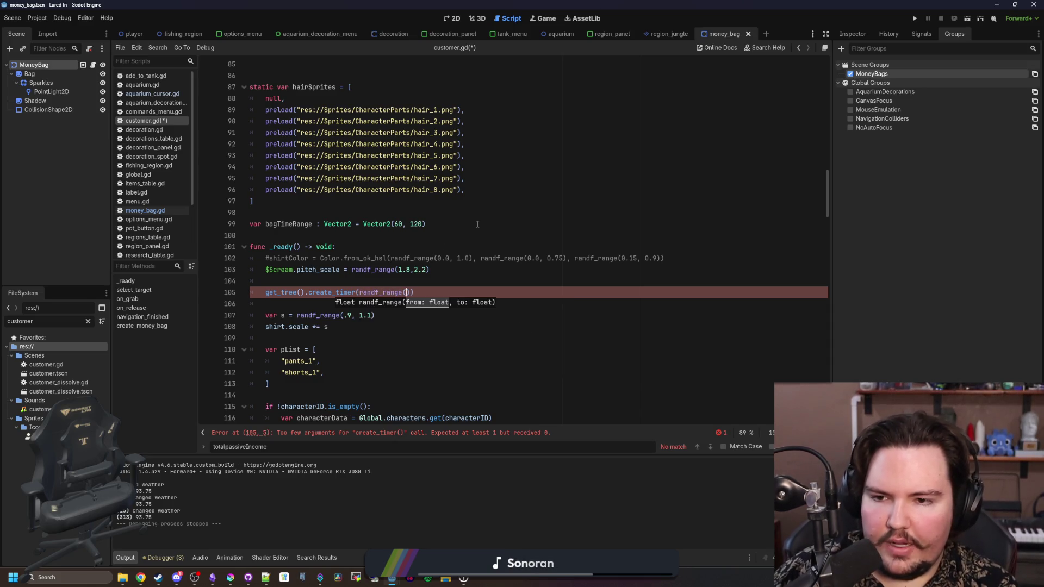
type("bagTime")
type("Range.x,")
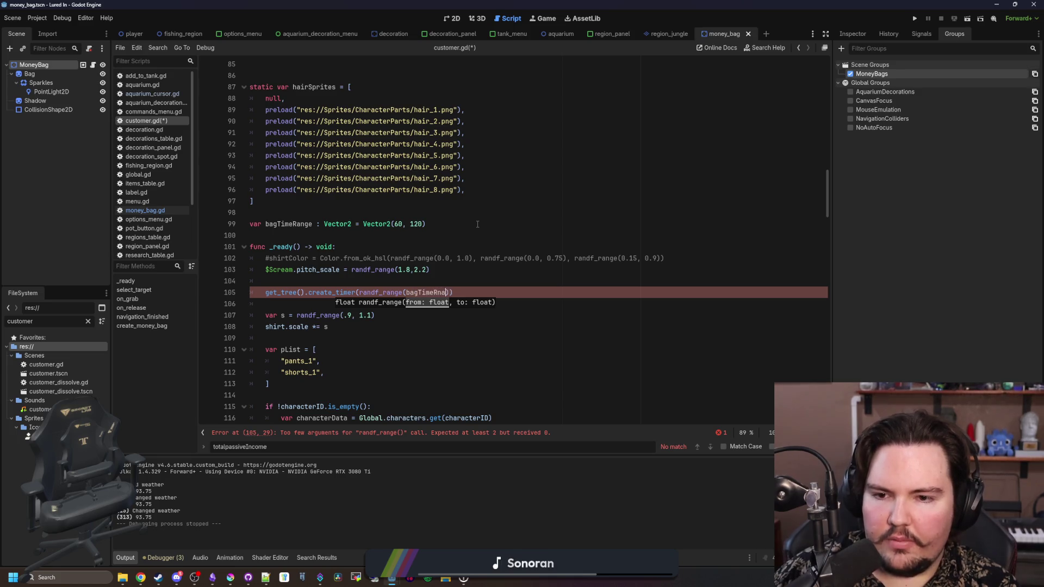
type(" bagTimeRange.y")
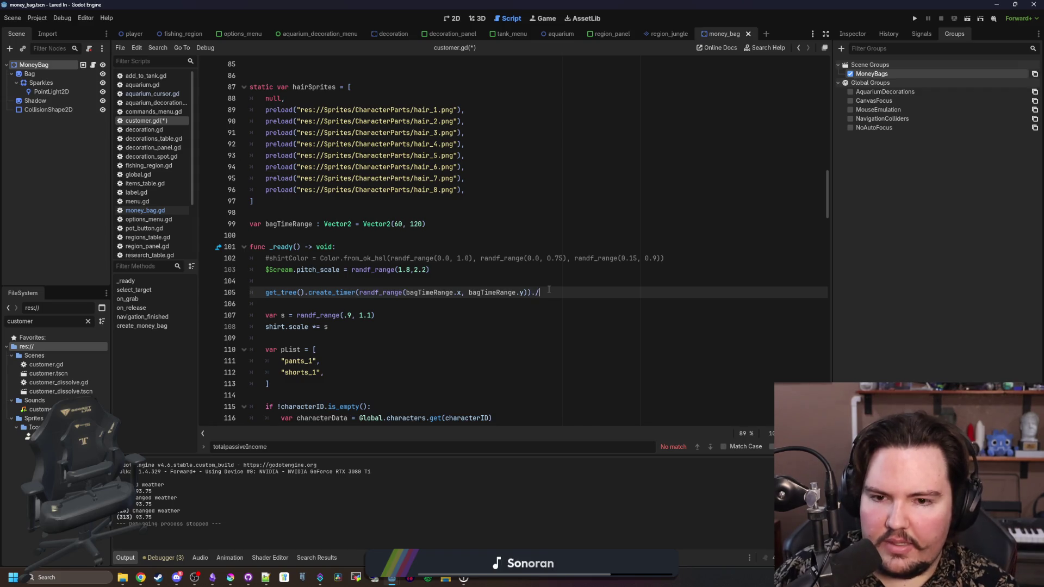
type("imeout")
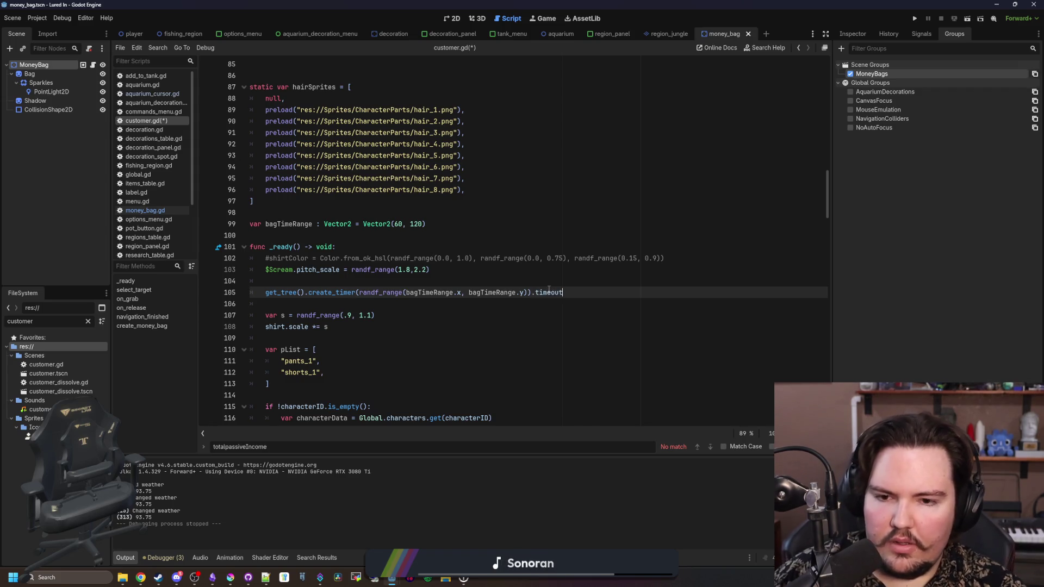
type(".conn")
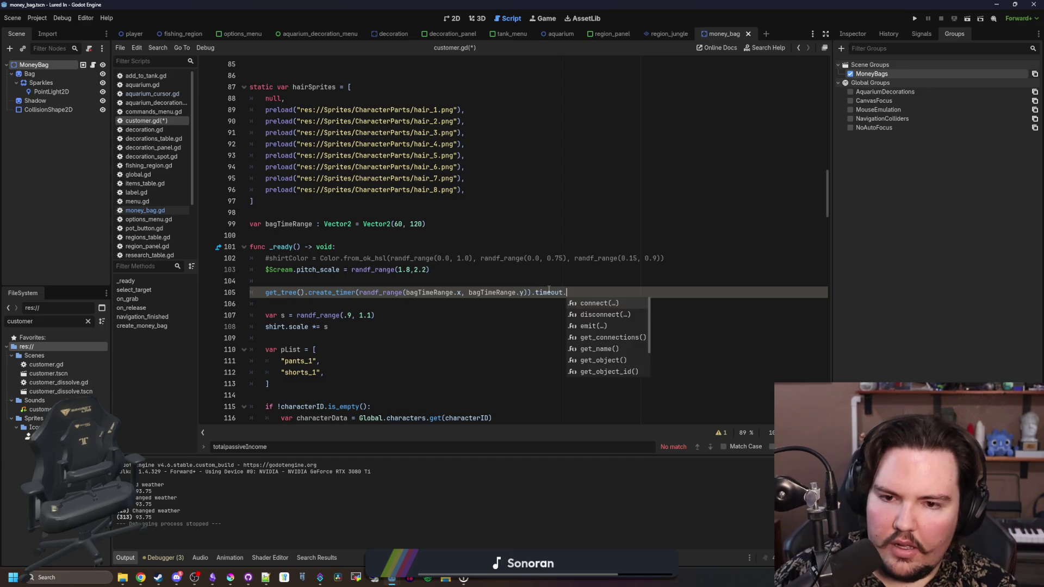
key("Return")
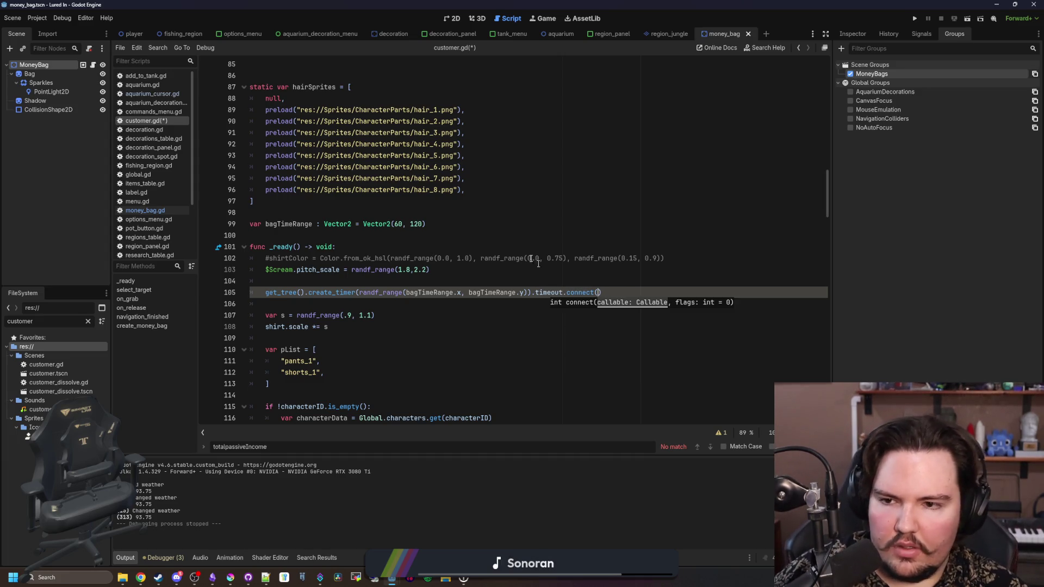
Connect the timeout to create_money_bag and jump to that function's definition.
scroll(538, 263, "down", 20)
scroll(510, 254, "down", 20)
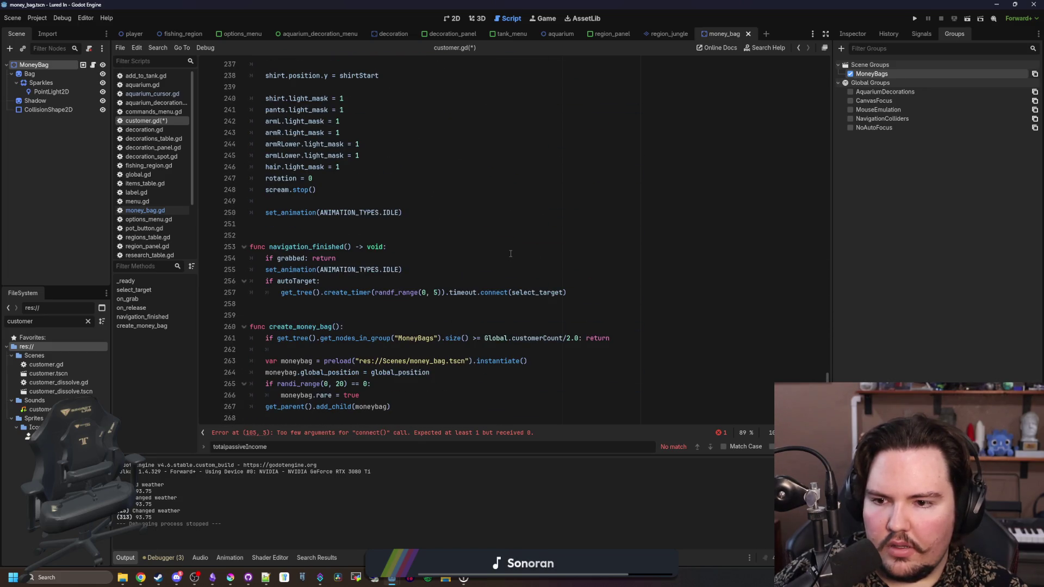
scroll(511, 254, "up", 20)
type("c")
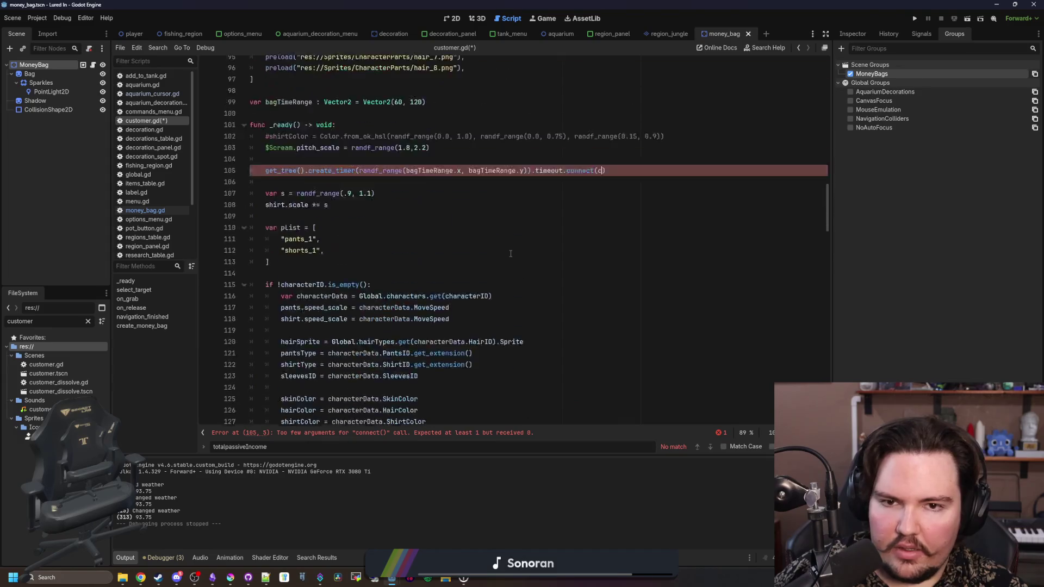
scroll(511, 254, "up", 4)
type("reate")
key("Return")
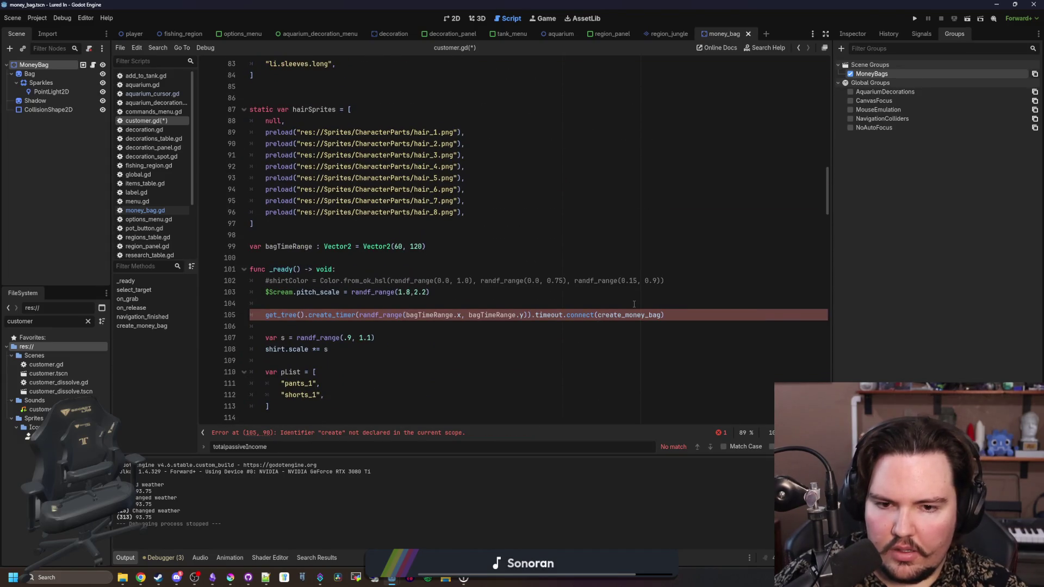
key("Up")
left_click(678, 321)
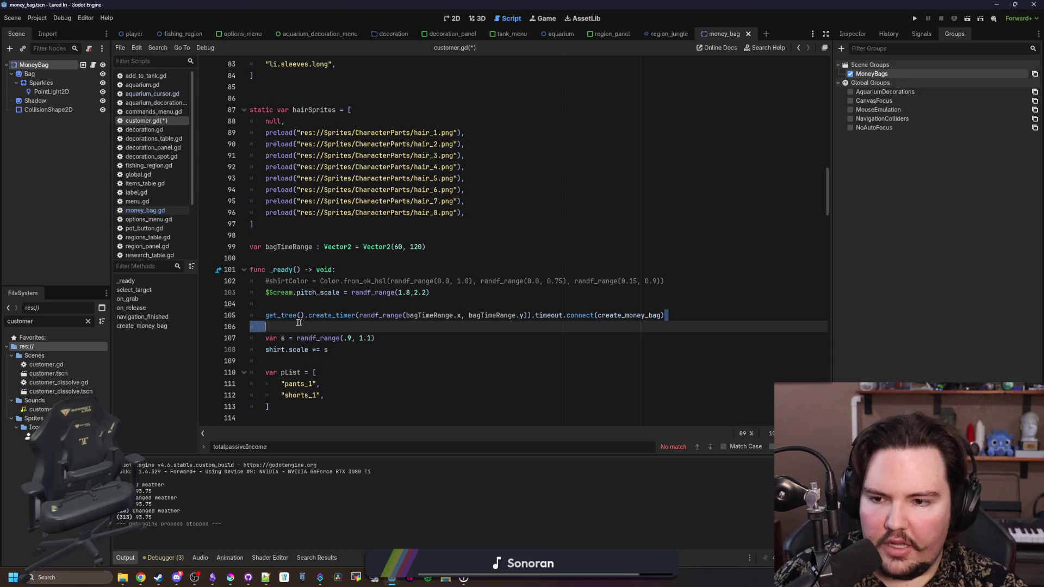
left_click(623, 316, "ctrl")
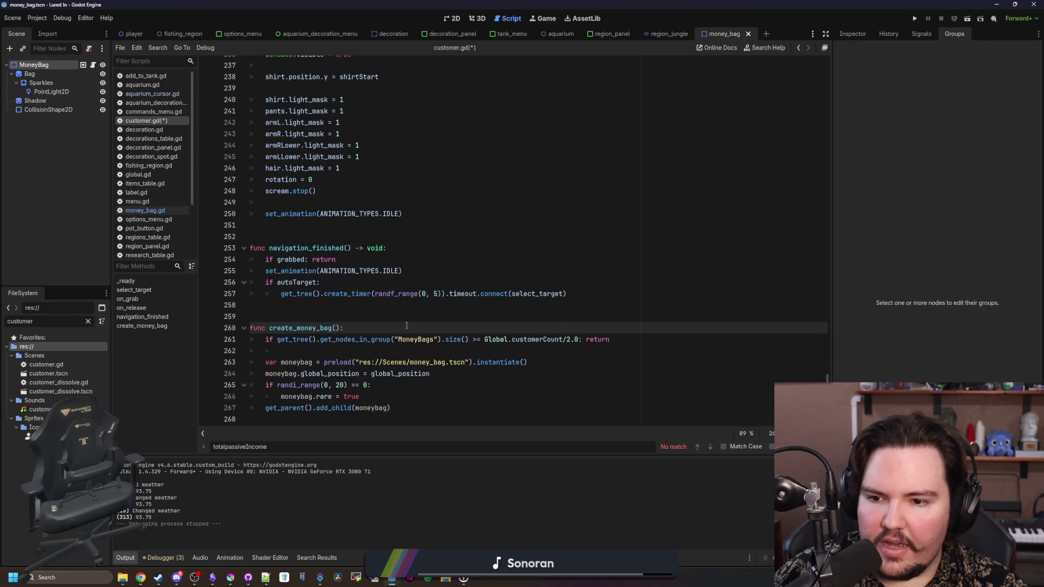
Paste the random timer line as the first line of create_money_bag.
key("Return")
type("get_tree().create_timer(randf_range(bagTimeRange.x, bagTimeRange.y)).timeout.connect(create_money_bag)")
key("Return")
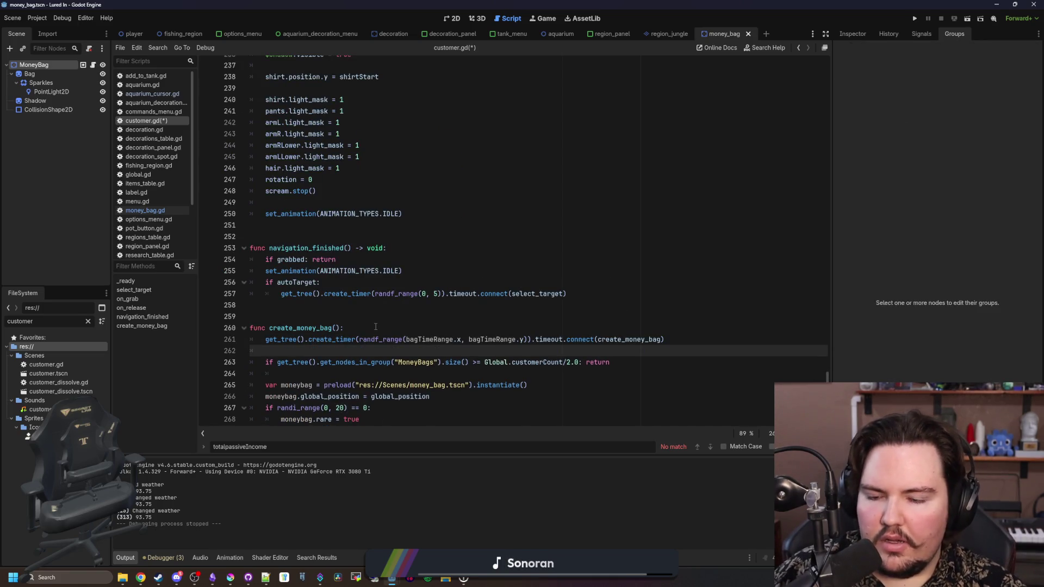
scroll(375, 326, "down", 1)
mouse_move(265, 317)
left_mouse_down()
mouse_move(646, 317)
mouse_move(666, 306)
left_mouse_up()
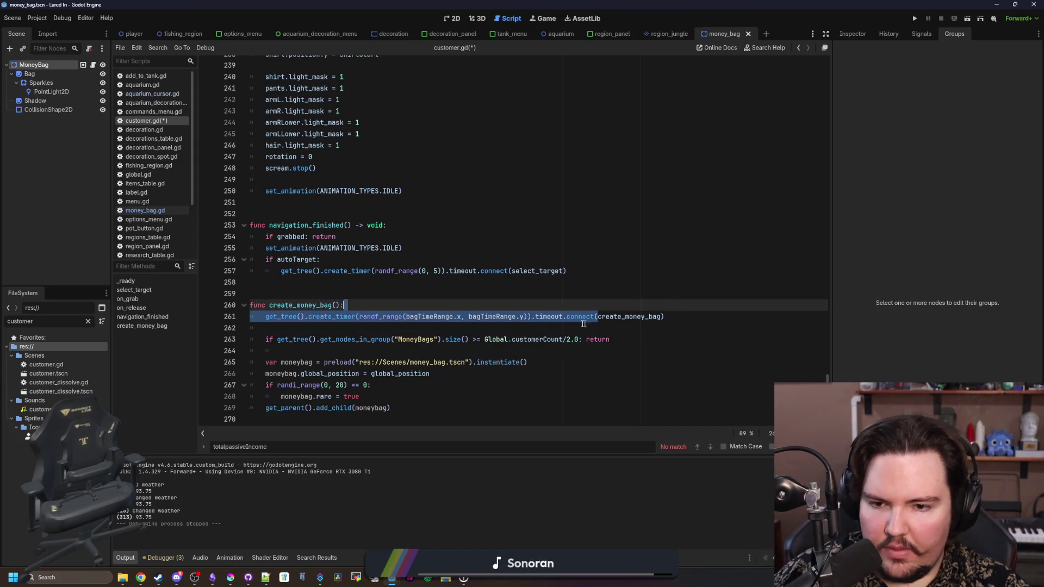
left_click(400, 305)
Save customer.gd and run the project to test bag spawning.
left_click(302, 294)
key("ctrl+s")
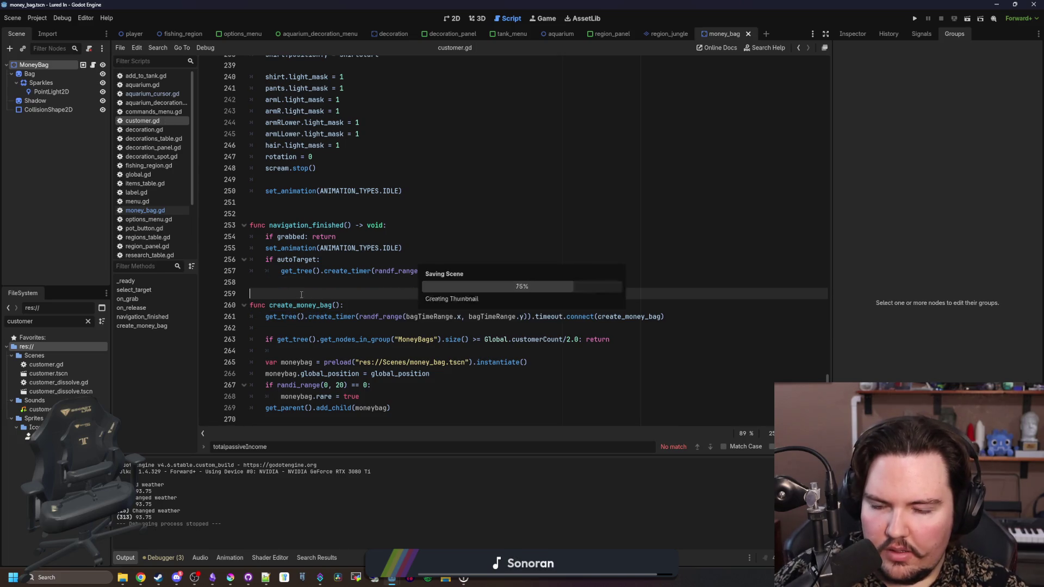
left_click(915, 19)
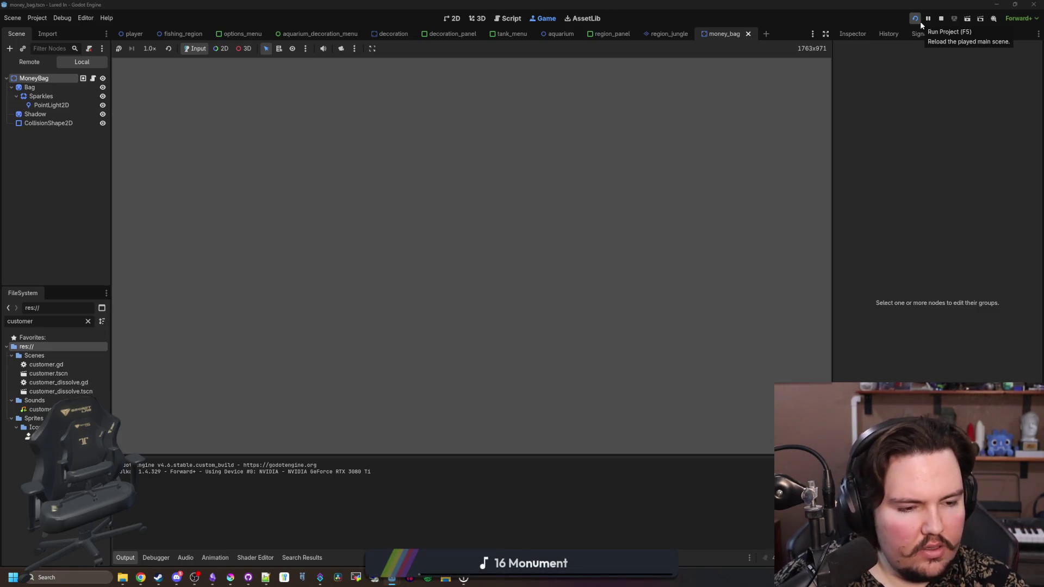
Stop the running game and scroll back to the bagTimeRange declaration.
left_click(941, 18)
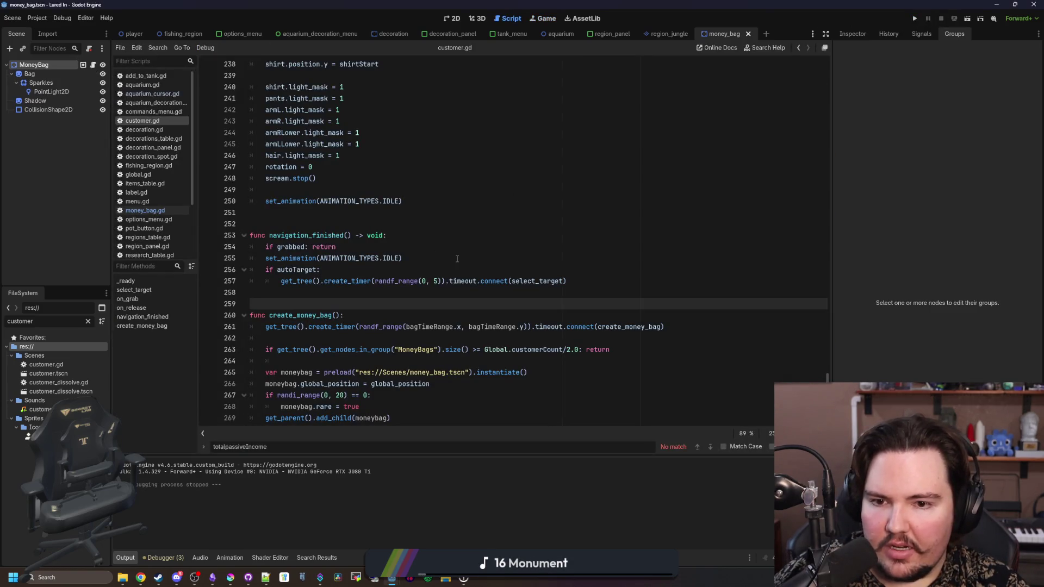
scroll(429, 279, "up", 15)
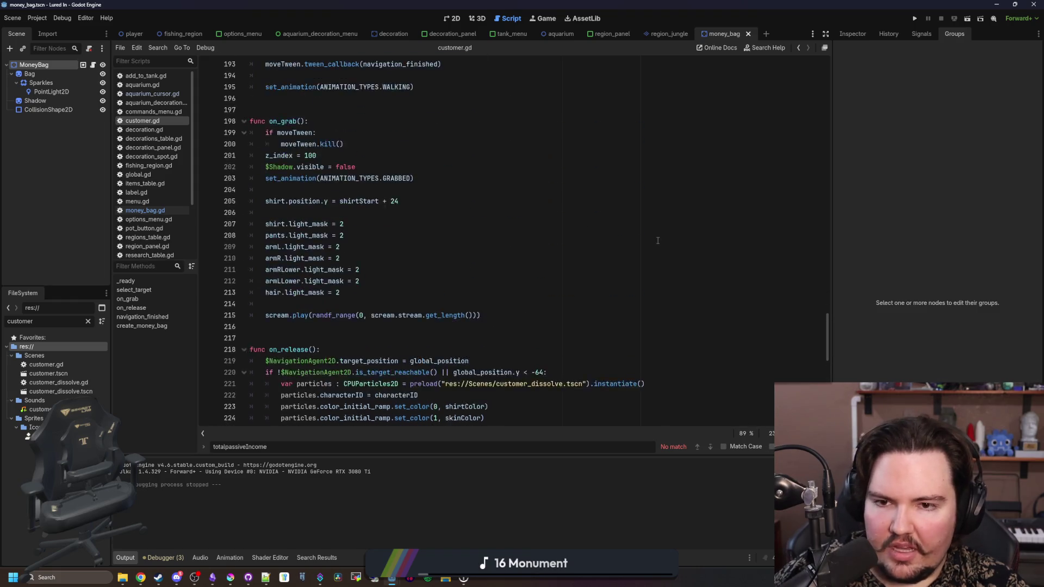
mouse_move(826, 305)
left_mouse_down()
mouse_move(831, 74)
mouse_move(834, 113)
left_mouse_up()
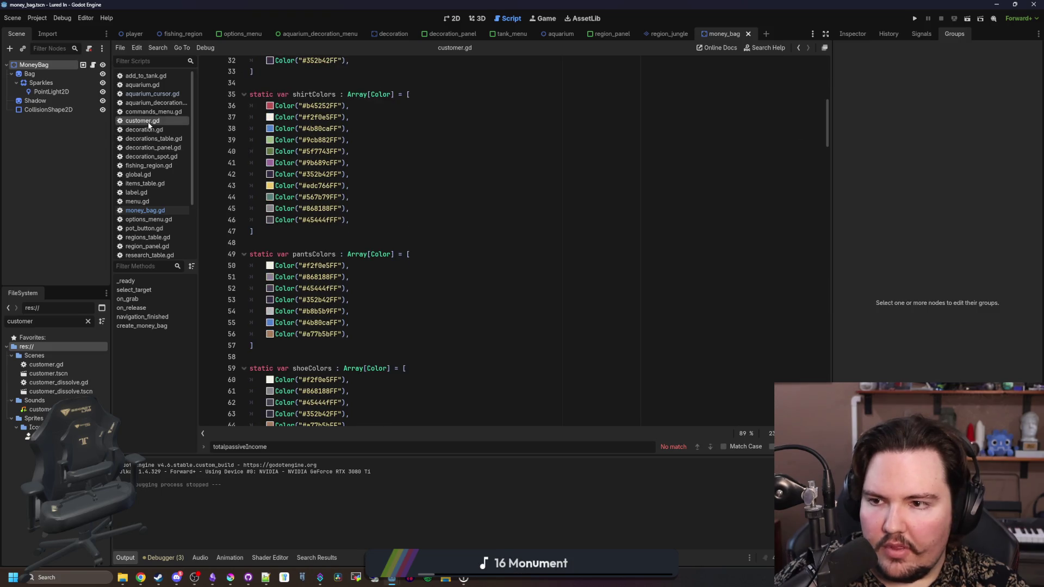
scroll(312, 214, "up", 10)
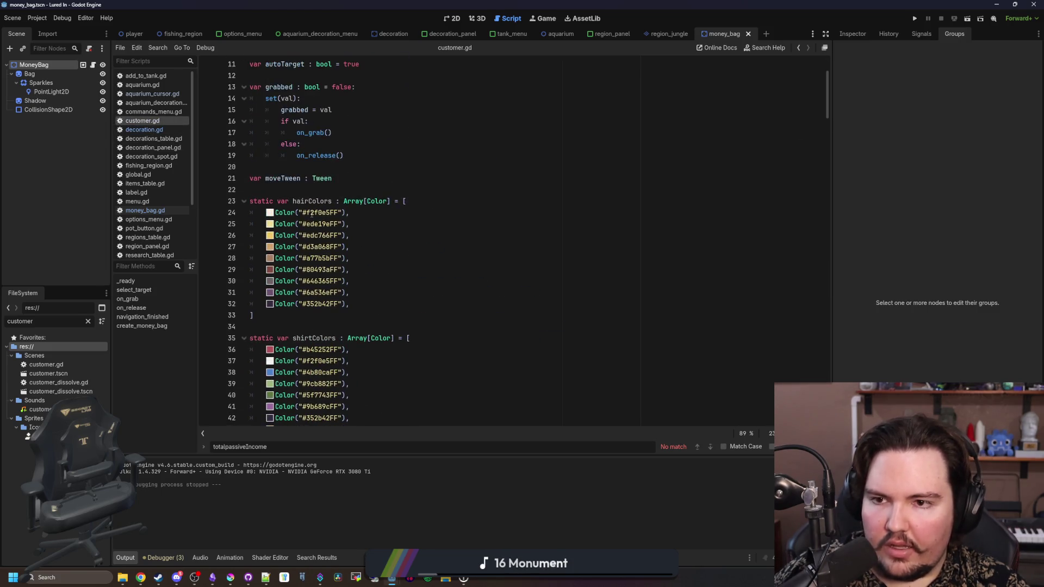
scroll(338, 202, "down", 20)
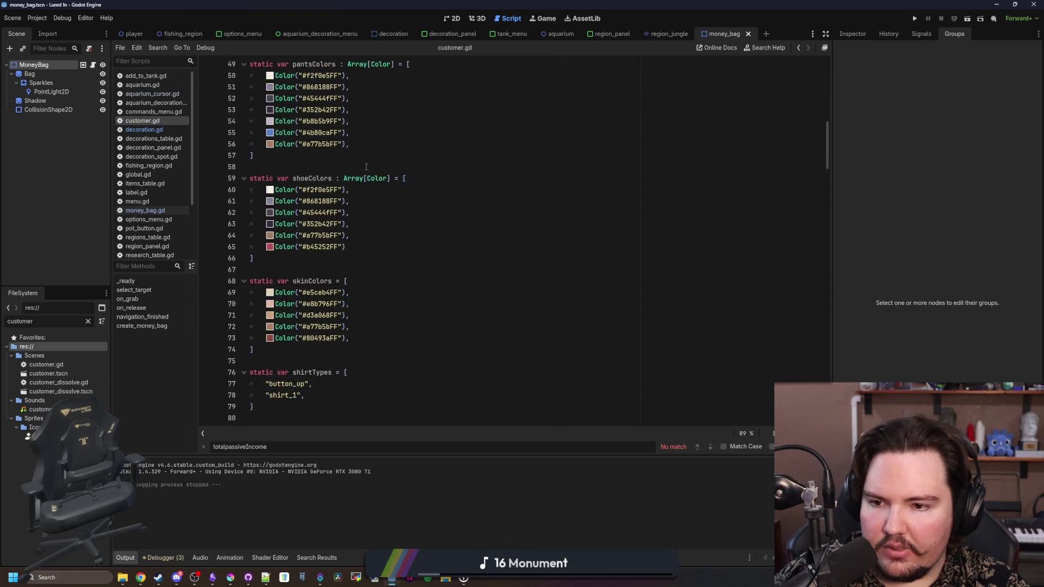
scroll(362, 193, "down", 4)
left_click(379, 335)
scroll(379, 334, "down", 7)
scroll(379, 231, "up", 7)
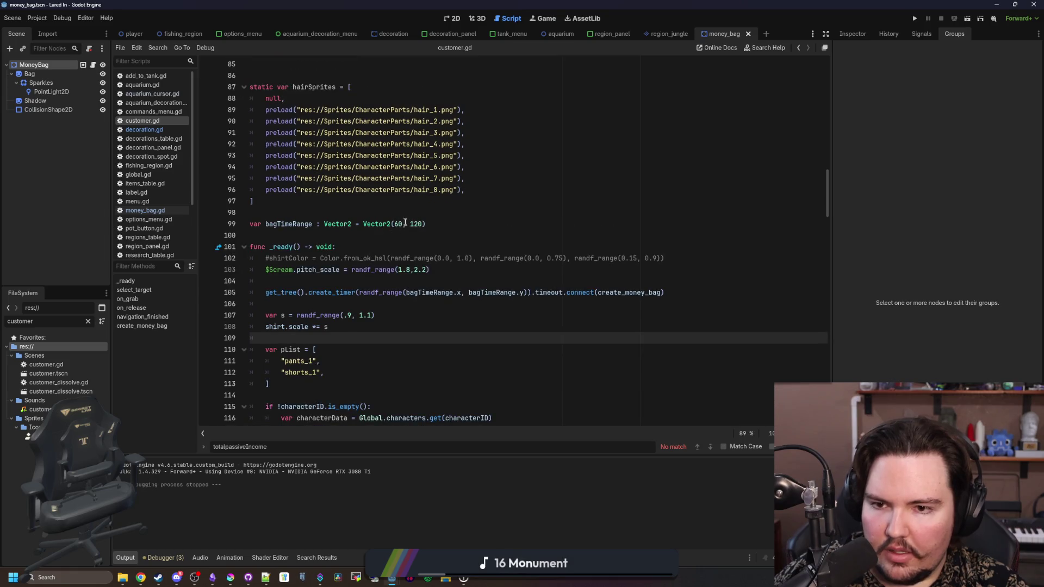
Change bagTimeRange to Vector2(0.0, 240.0), save, and run the project again.
left_click(404, 223)
key("BackSpace")
key("BackSpace")
type("0.0")
key("Right")
key("Right")
key("Right")
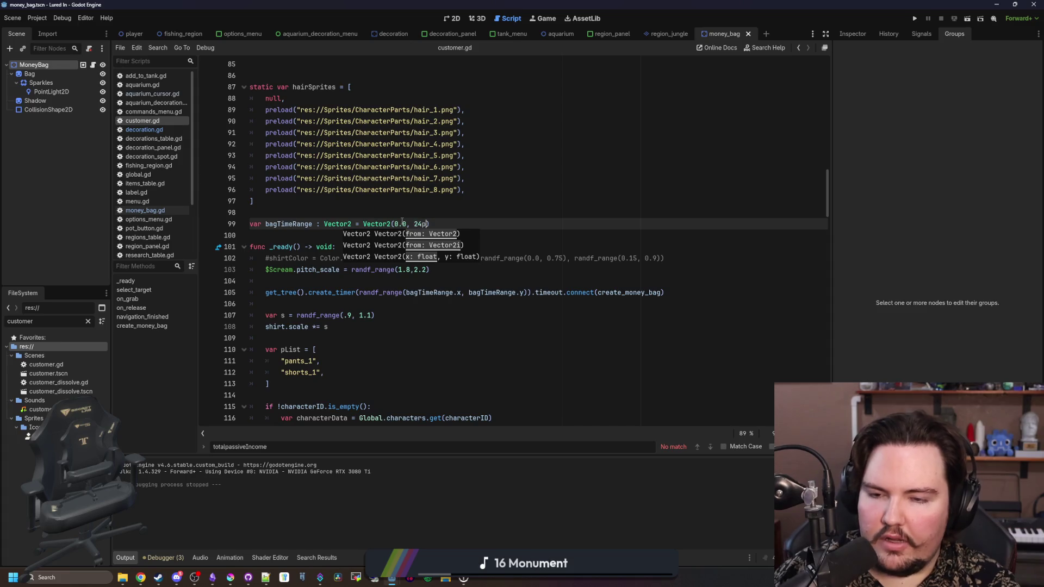
left_click(568, 209)
key("ctrl+s")
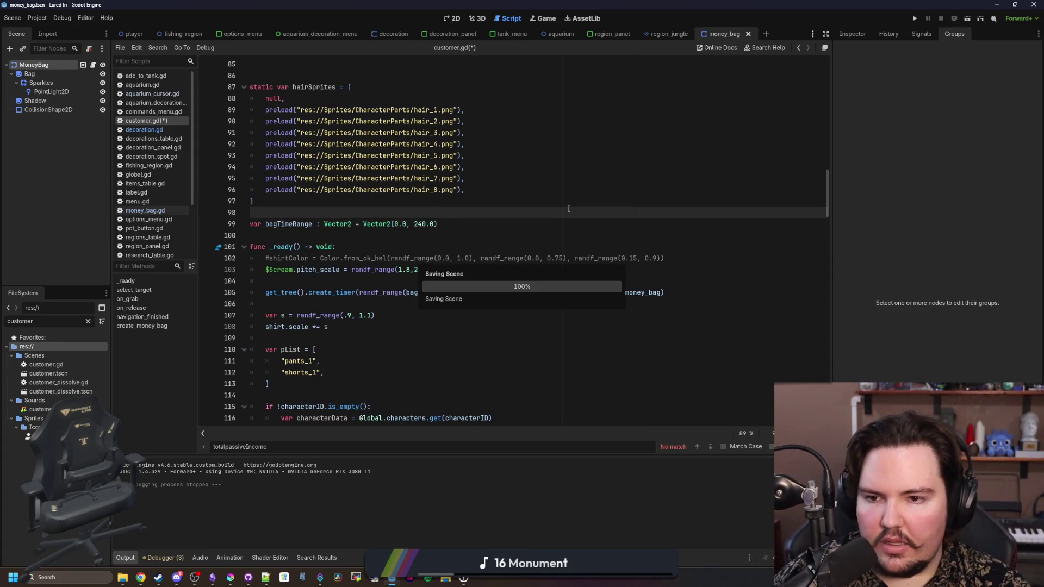
left_click(910, 22)
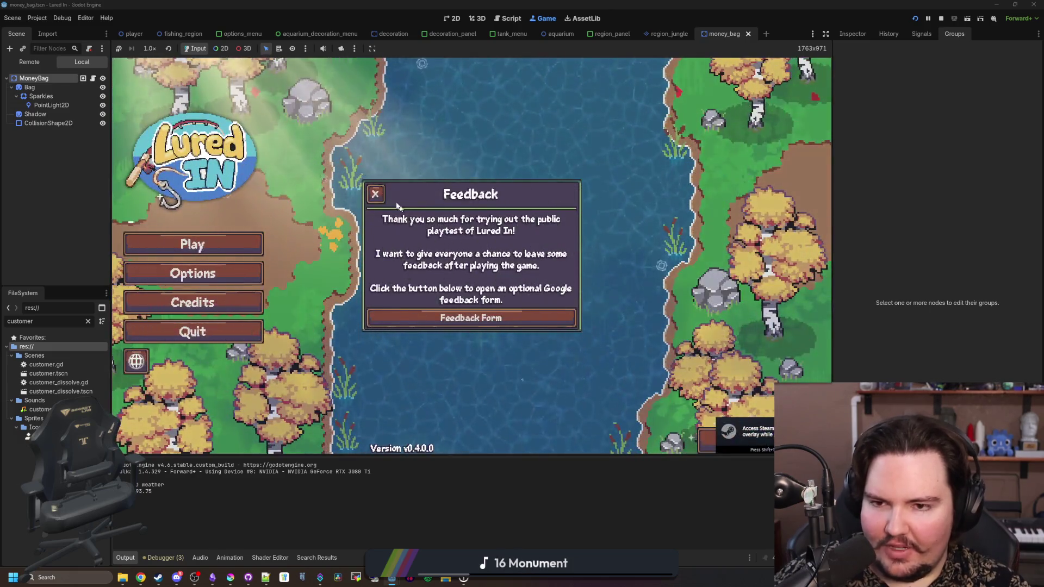
Close the Feedback popup, start the game, and dismiss the Welcome Back! dialog.
left_click(375, 192)
left_click(198, 242)
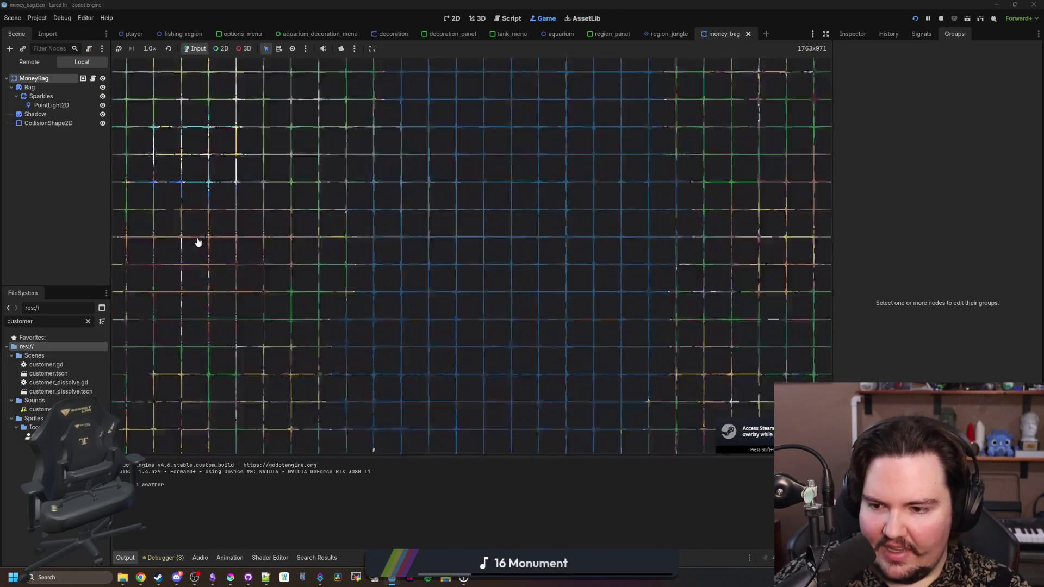
left_click(444, 303)
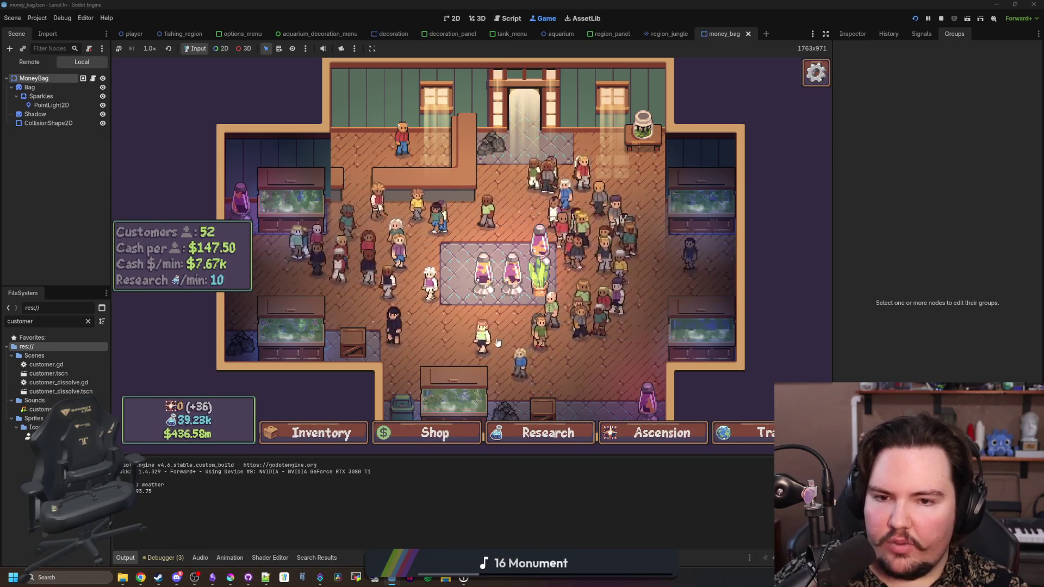
mouse_move(590, 360)
left_mouse_down()
mouse_move(596, 348)
mouse_move(574, 336)
left_mouse_up()
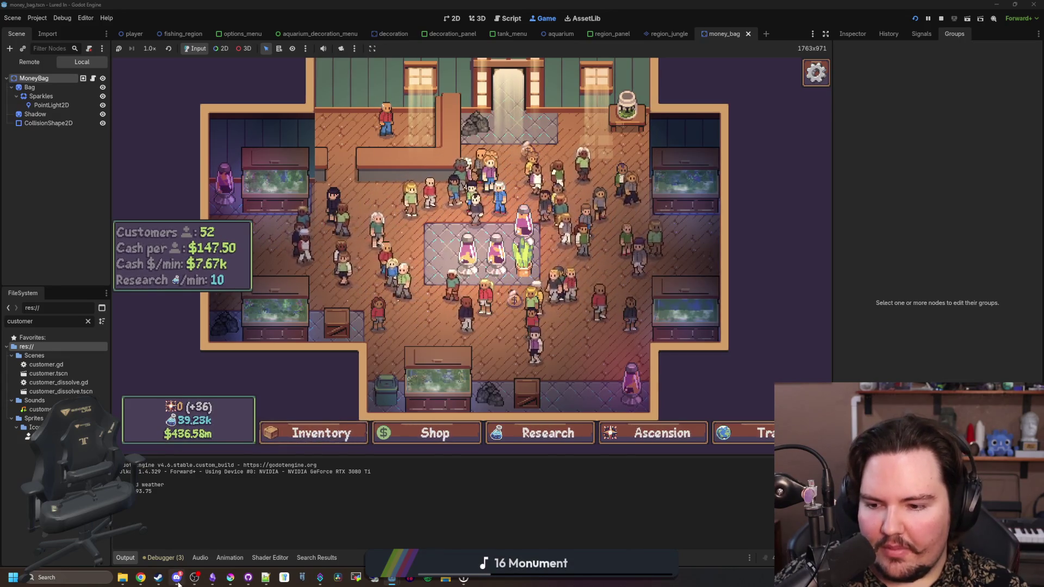
Collect a spawned money bag in the shop, then stop the game and open money_bag.gd.
mouse_move(179, 583)
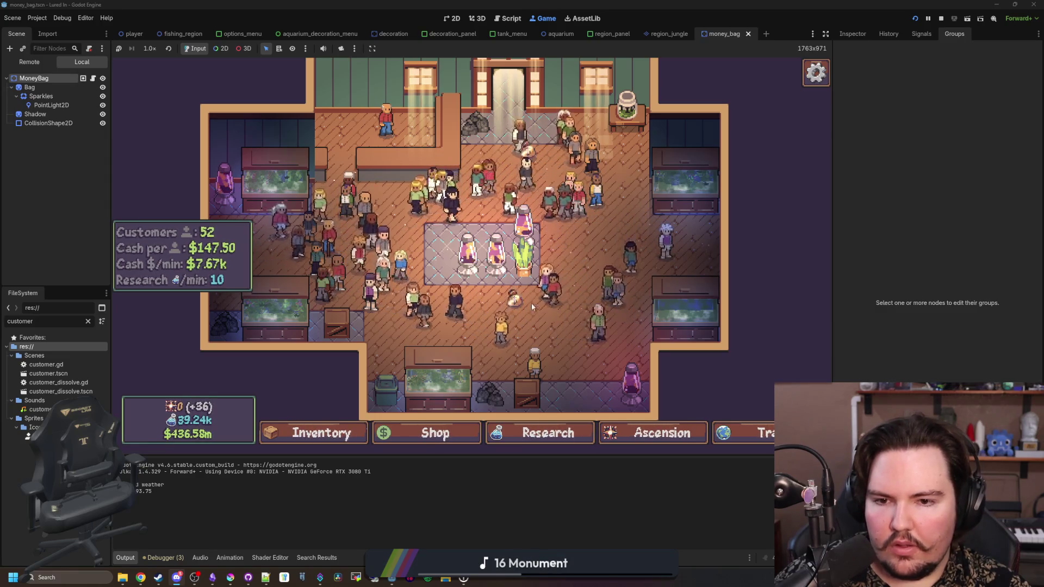
left_click(528, 153)
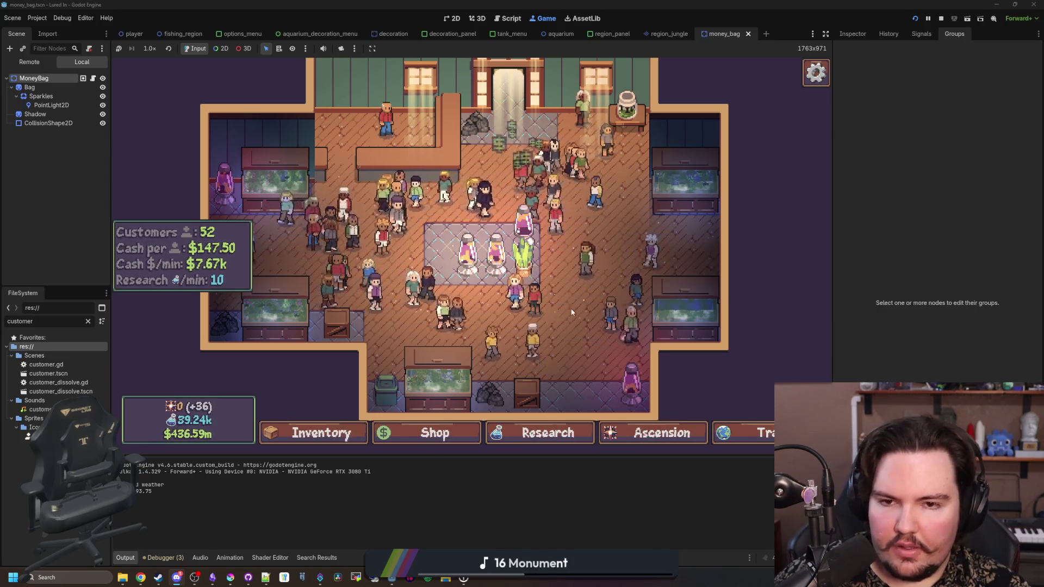
scroll(590, 314, "down", 1)
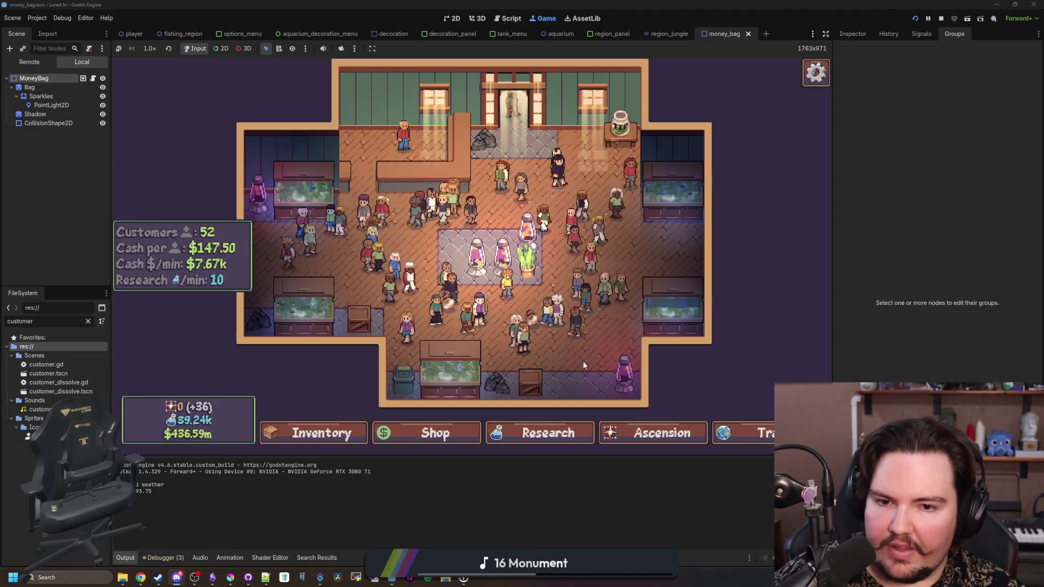
scroll(583, 361, "up", 3)
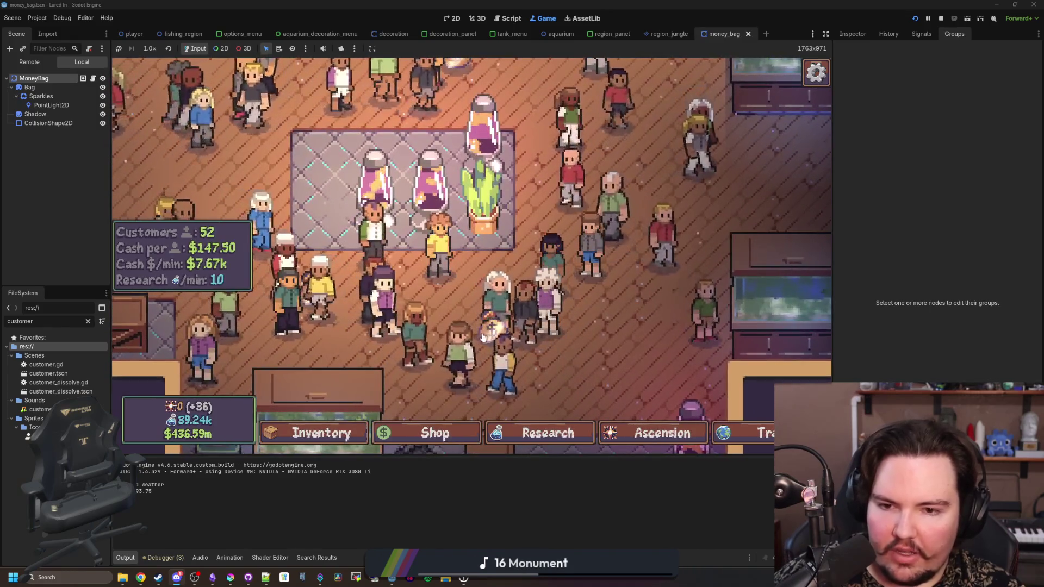
scroll(569, 359, "up", 2)
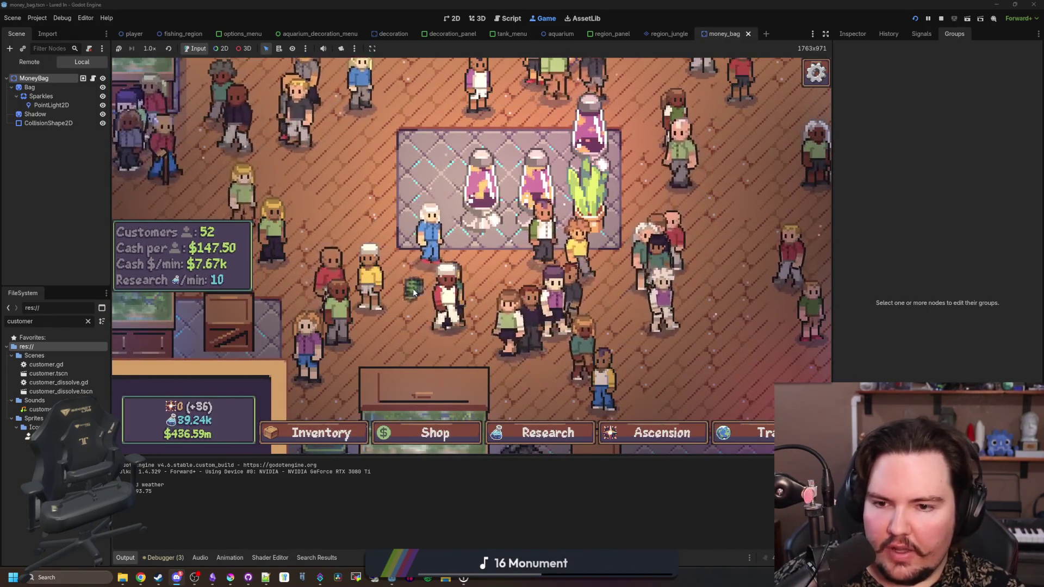
scroll(471, 344, "down", 3)
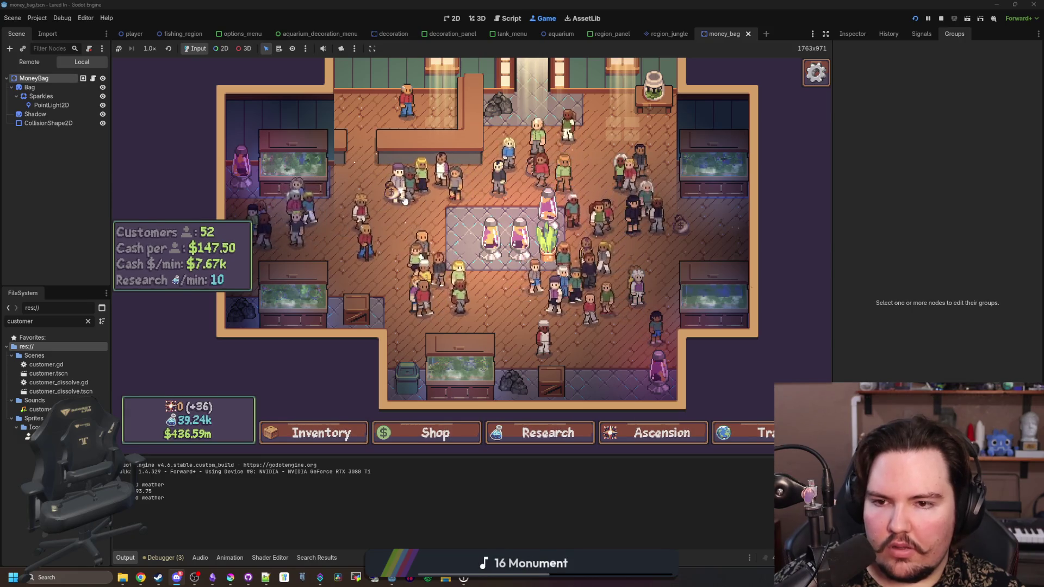
scroll(535, 189, "down", 1)
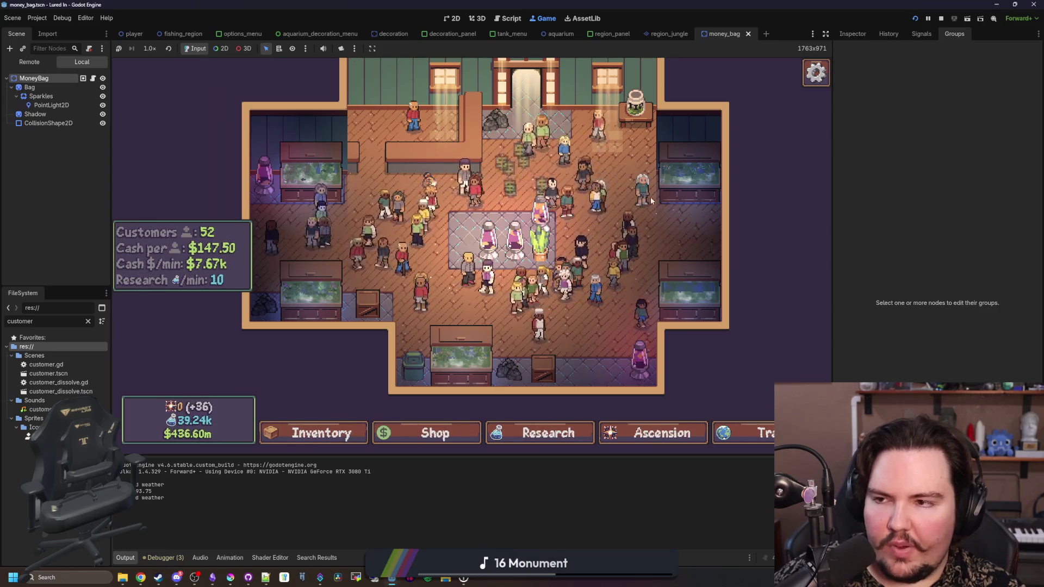
key("F8")
left_click(93, 79)
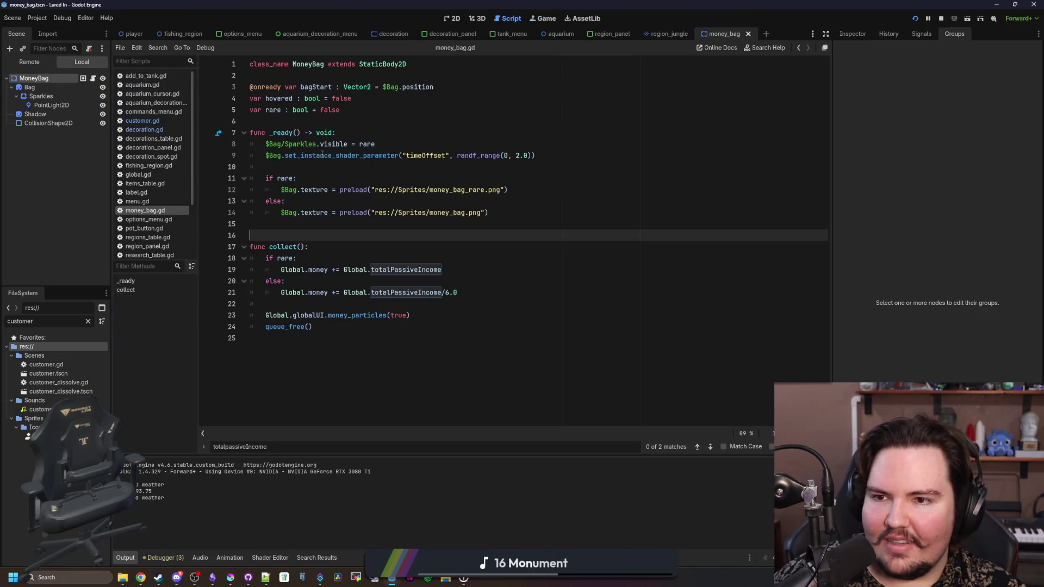
Raise customer.gd's bagTimeRange upper bound to 1024.0, giving Vector2(0.0, 1024.0).
left_click(155, 121)
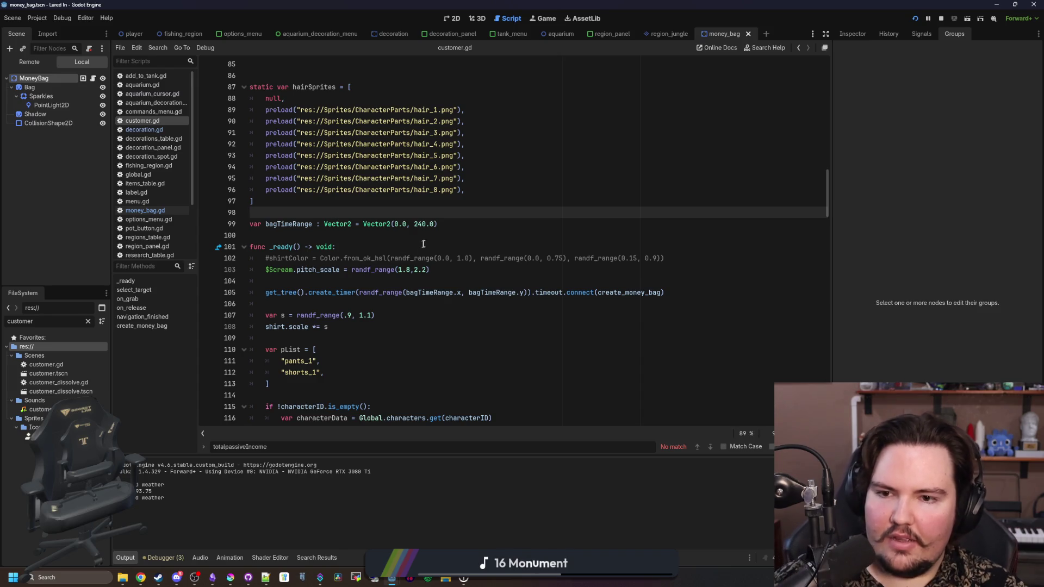
left_click(426, 225)
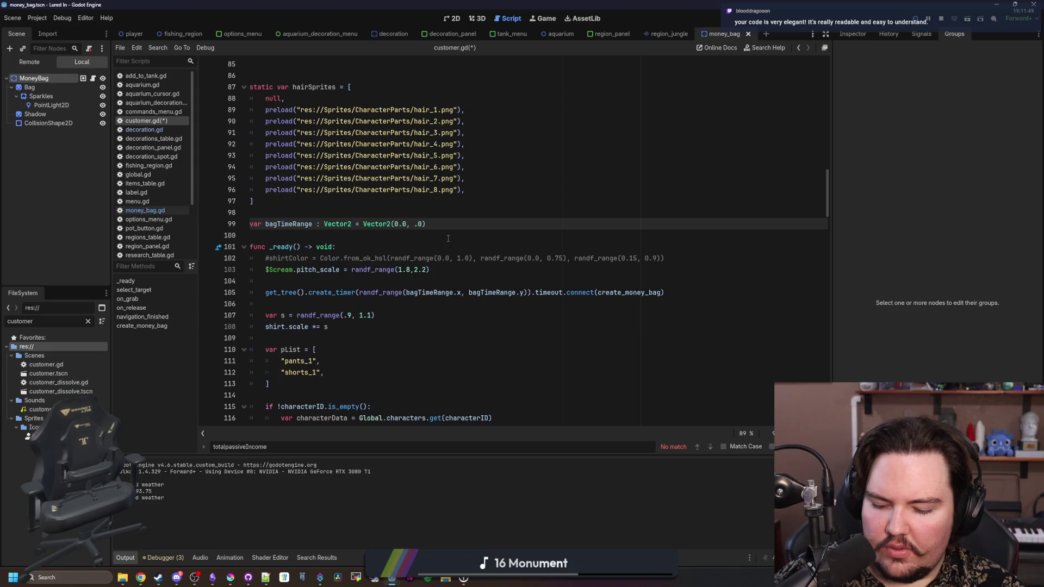
left_click(448, 238)
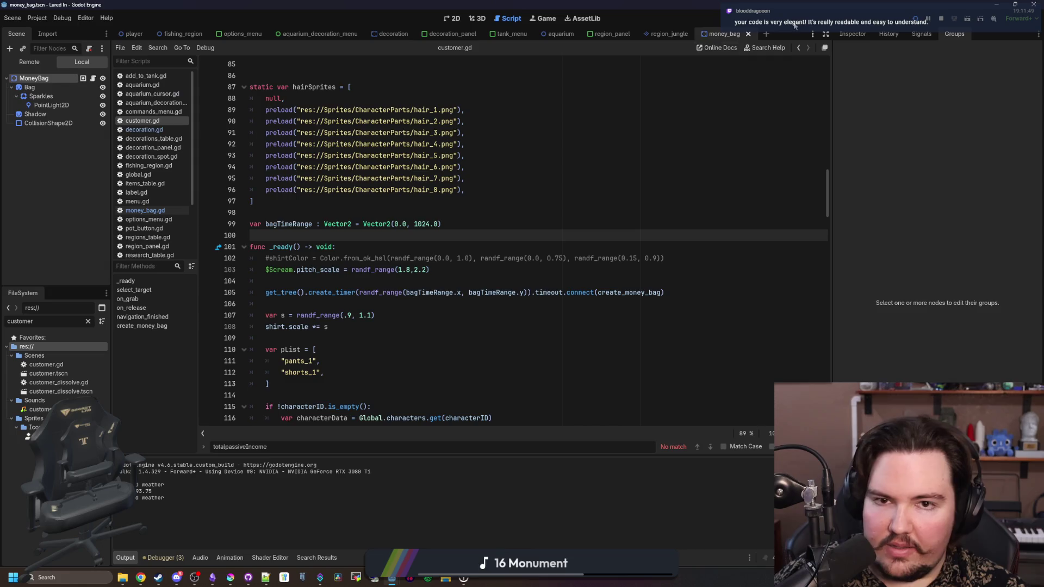
left_click(545, 18)
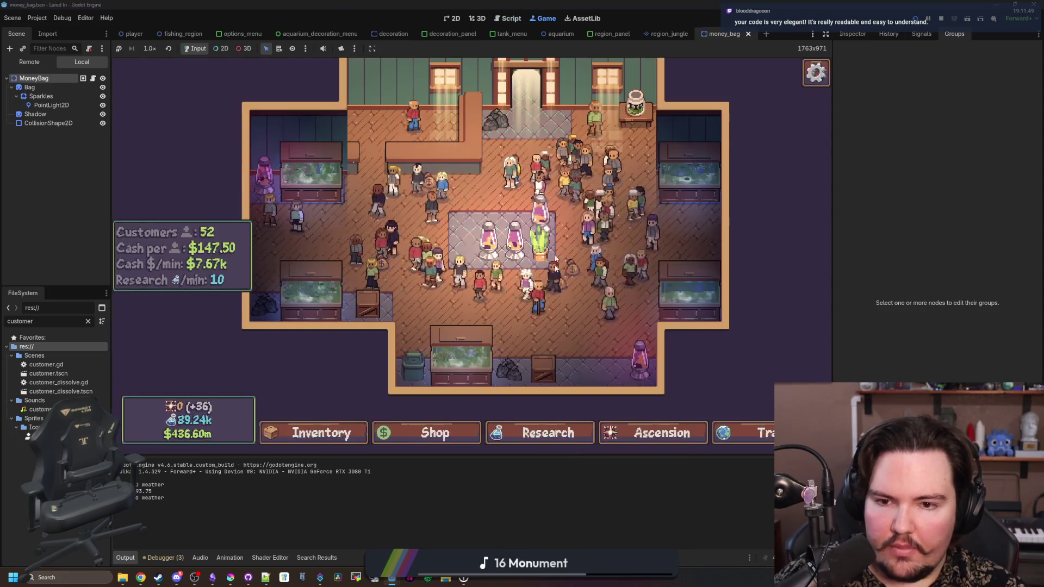
Return the game to its main menu, restart into the shop, and open money_bag.gd.
key("Escape")
left_click(433, 279)
key("Return")
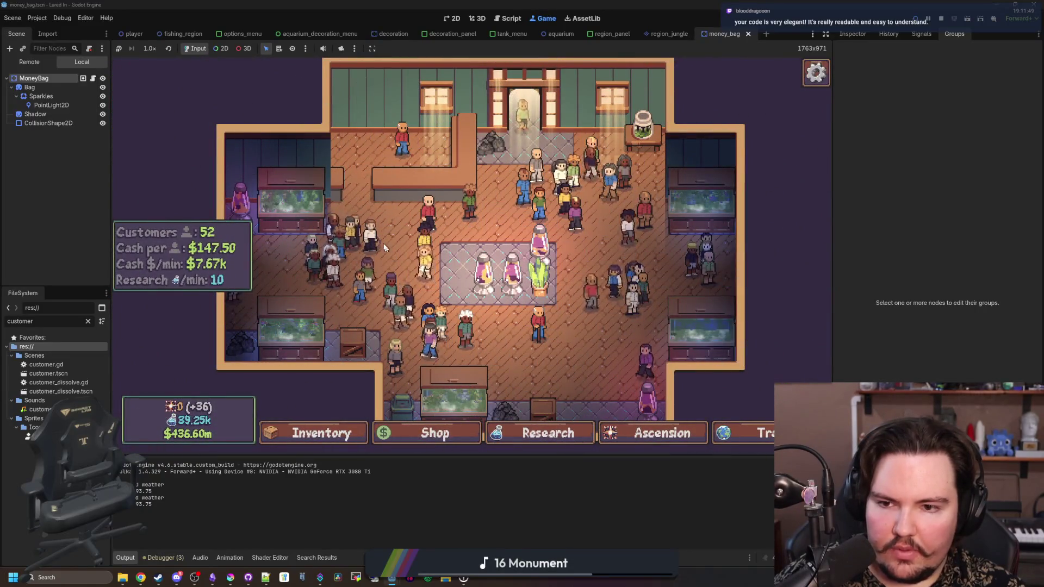
scroll(538, 320, "down", 3)
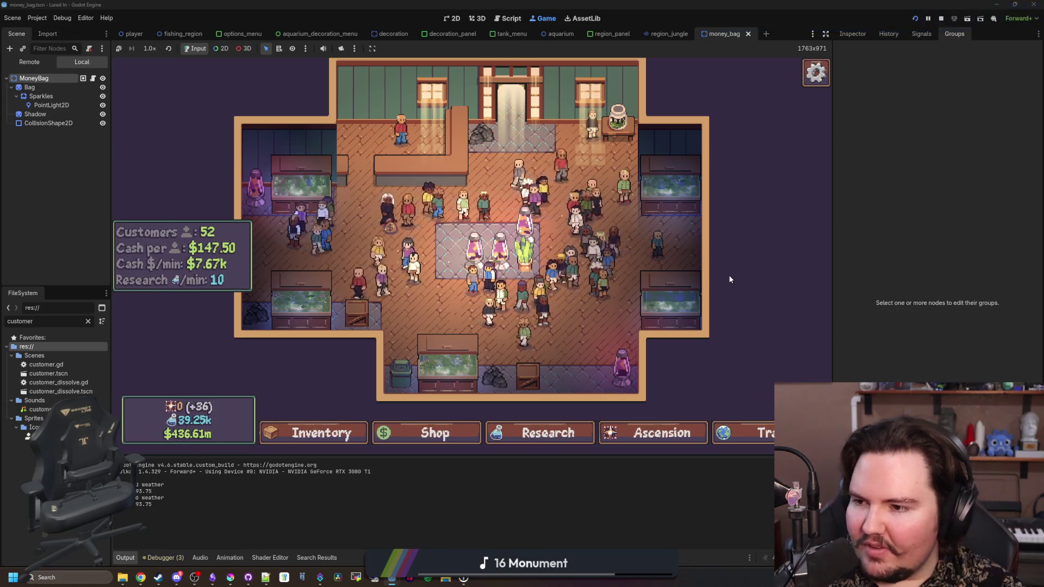
left_click(94, 79)
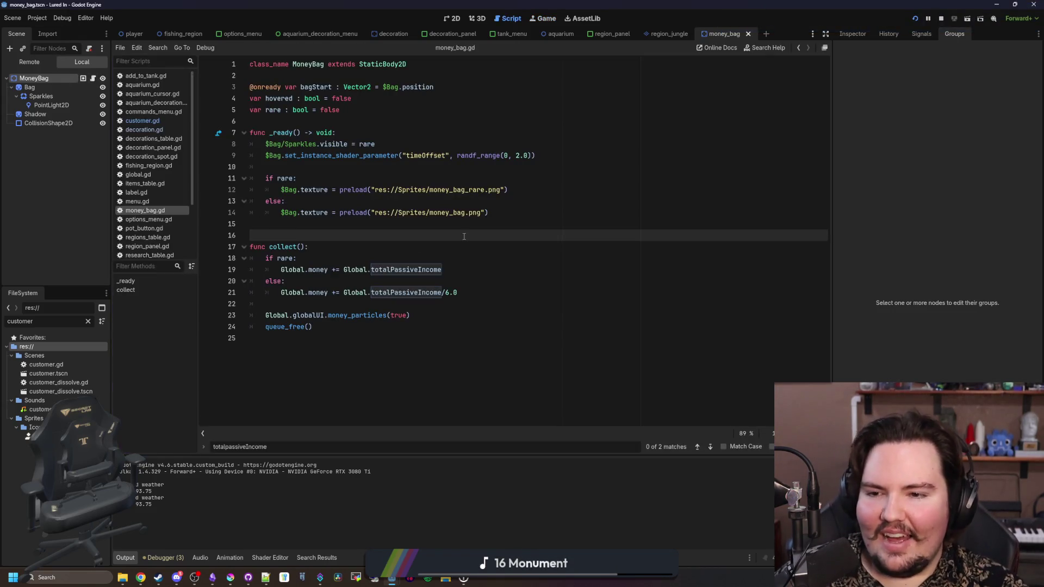
Review money_bag.gd, including its collect function, then look over customer.gd.
left_click_drag(319, 351, 304, 62)
left_click(361, 237)
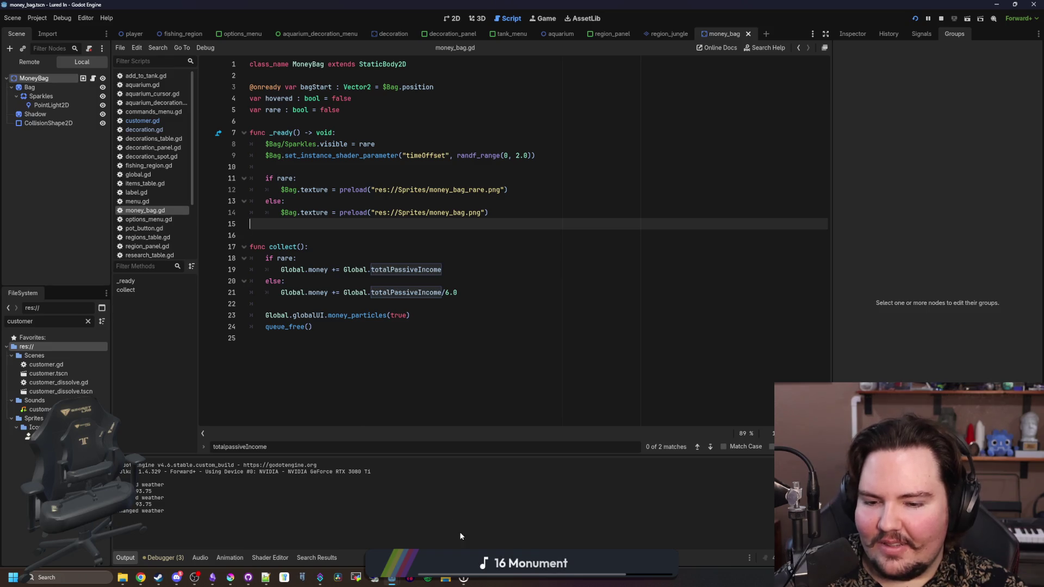
mouse_move(306, 332)
left_mouse_down()
mouse_move(267, 316)
mouse_move(250, 247)
left_mouse_up()
left_click(326, 224)
left_click(142, 120)
scroll(435, 237, "down", 6)
scroll(436, 237, "up", 6)
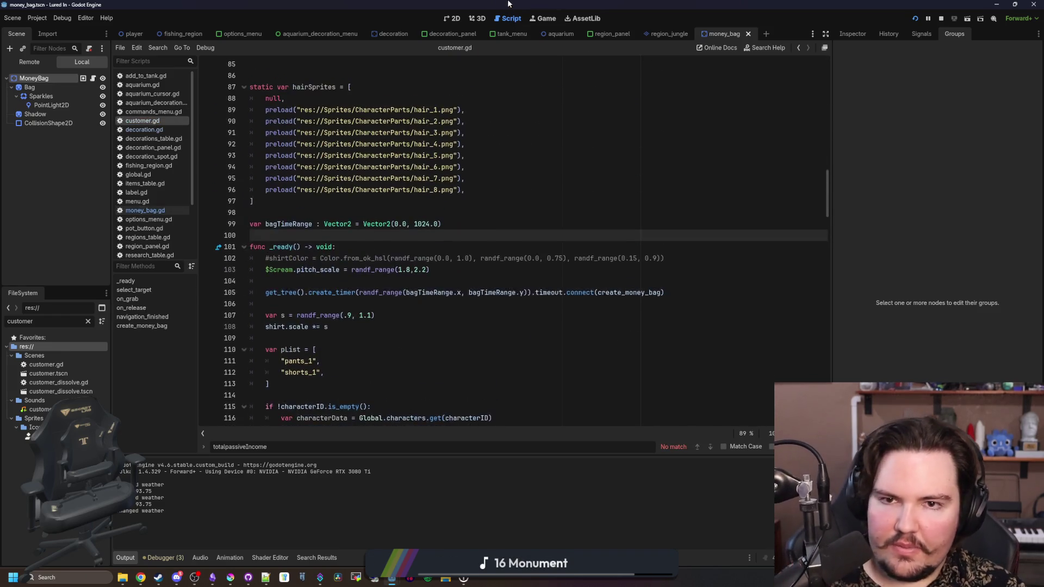
Pan and zoom across the running shop, watching for spawned money bags.
left_click(551, 19)
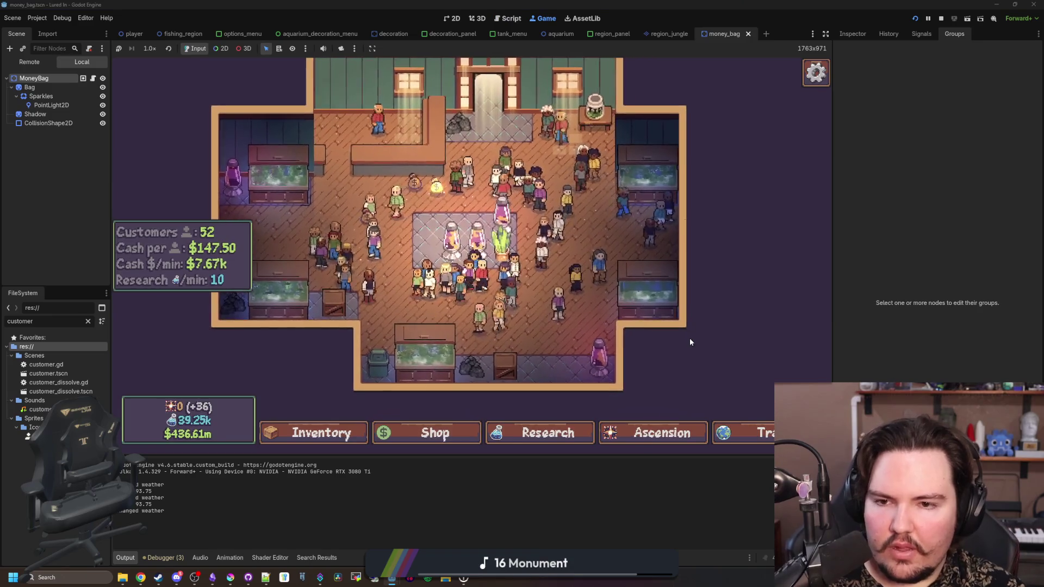
scroll(679, 272, "up", 1)
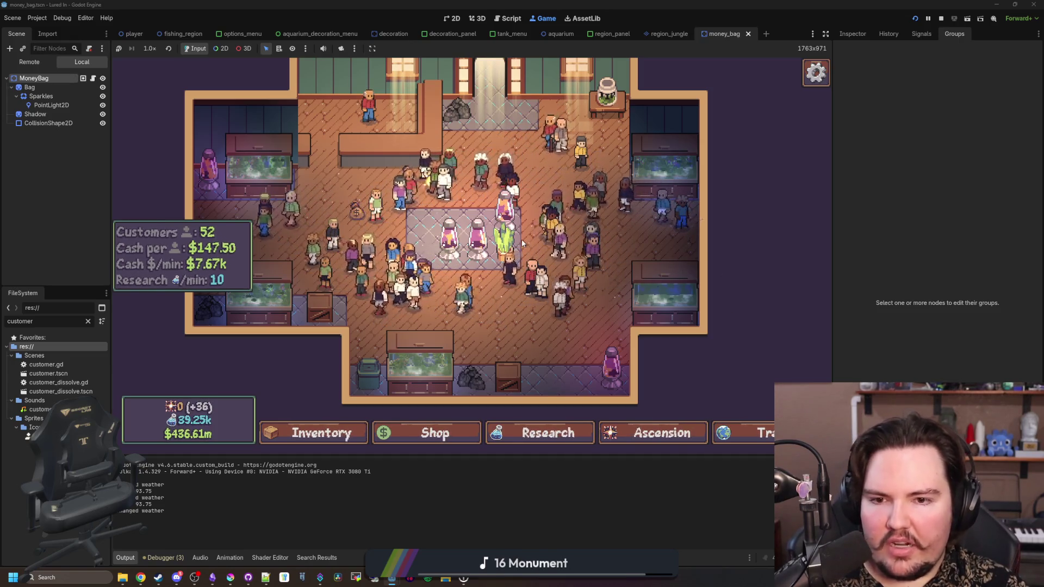
scroll(480, 308, "up", 4)
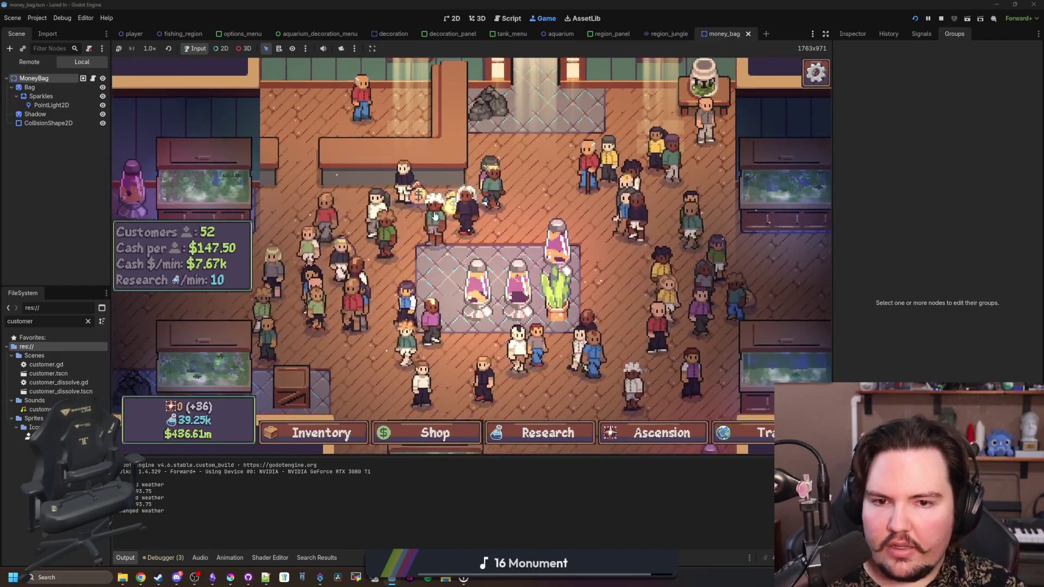
scroll(538, 256, "down", 1)
left_click_drag(473, 353, 437, 340)
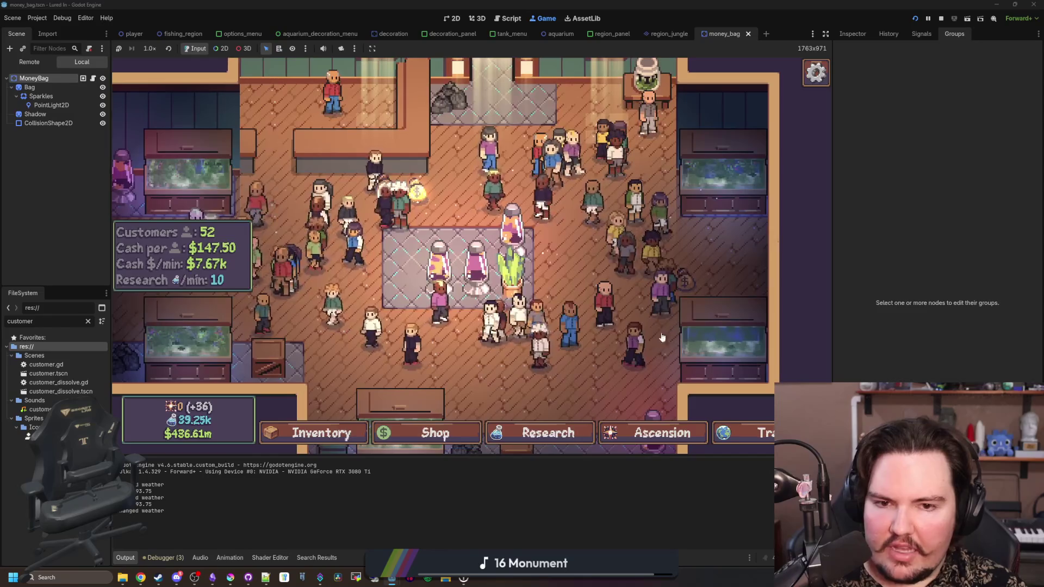
scroll(436, 340, "down", 2)
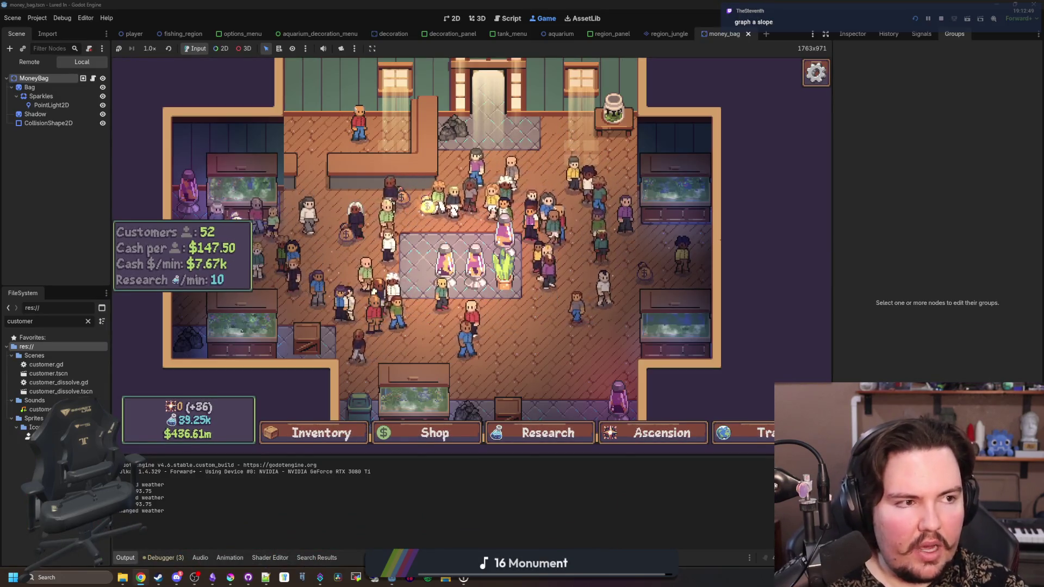
left_click(141, 578)
Load Desmos beside the game and compute 512/52 ≈ 9.846 in its graphing calculator.
type("desmos")
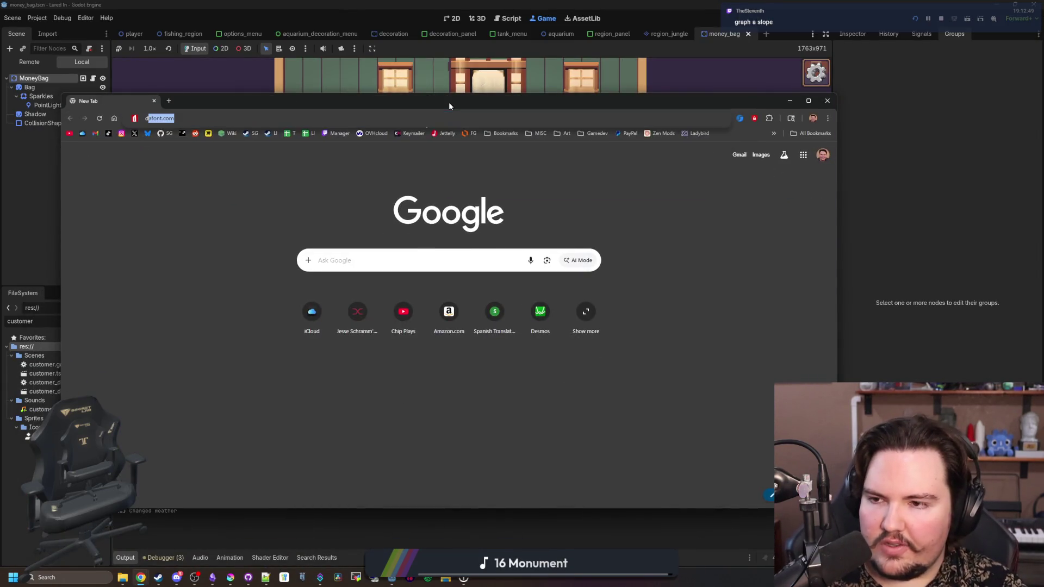
key("Return")
mouse_move(449, 103)
left_mouse_down()
mouse_move(631, 363)
mouse_move(591, 416)
mouse_move(575, 246)
left_mouse_up()
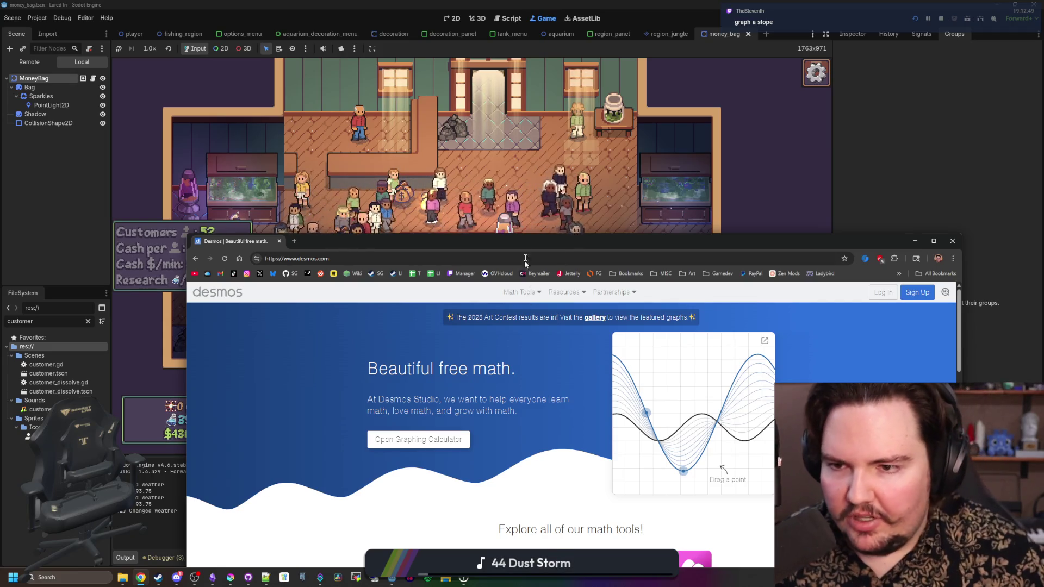
mouse_move(504, 243)
left_mouse_down()
mouse_move(696, 430)
mouse_move(511, 128)
mouse_move(476, 97)
mouse_move(868, 218)
mouse_move(504, 108)
left_mouse_up()
left_click(401, 294)
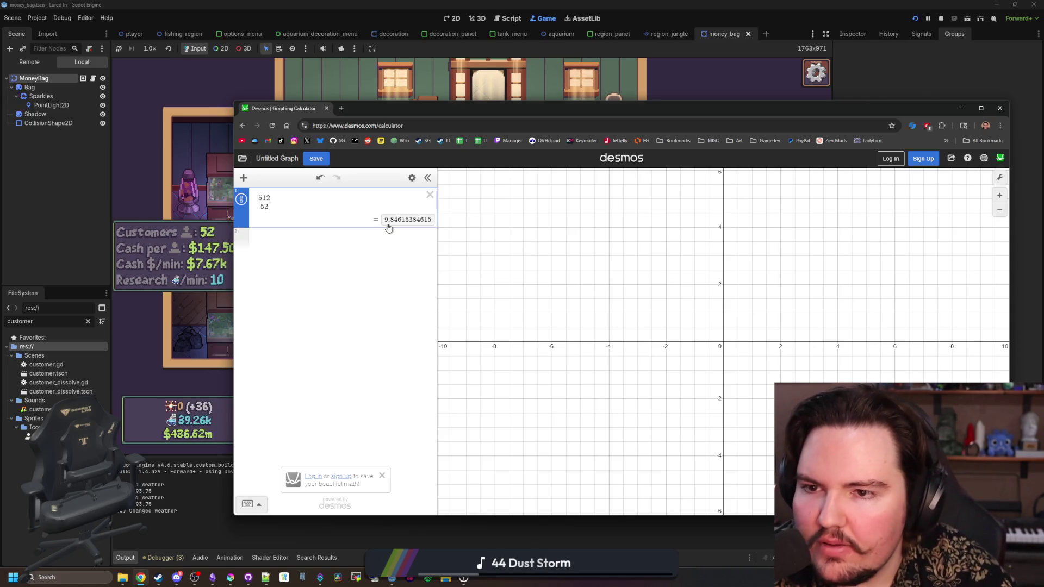
left_click(1034, 198)
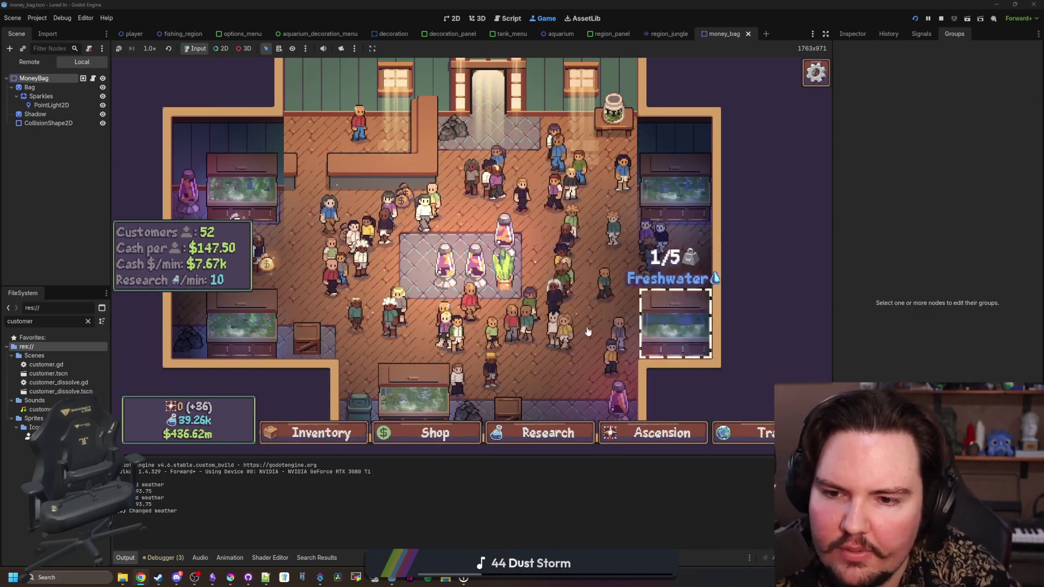
Collect four money bags around the shop, then select the MoneyBag node in the Scene tree.
left_click(294, 256)
left_click(384, 231)
left_click(449, 199)
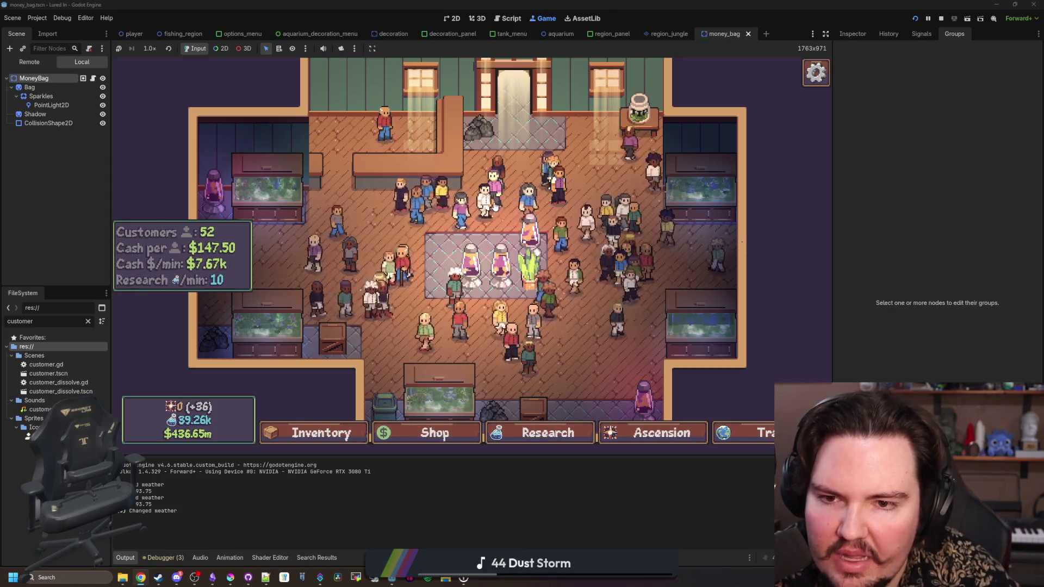
left_click(505, 203)
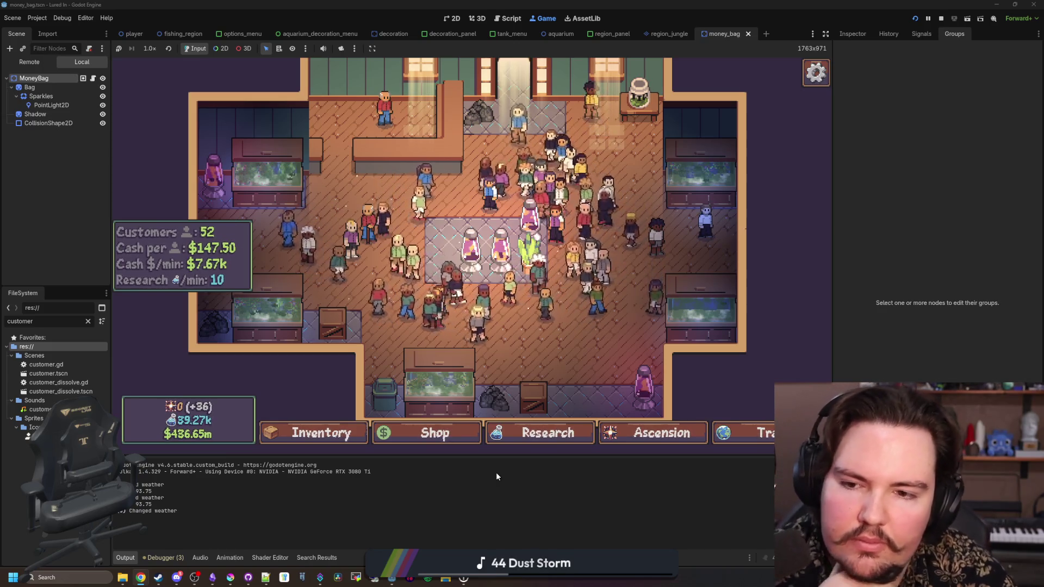
scroll(557, 319, "up", 1)
scroll(557, 319, "up", 1)
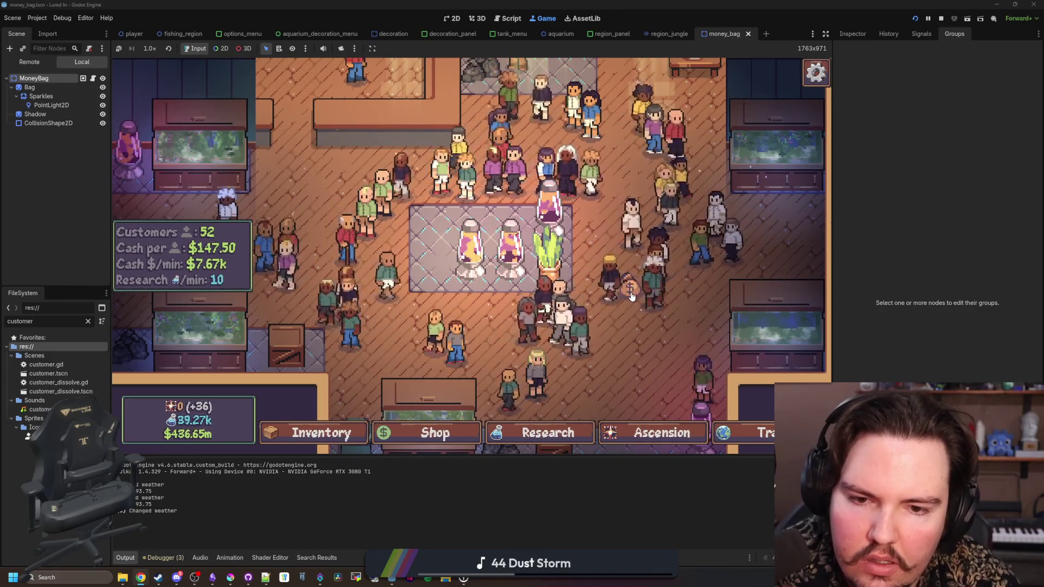
scroll(548, 327, "down", 2)
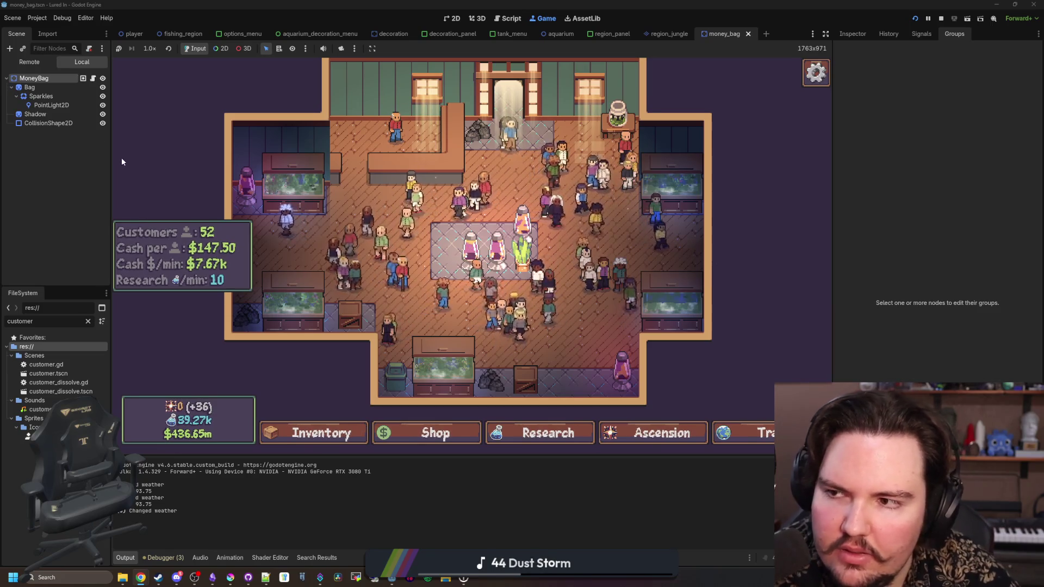
left_click(50, 79)
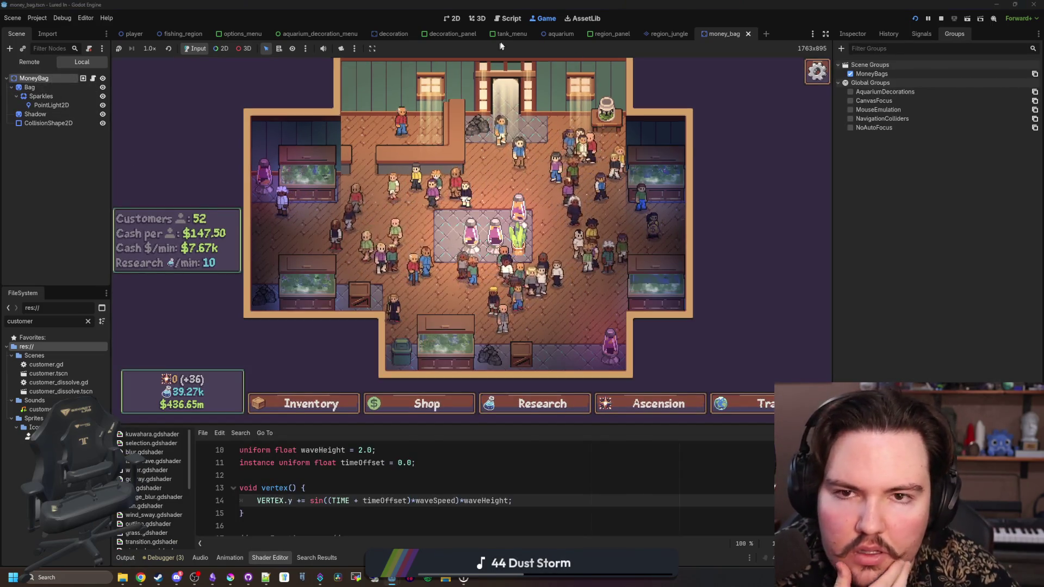
Set the money bag's collision circle radius to 16, then 12, and save the scene.
left_click(451, 20)
left_click(861, 37)
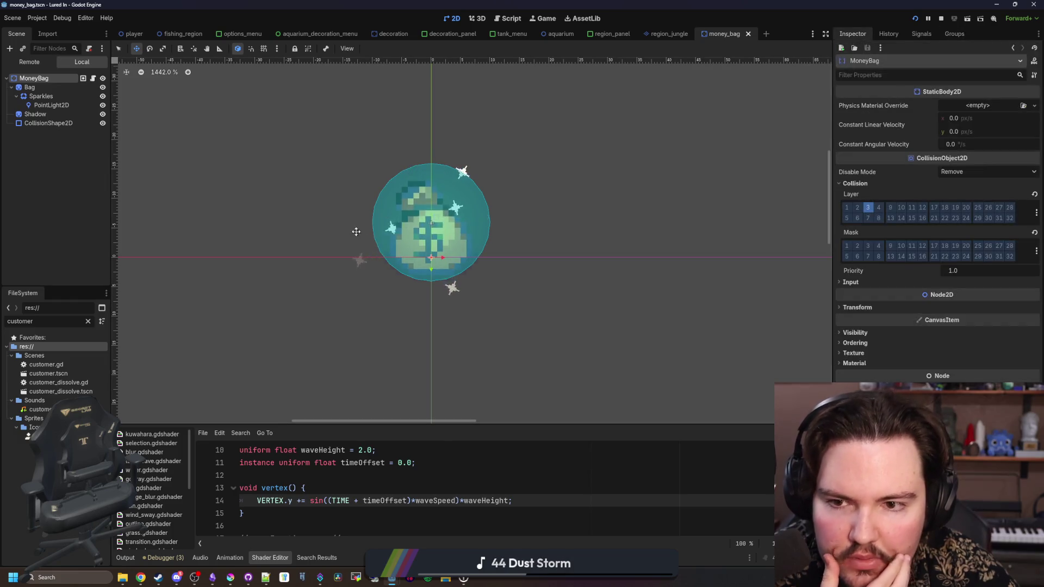
left_click(49, 123)
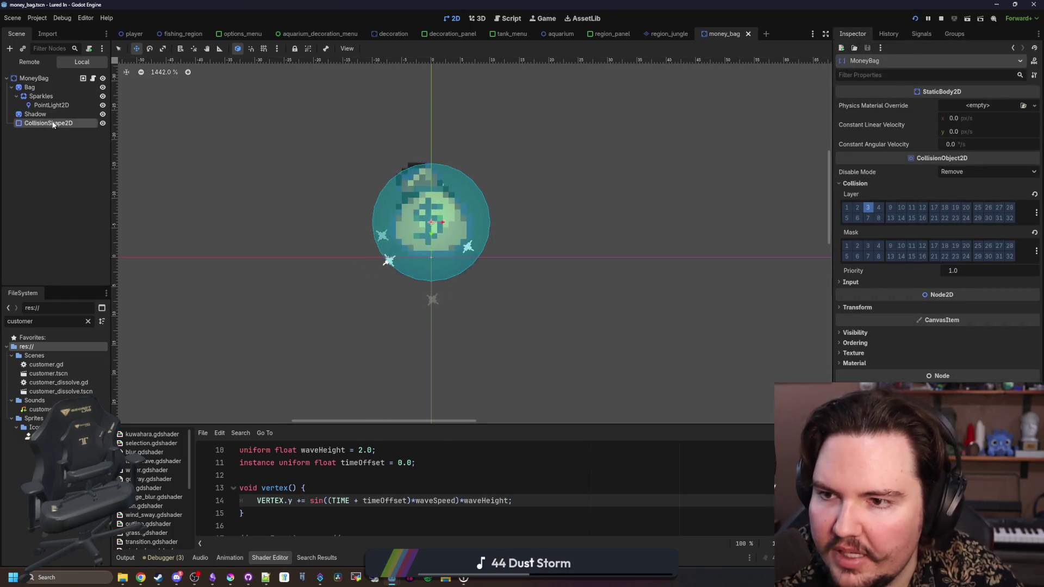
left_click(987, 106)
left_click(953, 120)
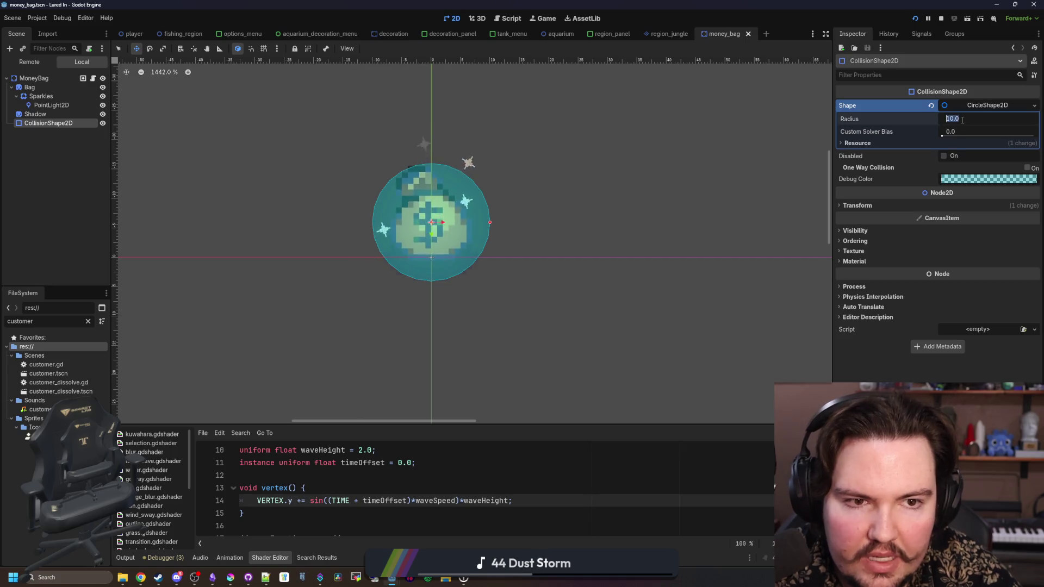
type("16")
key("Return")
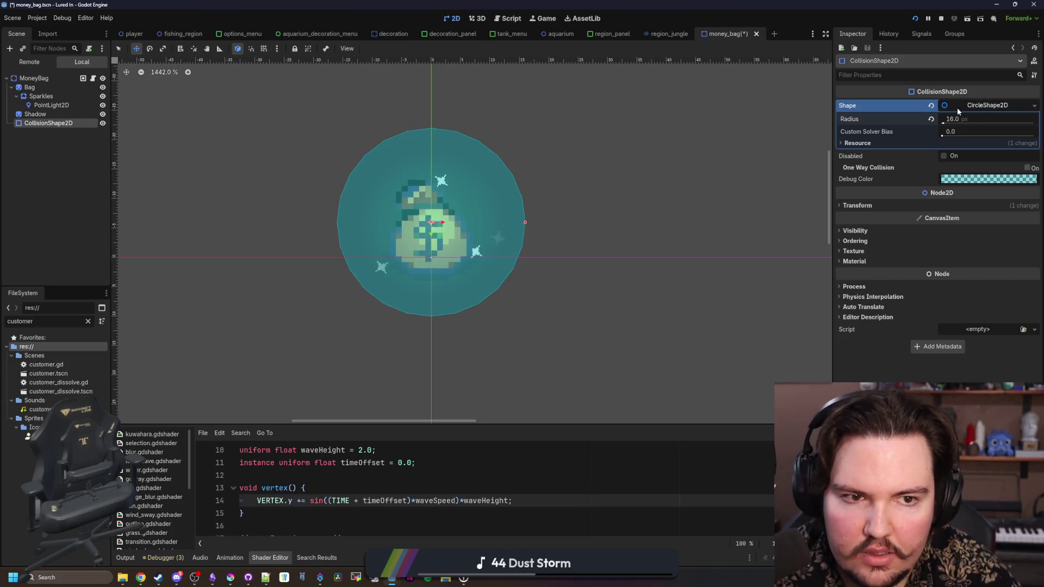
left_click(960, 119)
type("12")
key("Return")
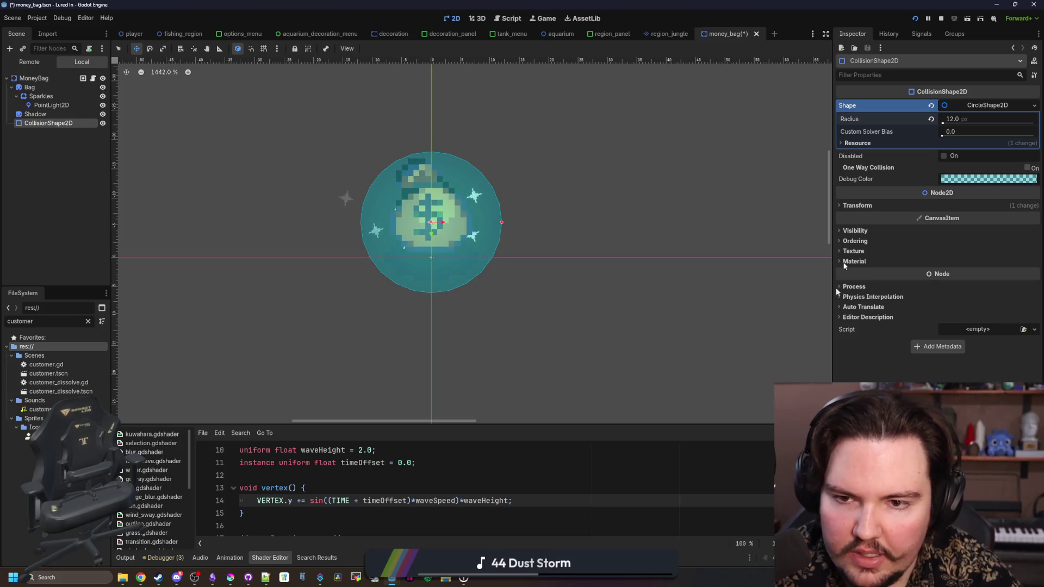
key("ctrl+s")
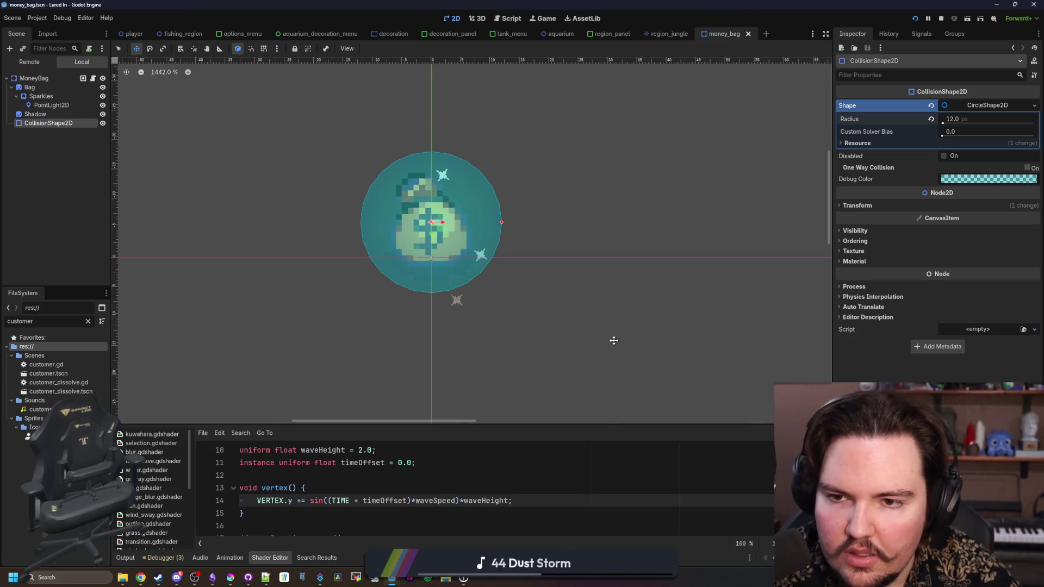
key("ctrl+s")
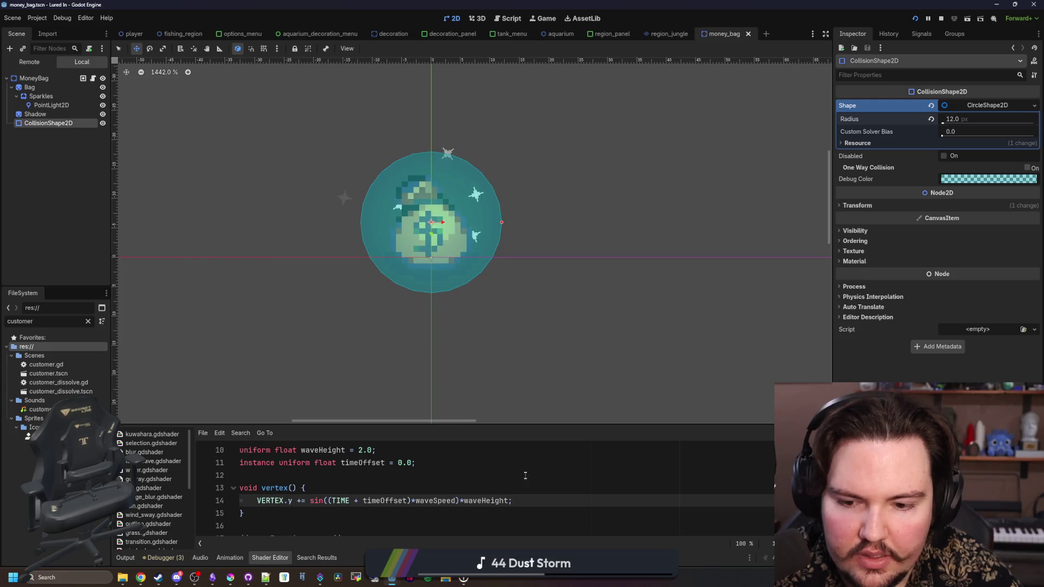
Offset the collision shape upward in y, save, and check the running game.
left_click(858, 205)
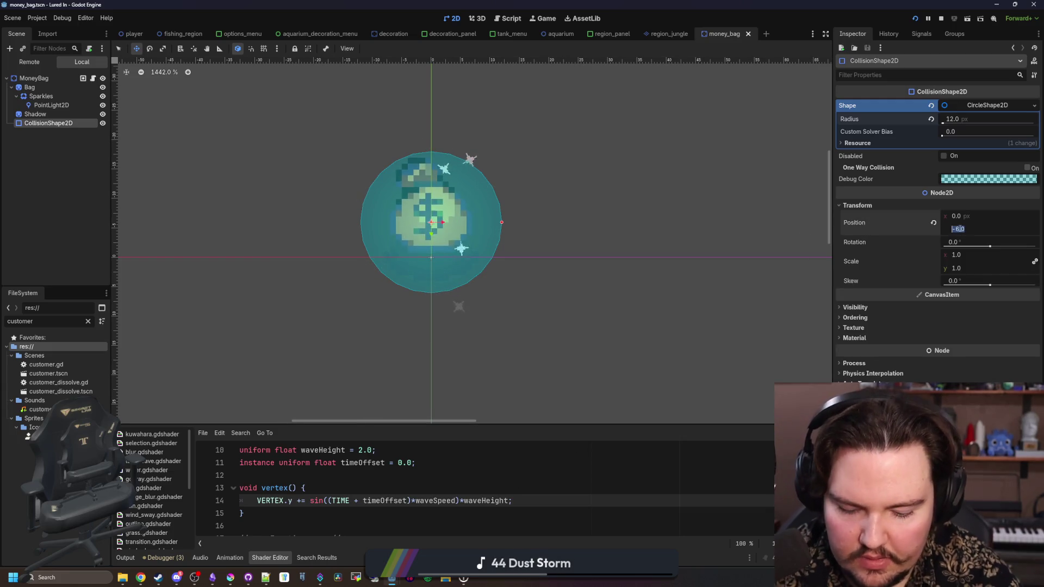
type("8")
key("Return")
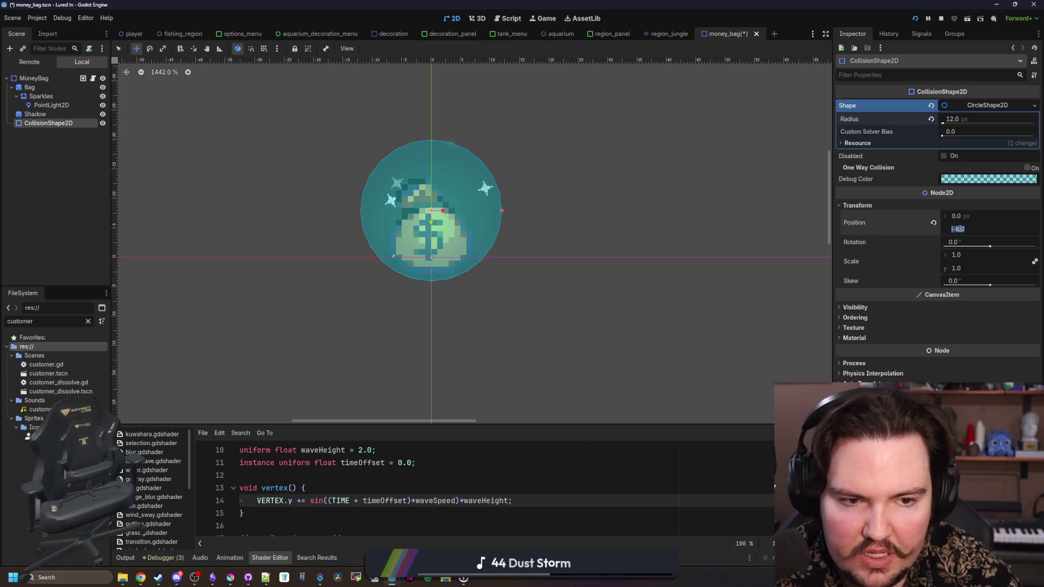
key("ctrl+s")
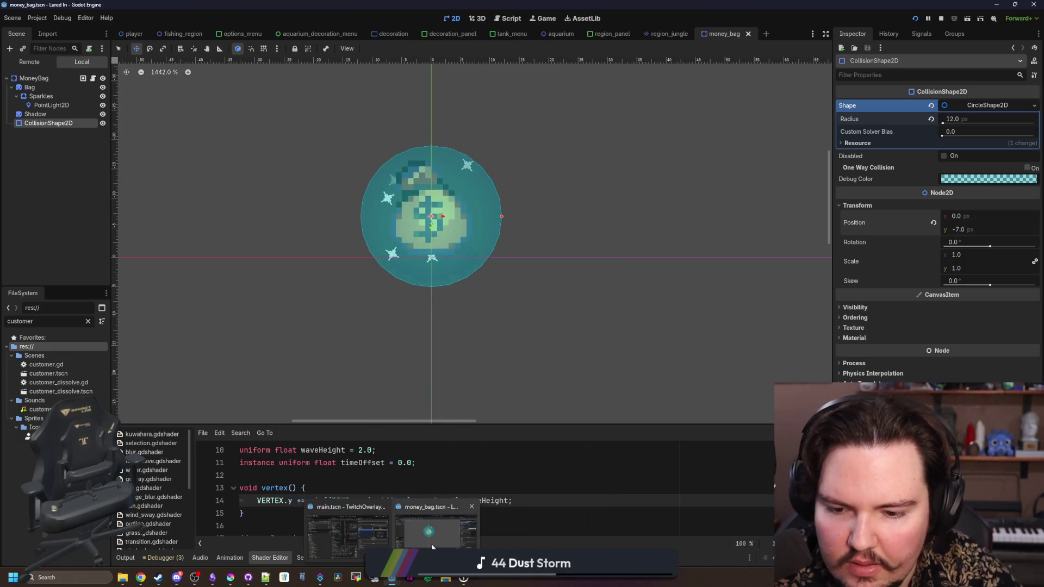
left_click(554, 19)
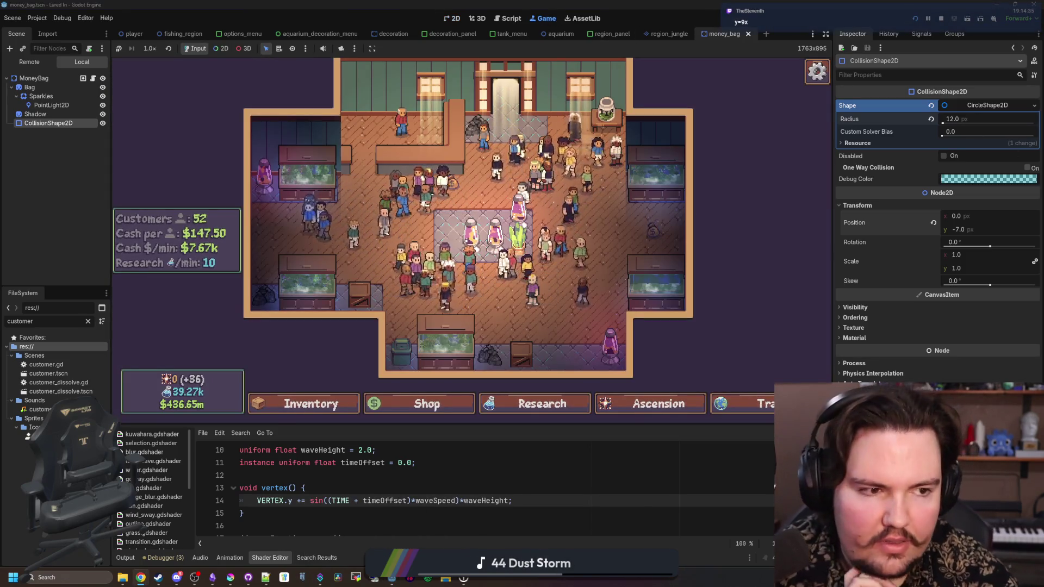
key("alt+Tab")
Add the line y = 9x below 512/52 and a t value beneath it.
left_click(87, 151)
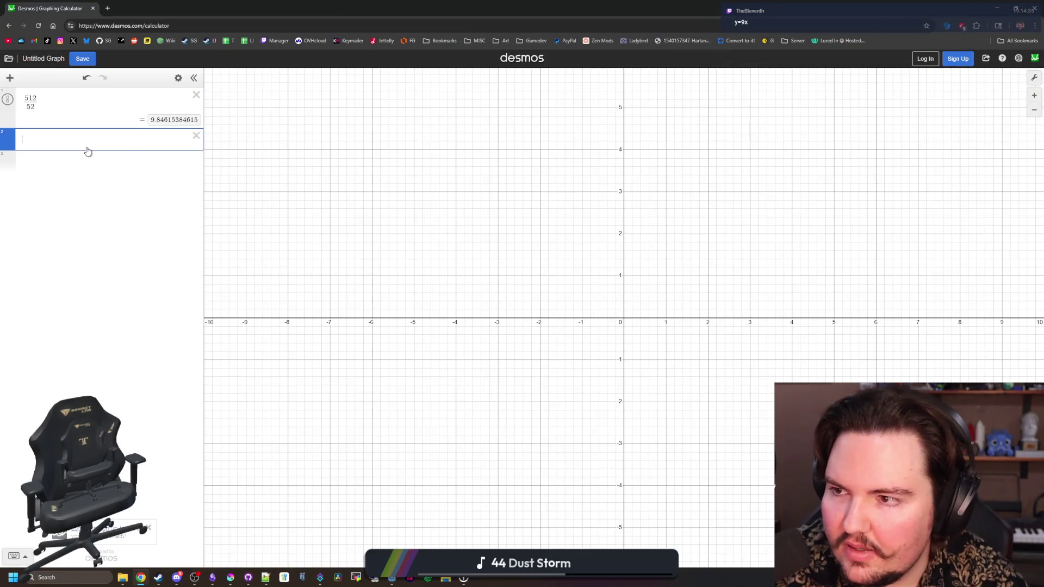
type("=9x")
left_click_drag(683, 187, 631, 309)
scroll(386, 424, "down", 5)
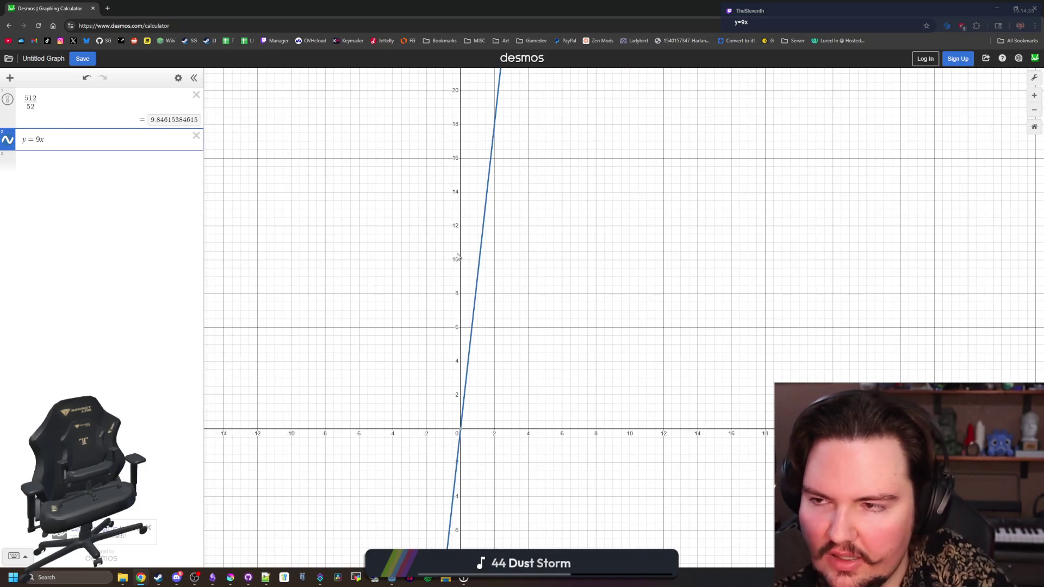
key("Return")
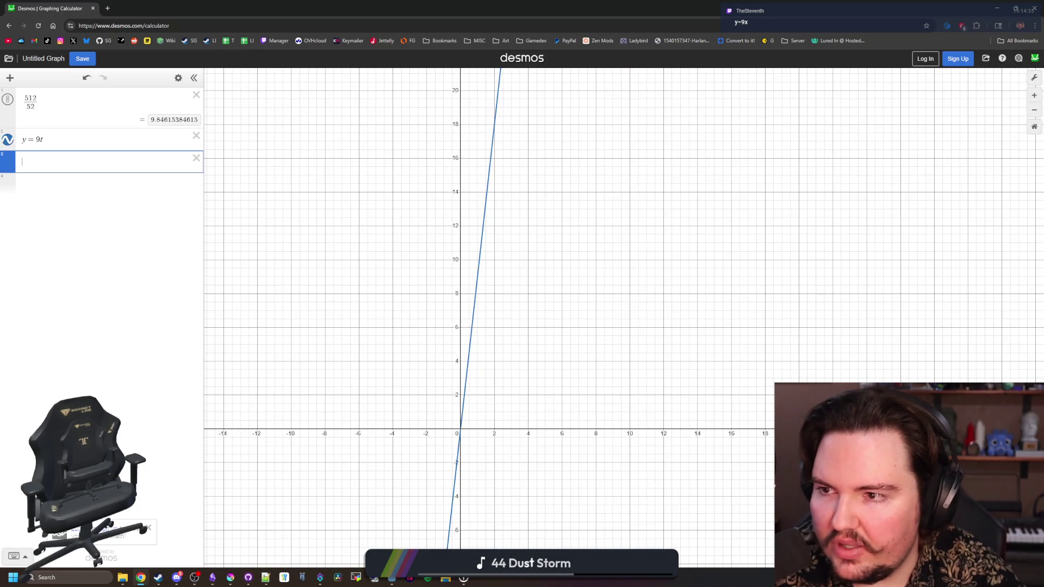
type("220")
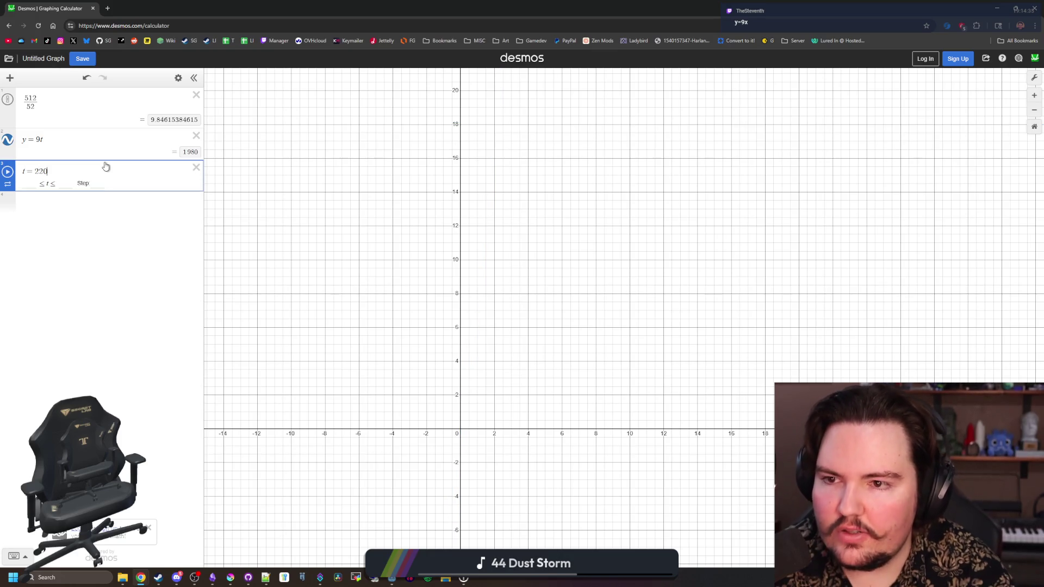
key("BackSpace")
type("0")
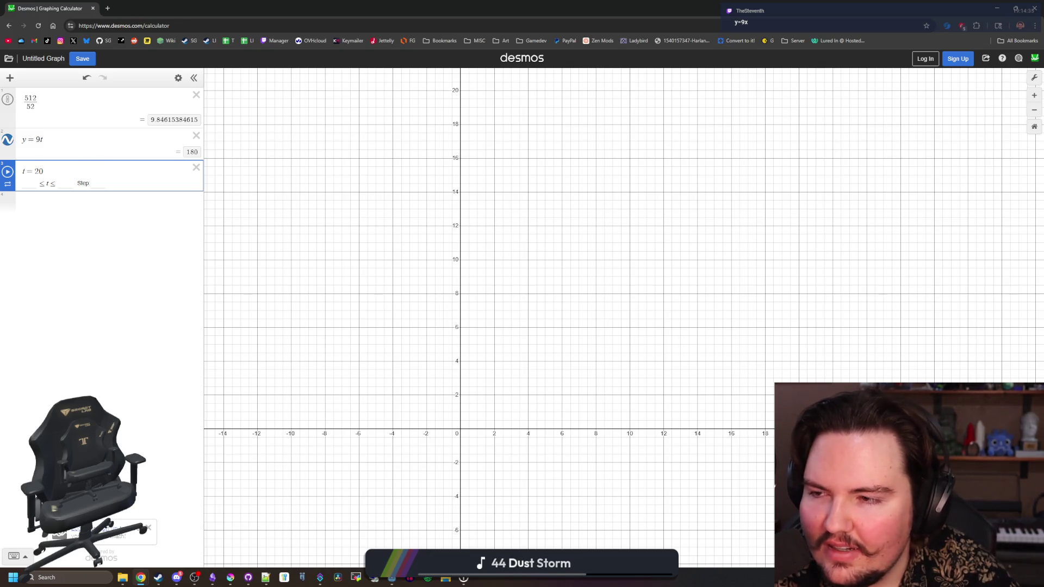
Rewrite the line as y = (1/r)t and name 512/52 as r.
left_click(35, 140)
type("1/")
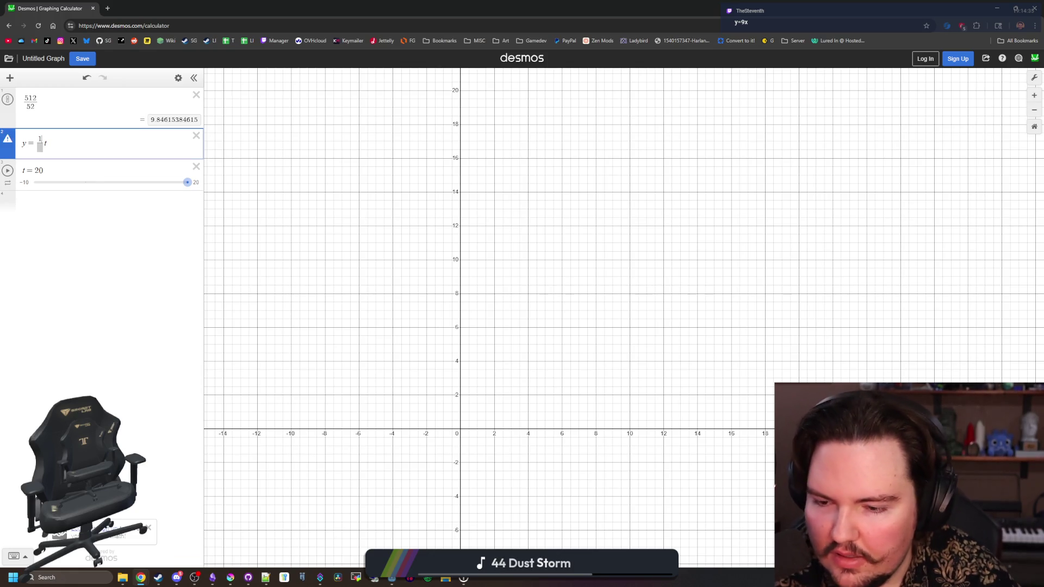
type("9")
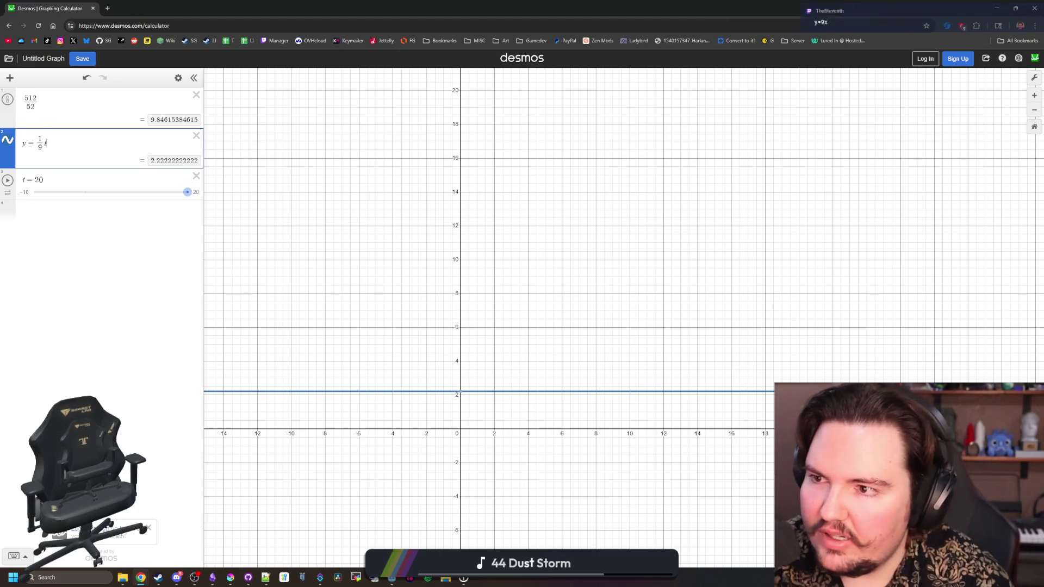
left_click(26, 106)
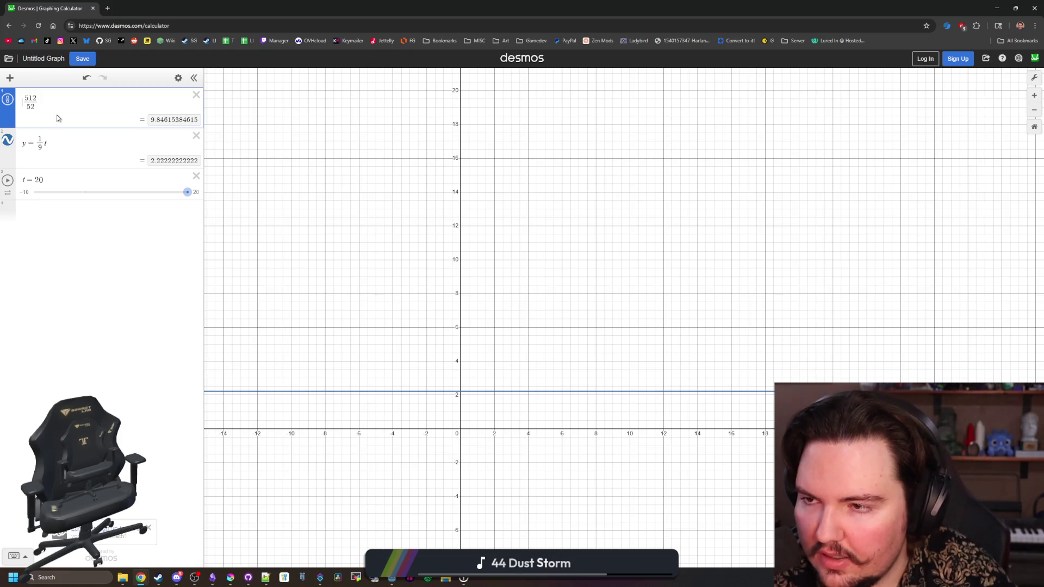
type("r=")
left_click(41, 161)
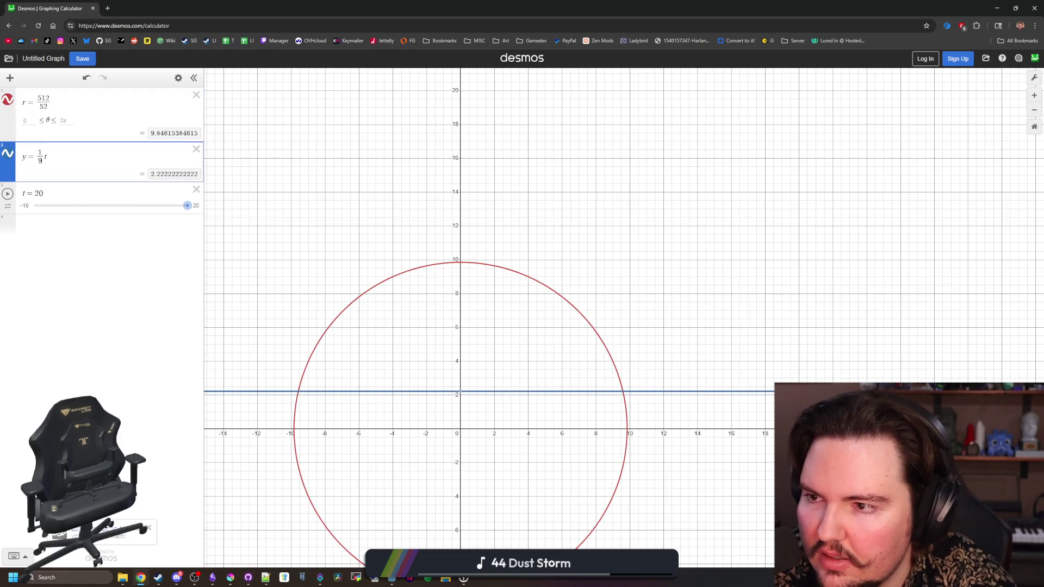
key("BackSpace")
type("r")
Try t values of 50 and 100, then leave t cleared and shrink Desmos.
left_click(133, 224)
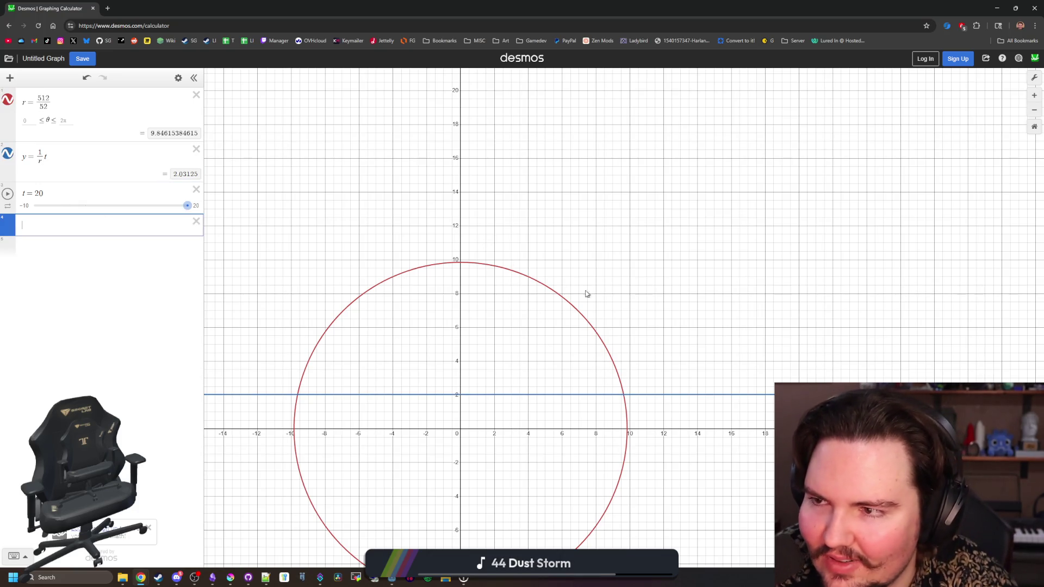
scroll(538, 348, "down", 3)
scroll(327, 381, "up", 3)
scroll(378, 301, "down", 3)
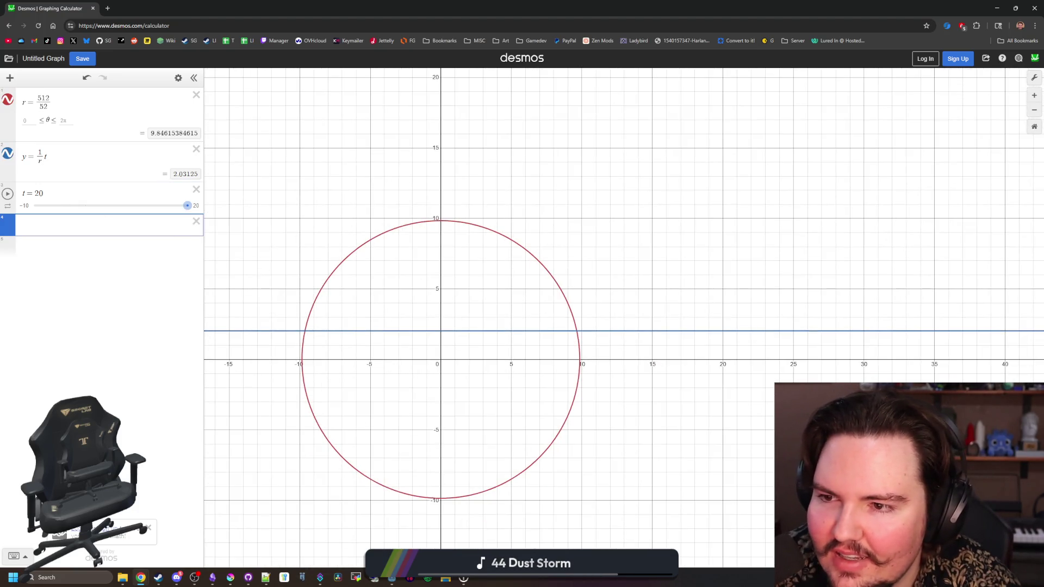
left_click(193, 206)
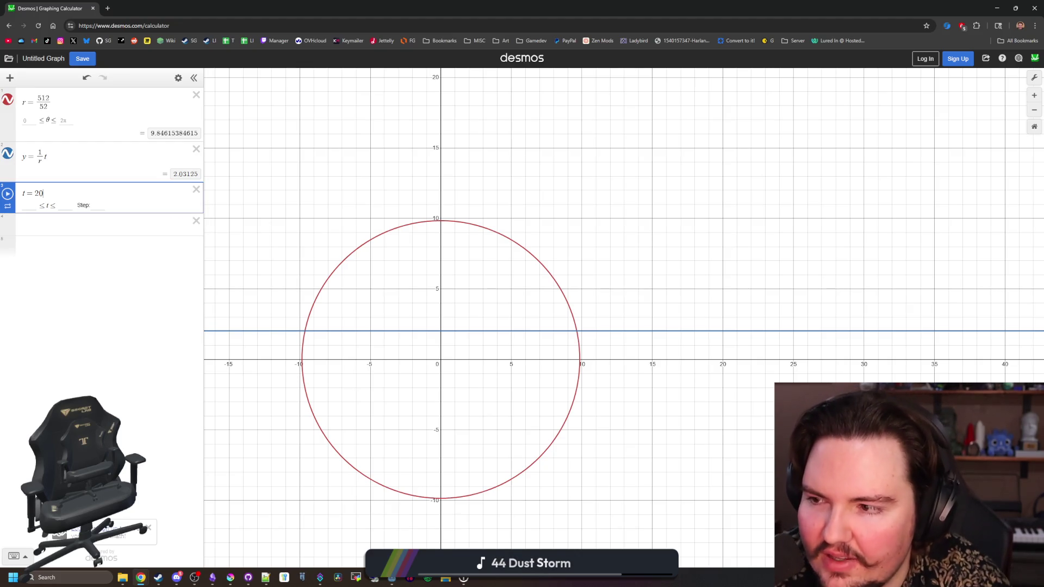
key("BackSpace")
key("BackSpace")
type("50")
key("BackSpace")
key("BackSpace")
type("100")
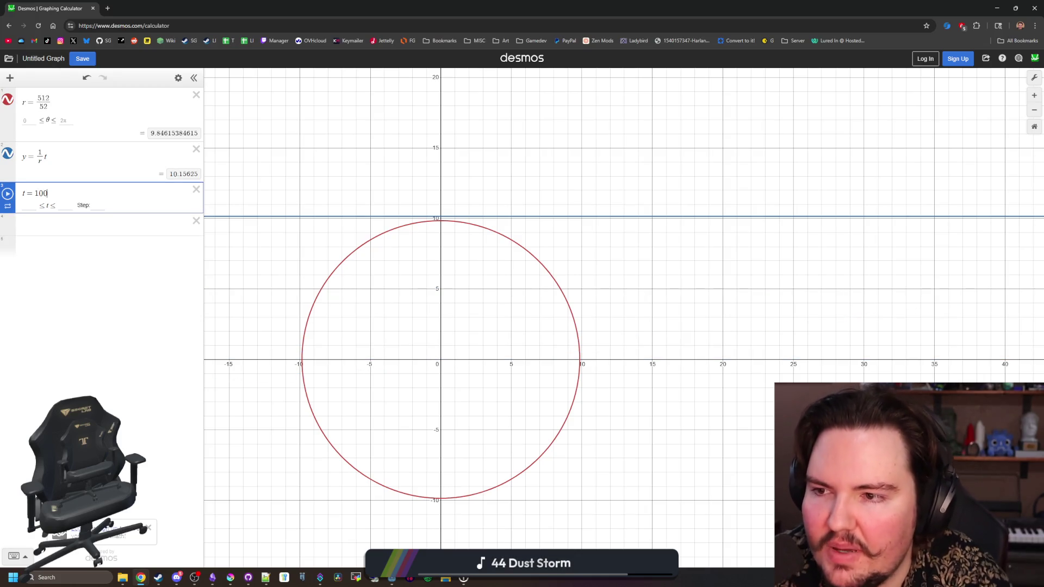
key("BackSpace")
key("BackSpace")
key("BackSpace")
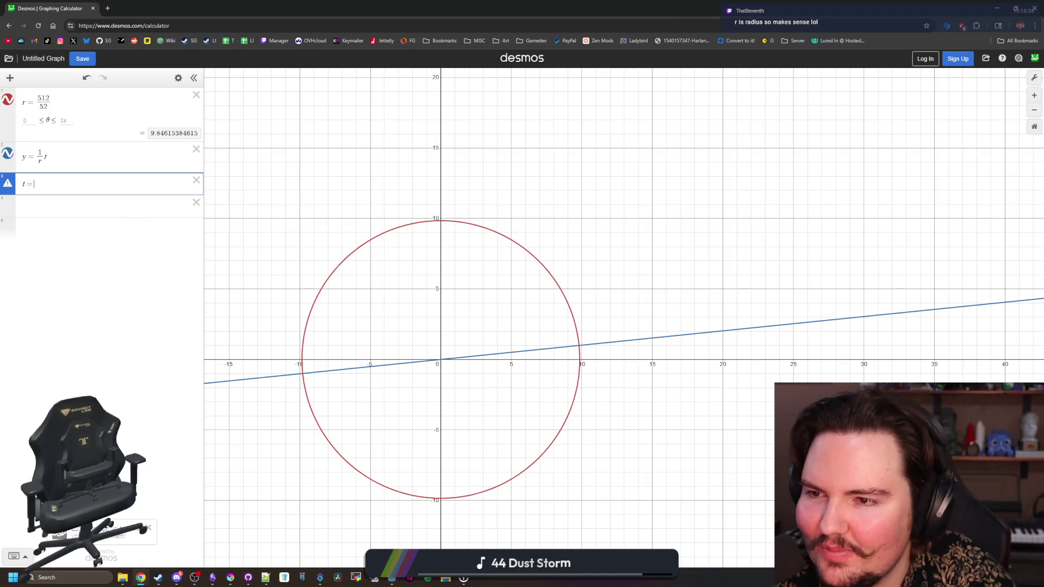
mouse_move(246, 5)
left_mouse_down()
mouse_move(503, 171)
mouse_move(313, 77)
left_mouse_up()
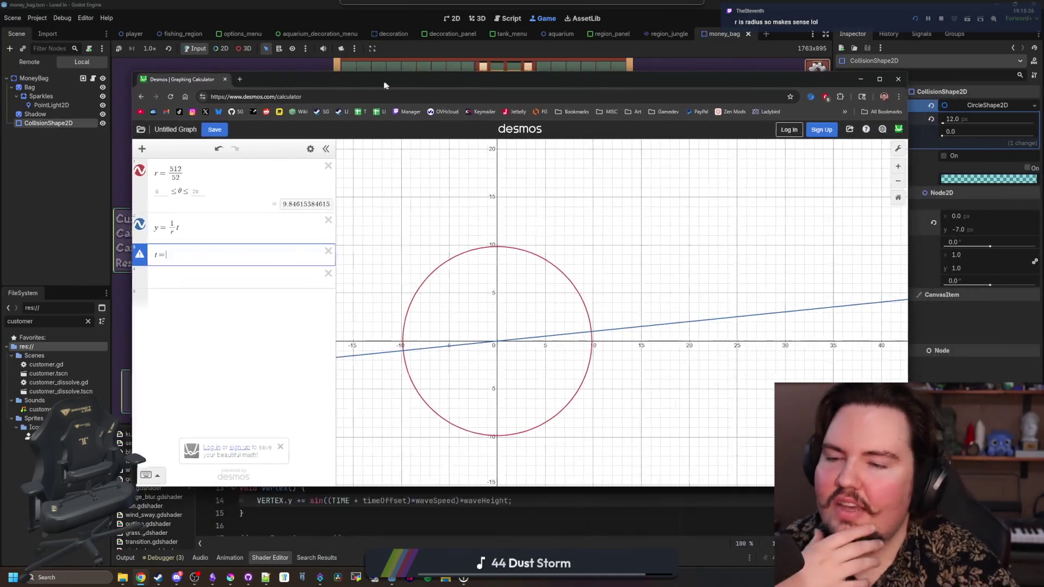
Move Desmos aside to inspect the money bags in the running game, then maximize Desmos.
left_click(212, 273)
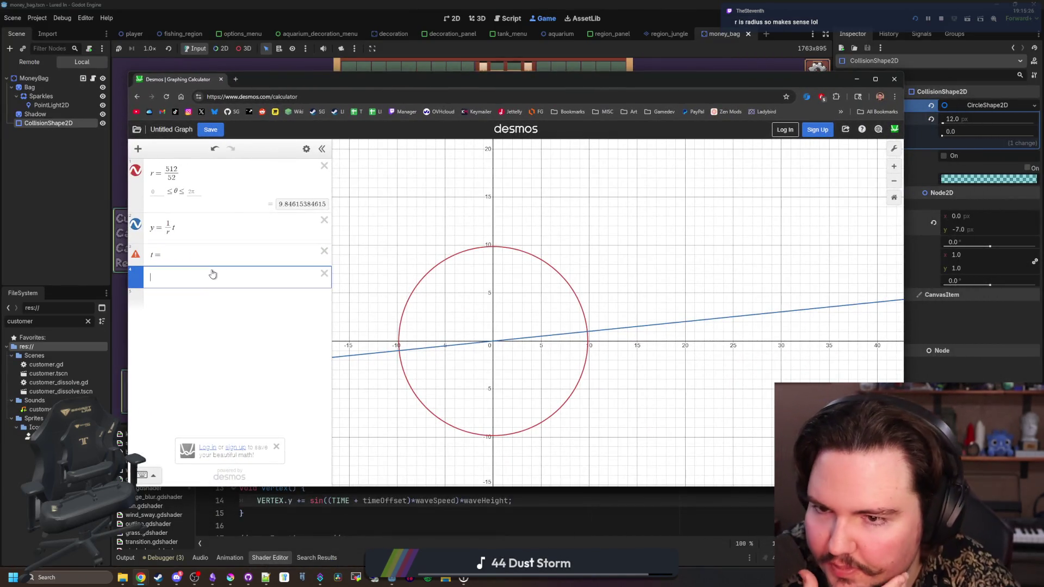
mouse_move(267, 80)
left_mouse_down()
mouse_move(437, 275)
mouse_move(458, 435)
left_mouse_up()
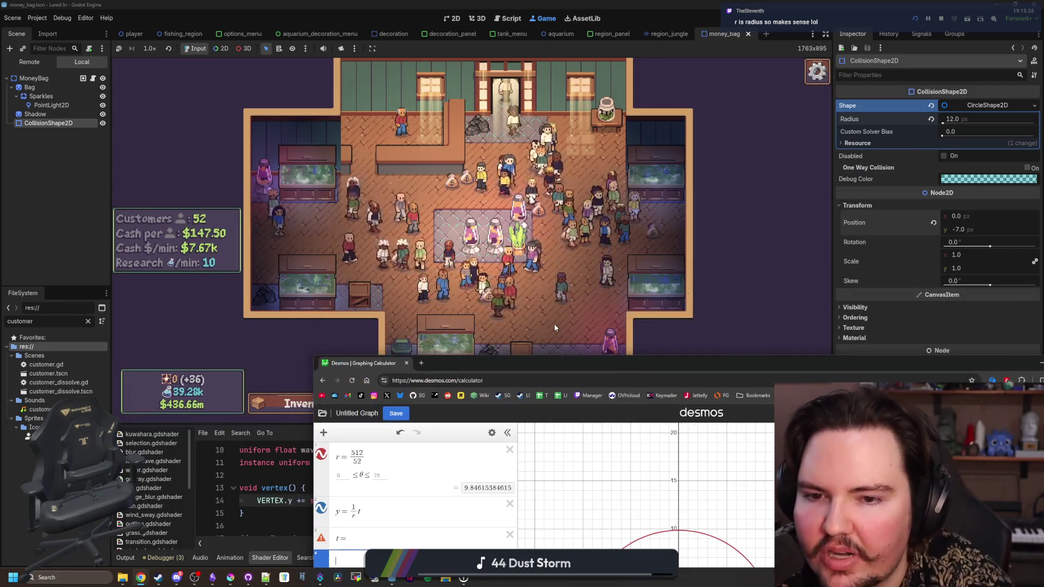
left_click(554, 324)
scroll(518, 245, "up", 2)
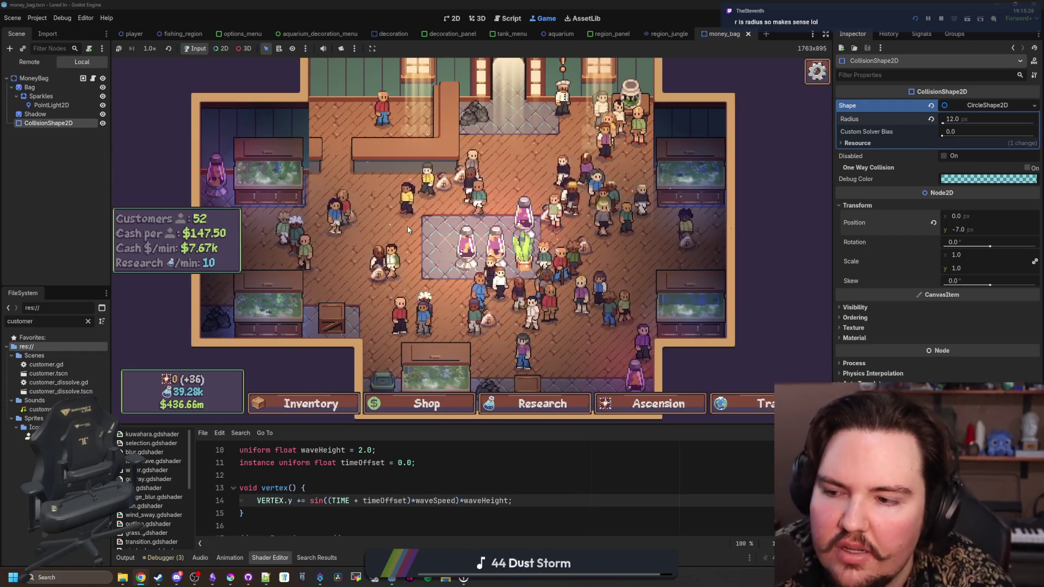
mouse_move(141, 577)
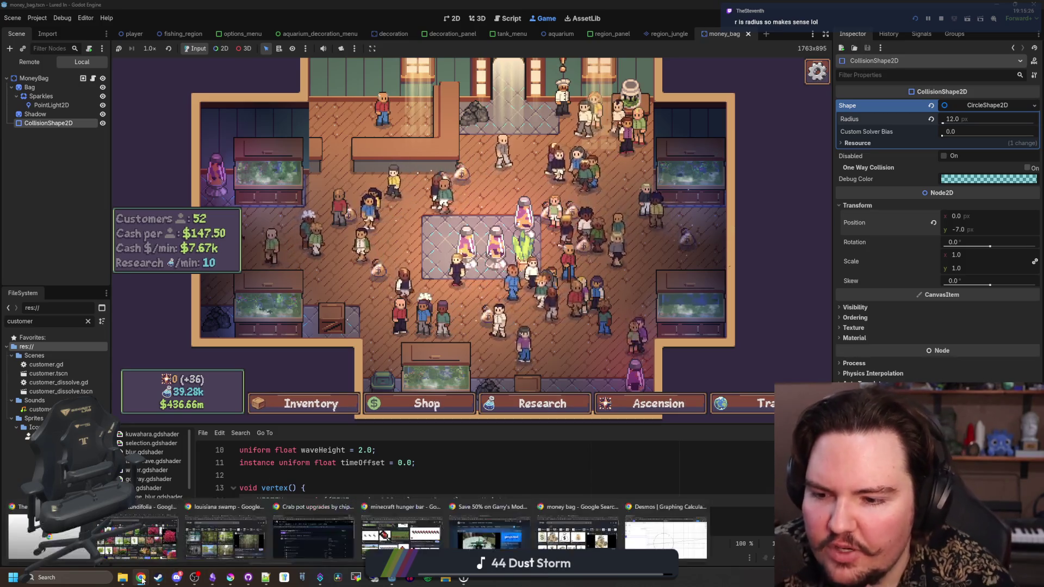
left_click(630, 537)
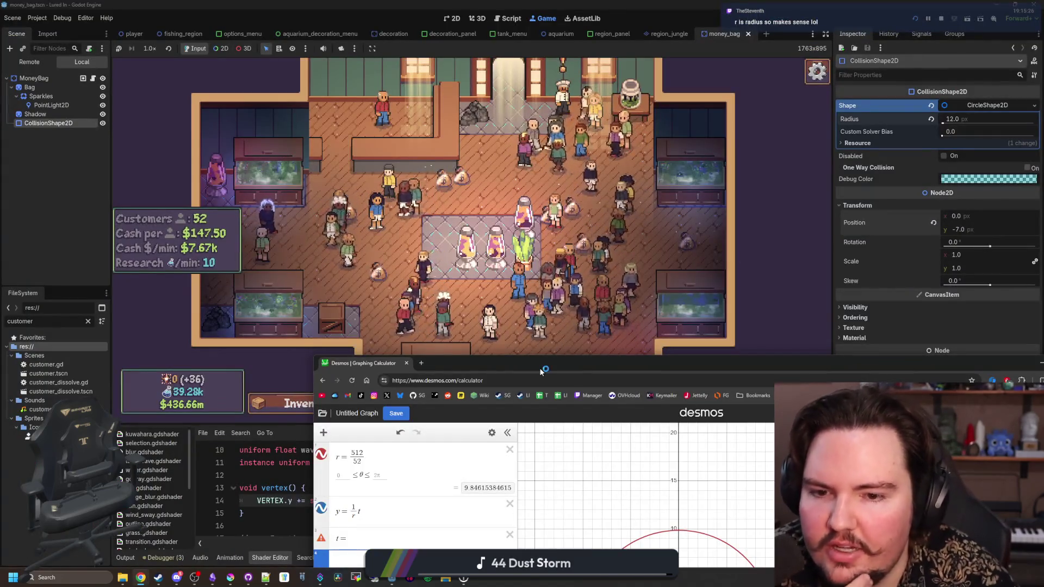
left_click_drag(438, 365, 438, 3)
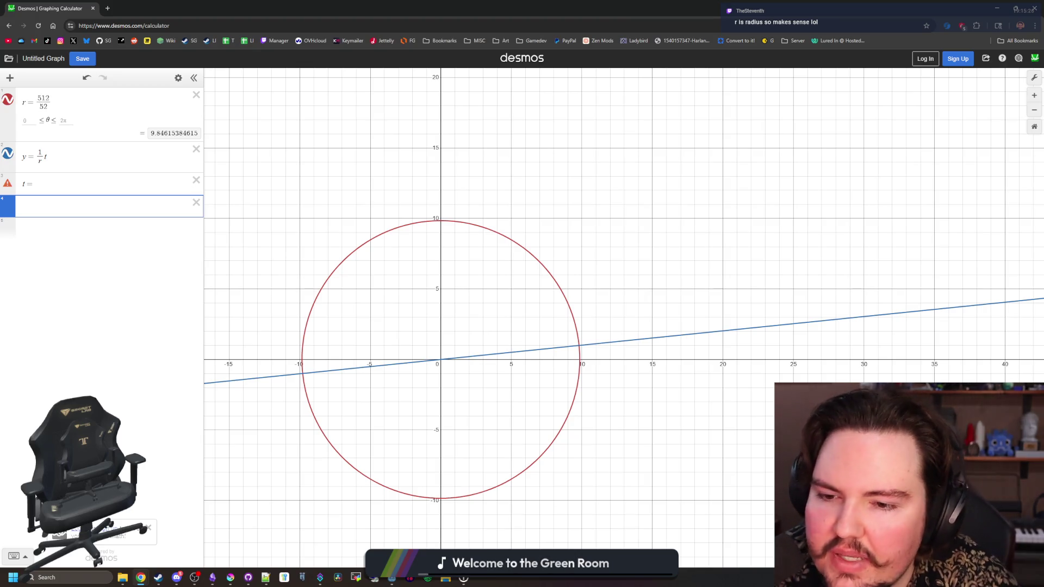
Type 52/52 into the empty fourth expression, then clear it.
type("52")
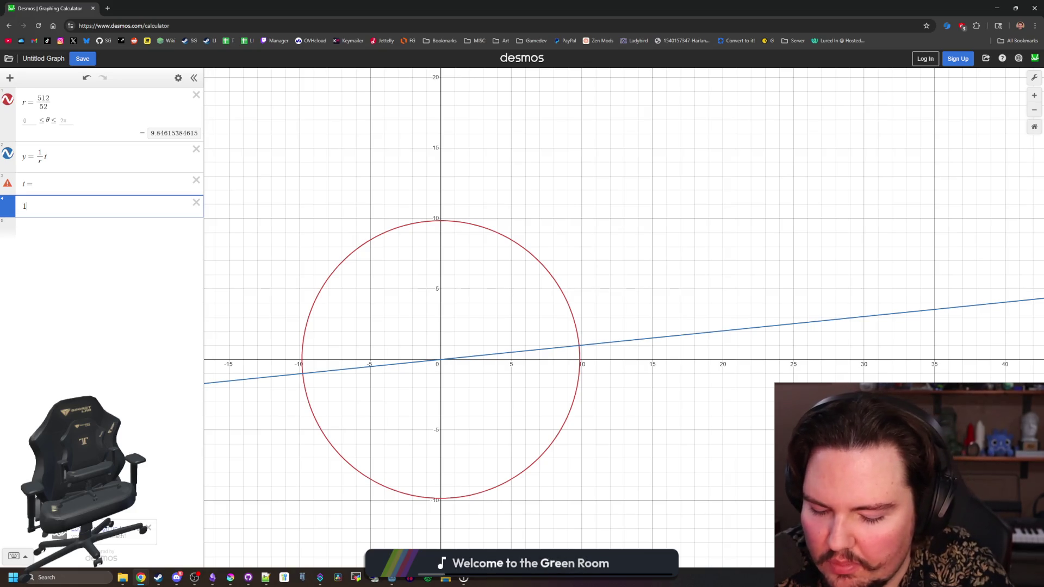
type("/52")
key("ctrl+a")
key("BackSpace")
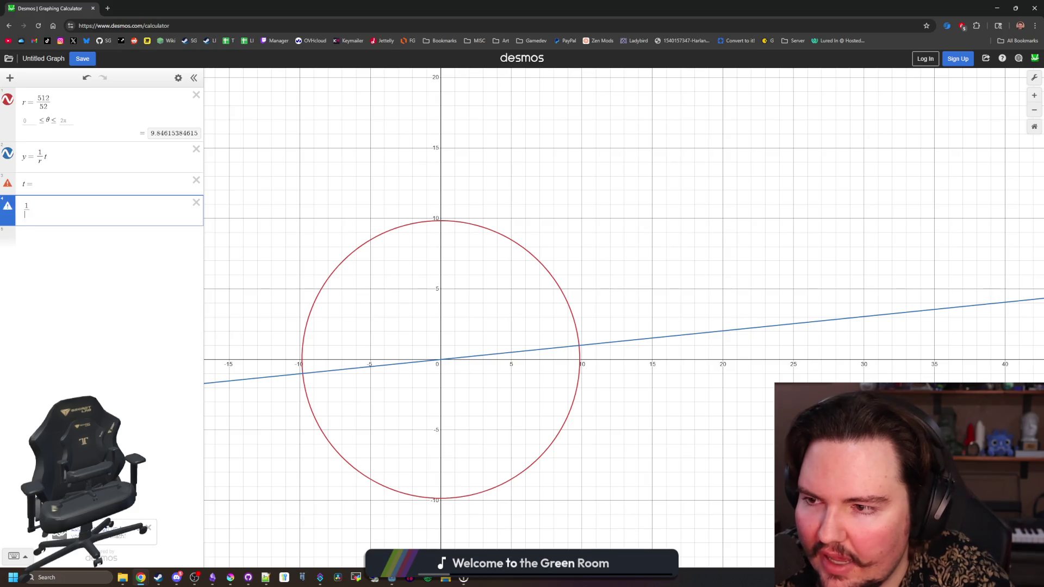